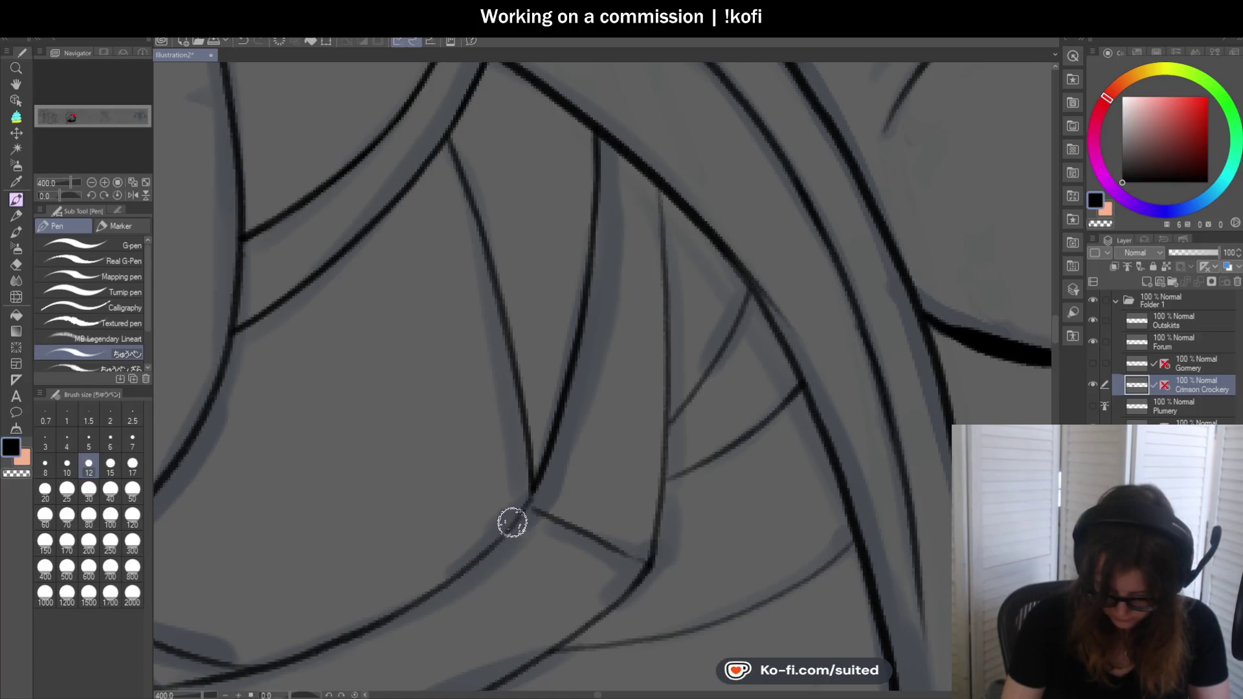
{"action": "scroll", "coordinate": [515, 524], "scroll_direction": "down", "scroll_amount": 5}
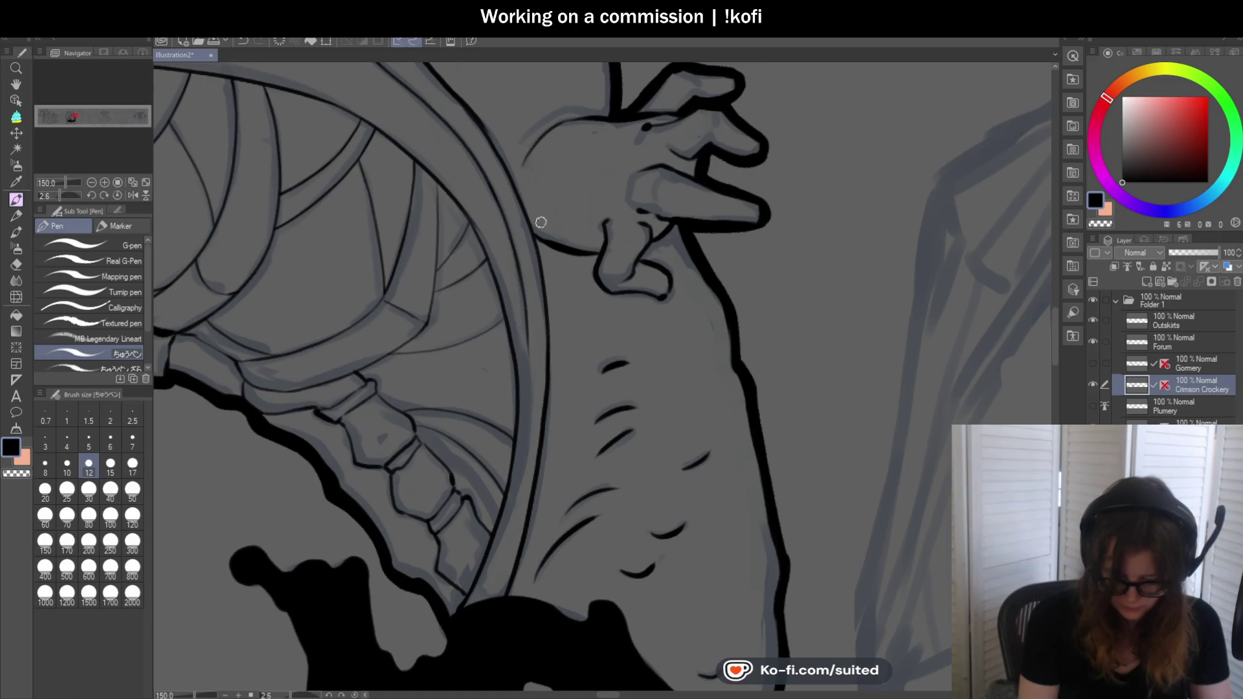
{"action": "scroll", "coordinate": [544, 221], "scroll_direction": "down", "scroll_amount": 3}
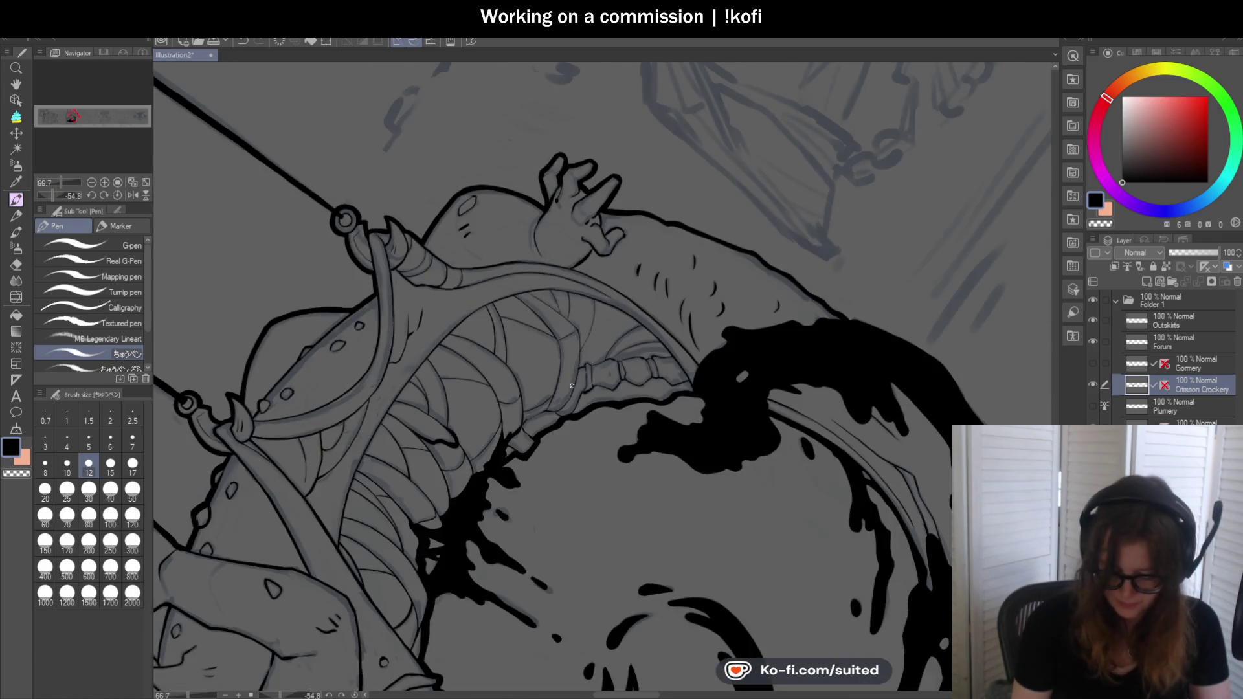
{"action": "scroll", "coordinate": [572, 385], "scroll_direction": "up", "scroll_amount": 3}
{"action": "scroll", "coordinate": [577, 344], "scroll_direction": "up", "scroll_amount": 3}
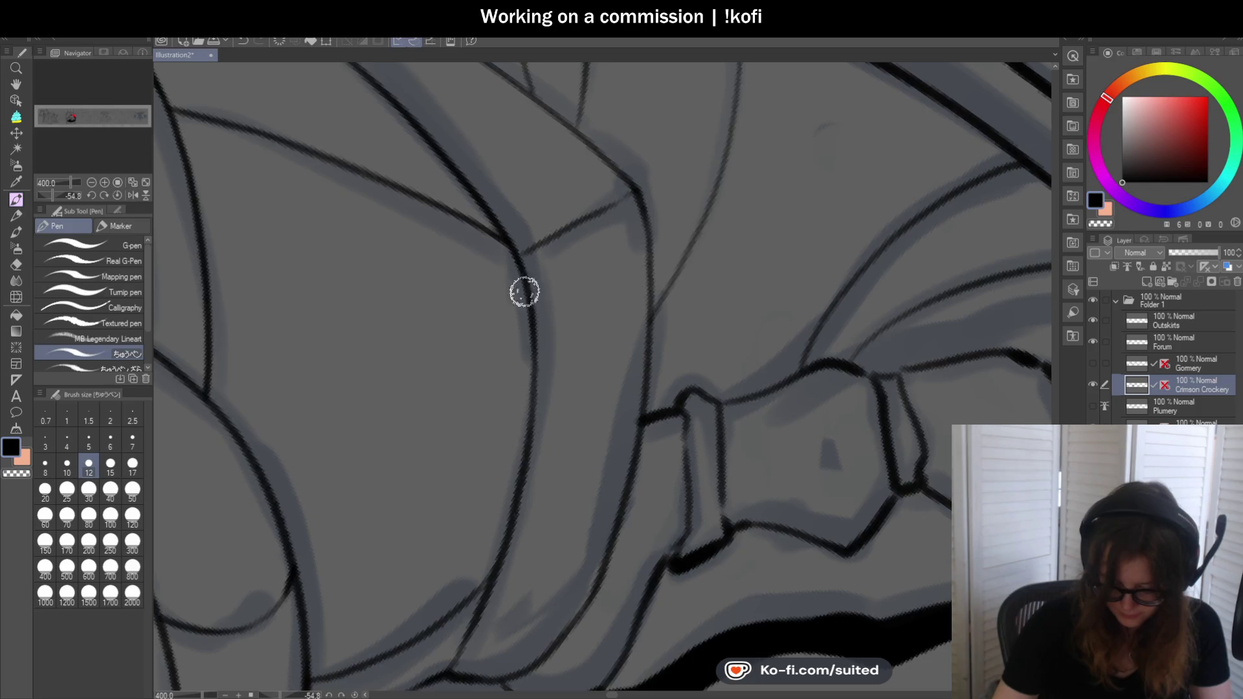
{"action": "scroll", "coordinate": [519, 318], "scroll_direction": "down", "scroll_amount": 3}
{"action": "scroll", "coordinate": [558, 405], "scroll_direction": "up", "scroll_amount": 3}
Ink two black strokes along the jaw sketch lines beside the ribbed segment
{"action": "left_click_drag", "start_coordinate": [533, 244], "coordinate": [456, 496]}
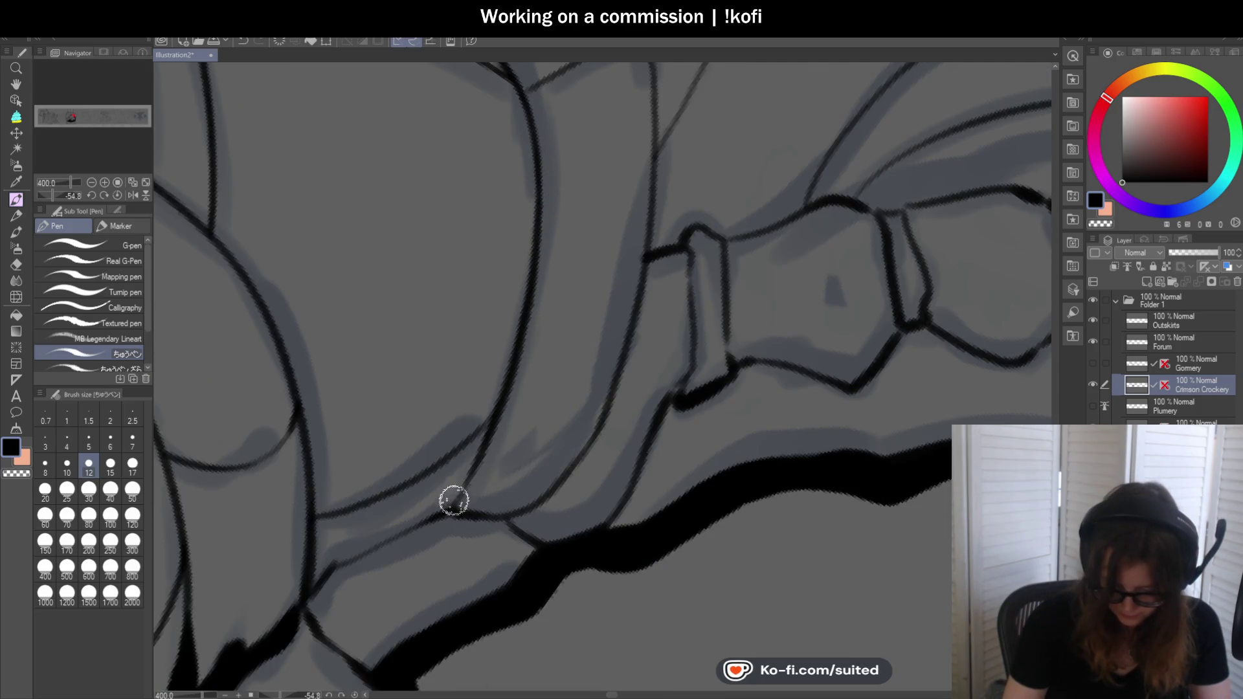
{"action": "scroll", "coordinate": [590, 333], "scroll_direction": "down", "scroll_amount": 3}
{"action": "scroll", "coordinate": [502, 384], "scroll_direction": "up", "scroll_amount": 3}
{"action": "left_click_drag", "start_coordinate": [485, 394], "coordinate": [616, 285]}
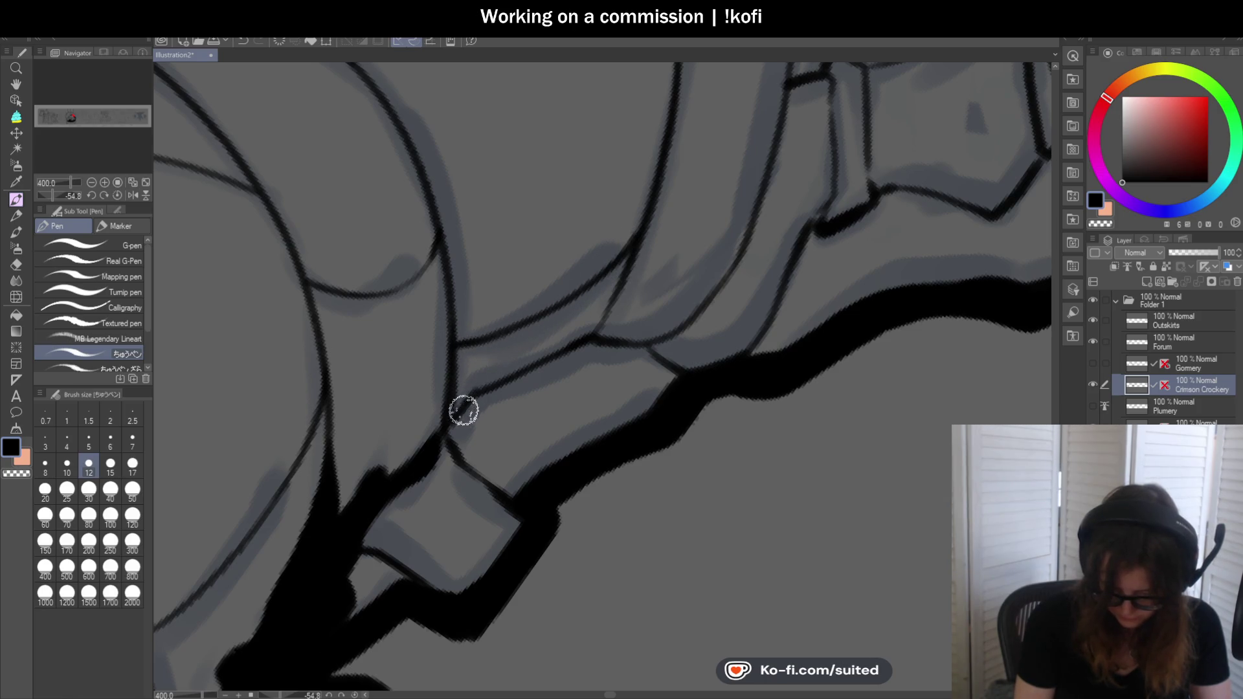
{"action": "scroll", "coordinate": [667, 335], "scroll_direction": "down", "scroll_amount": 2}
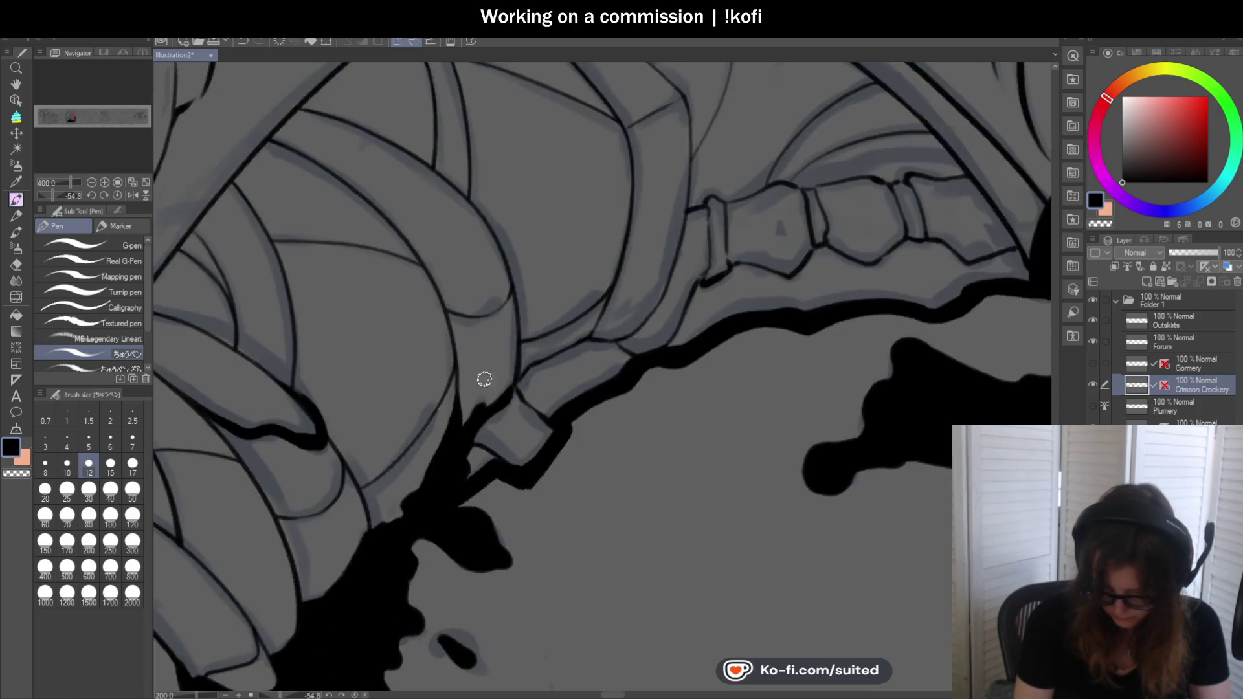
{"action": "scroll", "coordinate": [489, 375], "scroll_direction": "down", "scroll_amount": 2}
{"action": "scroll", "coordinate": [490, 375], "scroll_direction": "up", "scroll_amount": 1}
{"action": "scroll", "coordinate": [639, 309], "scroll_direction": "down", "scroll_amount": 1}
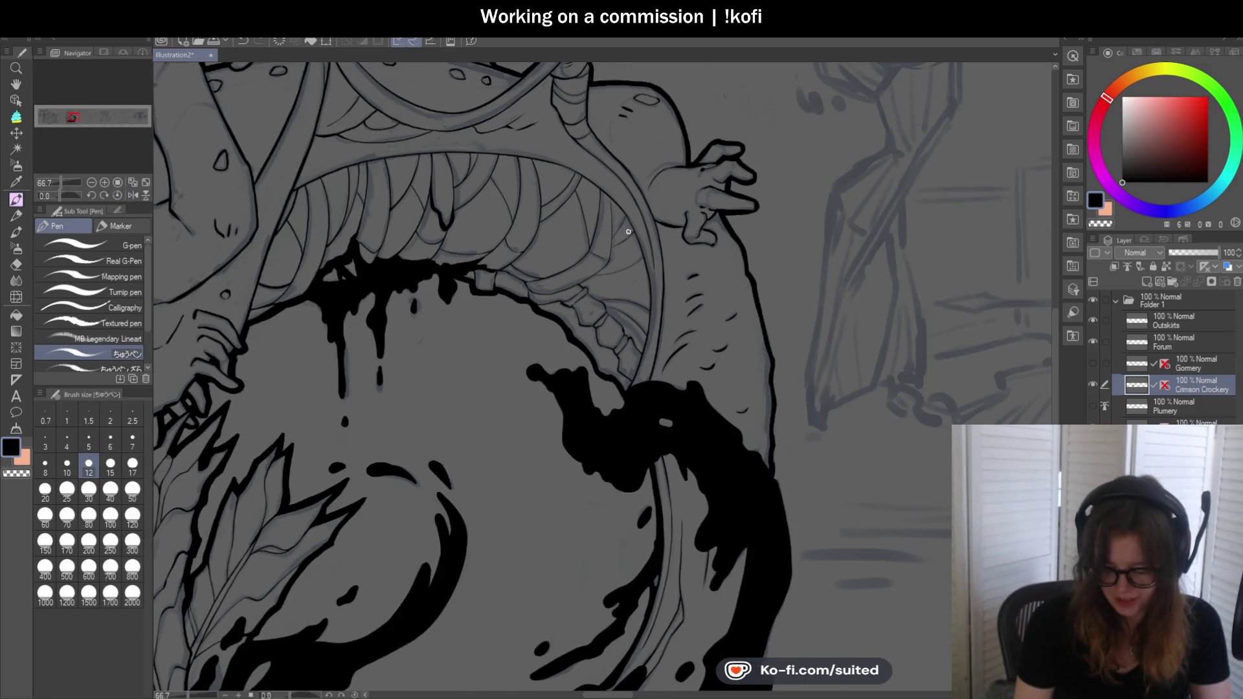
{"action": "scroll", "coordinate": [640, 309], "scroll_direction": "up", "scroll_amount": 3}
{"action": "scroll", "coordinate": [557, 143], "scroll_direction": "up", "scroll_amount": 2}
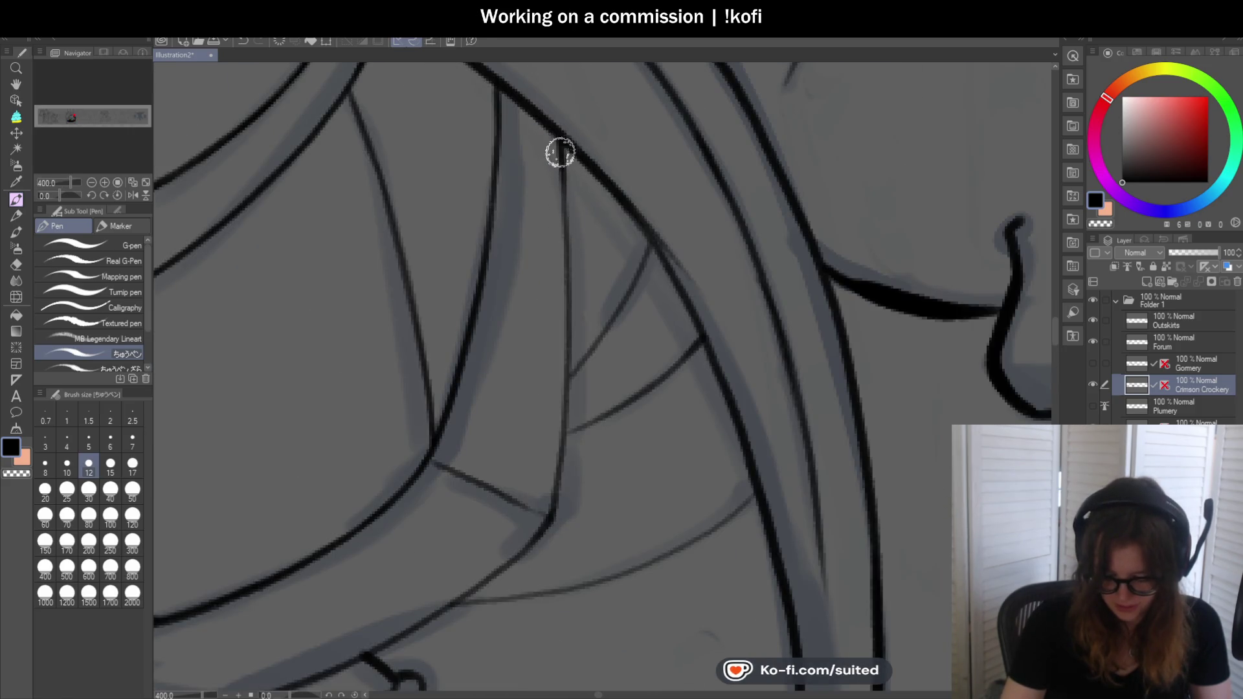
{"action": "scroll", "coordinate": [685, 224], "scroll_direction": "down", "scroll_amount": 3}
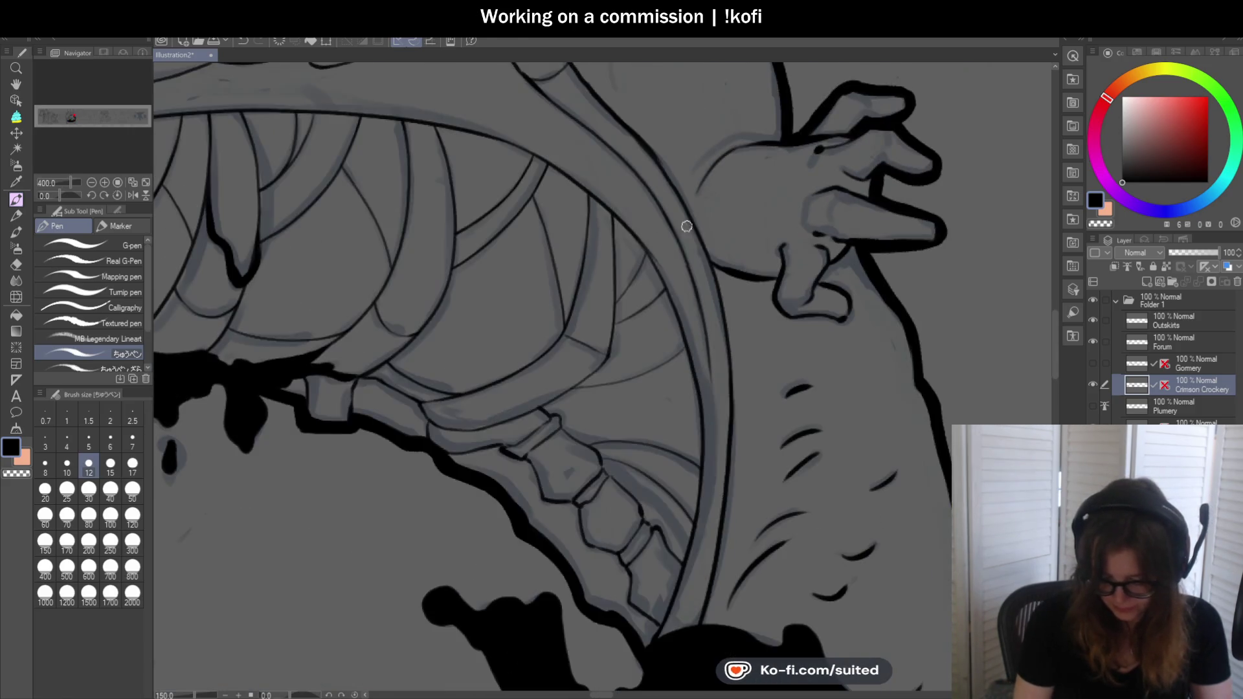
{"action": "left_click_drag", "start_coordinate": [61, 196], "coordinate": [55, 198]}
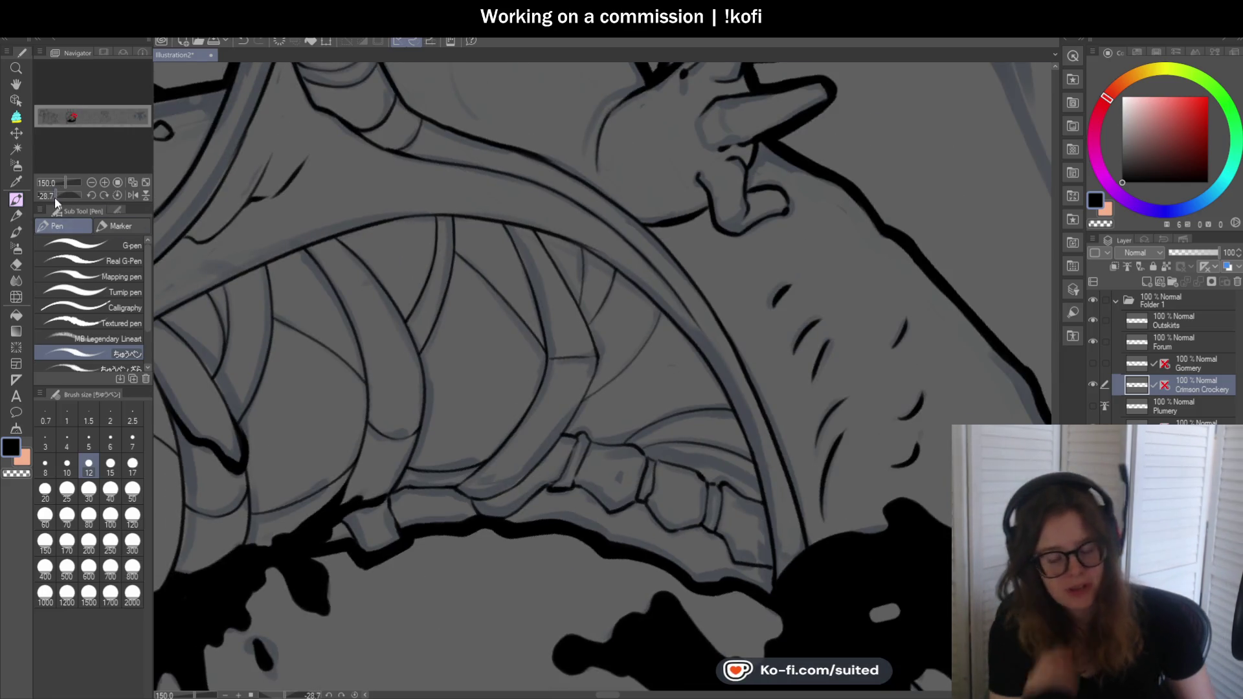
{"action": "scroll", "coordinate": [613, 338], "scroll_direction": "up", "scroll_amount": 1}
{"action": "scroll", "coordinate": [650, 222], "scroll_direction": "up", "scroll_amount": 2}
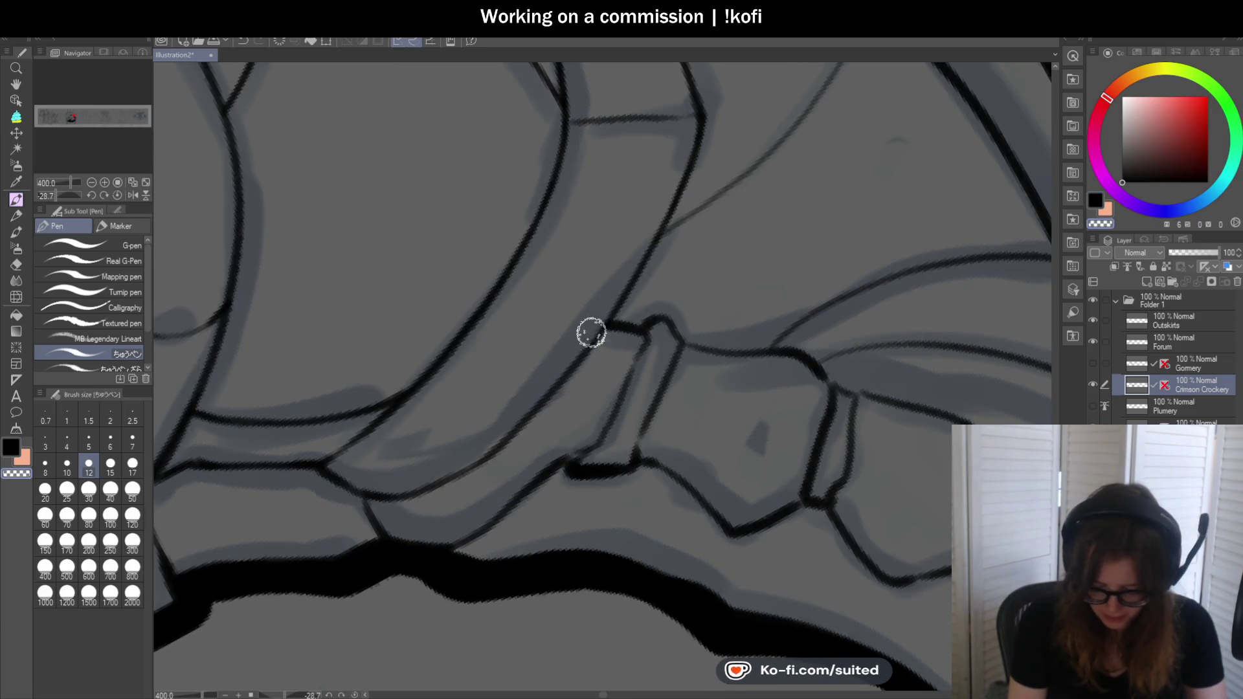
{"action": "scroll", "coordinate": [582, 345], "scroll_direction": "down", "scroll_amount": 3}
{"action": "scroll", "coordinate": [522, 369], "scroll_direction": "up", "scroll_amount": 3}
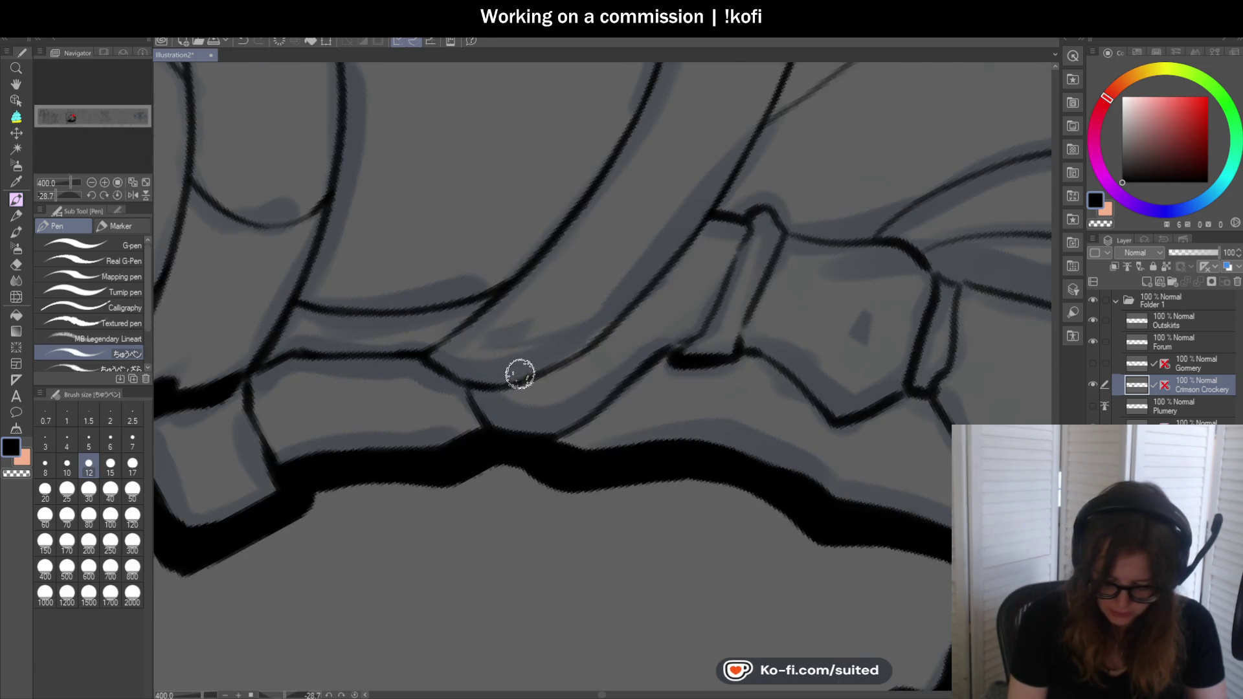
{"action": "scroll", "coordinate": [485, 379], "scroll_direction": "down", "scroll_amount": 2}
{"action": "scroll", "coordinate": [457, 379], "scroll_direction": "up", "scroll_amount": 2}
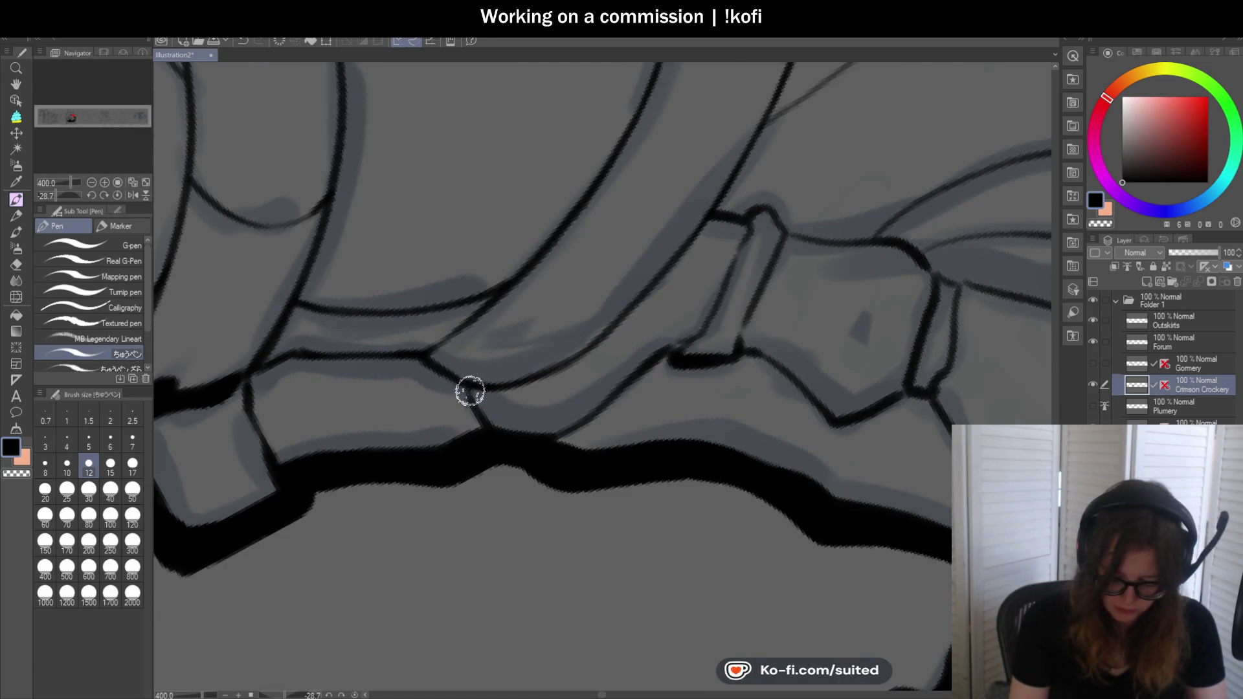
{"action": "scroll", "coordinate": [484, 393], "scroll_direction": "down", "scroll_amount": 3}
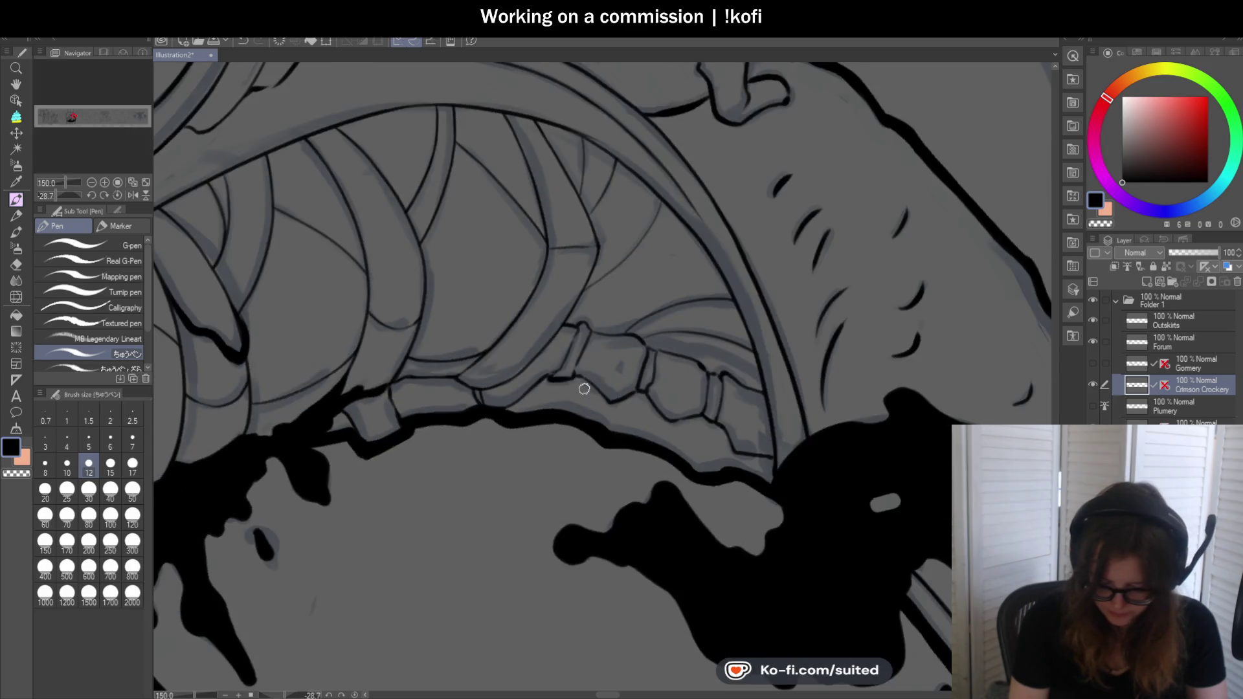
{"action": "scroll", "coordinate": [547, 360], "scroll_direction": "up", "scroll_amount": 4}
{"action": "scroll", "coordinate": [580, 331], "scroll_direction": "down", "scroll_amount": 4}
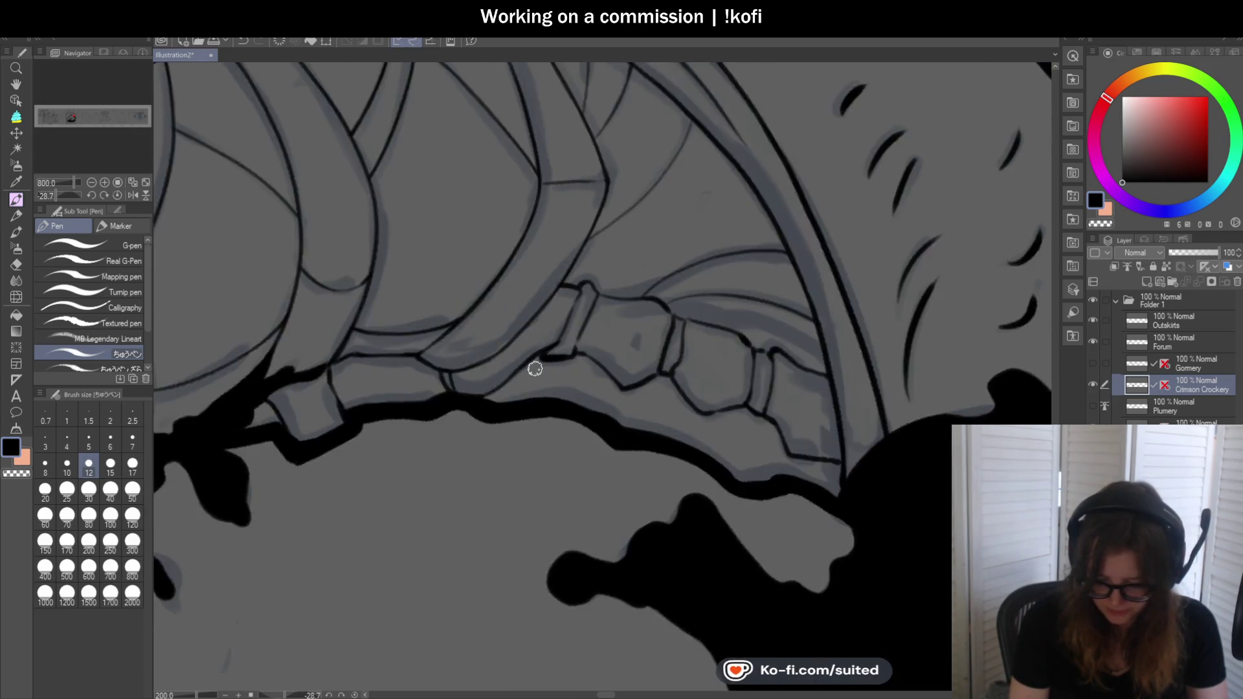
{"action": "scroll", "coordinate": [535, 364], "scroll_direction": "down", "scroll_amount": 1}
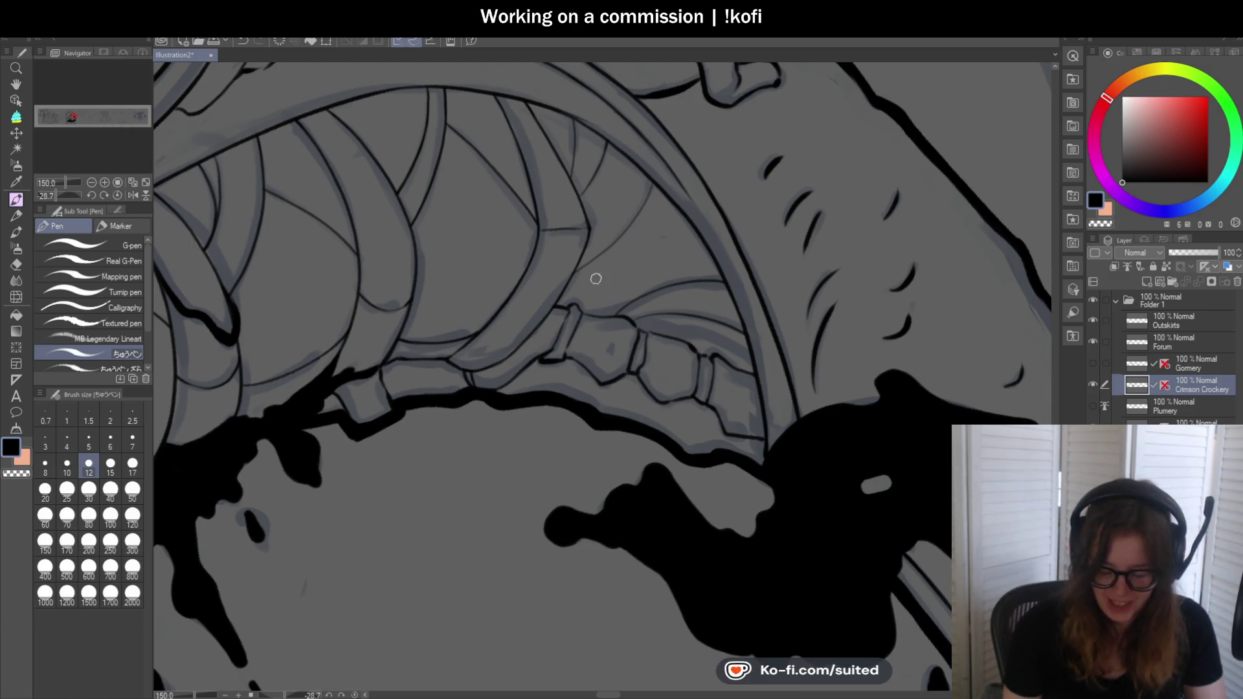
{"action": "scroll", "coordinate": [576, 116], "scroll_direction": "up", "scroll_amount": 5}
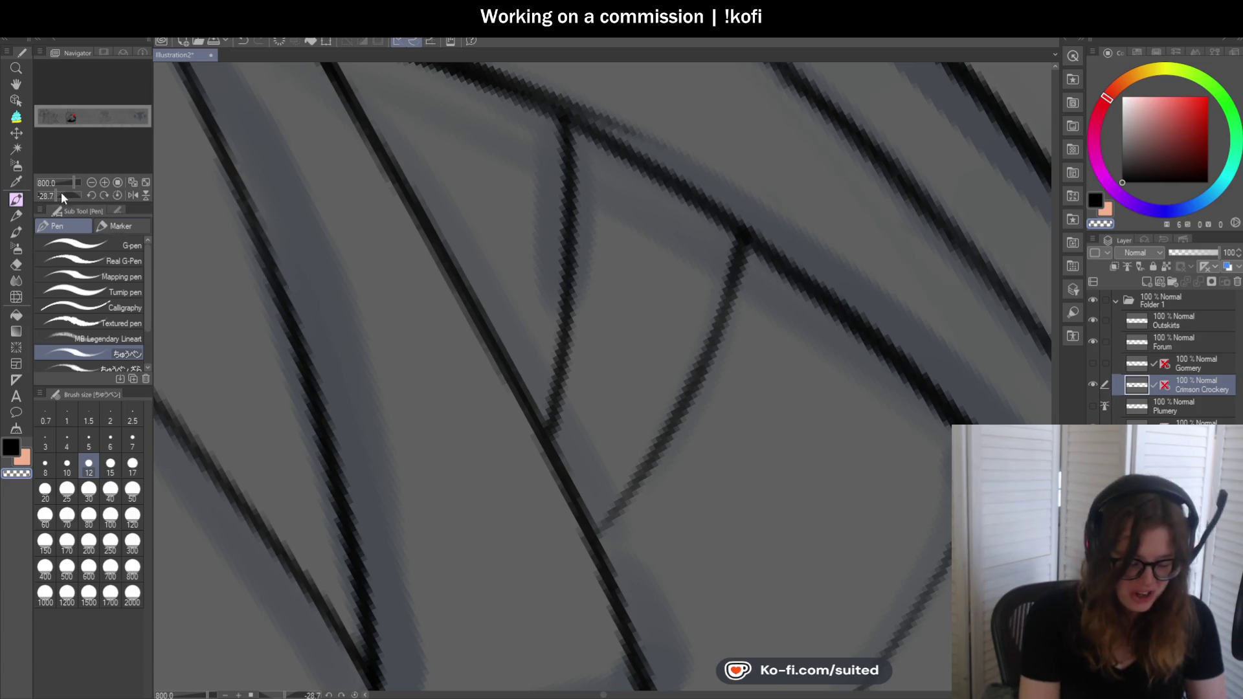
Extend the upper diagonal to the vertical line and re-stroke the lower diagonal darker
{"action": "left_click_drag", "start_coordinate": [61, 195], "coordinate": [70, 248]}
{"action": "scroll", "coordinate": [666, 222], "scroll_direction": "down", "scroll_amount": 2}
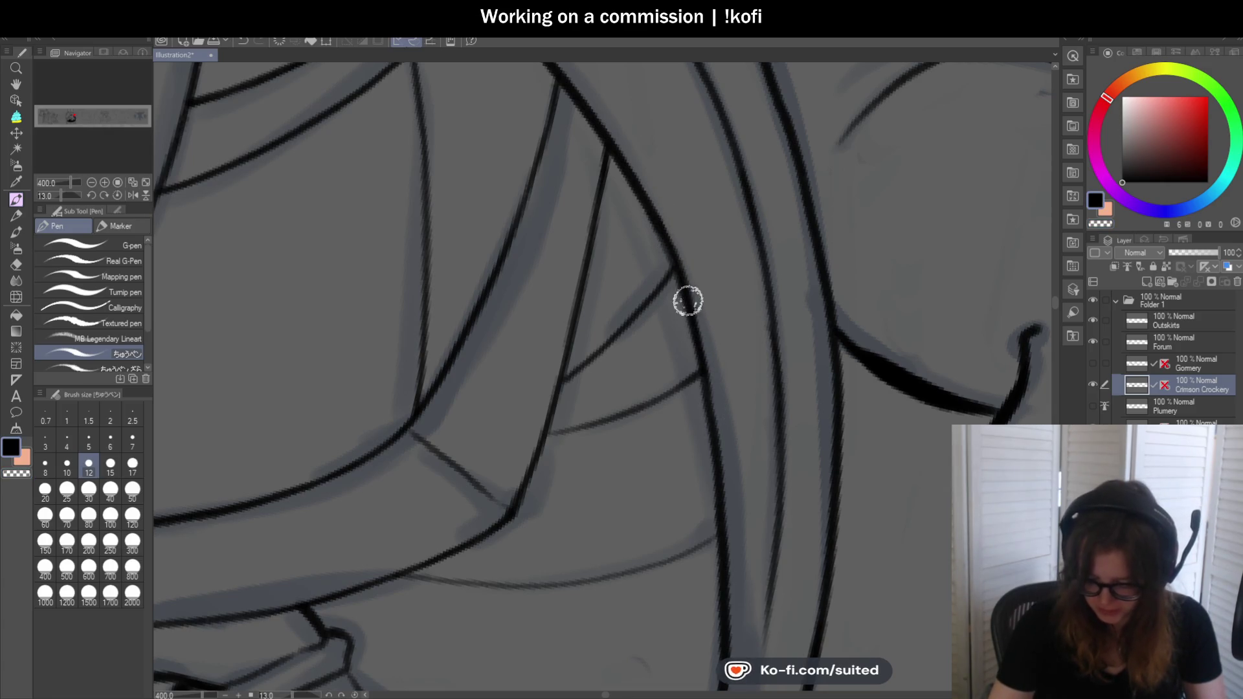
{"action": "scroll", "coordinate": [250, 189], "scroll_direction": "down", "scroll_amount": 2}
{"action": "scroll", "coordinate": [452, 355], "scroll_direction": "up", "scroll_amount": 3}
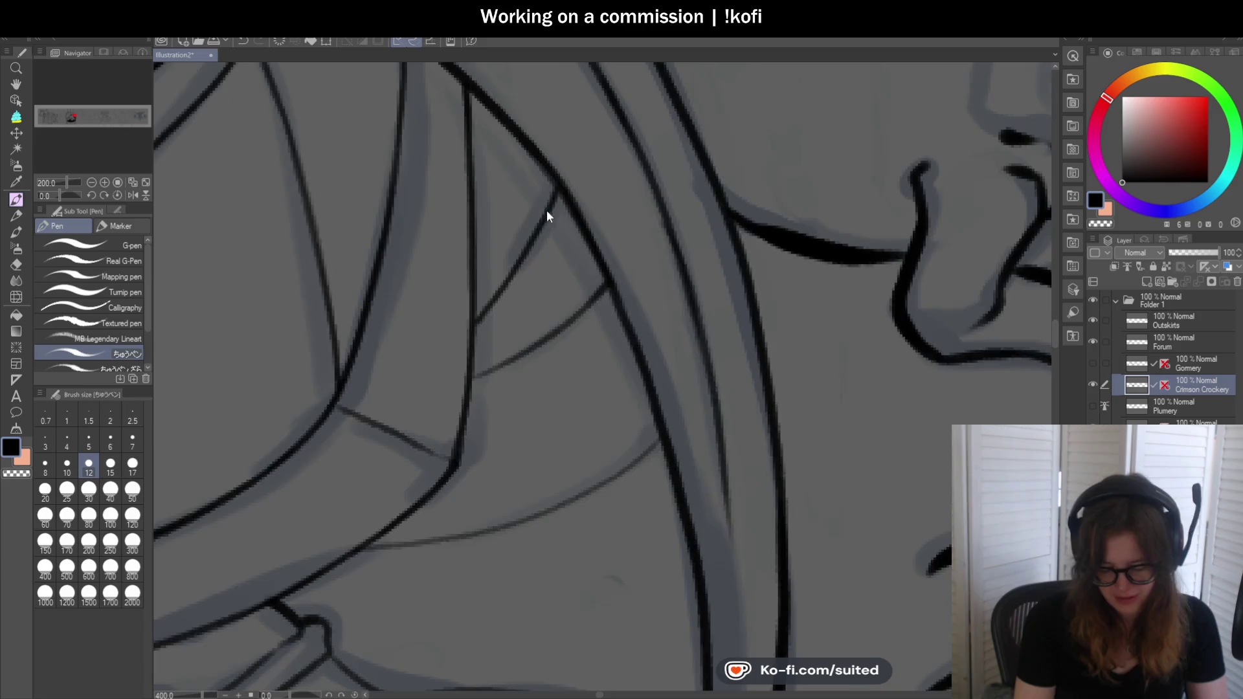
{"action": "left_click_drag", "start_coordinate": [432, 384], "coordinate": [460, 344]}
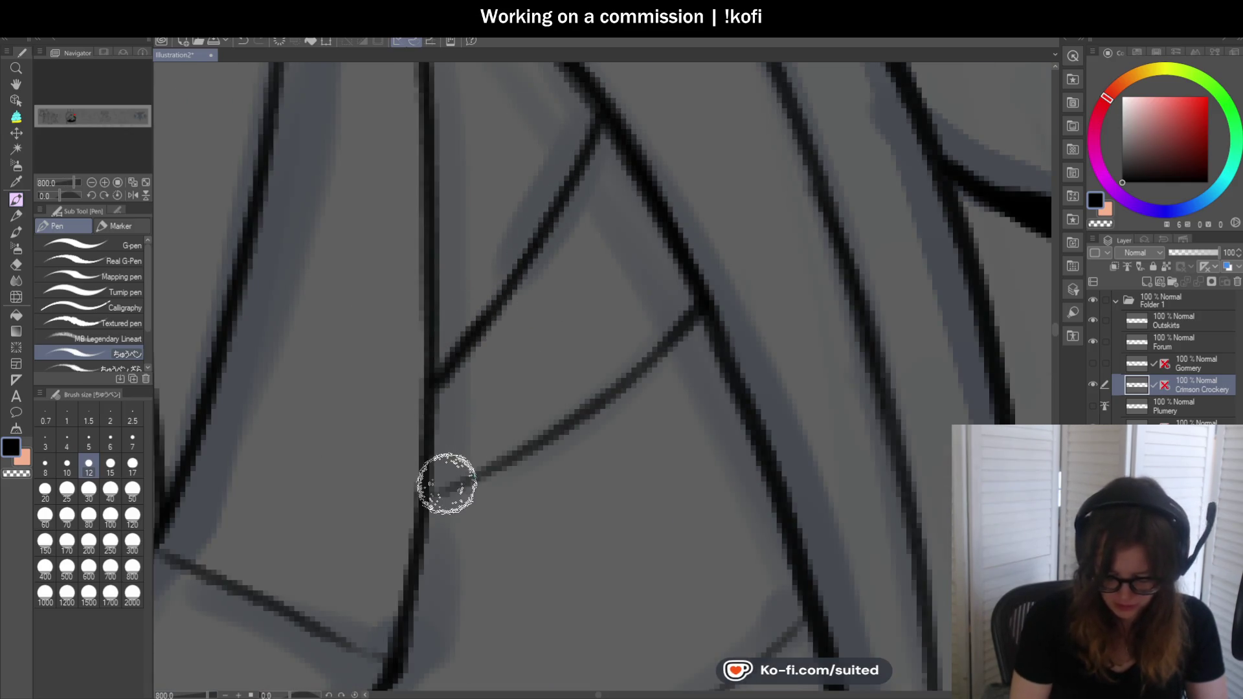
{"action": "left_click_drag", "start_coordinate": [433, 494], "coordinate": [651, 372]}
{"action": "left_click_drag", "start_coordinate": [582, 402], "coordinate": [693, 299]}
{"action": "scroll", "coordinate": [636, 363], "scroll_direction": "down", "scroll_amount": 3}
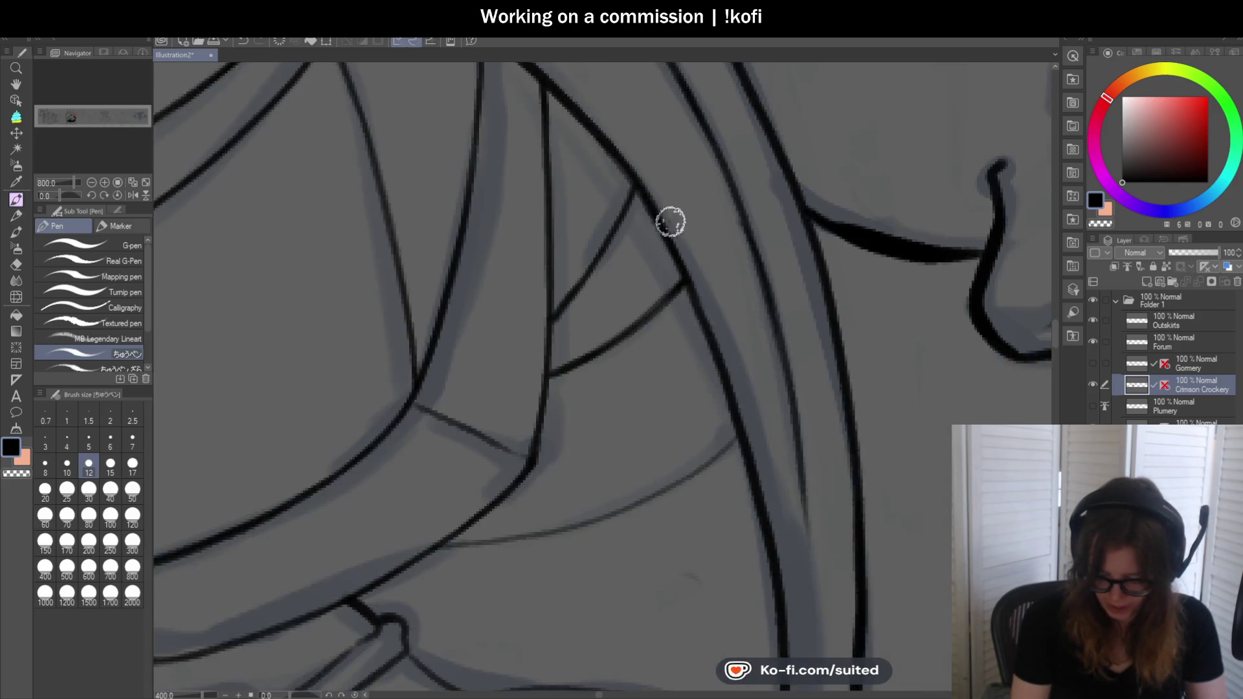
{"action": "scroll", "coordinate": [680, 322], "scroll_direction": "down", "scroll_amount": 2}
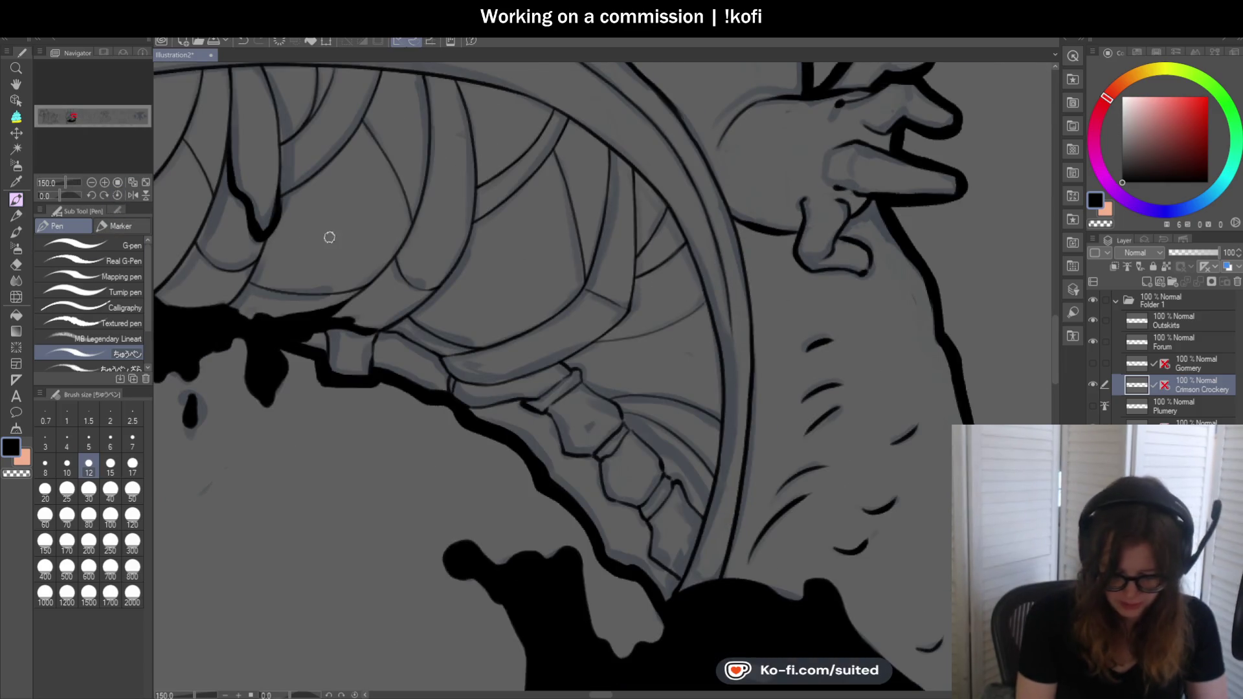
Trace the thin sketch line beside the jointed segment in ink from top downward
{"action": "left_click_drag", "start_coordinate": [61, 196], "coordinate": [51, 202]}
{"action": "scroll", "coordinate": [591, 330], "scroll_direction": "up", "scroll_amount": 3}
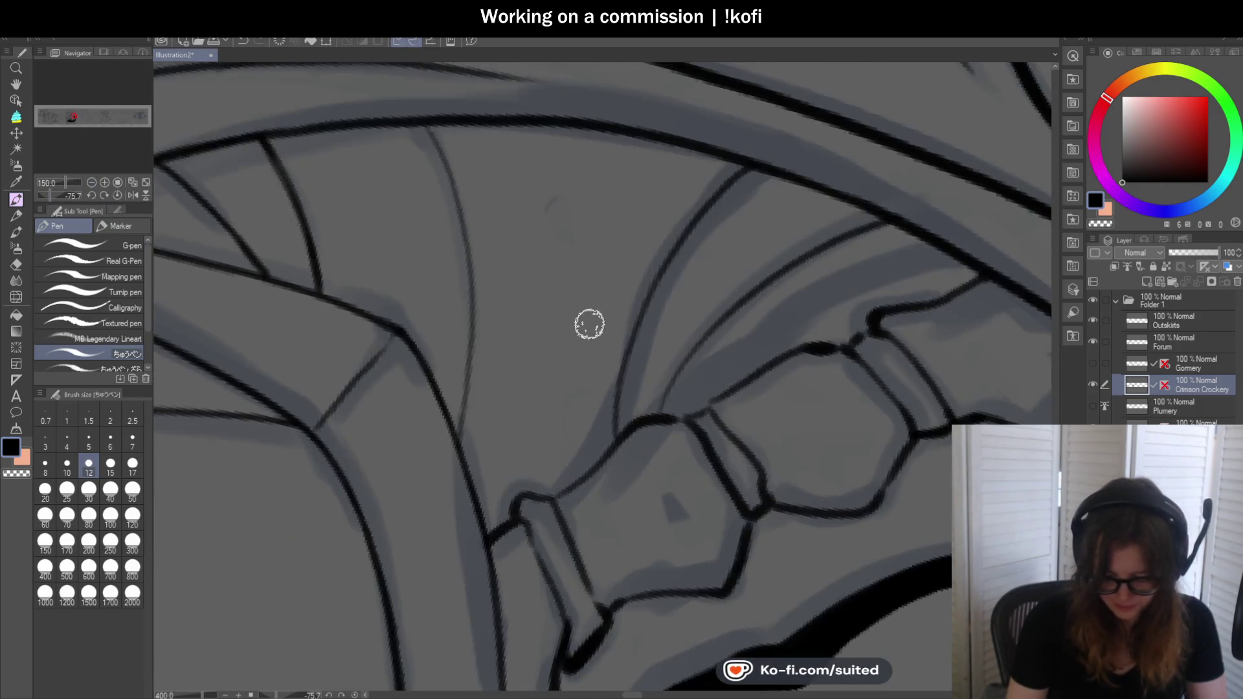
{"action": "scroll", "coordinate": [396, 264], "scroll_direction": "up", "scroll_amount": 2}
{"action": "scroll", "coordinate": [396, 264], "scroll_direction": "down", "scroll_amount": 2}
{"action": "mouse_move", "coordinate": [348, 131]}
{"action": "left_mouse_down"}
{"action": "mouse_move", "coordinate": [386, 235]}
{"action": "mouse_move", "coordinate": [383, 406]}
{"action": "left_mouse_up"}
{"action": "scroll", "coordinate": [426, 338], "scroll_direction": "down", "scroll_amount": 3}
{"action": "scroll", "coordinate": [580, 310], "scroll_direction": "up", "scroll_amount": 3}
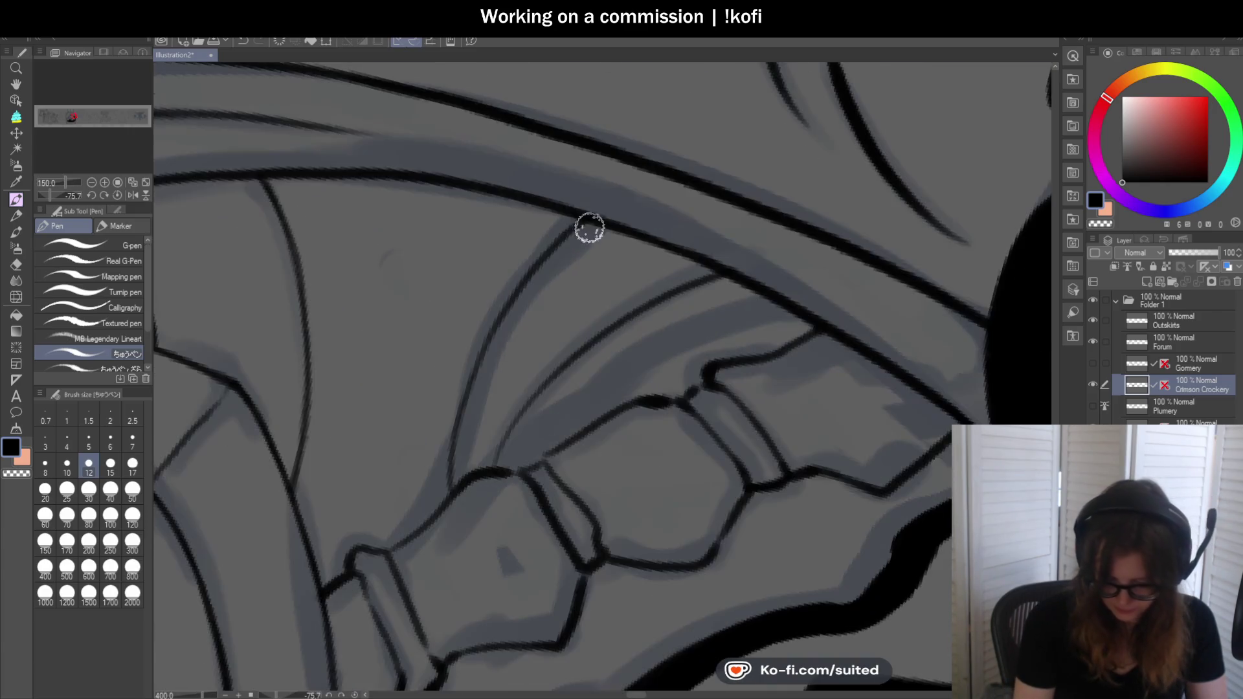
{"action": "left_click_drag", "start_coordinate": [483, 344], "coordinate": [452, 476]}
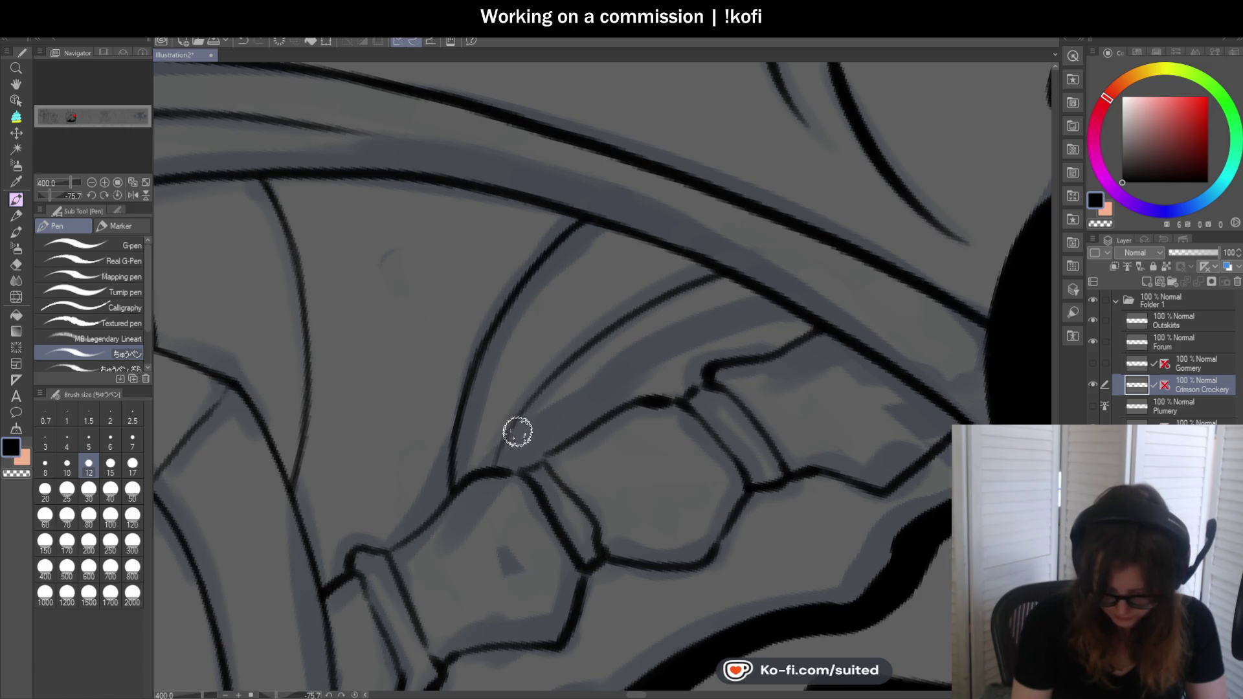
{"action": "scroll", "coordinate": [546, 378], "scroll_direction": "down", "scroll_amount": 3}
{"action": "scroll", "coordinate": [608, 361], "scroll_direction": "up", "scroll_amount": 3}
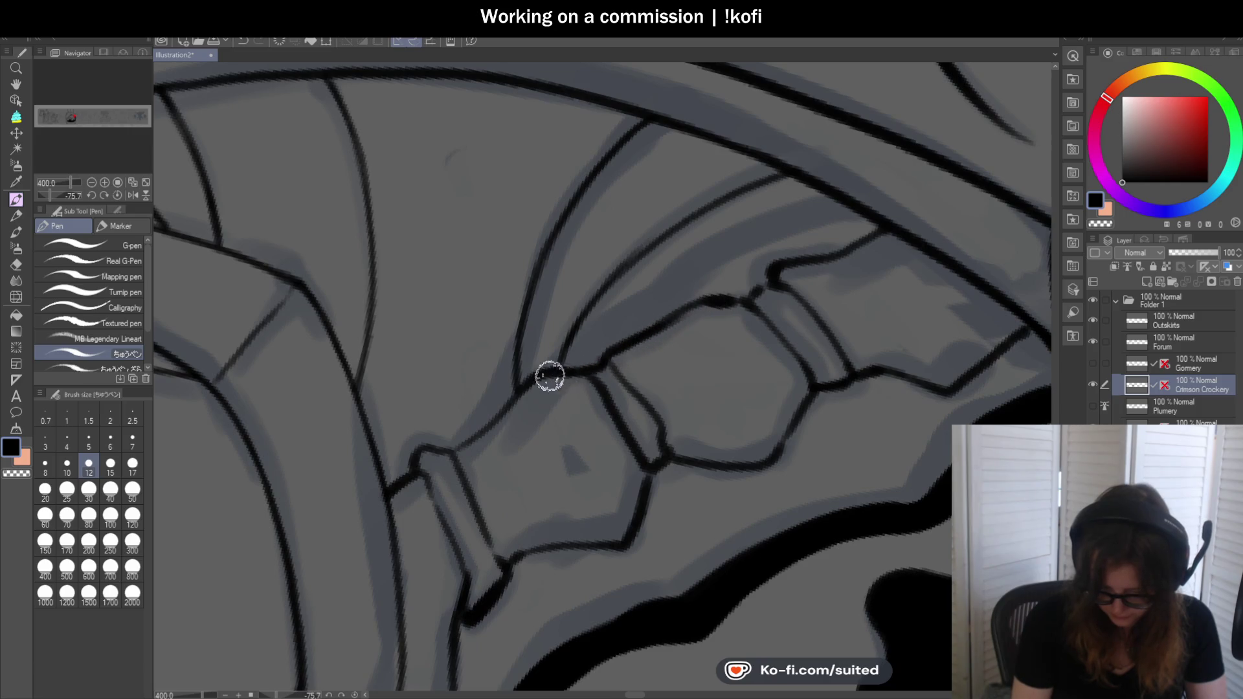
{"action": "scroll", "coordinate": [553, 377], "scroll_direction": "down", "scroll_amount": 5}
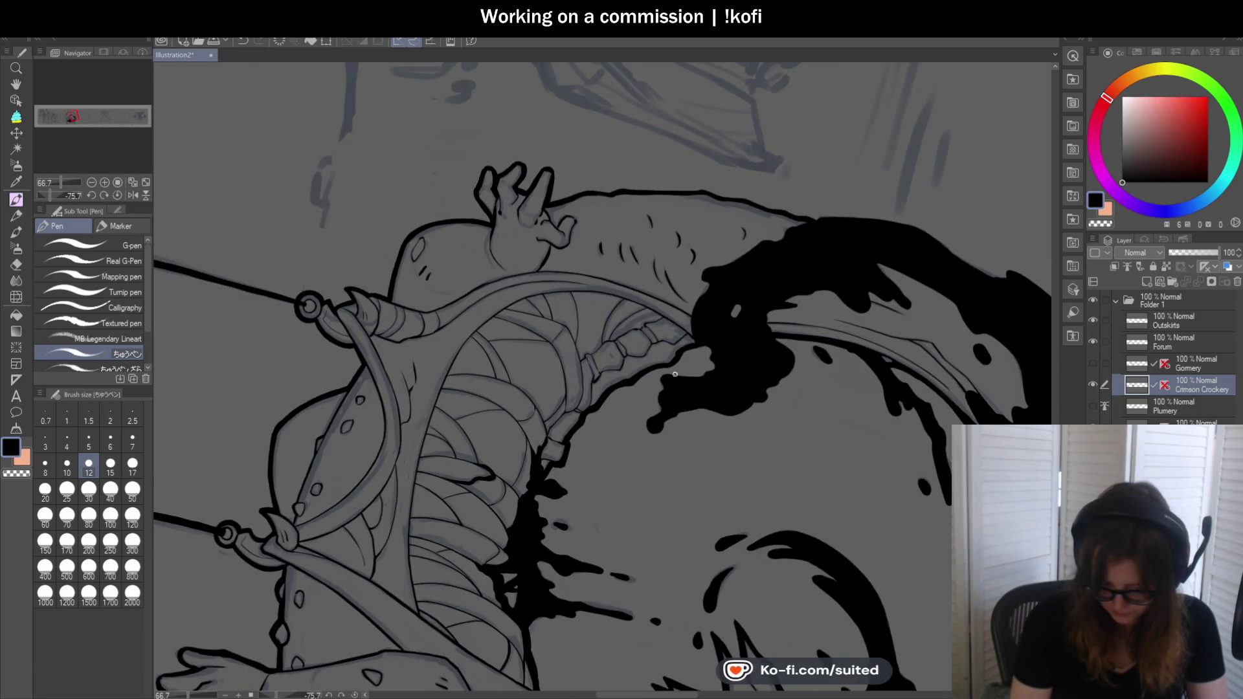
{"action": "scroll", "coordinate": [577, 380], "scroll_direction": "up", "scroll_amount": 2}
{"action": "scroll", "coordinate": [500, 261], "scroll_direction": "up", "scroll_amount": 3}
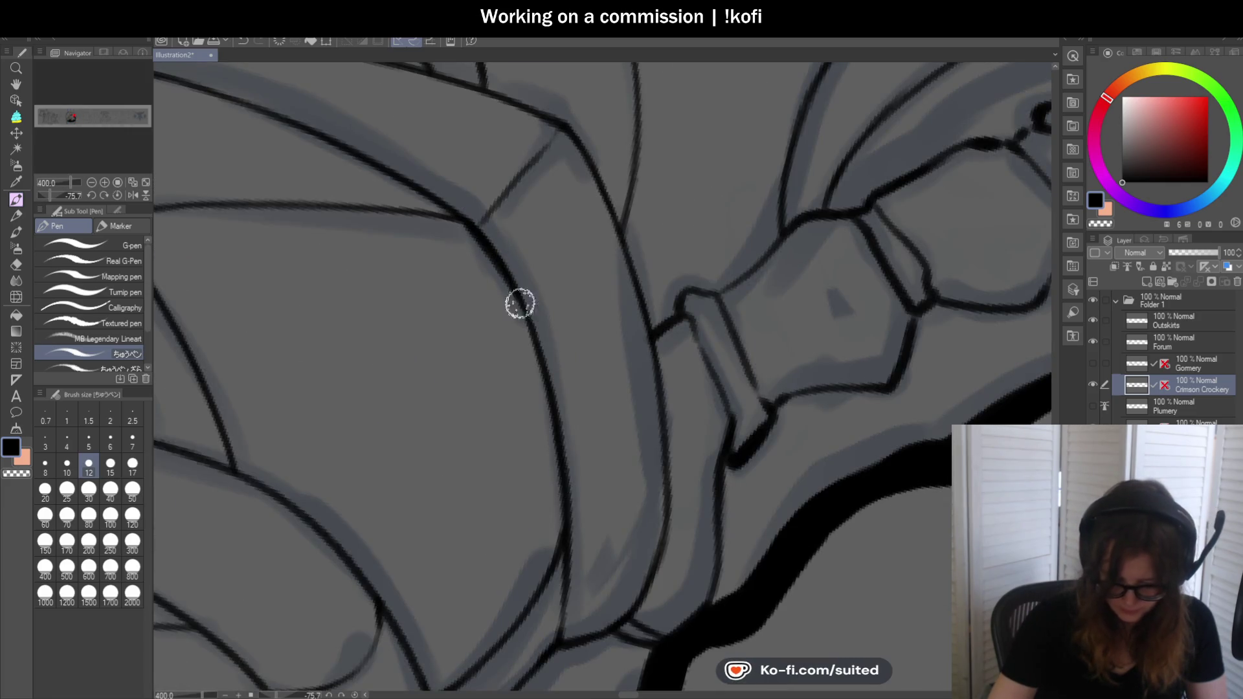
{"action": "scroll", "coordinate": [555, 590], "scroll_direction": "down", "scroll_amount": 4}
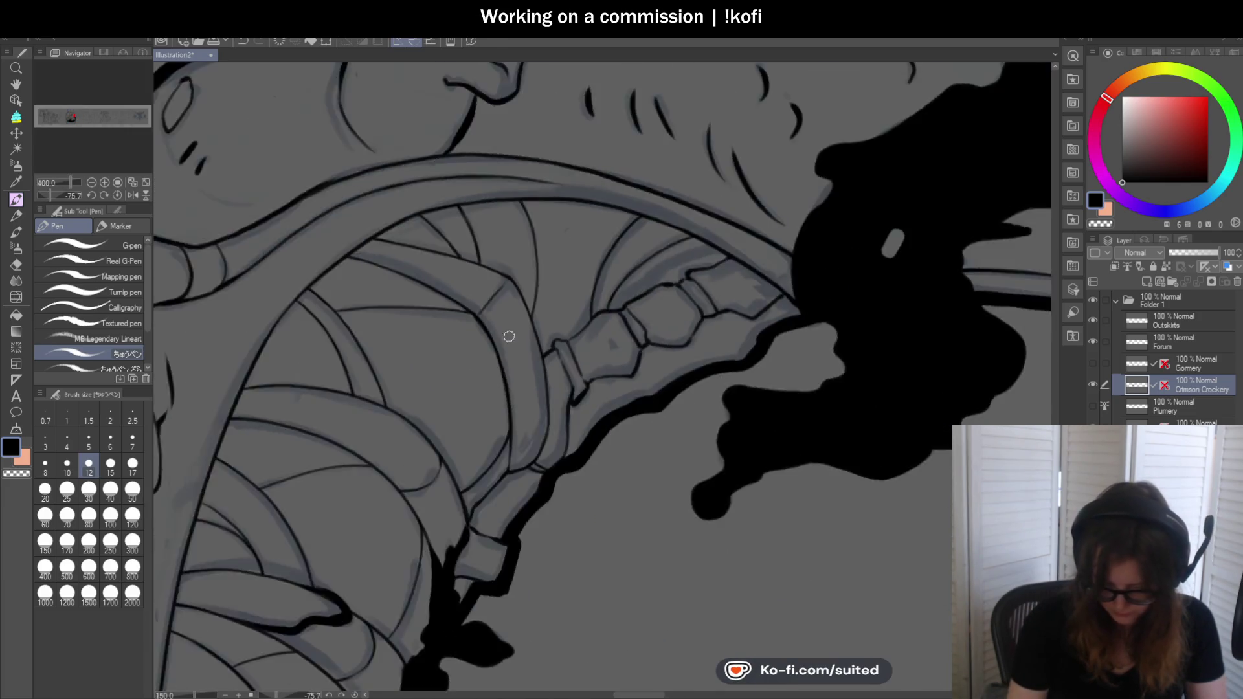
{"action": "scroll", "coordinate": [642, 325], "scroll_direction": "down", "scroll_amount": 1}
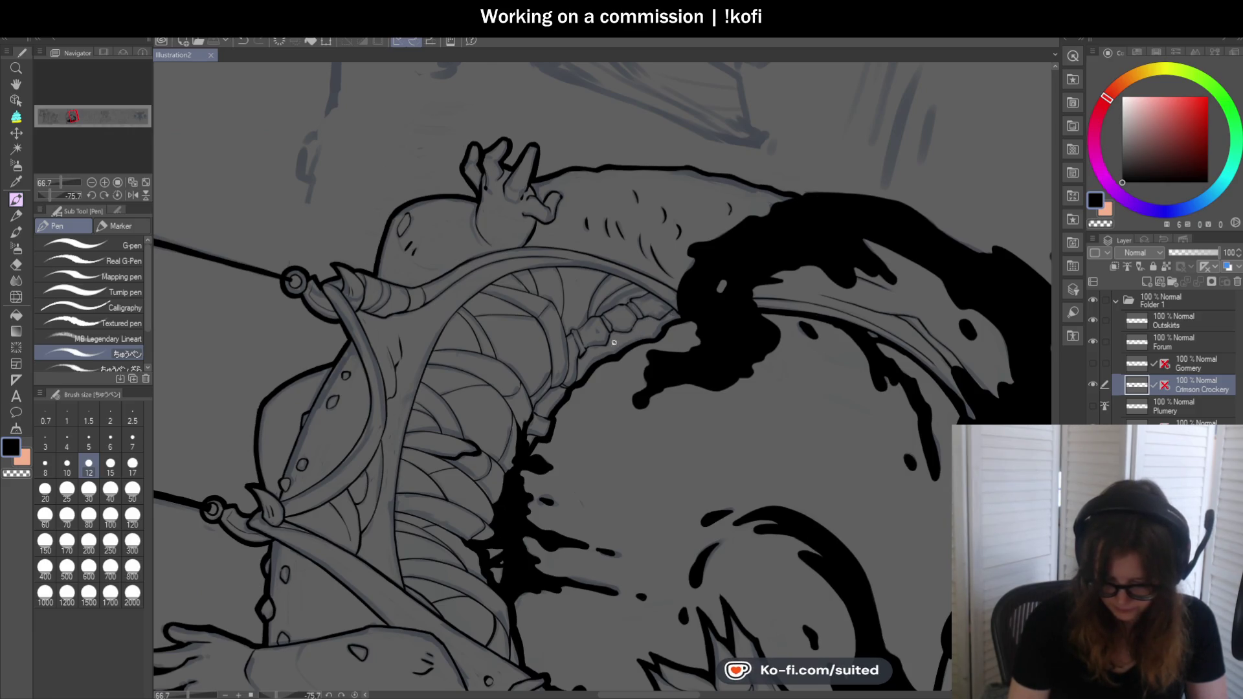
{"action": "scroll", "coordinate": [623, 339], "scroll_direction": "up", "scroll_amount": 2}
{"action": "scroll", "coordinate": [564, 291], "scroll_direction": "up", "scroll_amount": 3}
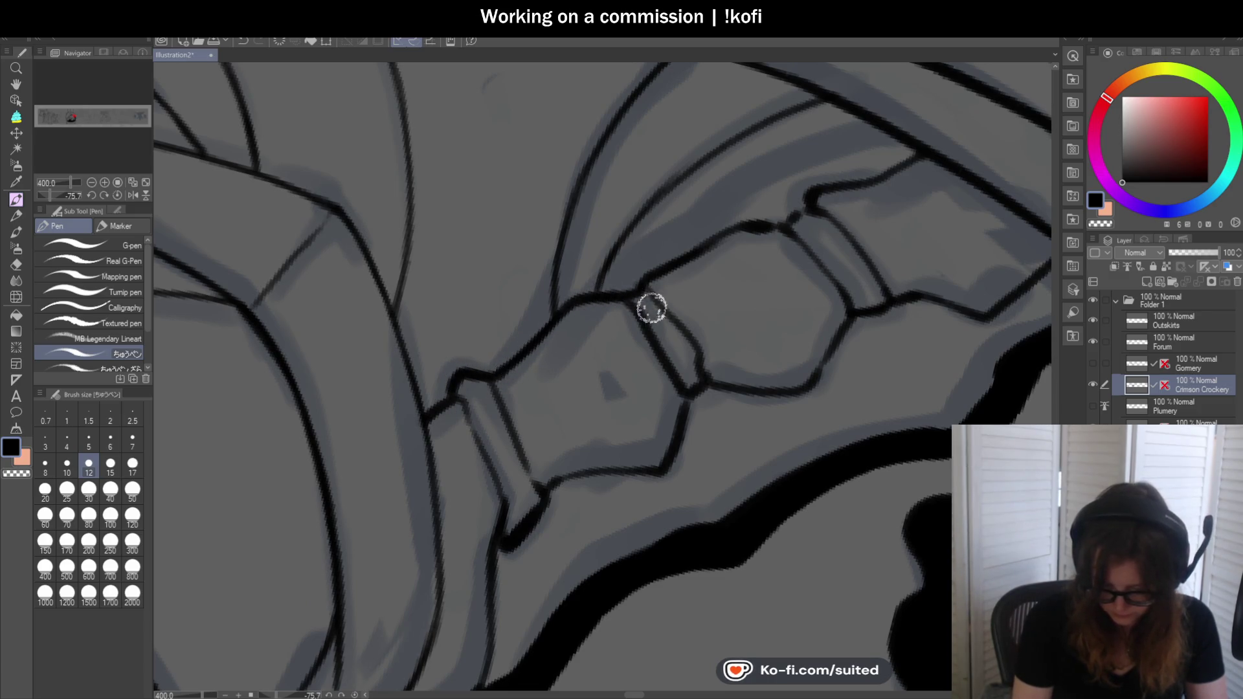
{"action": "scroll", "coordinate": [632, 340], "scroll_direction": "down", "scroll_amount": 3}
{"action": "scroll", "coordinate": [622, 389], "scroll_direction": "up", "scroll_amount": 3}
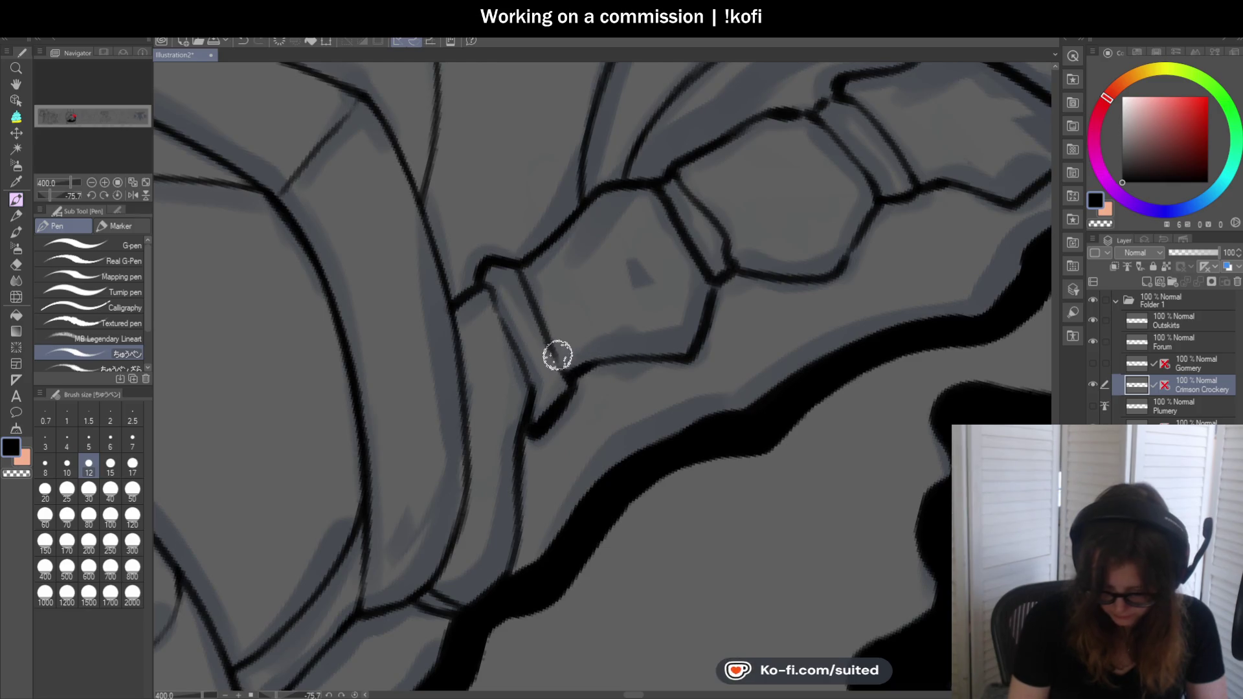
Ink the band segment's left edge and join it to the band junction
{"action": "left_click_drag", "start_coordinate": [491, 296], "coordinate": [528, 379]}
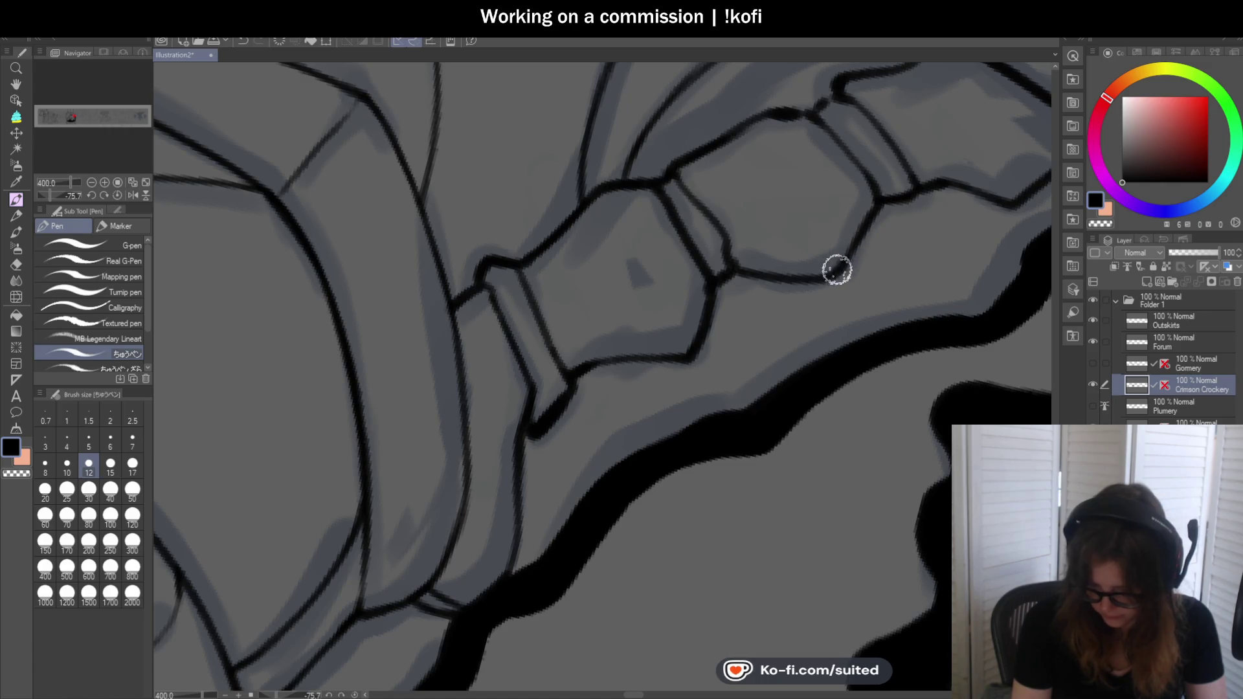
{"action": "scroll", "coordinate": [389, 370], "scroll_direction": "down", "scroll_amount": 2}
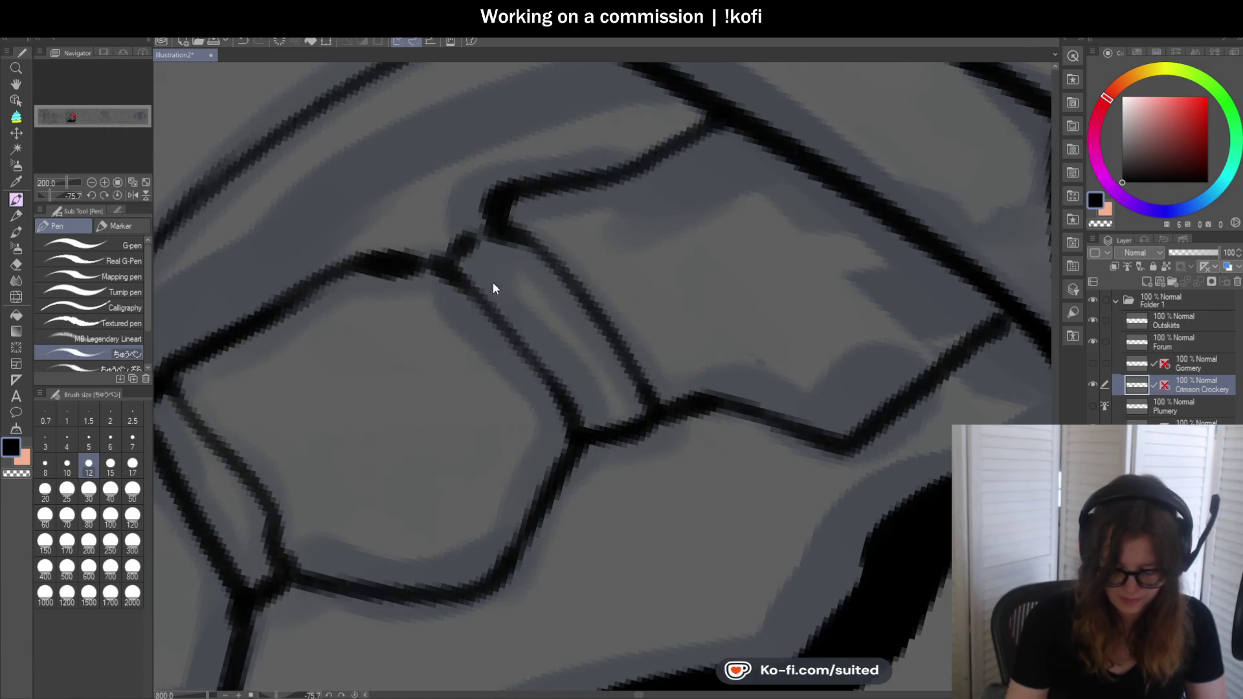
{"action": "scroll", "coordinate": [494, 286], "scroll_direction": "up", "scroll_amount": 3}
{"action": "left_click_drag", "start_coordinate": [453, 255], "coordinate": [489, 217]}
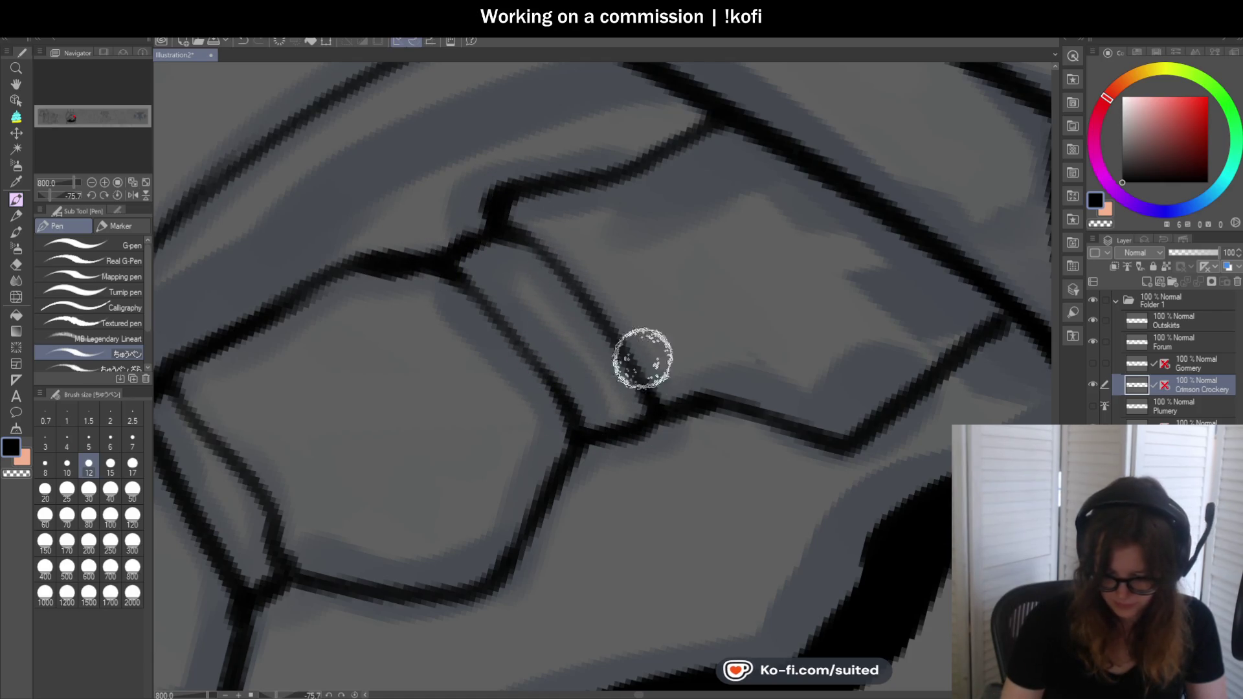
{"action": "scroll", "coordinate": [622, 388], "scroll_direction": "down", "scroll_amount": 5}
{"action": "left_click", "coordinate": [116, 195]}
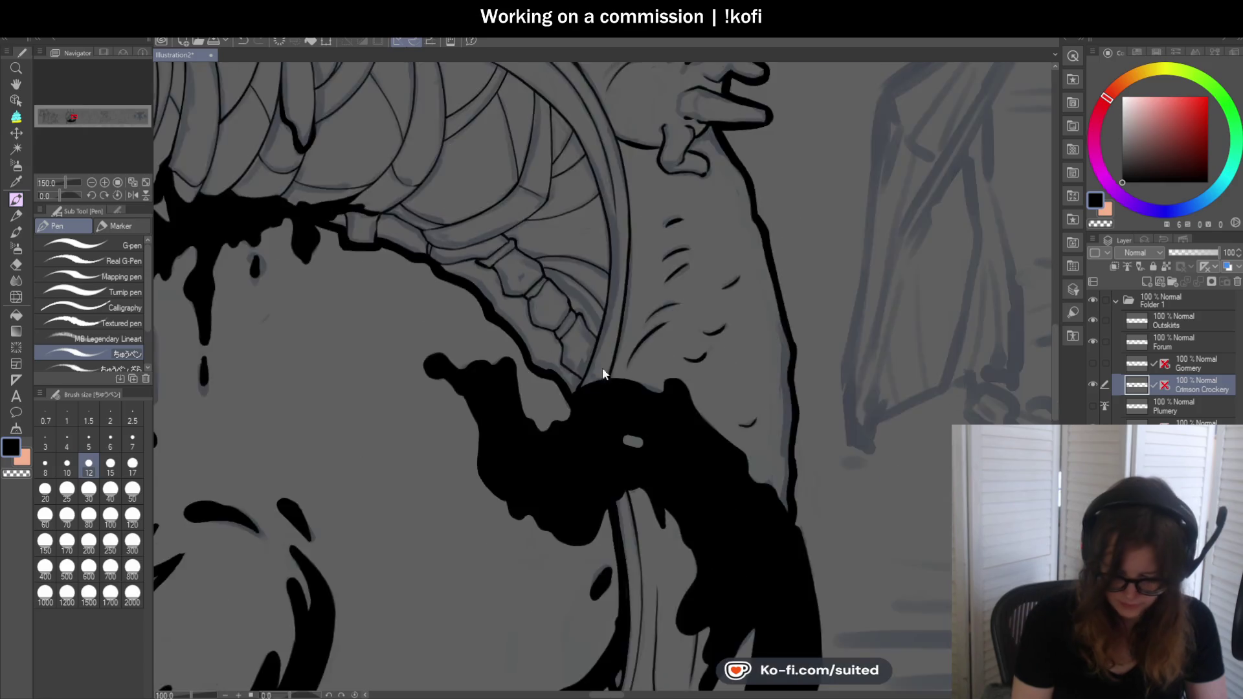
{"action": "scroll", "coordinate": [578, 360], "scroll_direction": "down", "scroll_amount": 4}
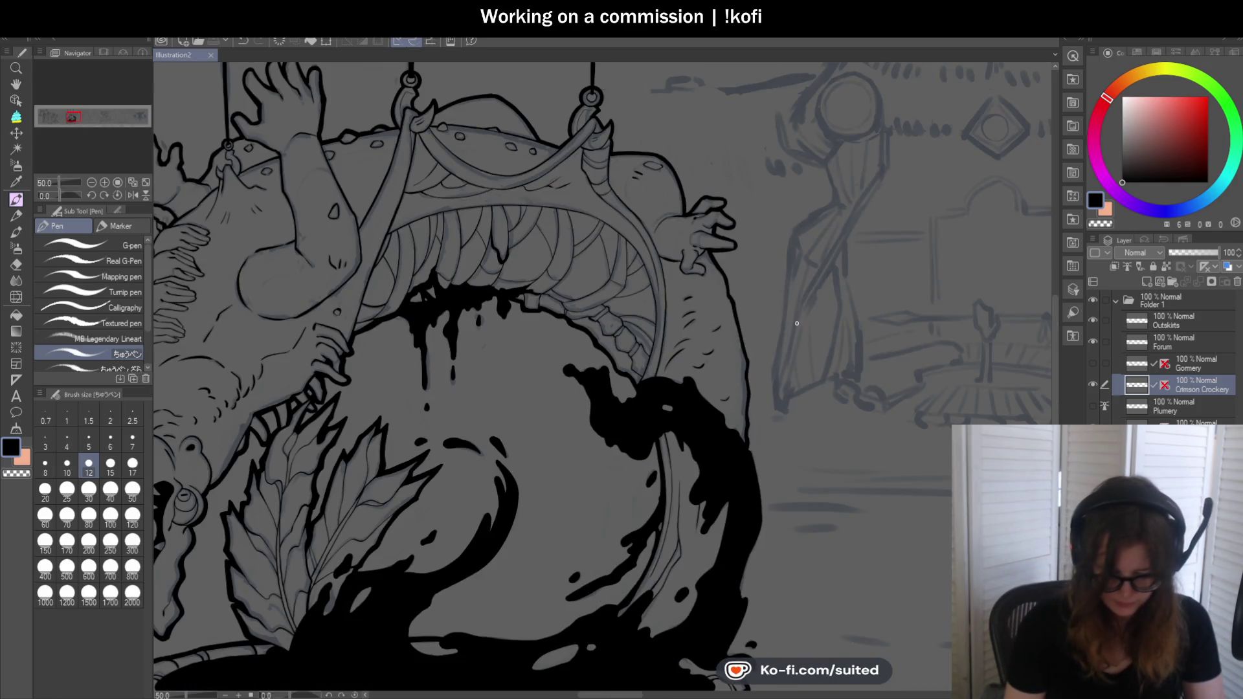
{"action": "scroll", "coordinate": [793, 331], "scroll_direction": "down", "scroll_amount": 1}
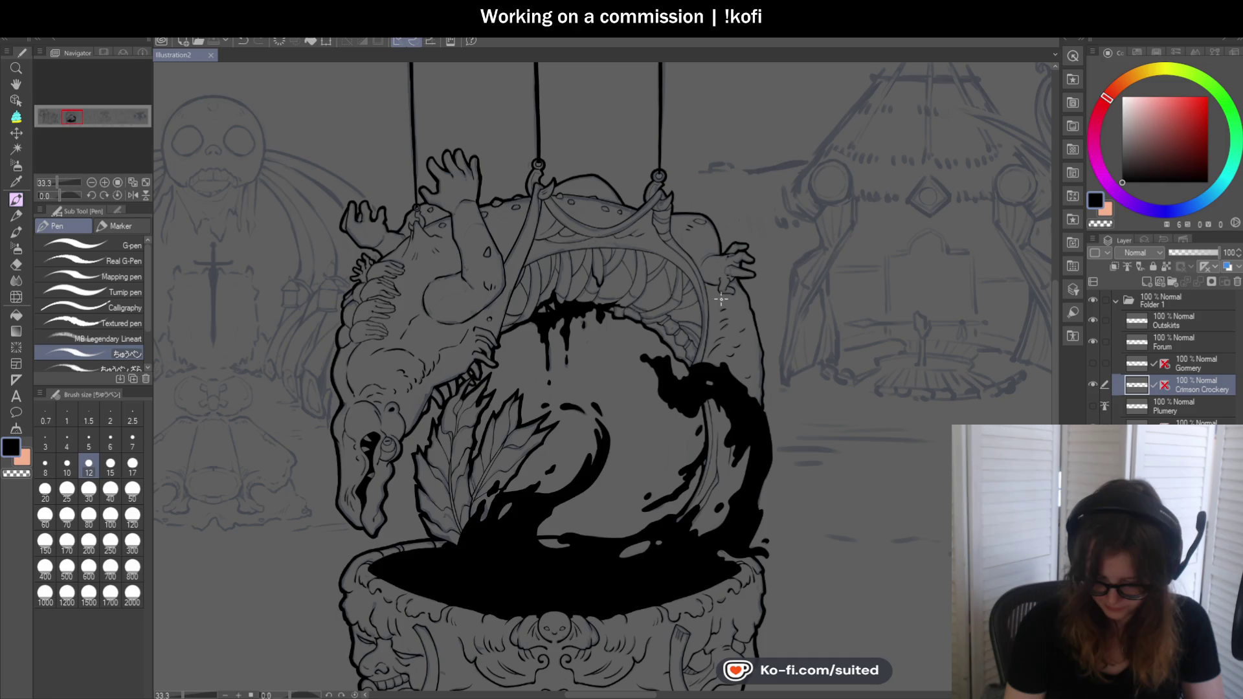
{"action": "scroll", "coordinate": [630, 301], "scroll_direction": "up", "scroll_amount": 3}
{"action": "scroll", "coordinate": [641, 283], "scroll_direction": "up", "scroll_amount": 3}
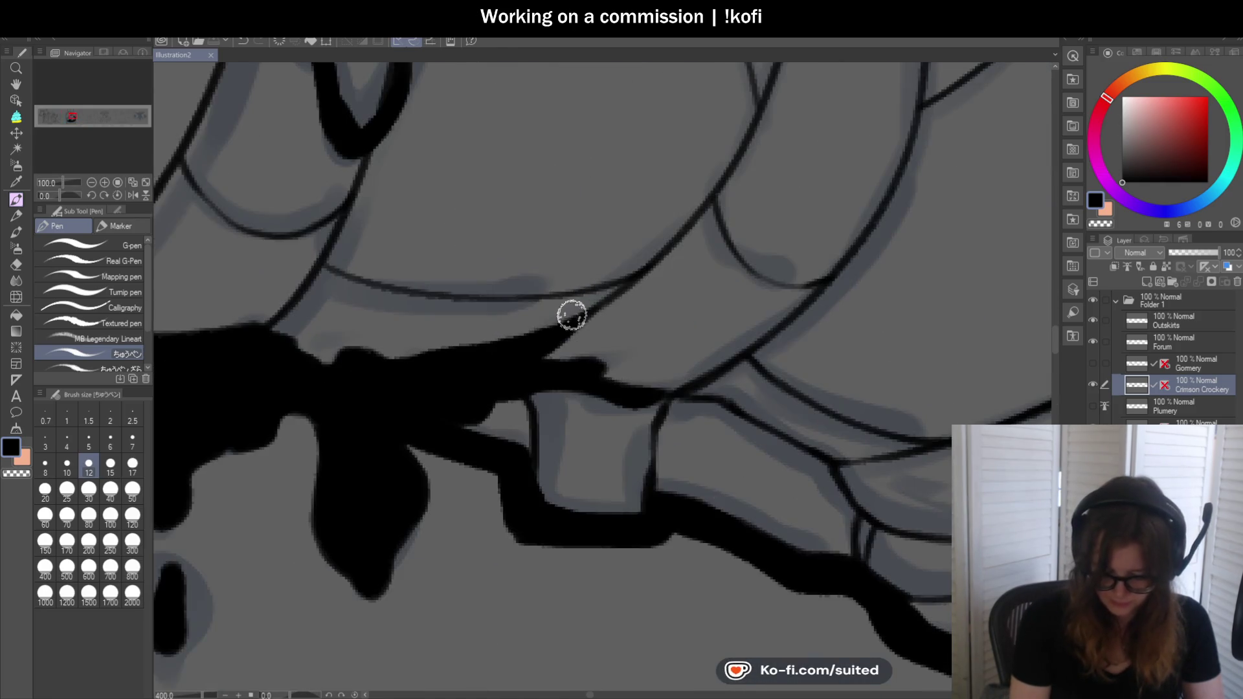
{"action": "scroll", "coordinate": [655, 305], "scroll_direction": "down", "scroll_amount": 2}
{"action": "scroll", "coordinate": [540, 322], "scroll_direction": "down", "scroll_amount": 2}
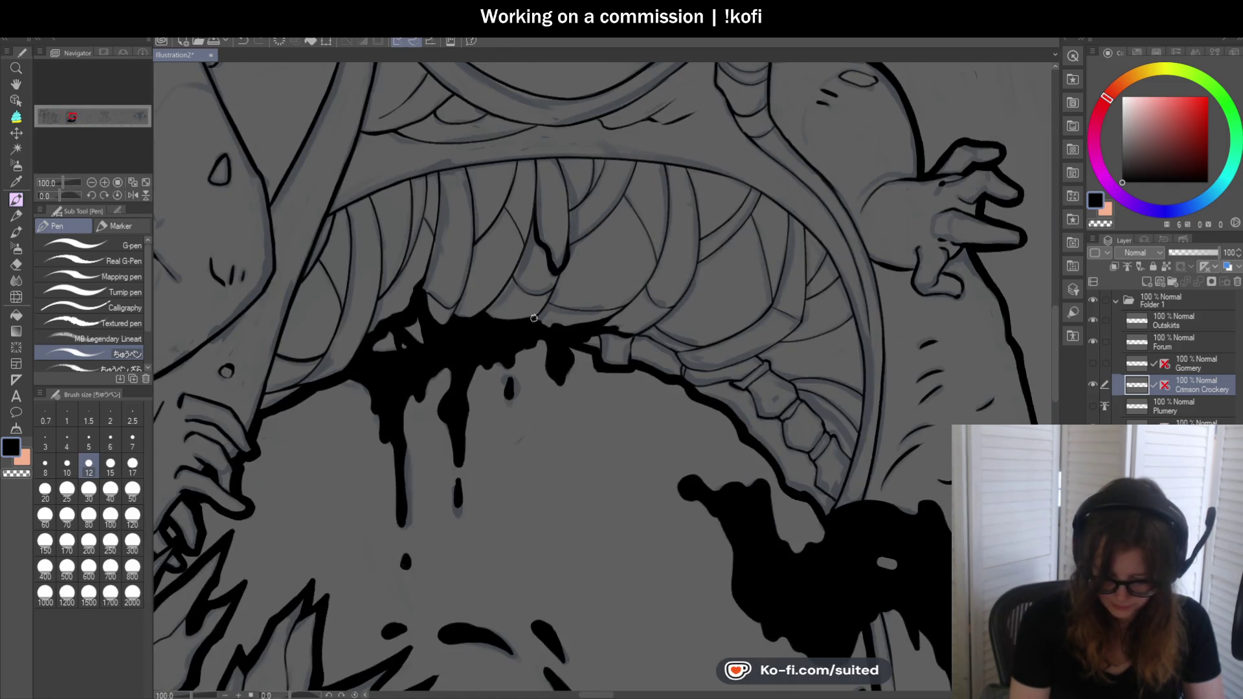
{"action": "scroll", "coordinate": [478, 322], "scroll_direction": "up", "scroll_amount": 2}
{"action": "scroll", "coordinate": [518, 277], "scroll_direction": "down", "scroll_amount": 1}
{"action": "scroll", "coordinate": [540, 284], "scroll_direction": "down", "scroll_amount": 1}
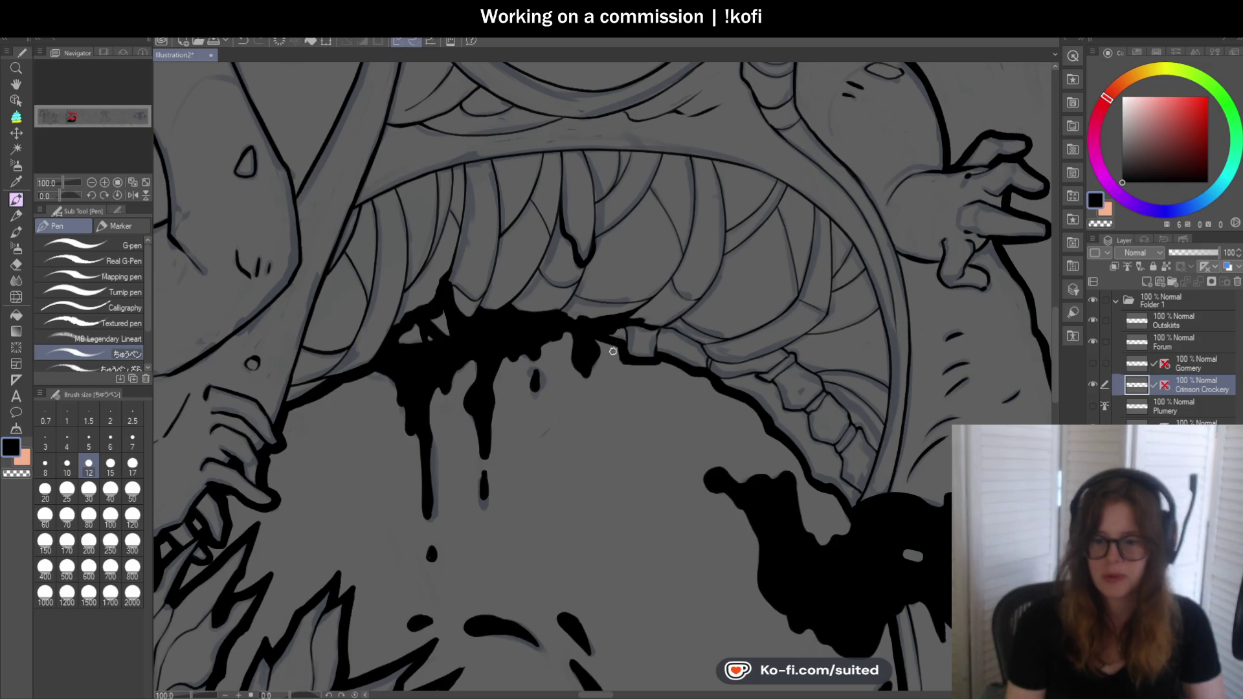
{"action": "scroll", "coordinate": [579, 399], "scroll_direction": "down", "scroll_amount": 2}
{"action": "scroll", "coordinate": [583, 210], "scroll_direction": "up", "scroll_amount": 3}
{"action": "scroll", "coordinate": [584, 210], "scroll_direction": "up", "scroll_amount": 3}
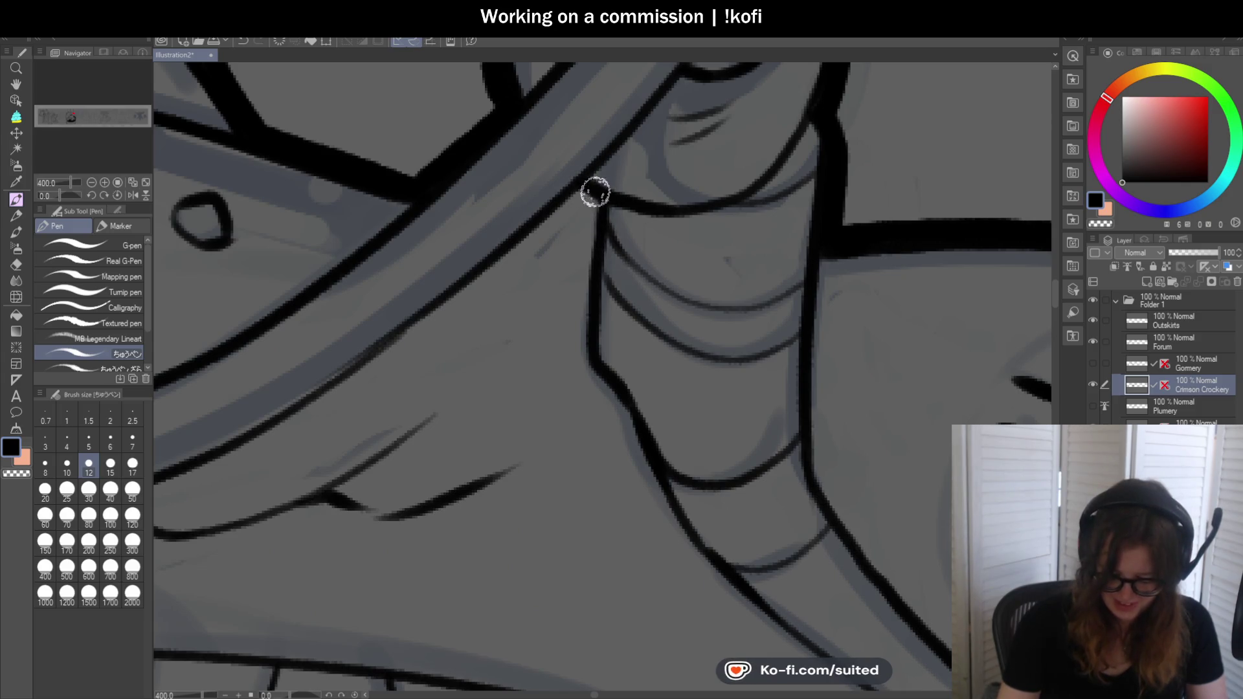
{"action": "scroll", "coordinate": [594, 192], "scroll_direction": "down", "scroll_amount": 3}
{"action": "scroll", "coordinate": [353, 347], "scroll_direction": "up", "scroll_amount": 2}
{"action": "scroll", "coordinate": [353, 347], "scroll_direction": "up", "scroll_amount": 2}
Thicken the lower line above the teeth, redoing the right-hand stroke thinner
{"action": "left_click_drag", "start_coordinate": [394, 363], "coordinate": [616, 292]}
{"action": "left_click_drag", "start_coordinate": [729, 334], "coordinate": [822, 318]}
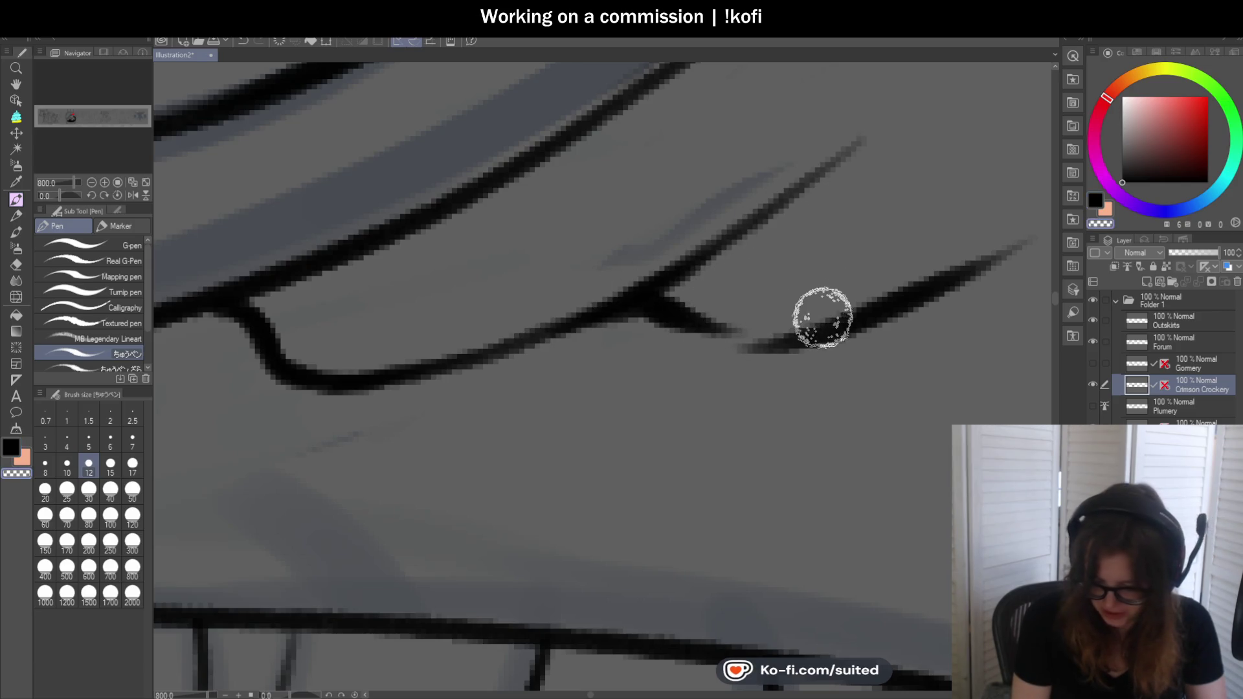
{"action": "key", "text": "ctrl+z"}
{"action": "left_click_drag", "start_coordinate": [748, 327], "coordinate": [947, 251]}
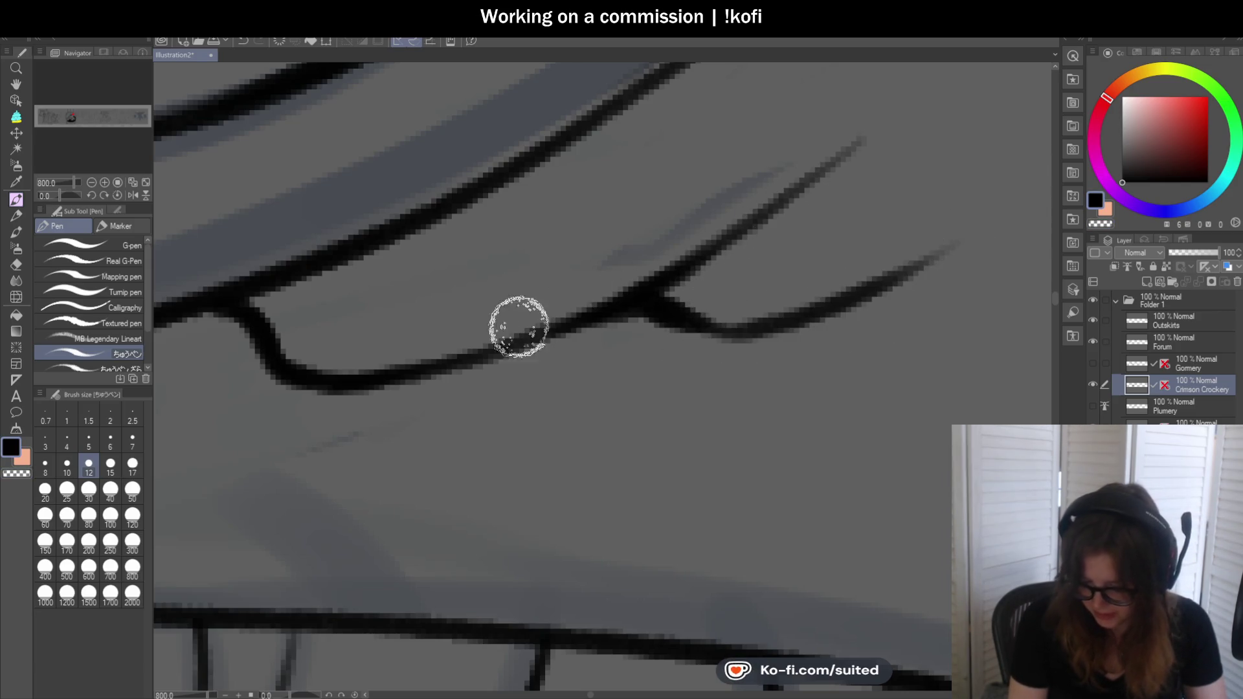
{"action": "scroll", "coordinate": [545, 319], "scroll_direction": "down", "scroll_amount": 2}
{"action": "scroll", "coordinate": [833, 283], "scroll_direction": "down", "scroll_amount": 1}
{"action": "scroll", "coordinate": [680, 320], "scroll_direction": "up", "scroll_amount": 1}
{"action": "scroll", "coordinate": [408, 327], "scroll_direction": "up", "scroll_amount": 2}
Redraw the thin diagonal line to the upper line as a darker tapered stroke
{"action": "left_click_drag", "start_coordinate": [432, 258], "coordinate": [459, 230]}
{"action": "left_click_drag", "start_coordinate": [498, 189], "coordinate": [379, 272]}
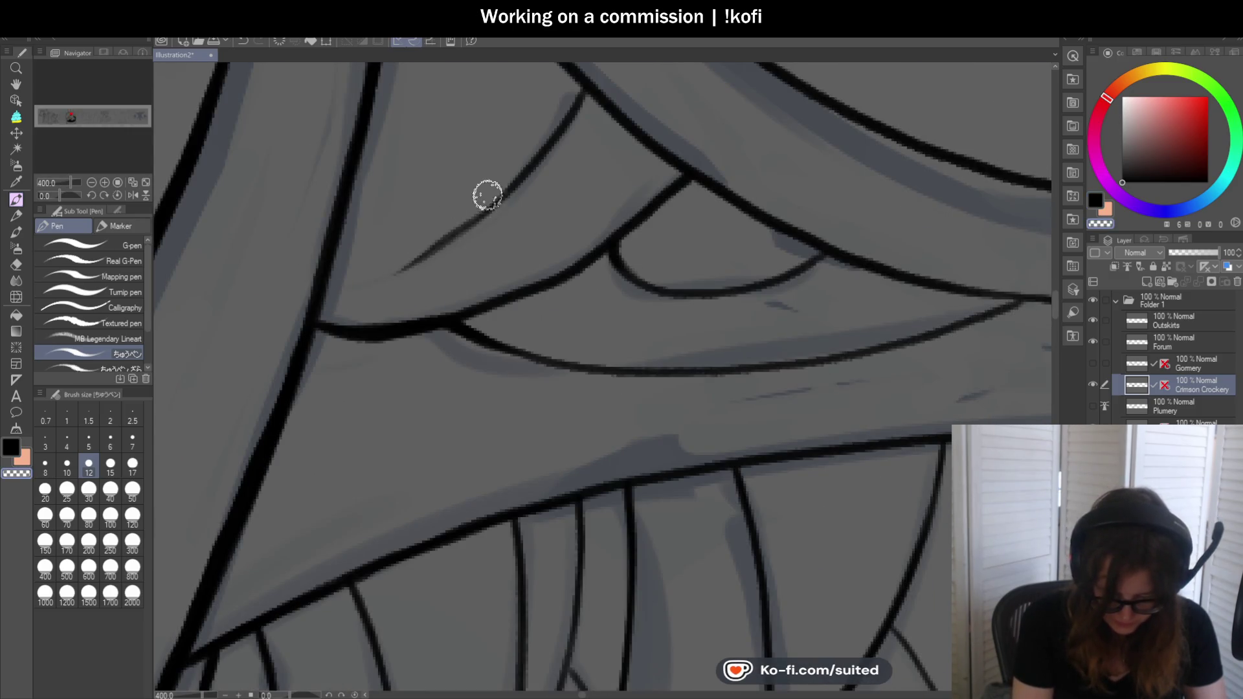
{"action": "left_click_drag", "start_coordinate": [514, 184], "coordinate": [413, 261]}
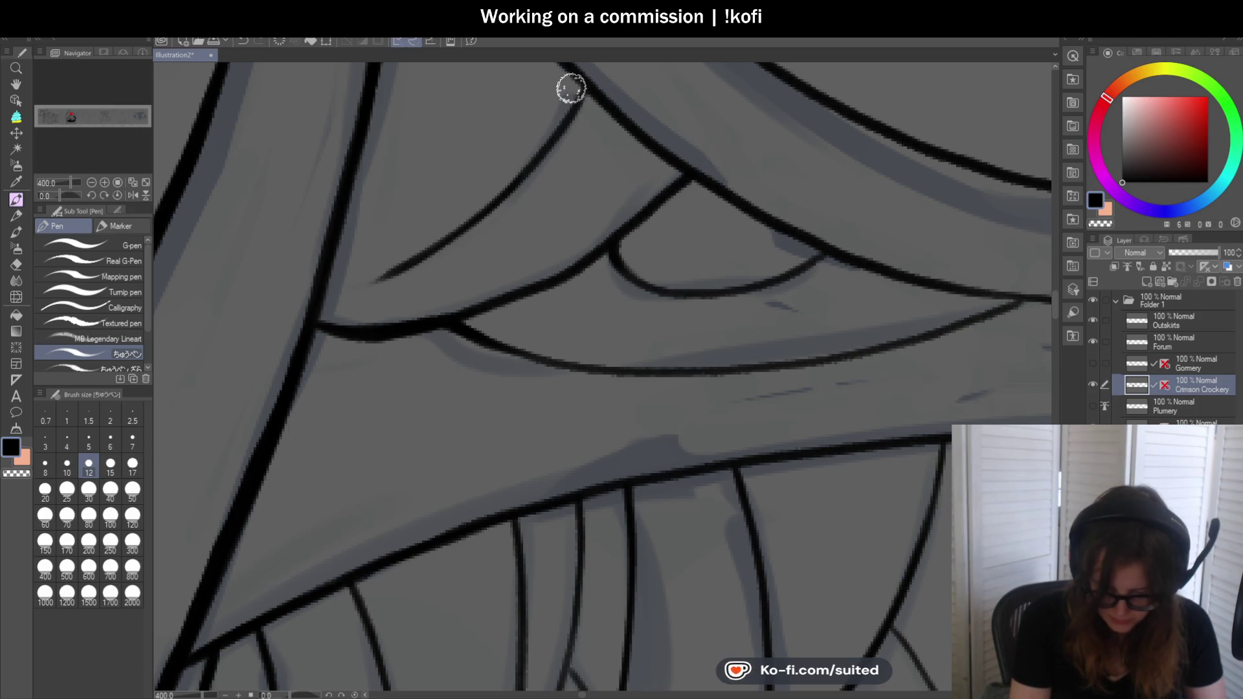
{"action": "scroll", "coordinate": [585, 90], "scroll_direction": "down", "scroll_amount": 5}
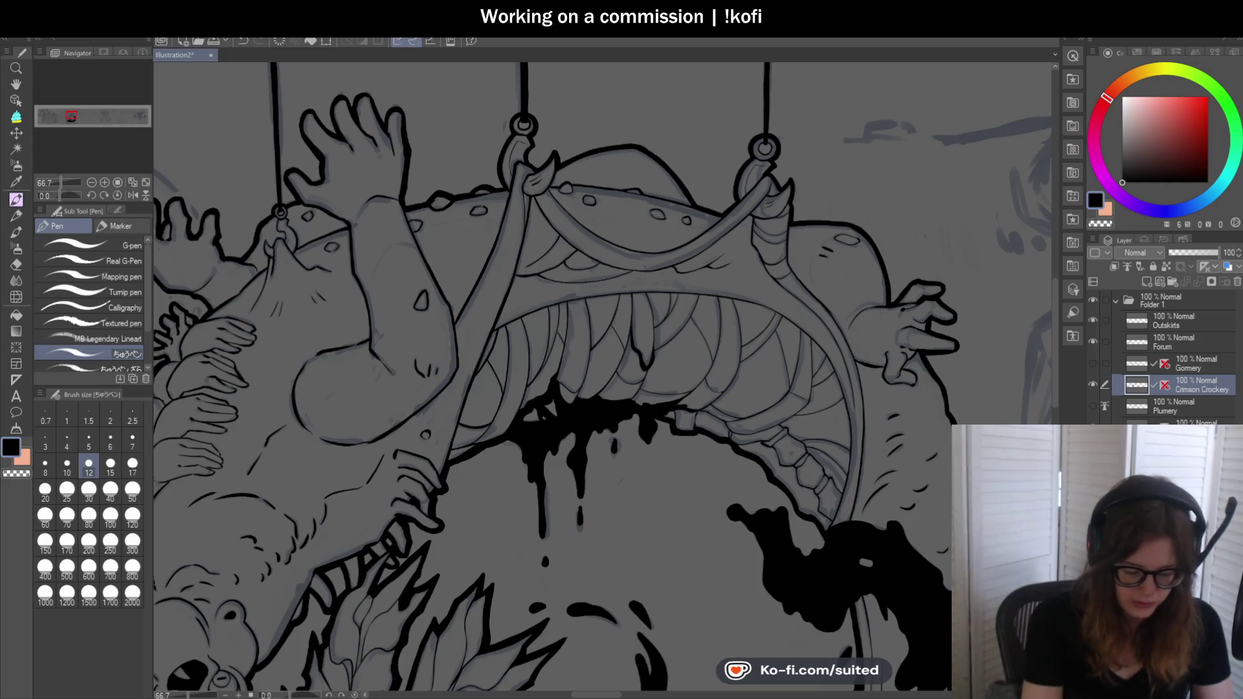
{"action": "scroll", "coordinate": [381, 227], "scroll_direction": "down", "scroll_amount": 1}
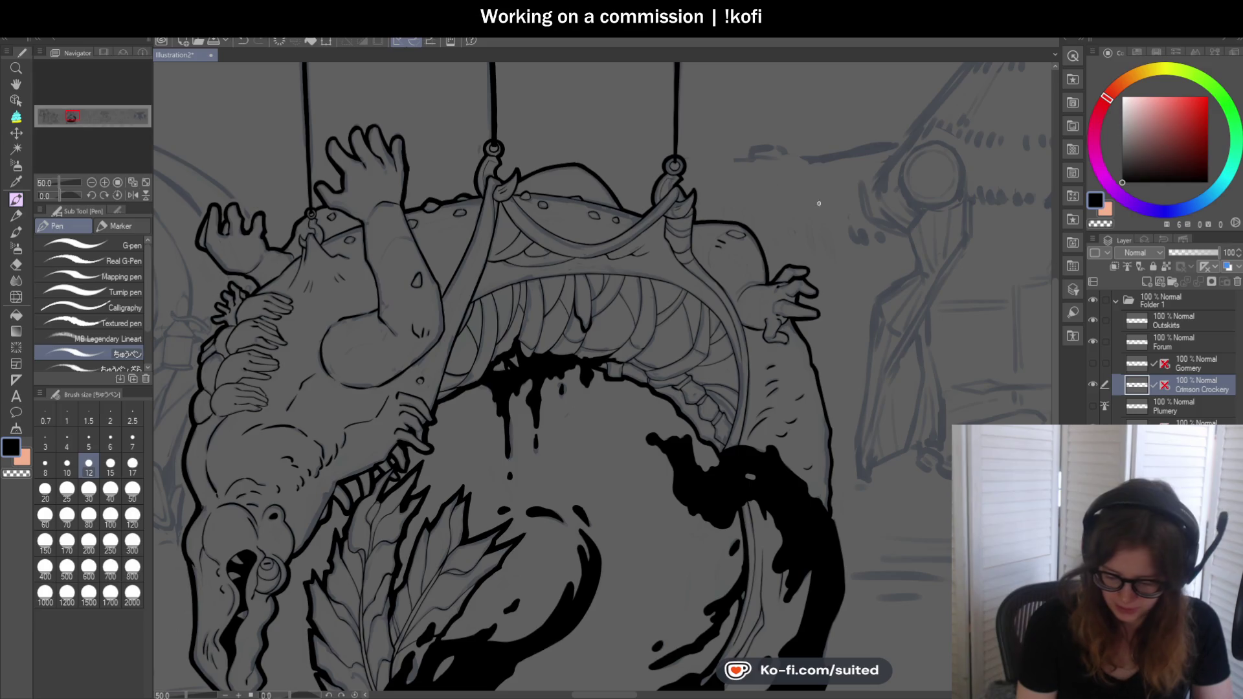
{"action": "scroll", "coordinate": [806, 239], "scroll_direction": "up", "scroll_amount": 3}
{"action": "scroll", "coordinate": [656, 165], "scroll_direction": "up", "scroll_amount": 5}
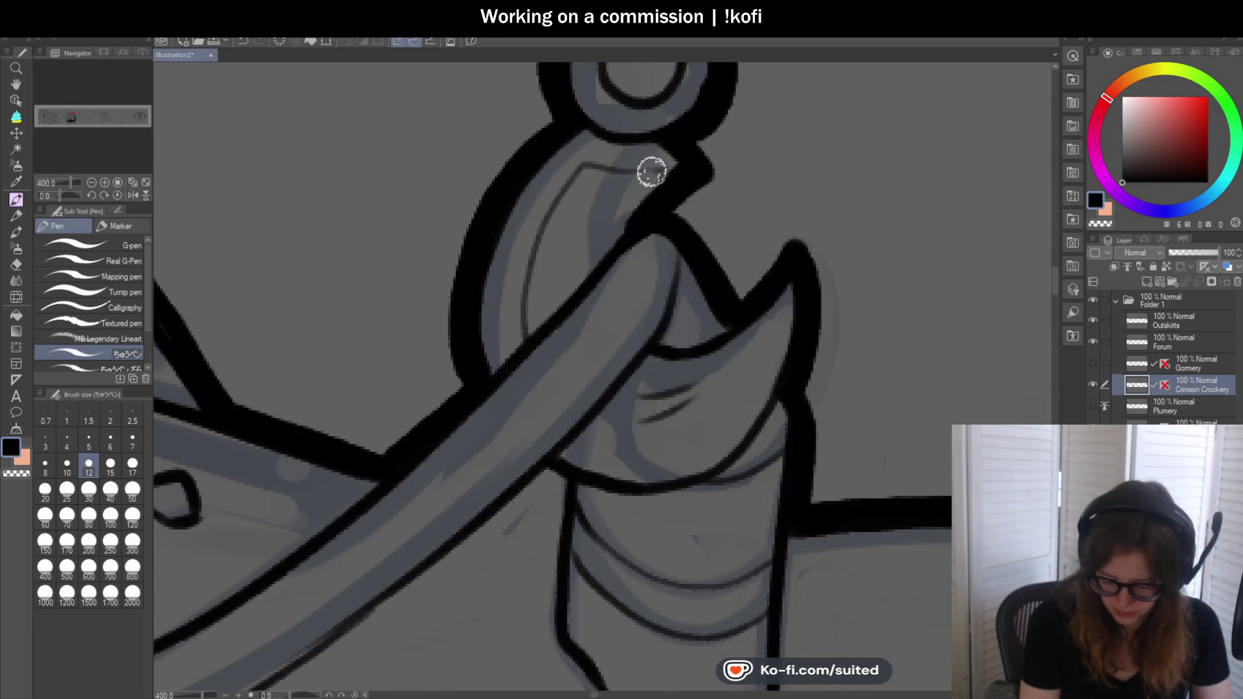
{"action": "scroll", "coordinate": [810, 240], "scroll_direction": "down", "scroll_amount": 6}
{"action": "scroll", "coordinate": [777, 263], "scroll_direction": "down", "scroll_amount": 1}
{"action": "scroll", "coordinate": [715, 265], "scroll_direction": "up", "scroll_amount": 3}
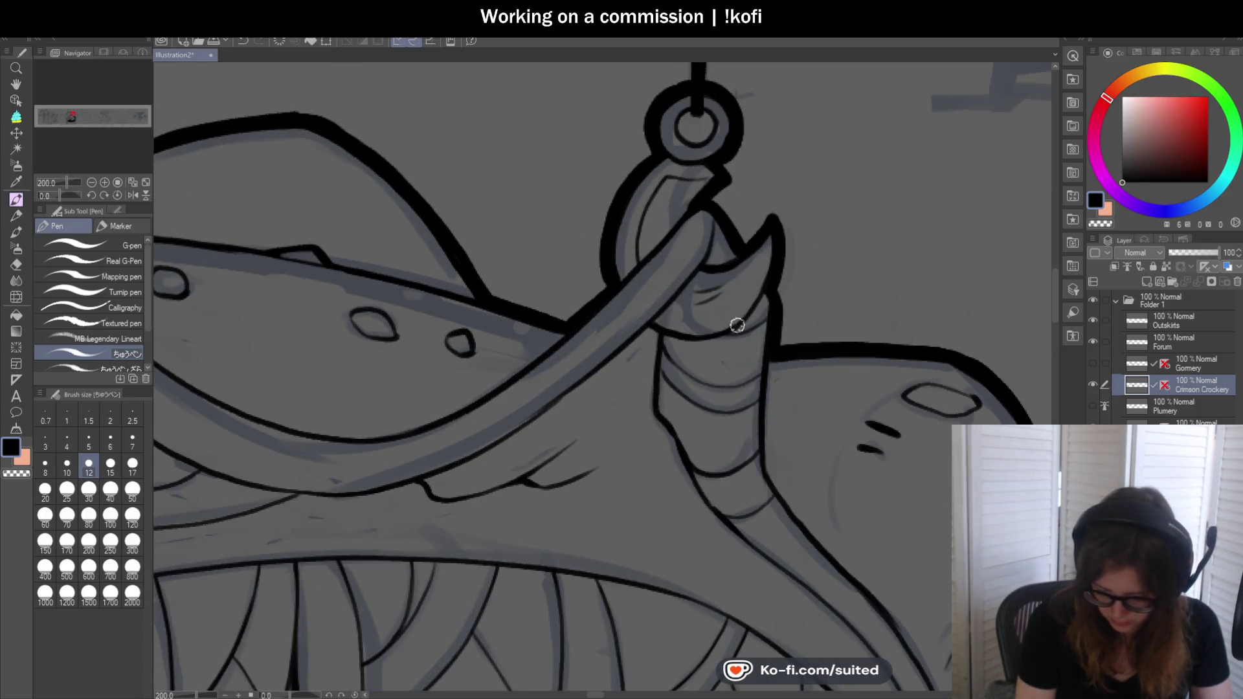
{"action": "scroll", "coordinate": [713, 335], "scroll_direction": "down", "scroll_amount": 2}
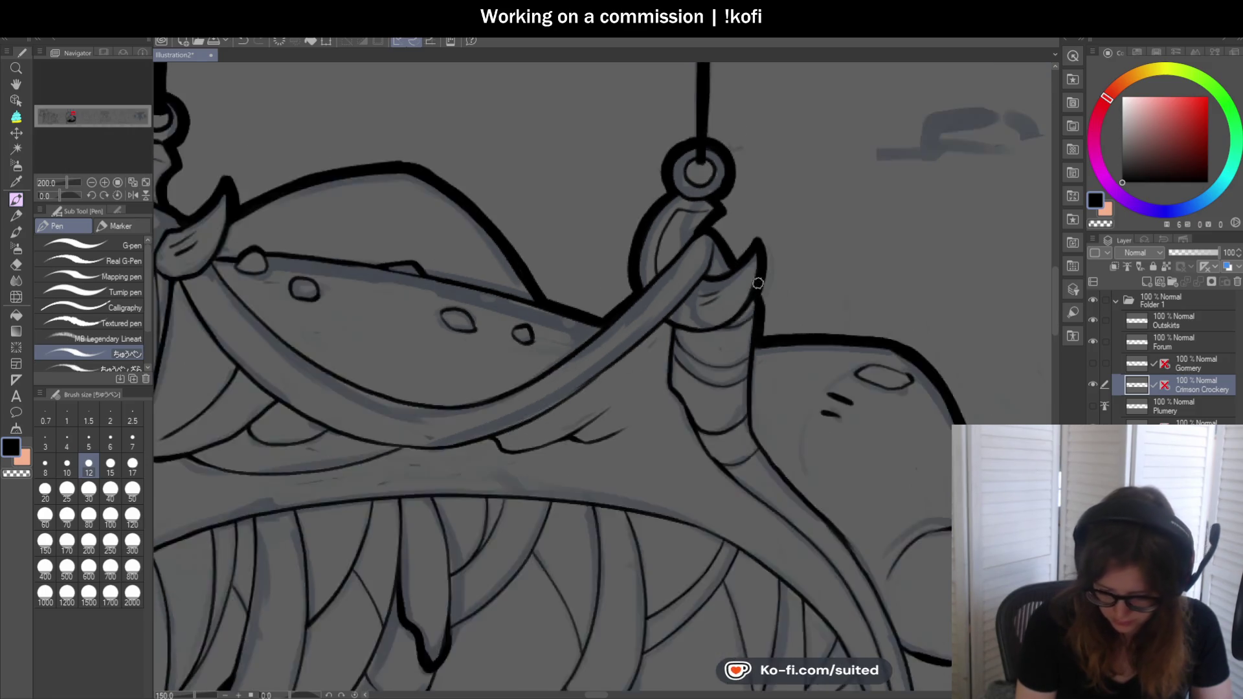
{"action": "scroll", "coordinate": [713, 335], "scroll_direction": "down", "scroll_amount": 2}
{"action": "scroll", "coordinate": [530, 222], "scroll_direction": "up", "scroll_amount": 3}
{"action": "scroll", "coordinate": [530, 221], "scroll_direction": "up", "scroll_amount": 2}
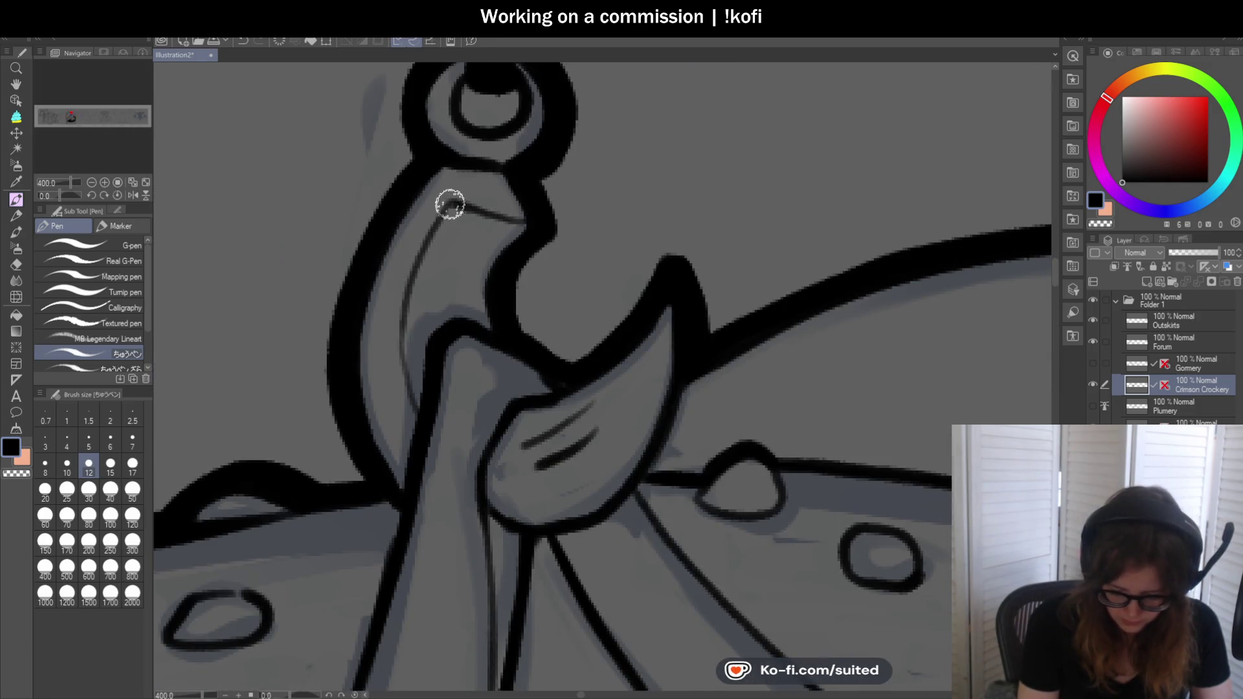
{"action": "scroll", "coordinate": [425, 417], "scroll_direction": "down", "scroll_amount": 3}
{"action": "scroll", "coordinate": [614, 342], "scroll_direction": "up", "scroll_amount": 2}
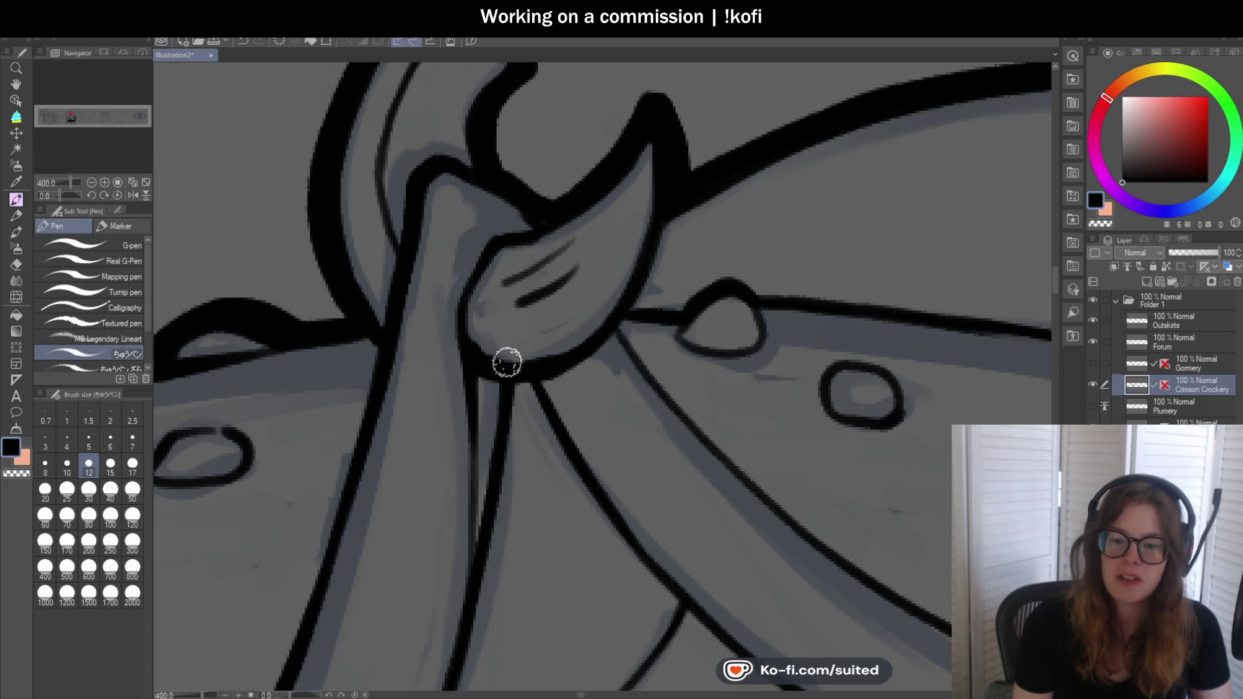
{"action": "scroll", "coordinate": [506, 362], "scroll_direction": "down", "scroll_amount": 4}
{"action": "scroll", "coordinate": [510, 320], "scroll_direction": "down", "scroll_amount": 2}
{"action": "scroll", "coordinate": [516, 281], "scroll_direction": "up", "scroll_amount": 1}
{"action": "scroll", "coordinate": [516, 281], "scroll_direction": "up", "scroll_amount": 3}
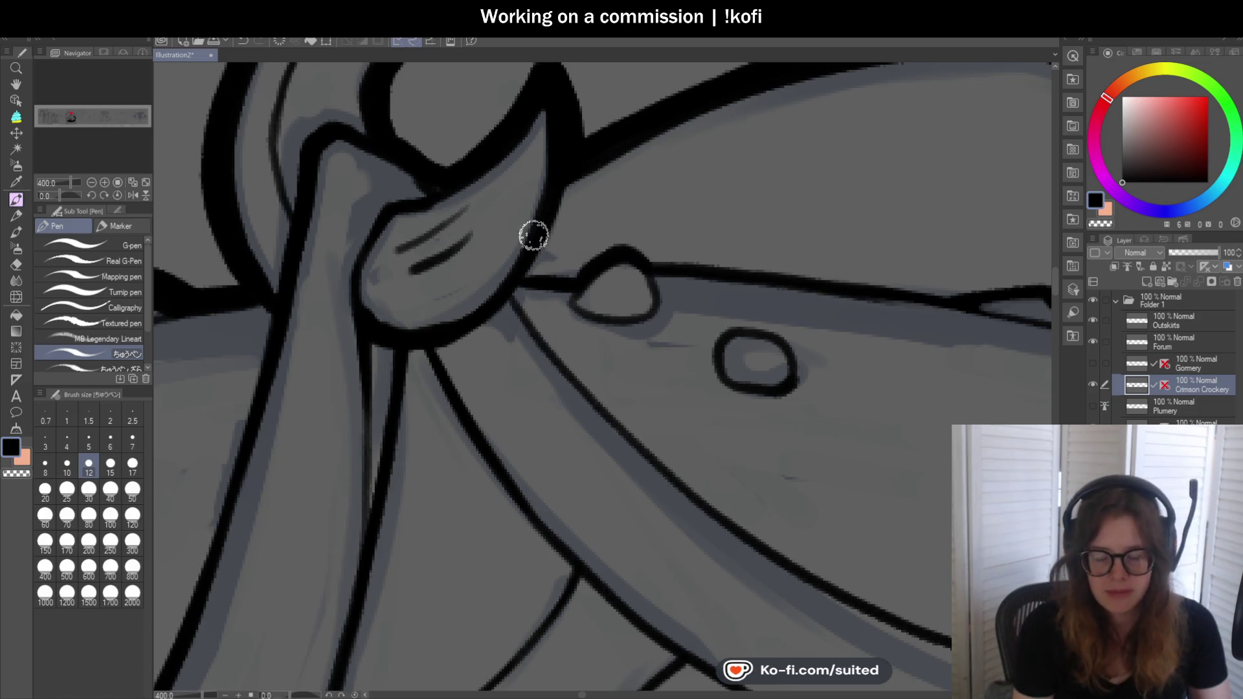
{"action": "scroll", "coordinate": [509, 228], "scroll_direction": "down", "scroll_amount": 1}
{"action": "scroll", "coordinate": [509, 229], "scroll_direction": "down", "scroll_amount": 3}
{"action": "scroll", "coordinate": [502, 192], "scroll_direction": "up", "scroll_amount": 4}
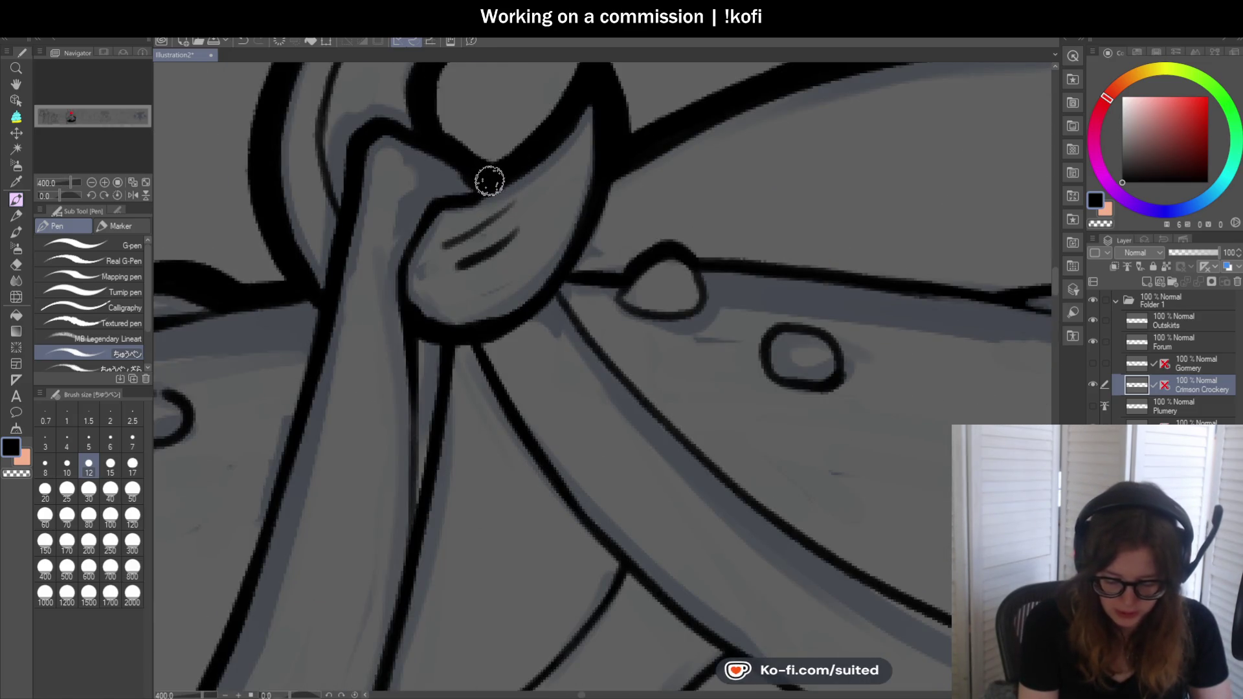
{"action": "scroll", "coordinate": [487, 181], "scroll_direction": "down", "scroll_amount": 4}
{"action": "scroll", "coordinate": [526, 289], "scroll_direction": "down", "scroll_amount": 2}
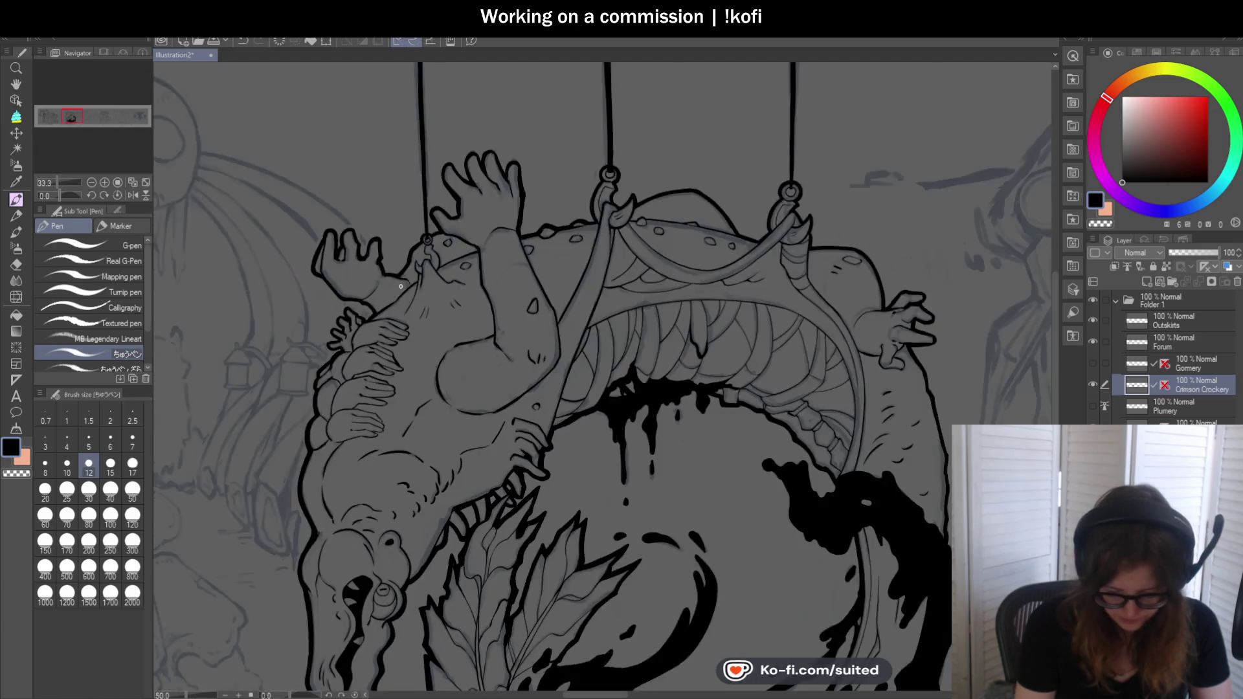
{"action": "scroll", "coordinate": [468, 474], "scroll_direction": "up", "scroll_amount": 4}
{"action": "scroll", "coordinate": [436, 181], "scroll_direction": "up", "scroll_amount": 3}
Thicken the strap lines running down from the left ring onto the chin
{"action": "mouse_move", "coordinate": [418, 153]}
{"action": "left_mouse_down"}
{"action": "mouse_move", "coordinate": [409, 222]}
{"action": "mouse_move", "coordinate": [461, 266]}
{"action": "mouse_move", "coordinate": [419, 267]}
{"action": "mouse_move", "coordinate": [384, 320]}
{"action": "mouse_move", "coordinate": [345, 281]}
{"action": "mouse_move", "coordinate": [369, 322]}
{"action": "mouse_move", "coordinate": [350, 277]}
{"action": "mouse_move", "coordinate": [336, 302]}
{"action": "mouse_move", "coordinate": [367, 389]}
{"action": "left_mouse_up"}
{"action": "left_click_drag", "start_coordinate": [472, 139], "coordinate": [534, 328]}
{"action": "left_click_drag", "start_coordinate": [388, 393], "coordinate": [364, 364]}
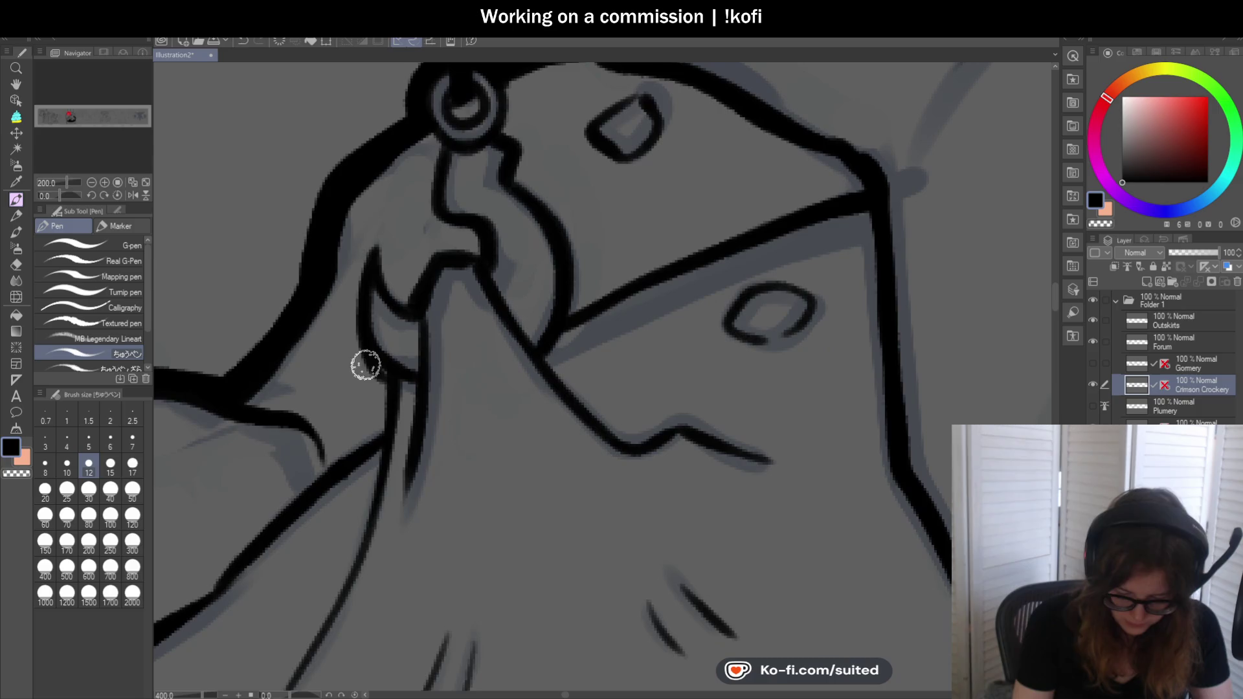
{"action": "mouse_move", "coordinate": [358, 301]}
{"action": "left_mouse_down"}
{"action": "mouse_move", "coordinate": [389, 366]}
{"action": "mouse_move", "coordinate": [419, 380]}
{"action": "left_mouse_up"}
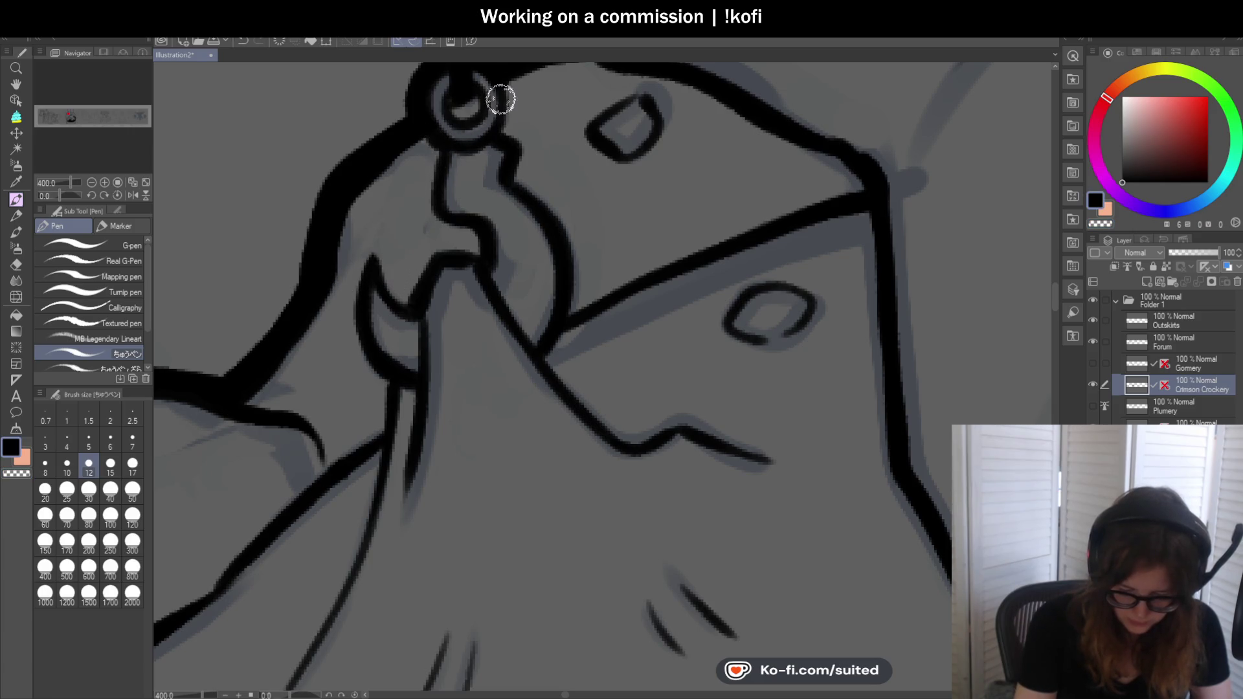
{"action": "scroll", "coordinate": [486, 235], "scroll_direction": "down", "scroll_amount": 3}
{"action": "scroll", "coordinate": [486, 234], "scroll_direction": "down", "scroll_amount": 4}
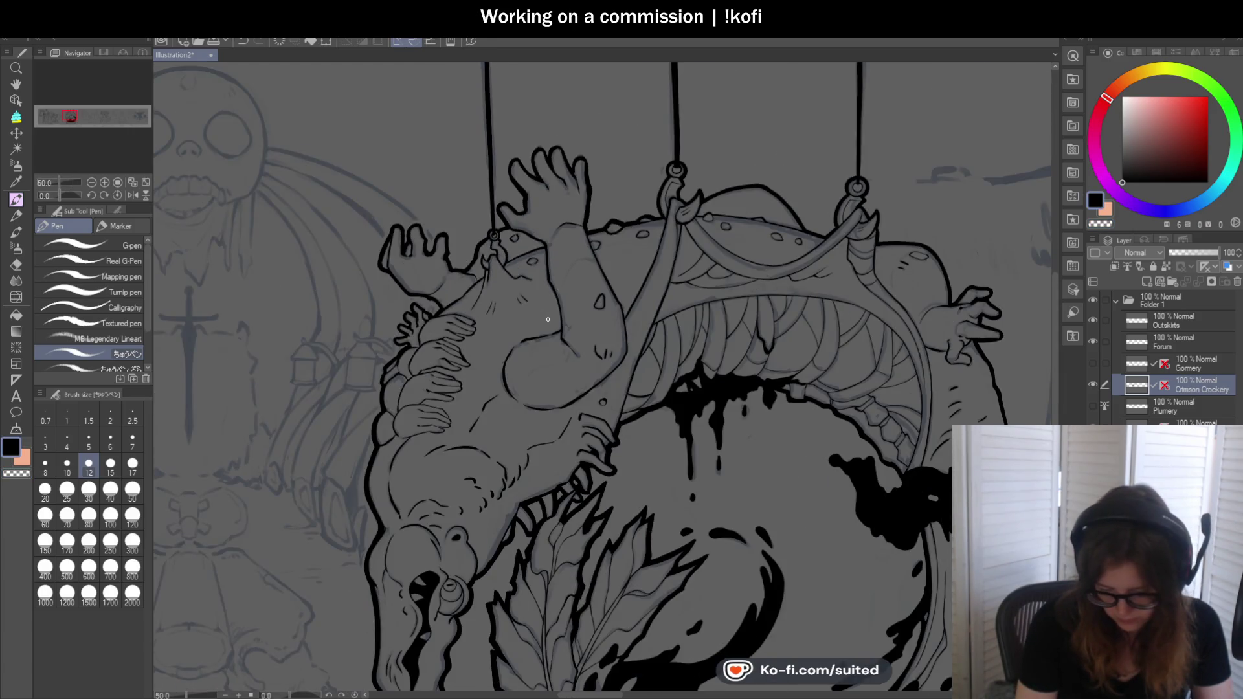
{"action": "scroll", "coordinate": [494, 238], "scroll_direction": "up", "scroll_amount": 2}
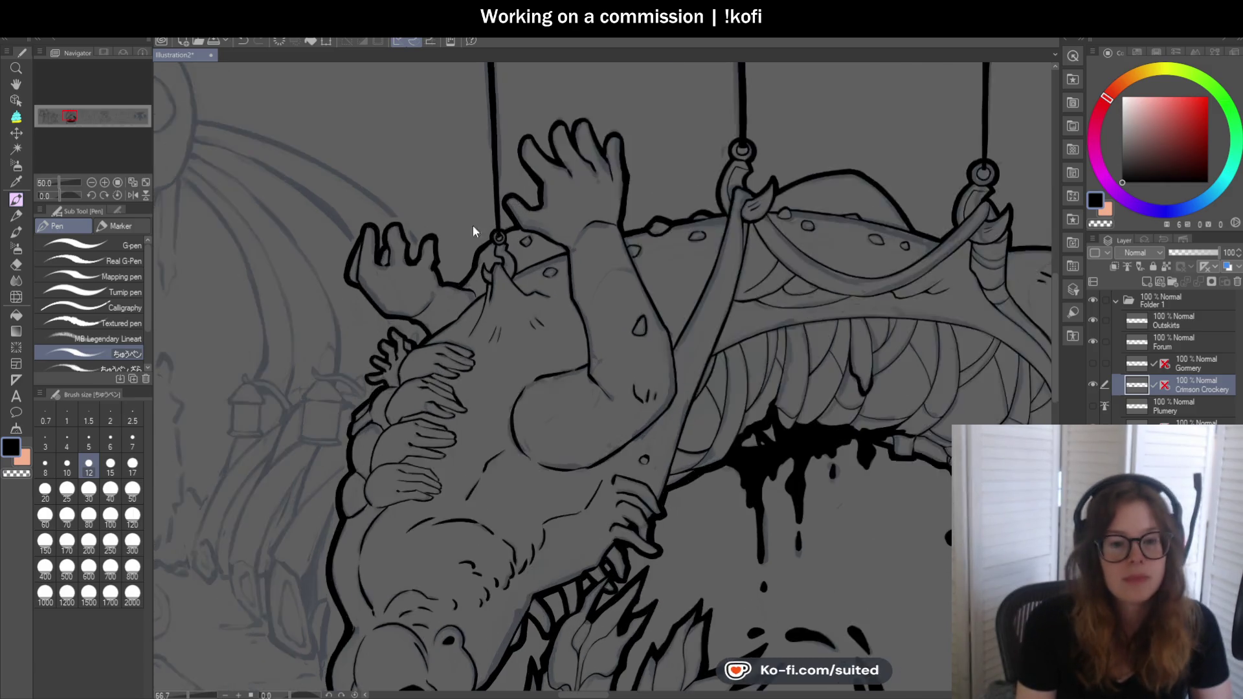
{"action": "scroll", "coordinate": [514, 243], "scroll_direction": "up", "scroll_amount": 2}
{"action": "scroll", "coordinate": [522, 262], "scroll_direction": "down", "scroll_amount": 1}
{"action": "scroll", "coordinate": [538, 176], "scroll_direction": "up", "scroll_amount": 2}
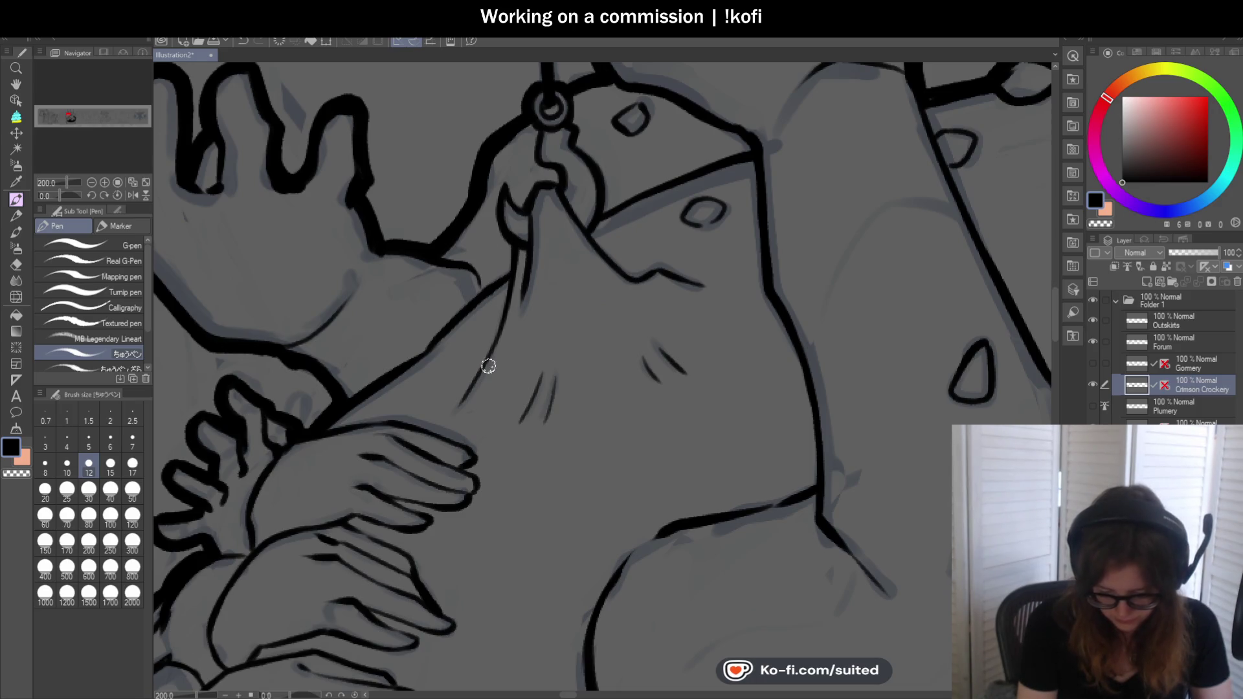
{"action": "scroll", "coordinate": [629, 274], "scroll_direction": "down", "scroll_amount": 1}
{"action": "scroll", "coordinate": [542, 355], "scroll_direction": "up", "scroll_amount": 1}
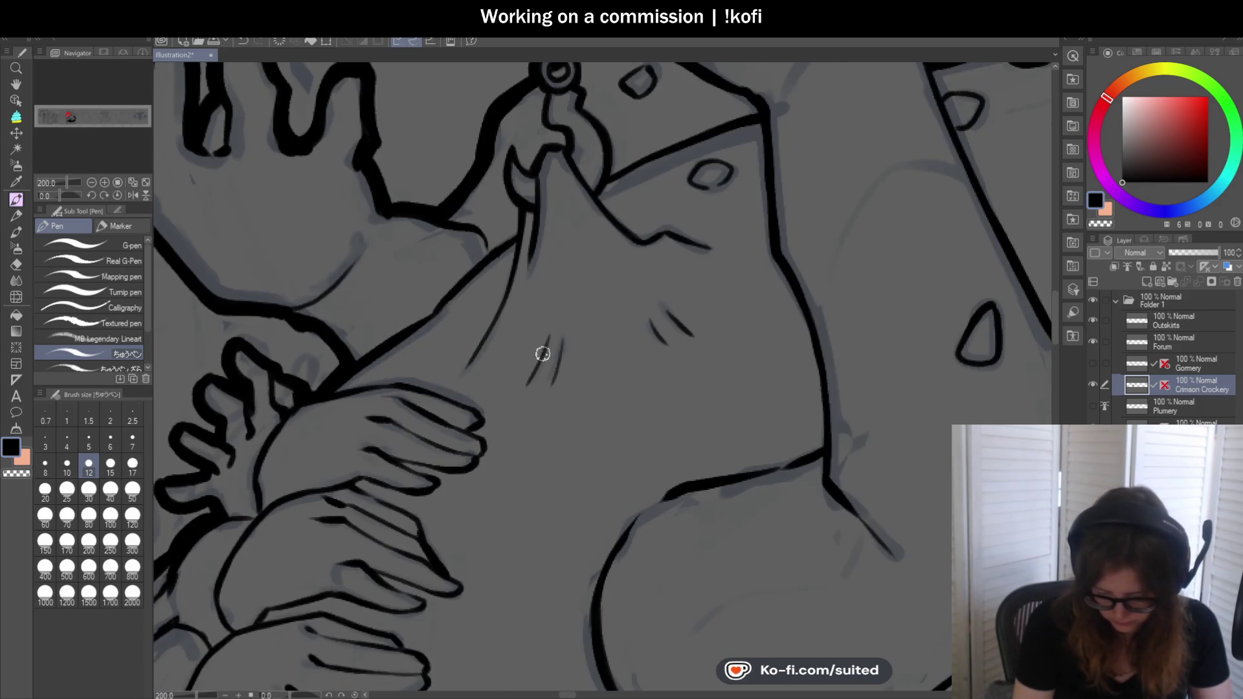
{"action": "scroll", "coordinate": [529, 380], "scroll_direction": "down", "scroll_amount": 1}
{"action": "scroll", "coordinate": [562, 227], "scroll_direction": "down", "scroll_amount": 1}
{"action": "scroll", "coordinate": [446, 283], "scroll_direction": "up", "scroll_amount": 2}
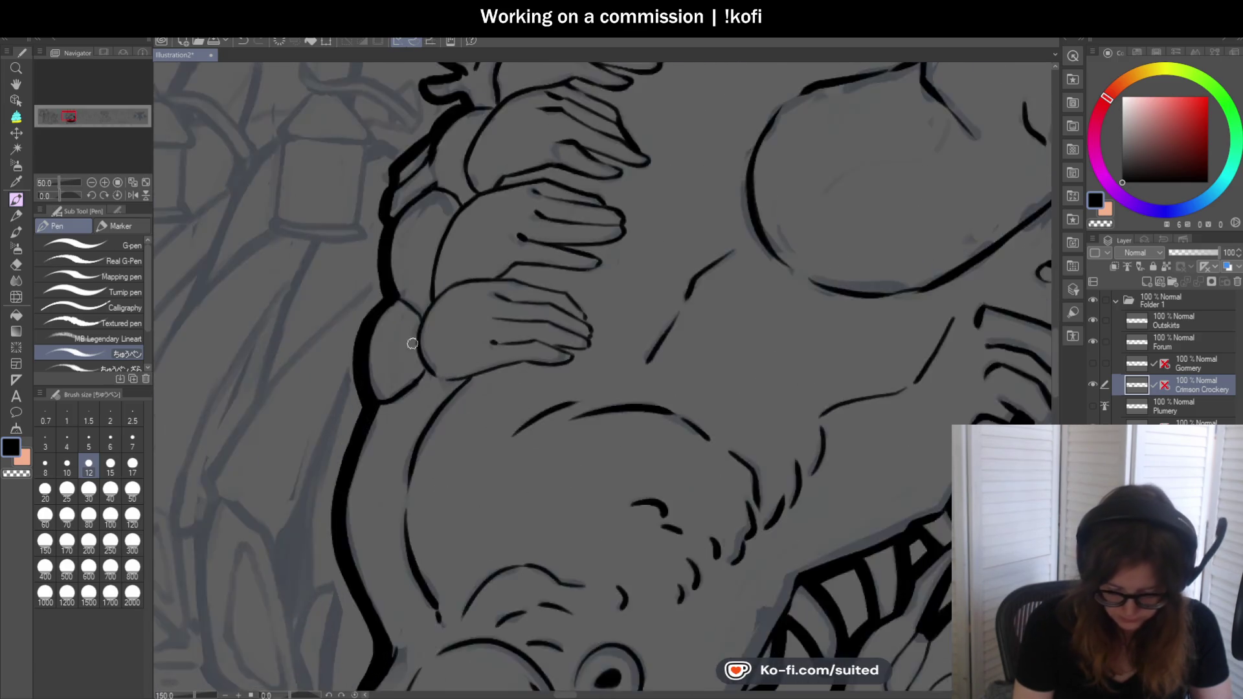
{"action": "scroll", "coordinate": [446, 283], "scroll_direction": "up", "scroll_amount": 2}
Redraw the hand's left outline smoothly and turn the view to the hands' angle
{"action": "mouse_move", "coordinate": [446, 283]}
{"action": "left_mouse_down"}
{"action": "mouse_move", "coordinate": [408, 314]}
{"action": "mouse_move", "coordinate": [448, 457]}
{"action": "left_mouse_up"}
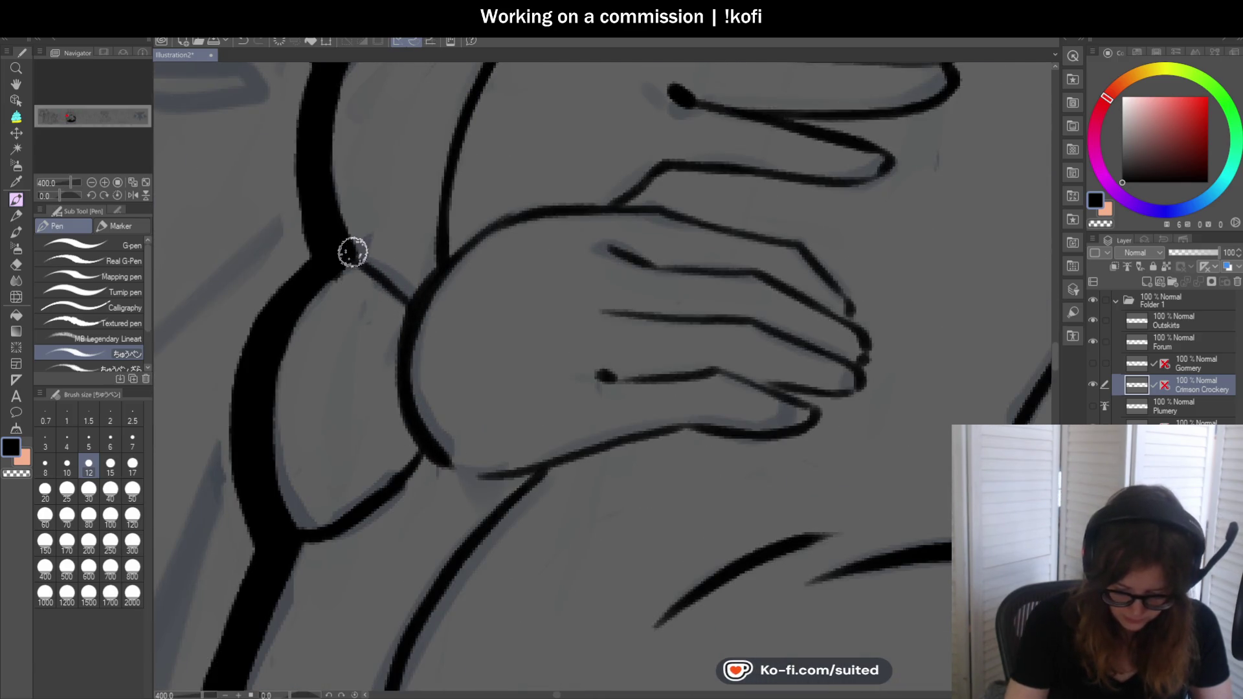
{"action": "scroll", "coordinate": [421, 355], "scroll_direction": "down", "scroll_amount": 2}
{"action": "scroll", "coordinate": [456, 233], "scroll_direction": "up", "scroll_amount": 1}
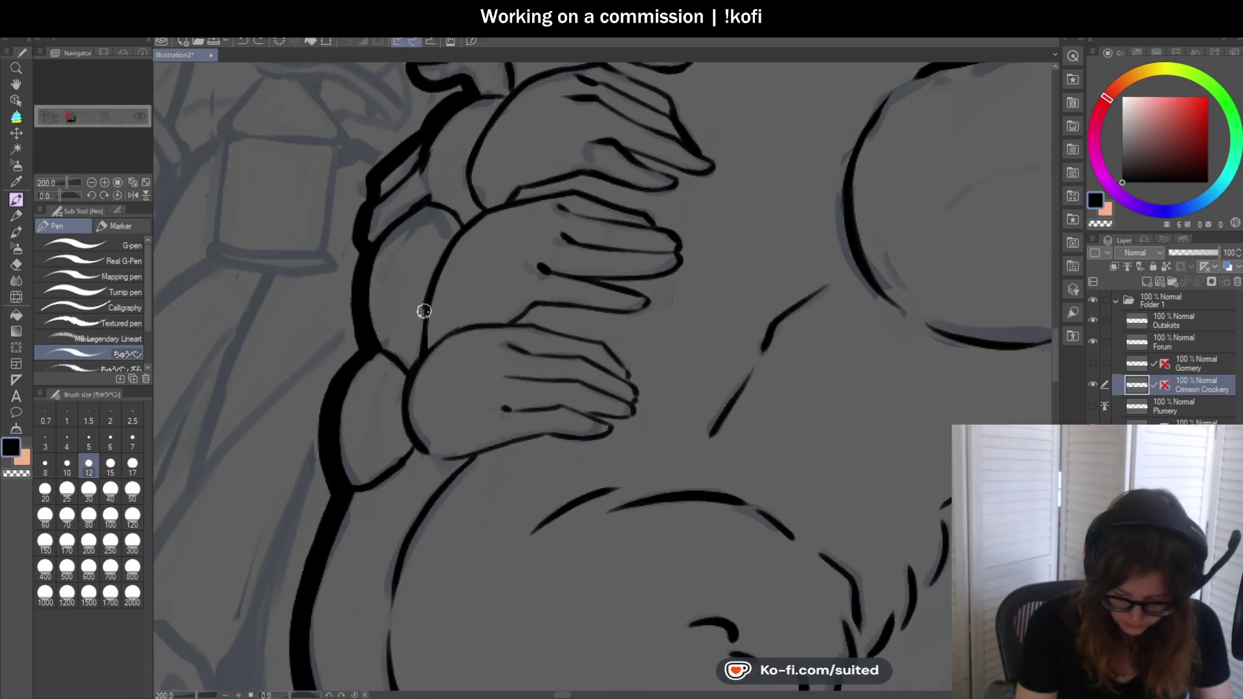
{"action": "scroll", "coordinate": [433, 340], "scroll_direction": "up", "scroll_amount": 1}
{"action": "scroll", "coordinate": [436, 384], "scroll_direction": "up", "scroll_amount": 1}
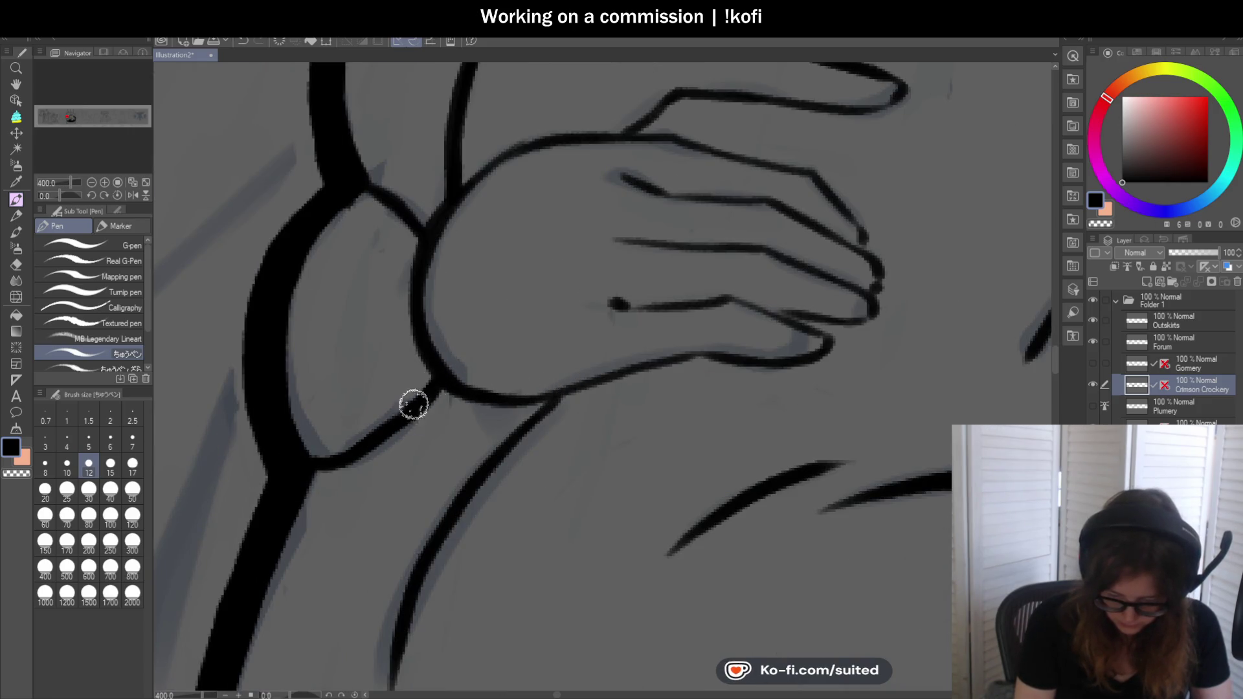
{"action": "scroll", "coordinate": [419, 393], "scroll_direction": "down", "scroll_amount": 2}
{"action": "scroll", "coordinate": [438, 222], "scroll_direction": "up", "scroll_amount": 1}
{"action": "scroll", "coordinate": [412, 209], "scroll_direction": "up", "scroll_amount": 1}
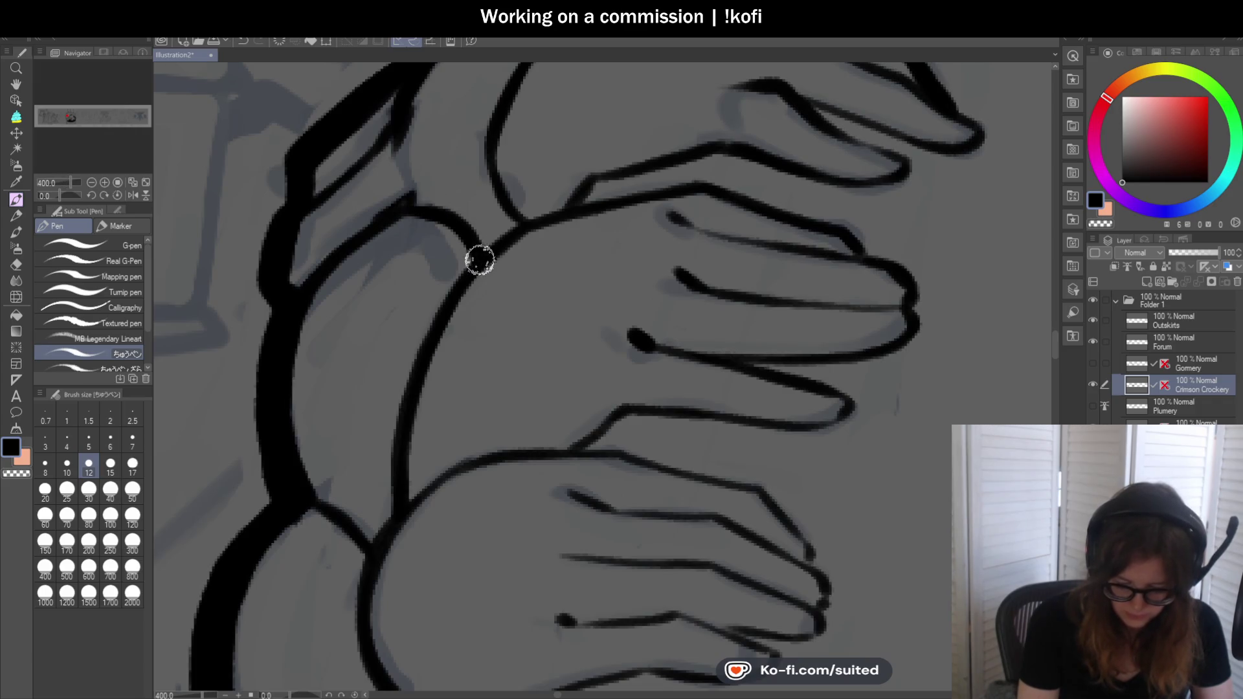
{"action": "scroll", "coordinate": [422, 269], "scroll_direction": "down", "scroll_amount": 2}
{"action": "scroll", "coordinate": [491, 145], "scroll_direction": "up", "scroll_amount": 2}
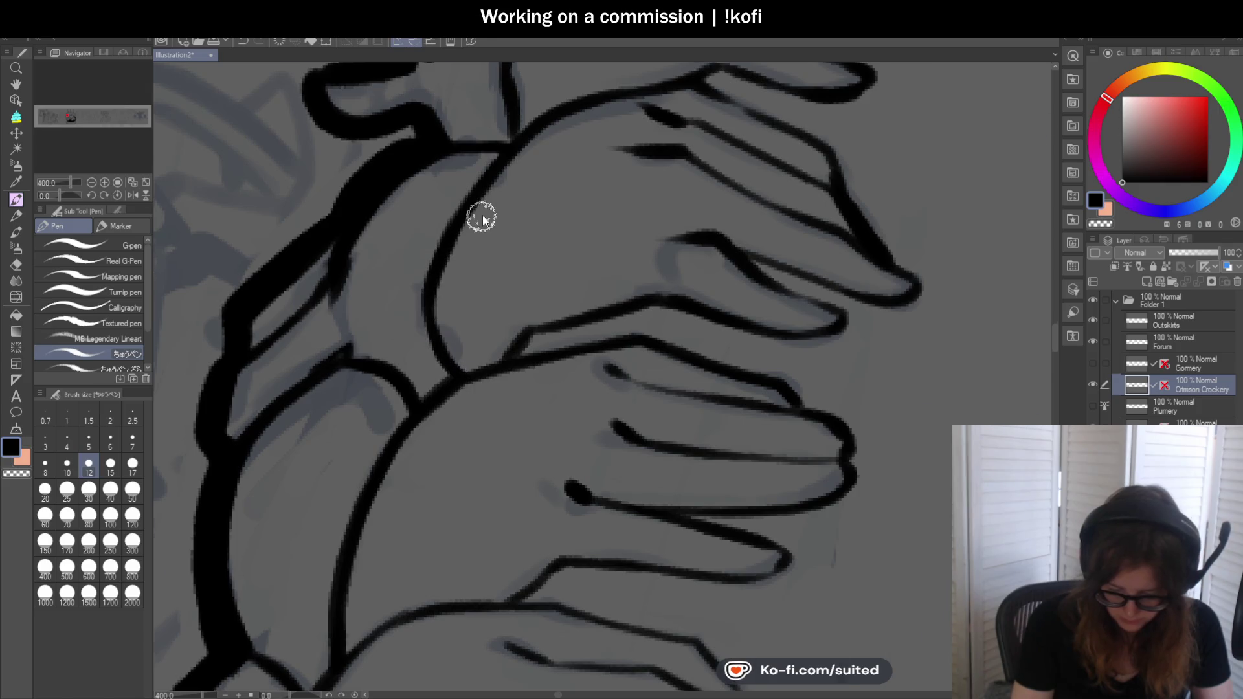
{"action": "scroll", "coordinate": [479, 214], "scroll_direction": "down", "scroll_amount": 2}
{"action": "scroll", "coordinate": [533, 256], "scroll_direction": "up", "scroll_amount": 1}
{"action": "scroll", "coordinate": [532, 256], "scroll_direction": "up", "scroll_amount": 1}
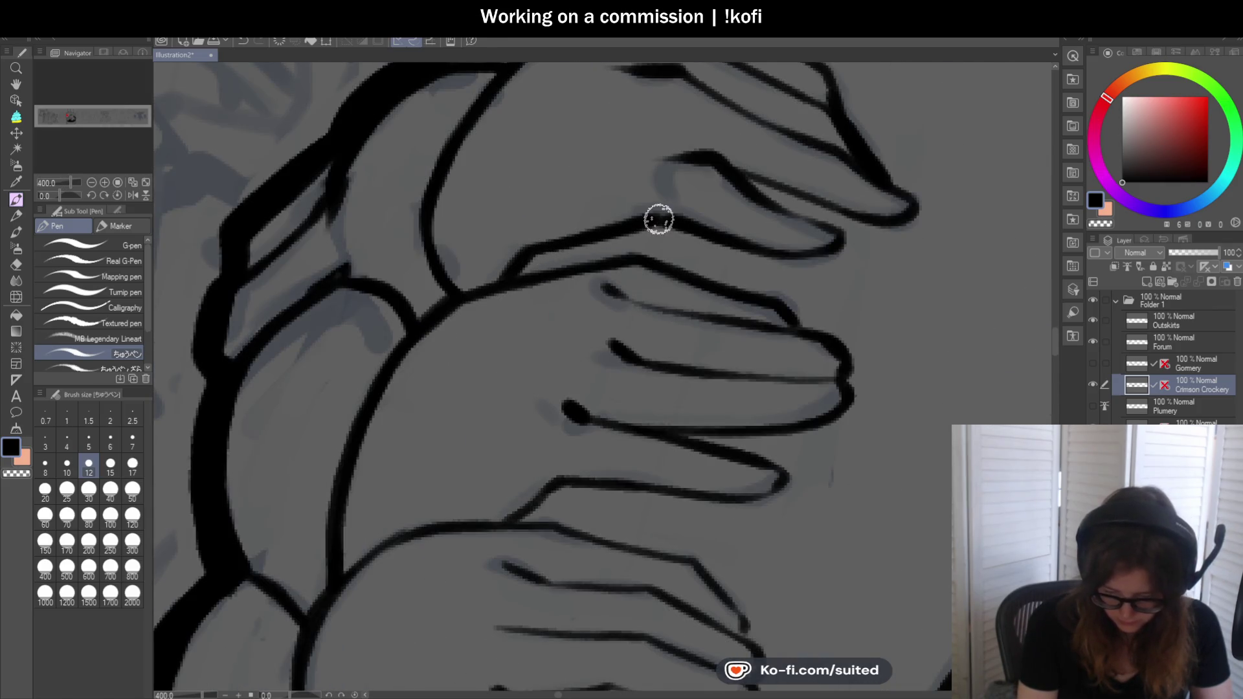
{"action": "scroll", "coordinate": [550, 259], "scroll_direction": "down", "scroll_amount": 2}
{"action": "scroll", "coordinate": [576, 421], "scroll_direction": "up", "scroll_amount": 1}
{"action": "scroll", "coordinate": [576, 421], "scroll_direction": "up", "scroll_amount": 1}
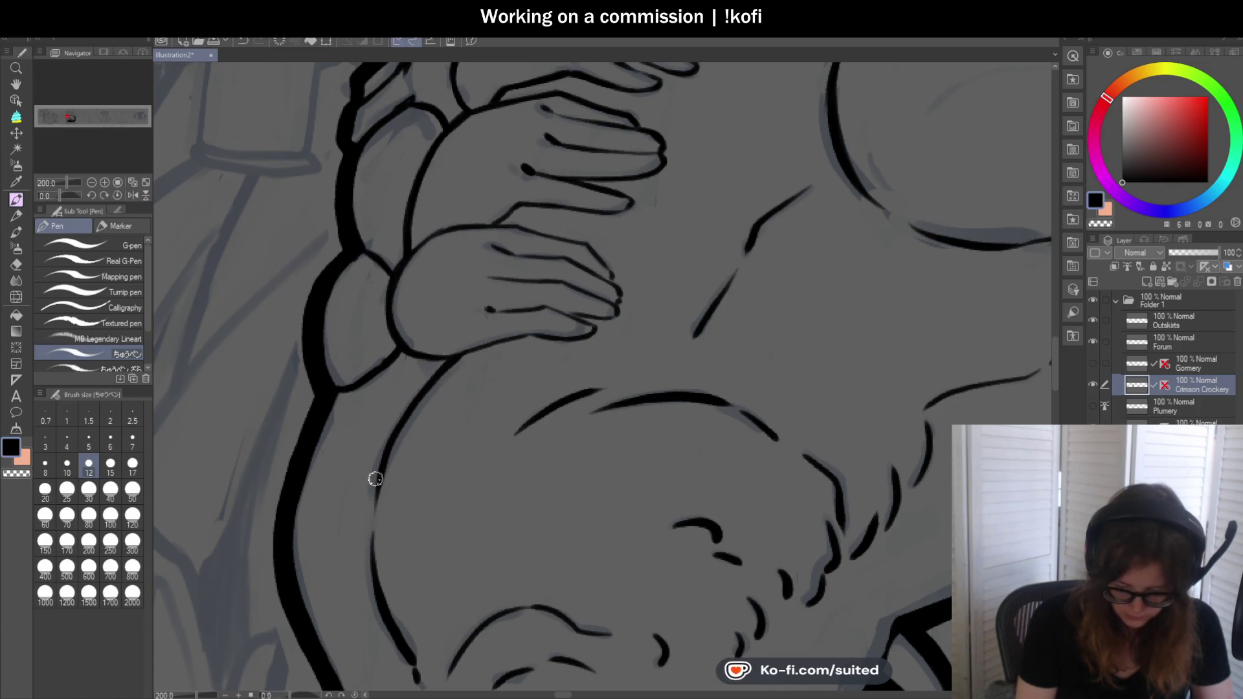
{"action": "left_click_drag", "start_coordinate": [373, 478], "coordinate": [120, 229]}
{"action": "key", "text": "ctrl+alt+0"}
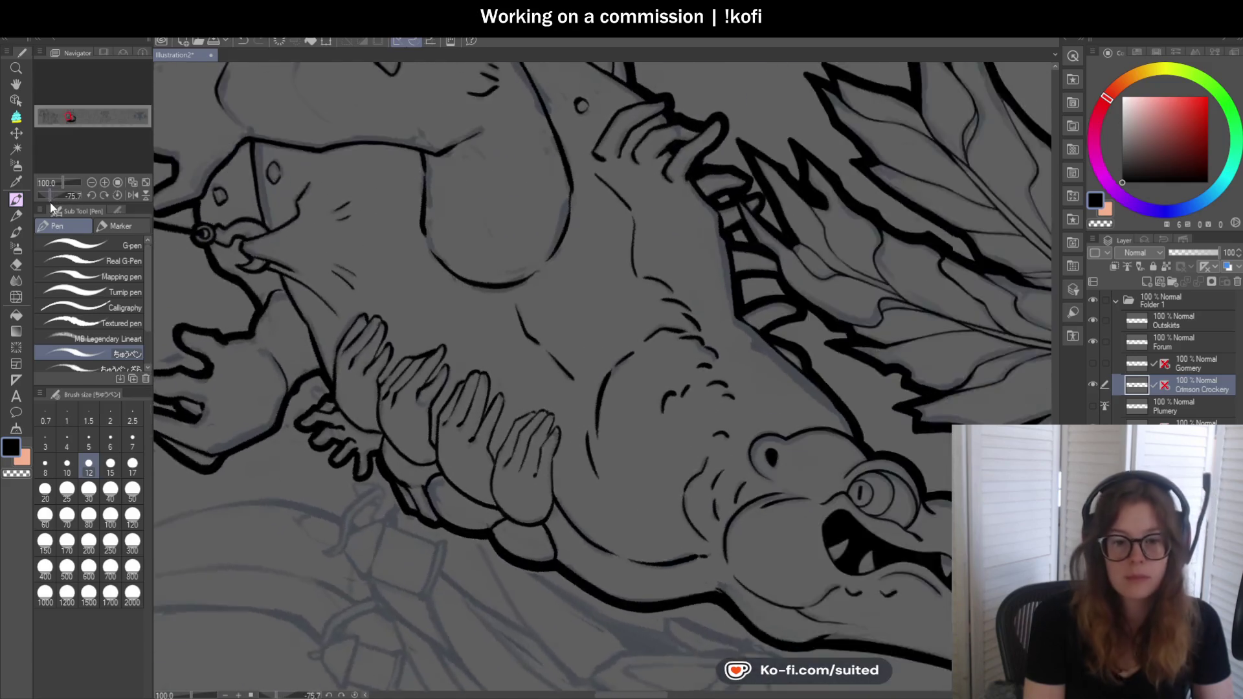
Ink the right and middle hands' finger outlines and fingertips
{"action": "left_click_drag", "start_coordinate": [50, 201], "coordinate": [47, 195]}
{"action": "scroll", "coordinate": [616, 544], "scroll_direction": "up", "scroll_amount": 2}
{"action": "scroll", "coordinate": [469, 363], "scroll_direction": "up", "scroll_amount": 2}
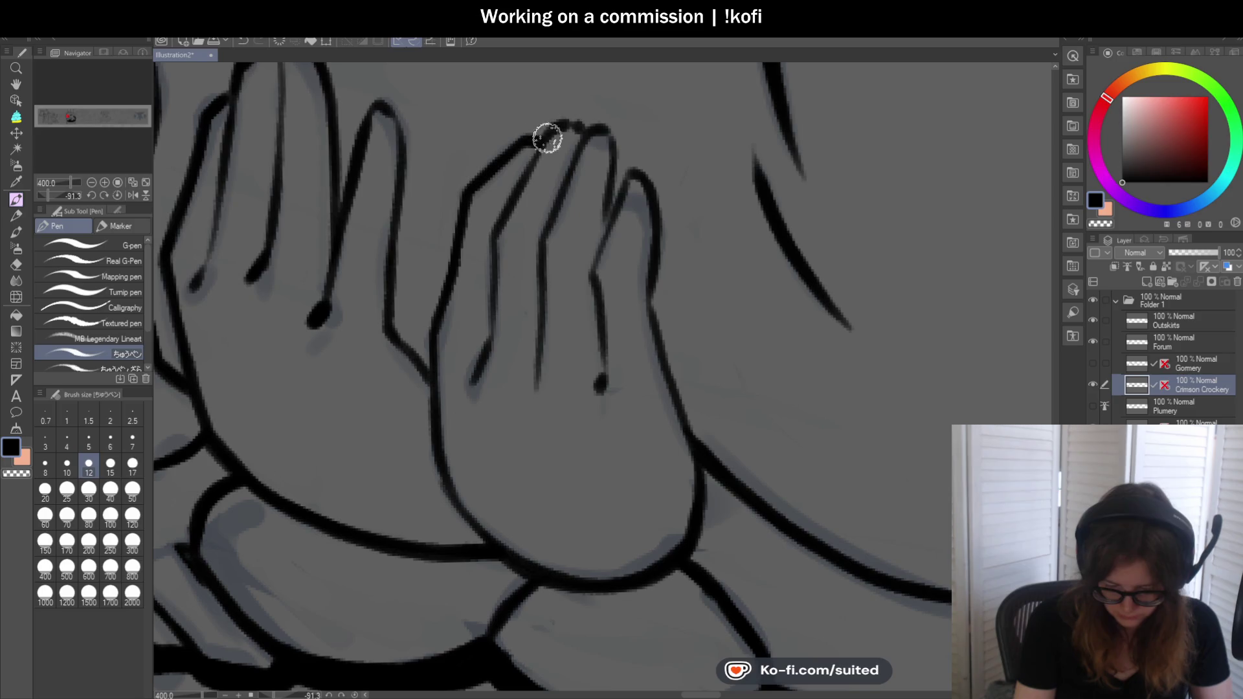
{"action": "mouse_move", "coordinate": [546, 136]}
{"action": "left_mouse_down"}
{"action": "mouse_move", "coordinate": [608, 125]}
{"action": "mouse_move", "coordinate": [626, 198]}
{"action": "mouse_move", "coordinate": [647, 184]}
{"action": "mouse_move", "coordinate": [672, 389]}
{"action": "left_mouse_up"}
{"action": "left_click_drag", "start_coordinate": [464, 183], "coordinate": [431, 319]}
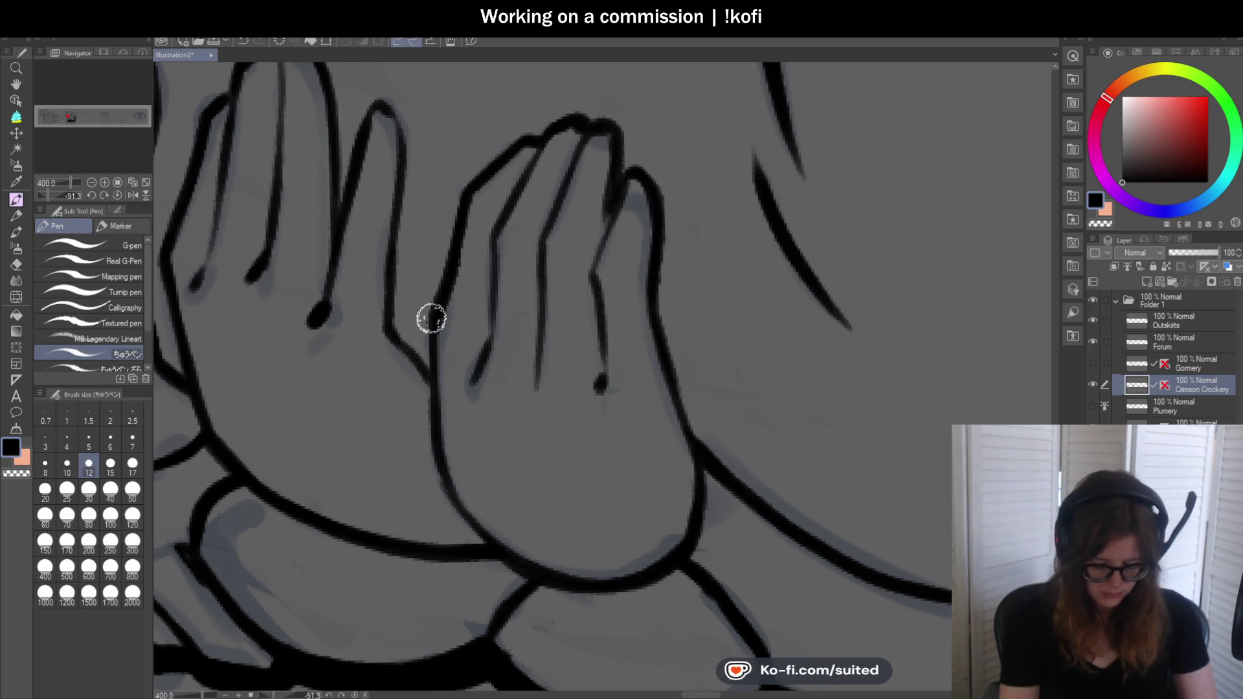
{"action": "scroll", "coordinate": [430, 320], "scroll_direction": "down", "scroll_amount": 3}
{"action": "scroll", "coordinate": [438, 274], "scroll_direction": "up", "scroll_amount": 3}
{"action": "mouse_move", "coordinate": [416, 274]}
{"action": "left_mouse_down"}
{"action": "mouse_move", "coordinate": [435, 267]}
{"action": "mouse_move", "coordinate": [444, 292]}
{"action": "mouse_move", "coordinate": [435, 495]}
{"action": "mouse_move", "coordinate": [471, 544]}
{"action": "left_mouse_up"}
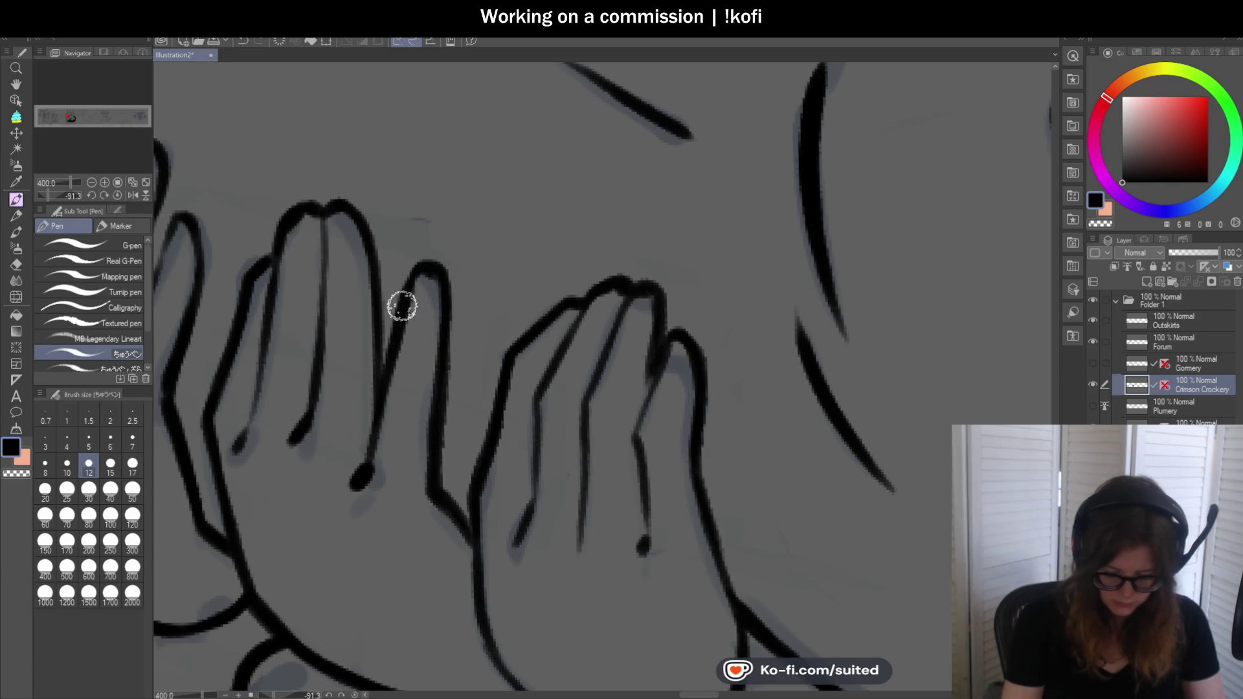
{"action": "left_click_drag", "start_coordinate": [372, 270], "coordinate": [384, 393]}
{"action": "mouse_move", "coordinate": [351, 219]}
{"action": "left_mouse_down"}
{"action": "mouse_move", "coordinate": [322, 208]}
{"action": "mouse_move", "coordinate": [272, 258]}
{"action": "left_mouse_up"}
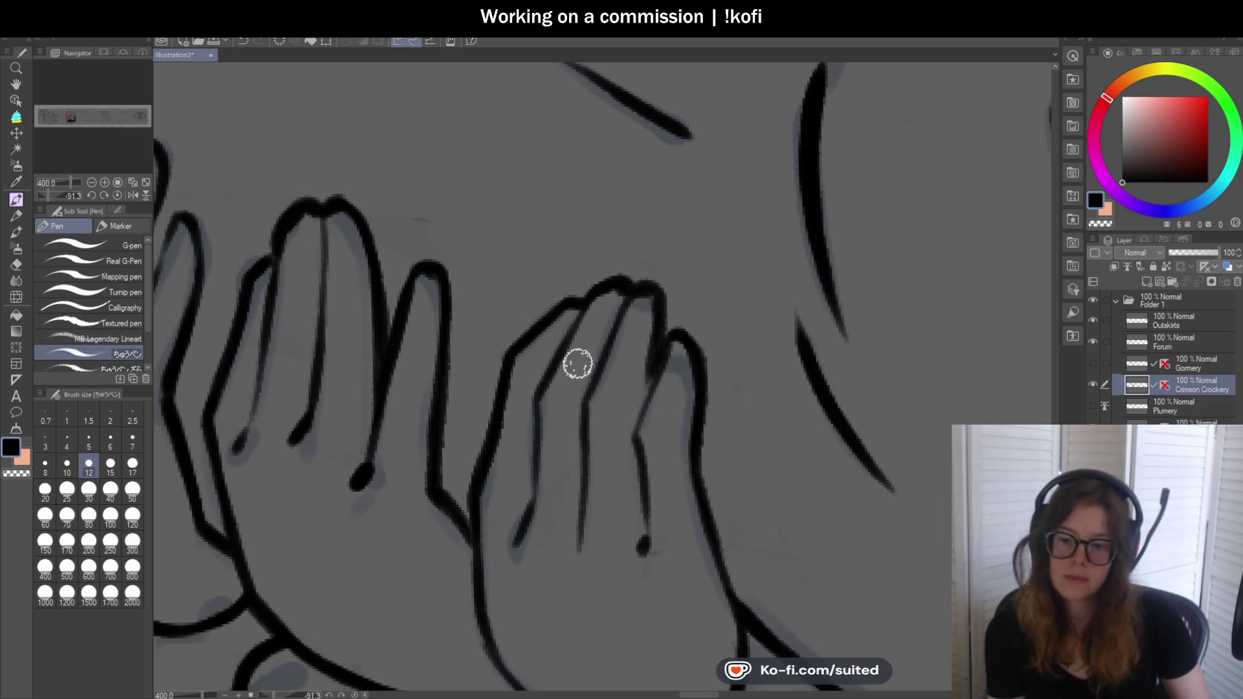
{"action": "scroll", "coordinate": [696, 311], "scroll_direction": "down", "scroll_amount": 3}
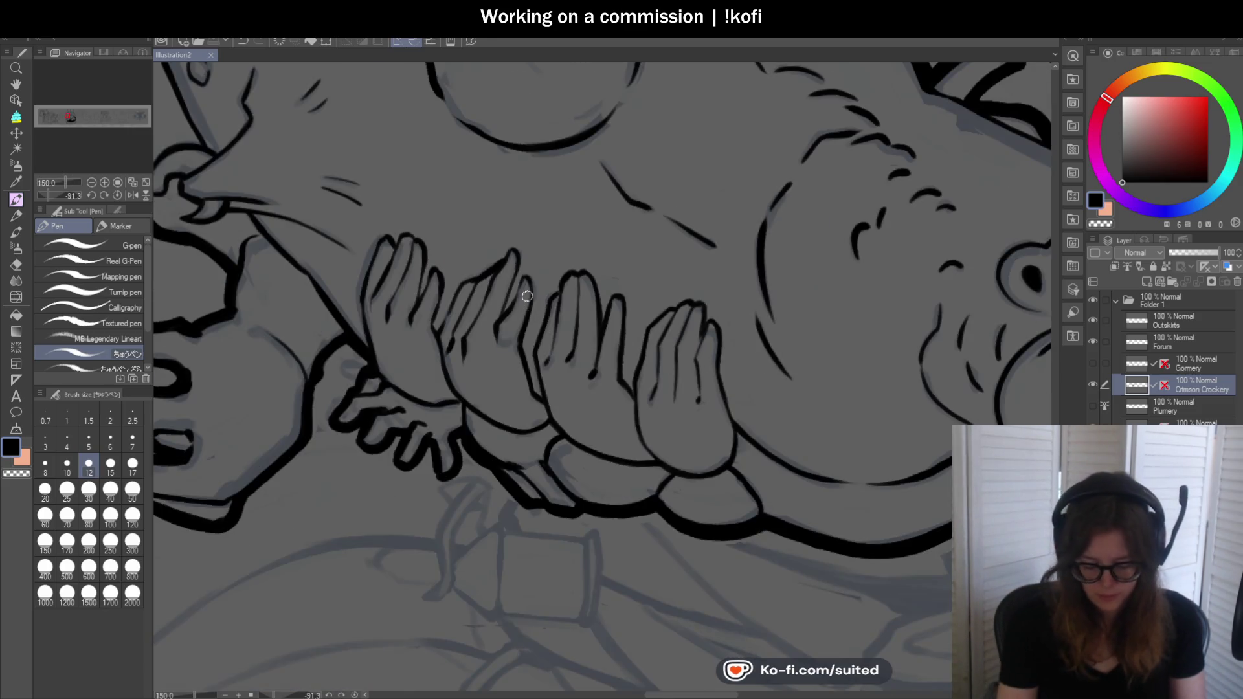
{"action": "scroll", "coordinate": [521, 306], "scroll_direction": "up", "scroll_amount": 3}
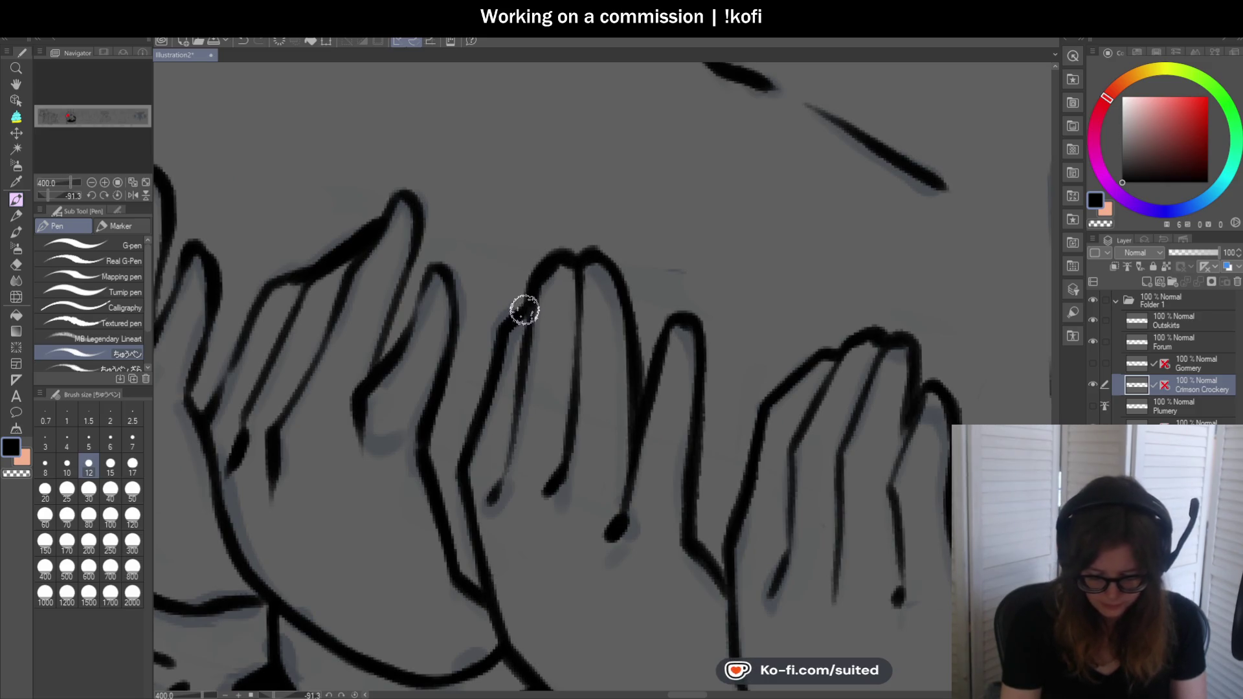
{"action": "scroll", "coordinate": [524, 310], "scroll_direction": "down", "scroll_amount": 3}
{"action": "scroll", "coordinate": [510, 264], "scroll_direction": "up", "scroll_amount": 3}
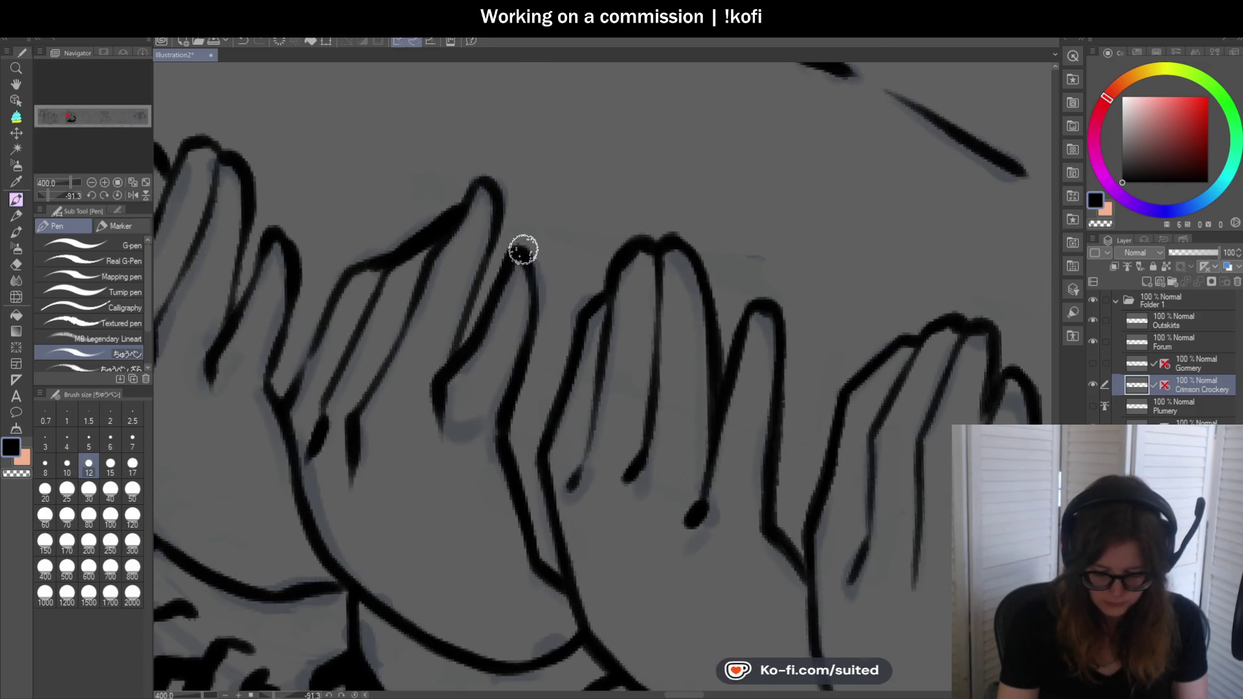
{"action": "scroll", "coordinate": [615, 230], "scroll_direction": "down", "scroll_amount": 3}
{"action": "scroll", "coordinate": [485, 214], "scroll_direction": "up", "scroll_amount": 1}
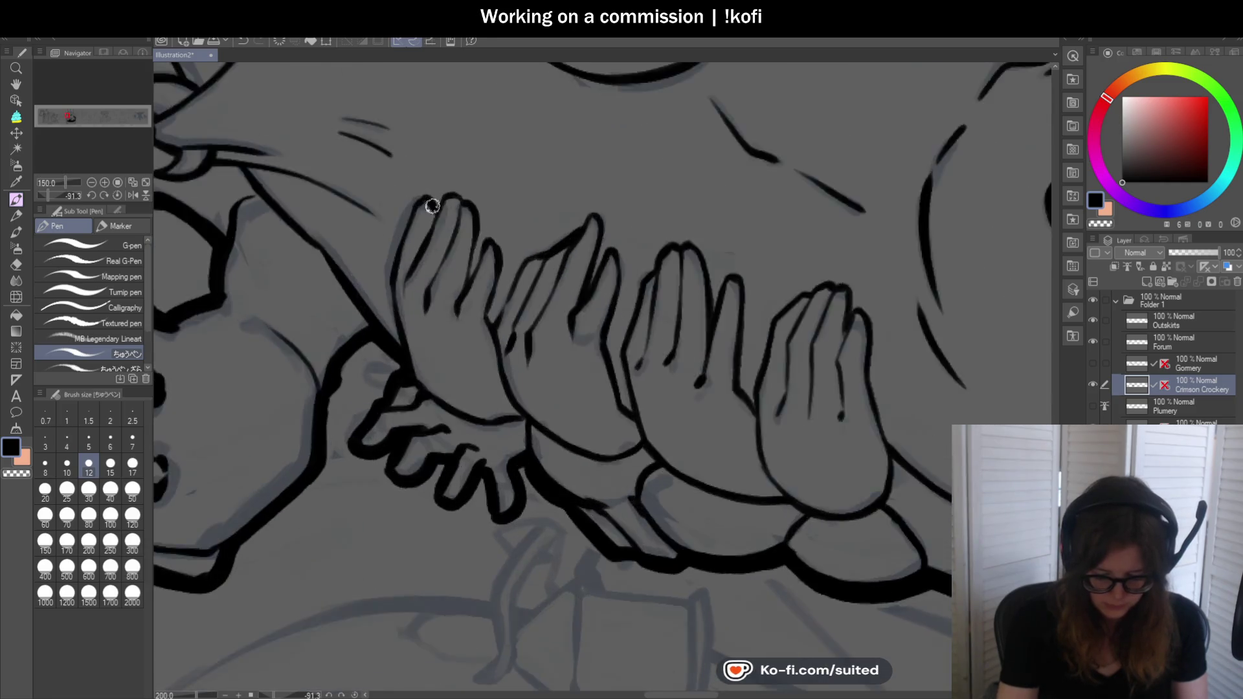
{"action": "scroll", "coordinate": [421, 199], "scroll_direction": "up", "scroll_amount": 2}
Outline the left, second and fourth fingers toward the palm, then straighten the view
{"action": "mouse_move", "coordinate": [420, 198]}
{"action": "left_mouse_down"}
{"action": "mouse_move", "coordinate": [360, 320]}
{"action": "mouse_move", "coordinate": [364, 477]}
{"action": "left_mouse_up"}
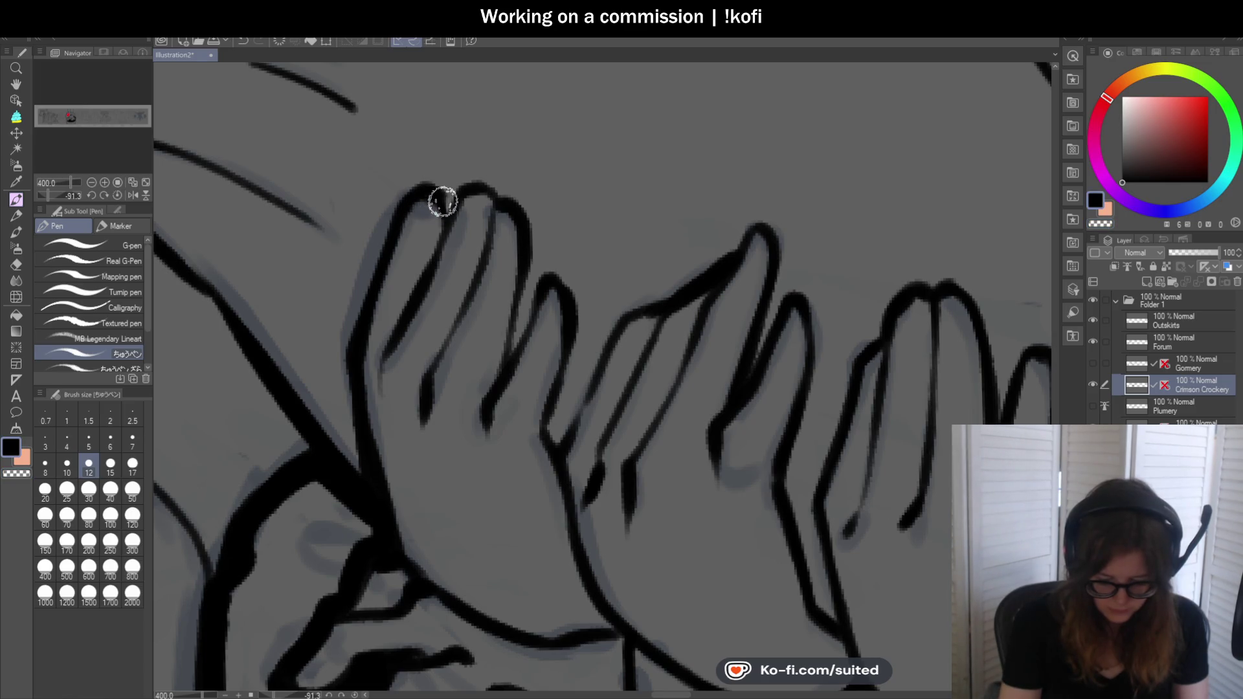
{"action": "mouse_move", "coordinate": [464, 188]}
{"action": "left_mouse_down"}
{"action": "mouse_move", "coordinate": [511, 197]}
{"action": "mouse_move", "coordinate": [528, 262]}
{"action": "mouse_move", "coordinate": [517, 346]}
{"action": "mouse_move", "coordinate": [553, 277]}
{"action": "mouse_move", "coordinate": [564, 450]}
{"action": "mouse_move", "coordinate": [619, 328]}
{"action": "left_mouse_up"}
{"action": "mouse_move", "coordinate": [549, 451]}
{"action": "left_mouse_down"}
{"action": "mouse_move", "coordinate": [605, 349]}
{"action": "mouse_move", "coordinate": [677, 288]}
{"action": "mouse_move", "coordinate": [680, 260]}
{"action": "left_mouse_up"}
{"action": "scroll", "coordinate": [616, 379], "scroll_direction": "down", "scroll_amount": 4}
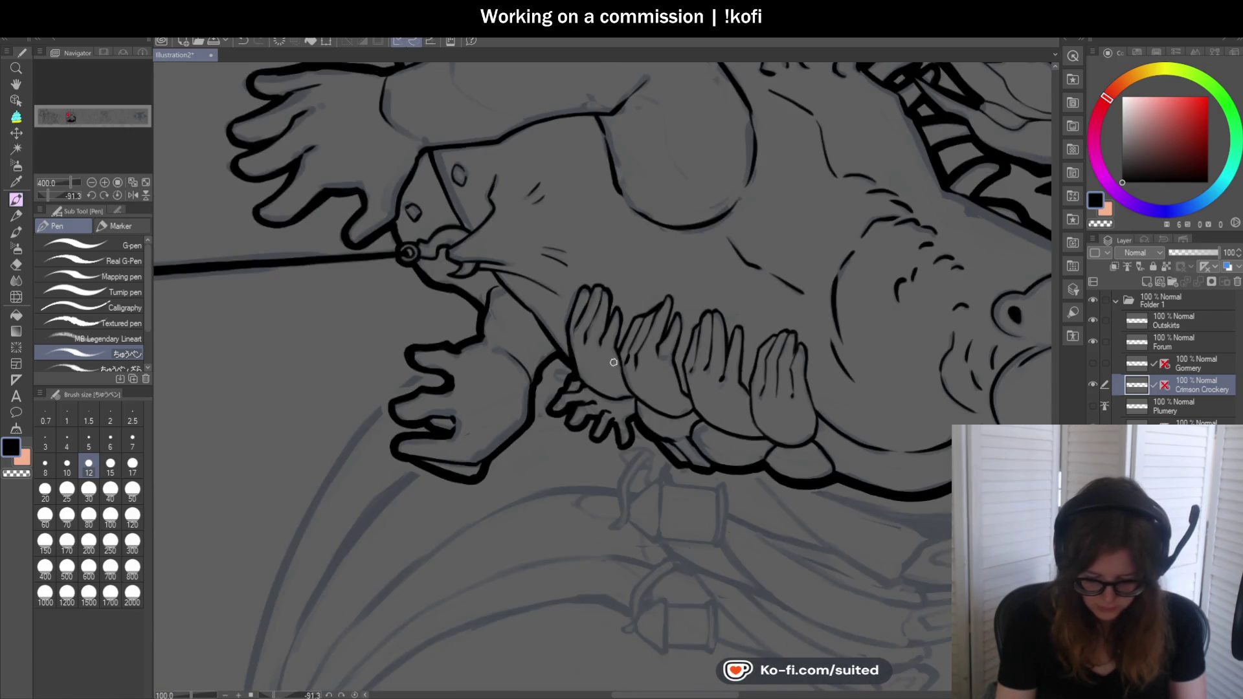
{"action": "scroll", "coordinate": [589, 346], "scroll_direction": "up", "scroll_amount": 4}
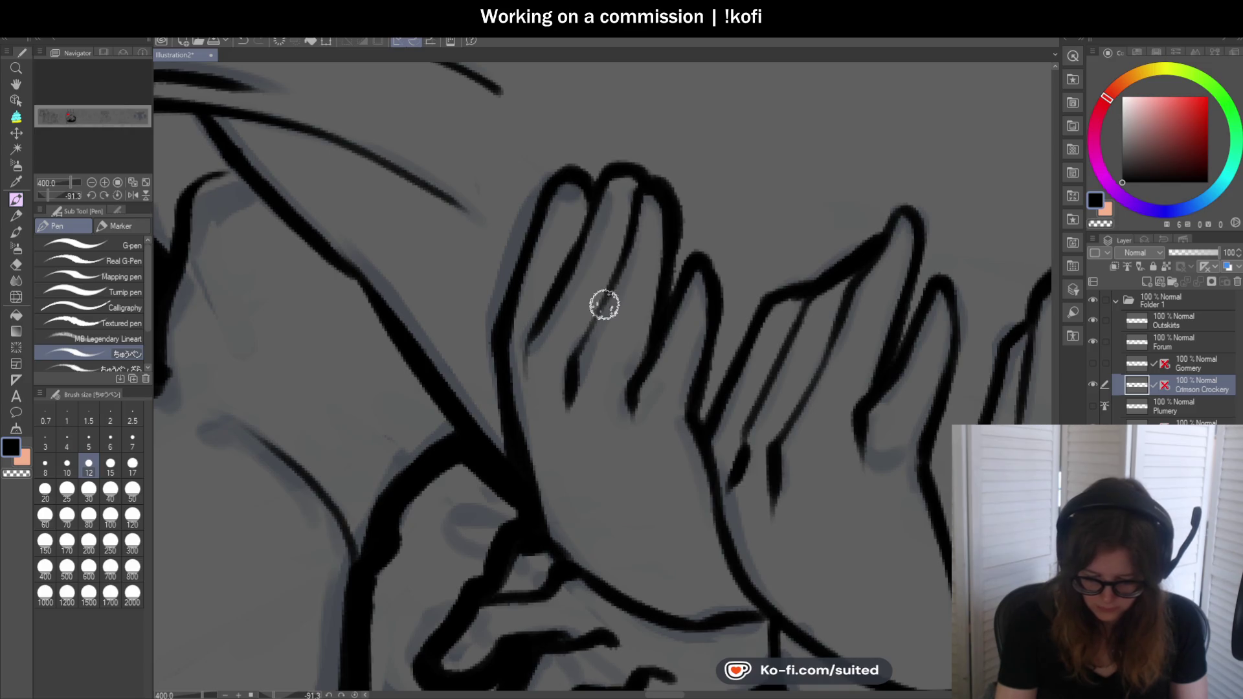
{"action": "scroll", "coordinate": [583, 282], "scroll_direction": "down", "scroll_amount": 3}
{"action": "left_click", "coordinate": [117, 196]}
{"action": "scroll", "coordinate": [330, 224], "scroll_direction": "down", "scroll_amount": 3}
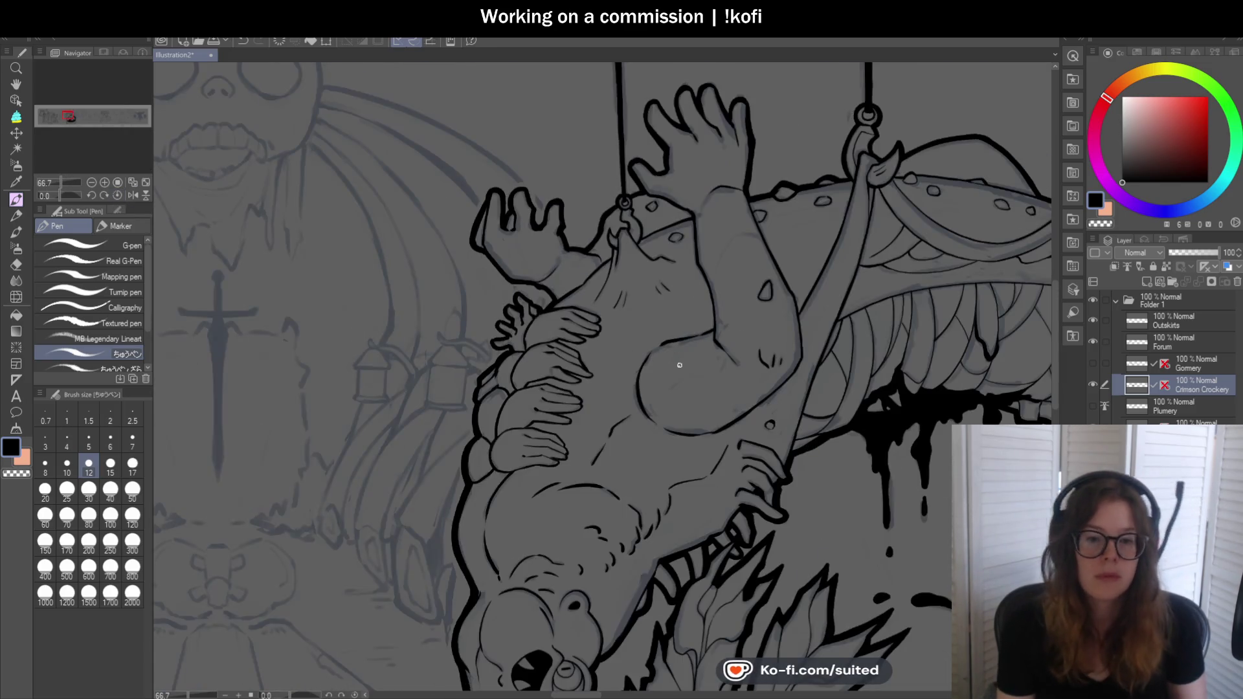
{"action": "scroll", "coordinate": [553, 315], "scroll_direction": "down", "scroll_amount": 2}
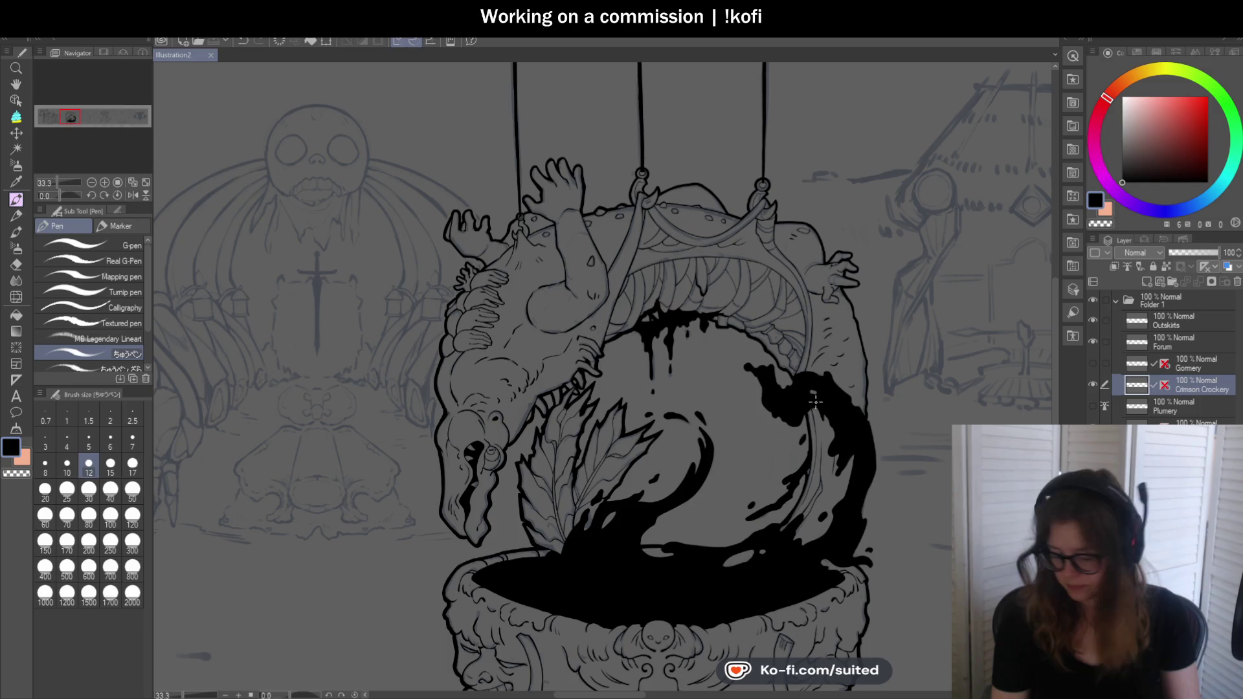
{"action": "scroll", "coordinate": [639, 318], "scroll_direction": "up", "scroll_amount": 3}
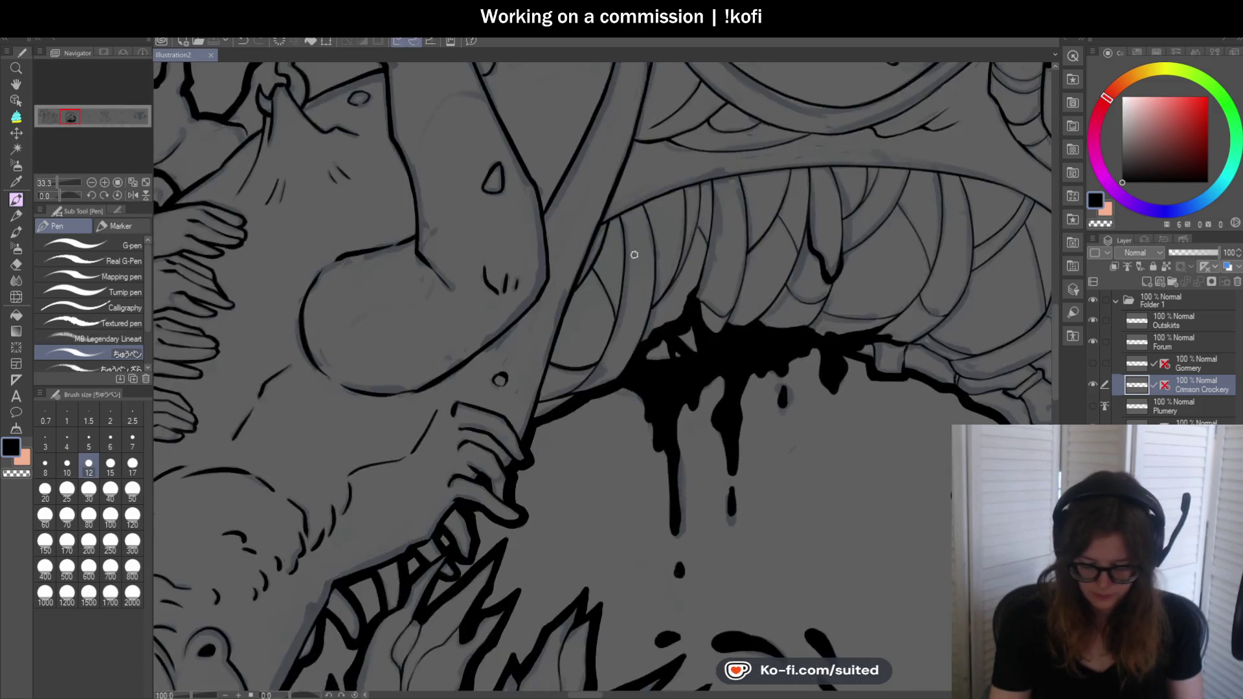
{"action": "scroll", "coordinate": [609, 196], "scroll_direction": "up", "scroll_amount": 2}
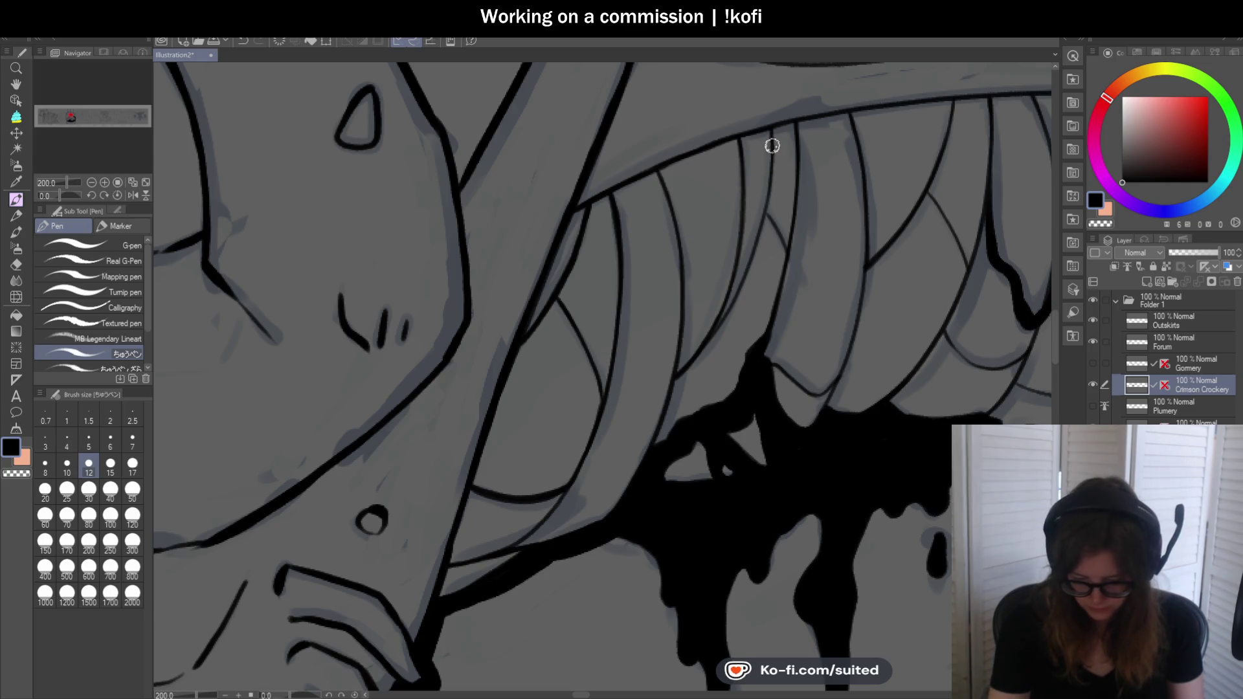
{"action": "scroll", "coordinate": [742, 279], "scroll_direction": "down", "scroll_amount": 2}
{"action": "scroll", "coordinate": [748, 242], "scroll_direction": "down", "scroll_amount": 1}
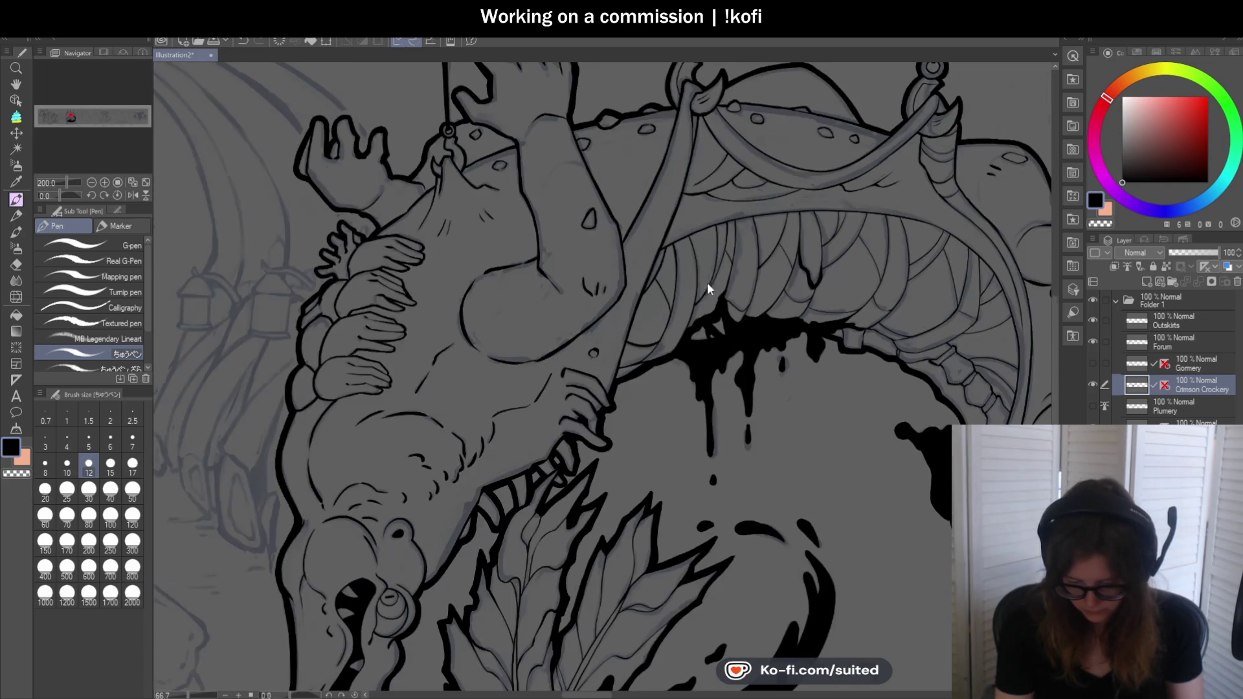
{"action": "scroll", "coordinate": [768, 185], "scroll_direction": "up", "scroll_amount": 2}
{"action": "scroll", "coordinate": [773, 160], "scroll_direction": "up", "scroll_amount": 1}
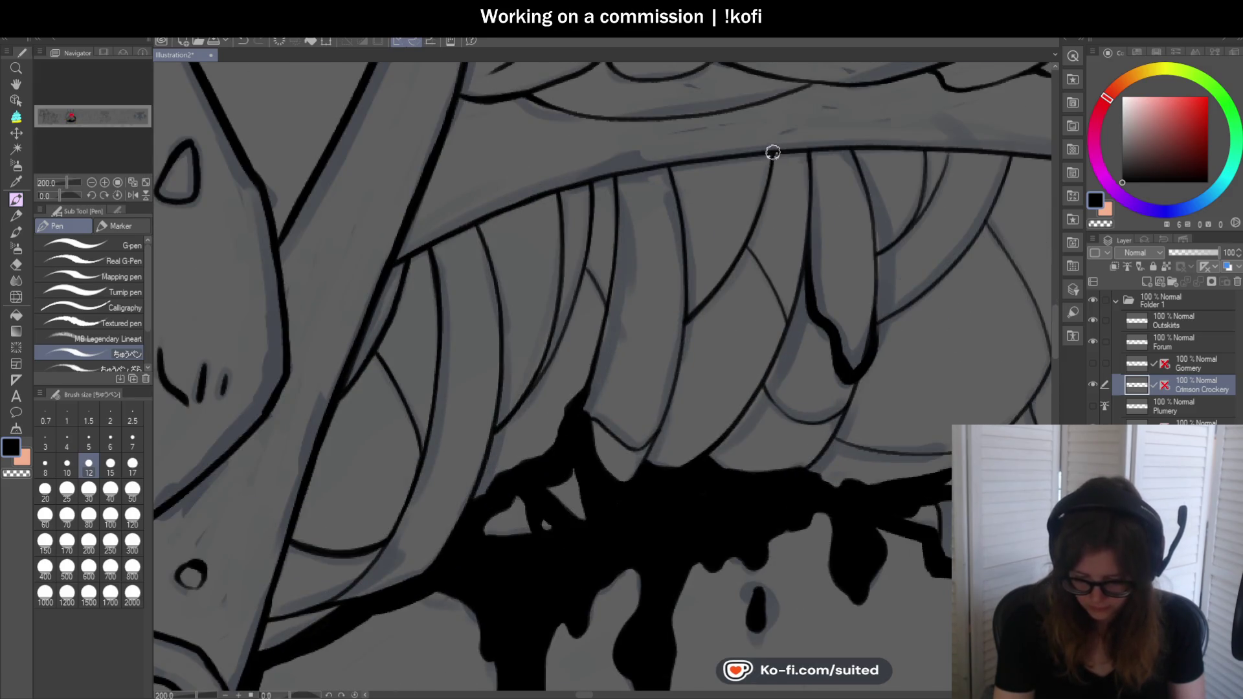
{"action": "scroll", "coordinate": [780, 235], "scroll_direction": "down", "scroll_amount": 4}
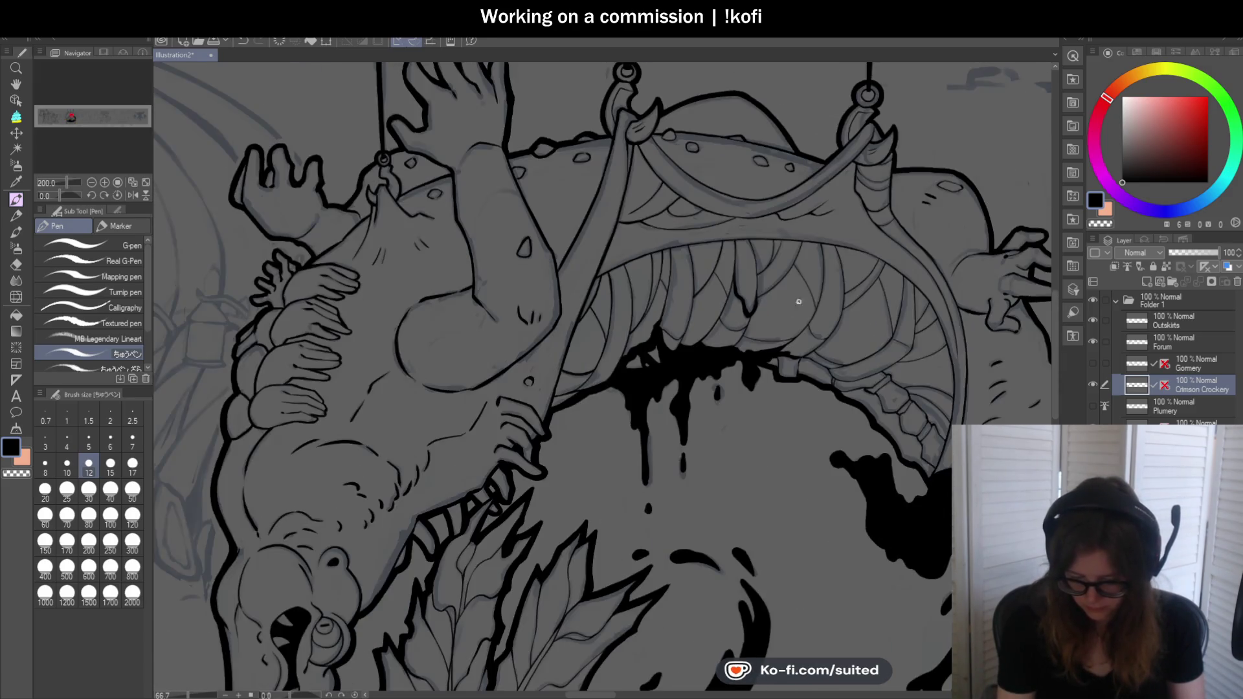
{"action": "scroll", "coordinate": [825, 285], "scroll_direction": "up", "scroll_amount": 4}
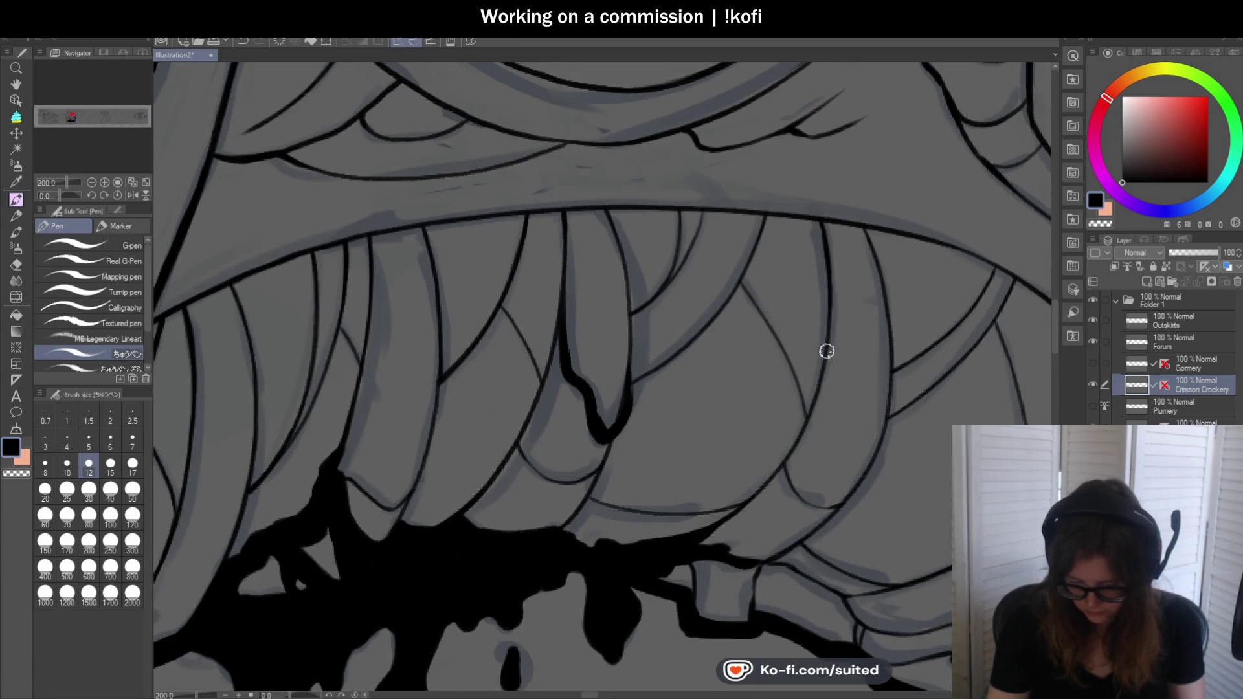
{"action": "left_click_drag", "start_coordinate": [821, 371], "coordinate": [819, 324]}
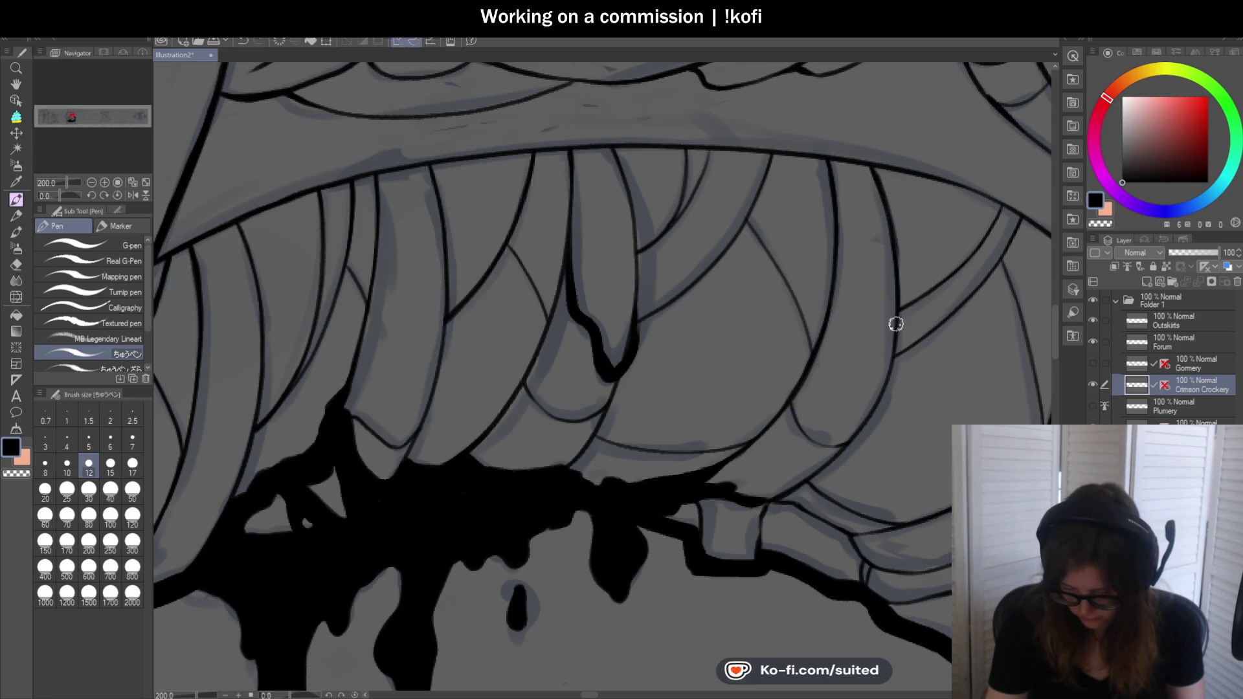
{"action": "scroll", "coordinate": [716, 294], "scroll_direction": "down", "scroll_amount": 2}
{"action": "scroll", "coordinate": [716, 290], "scroll_direction": "down", "scroll_amount": 2}
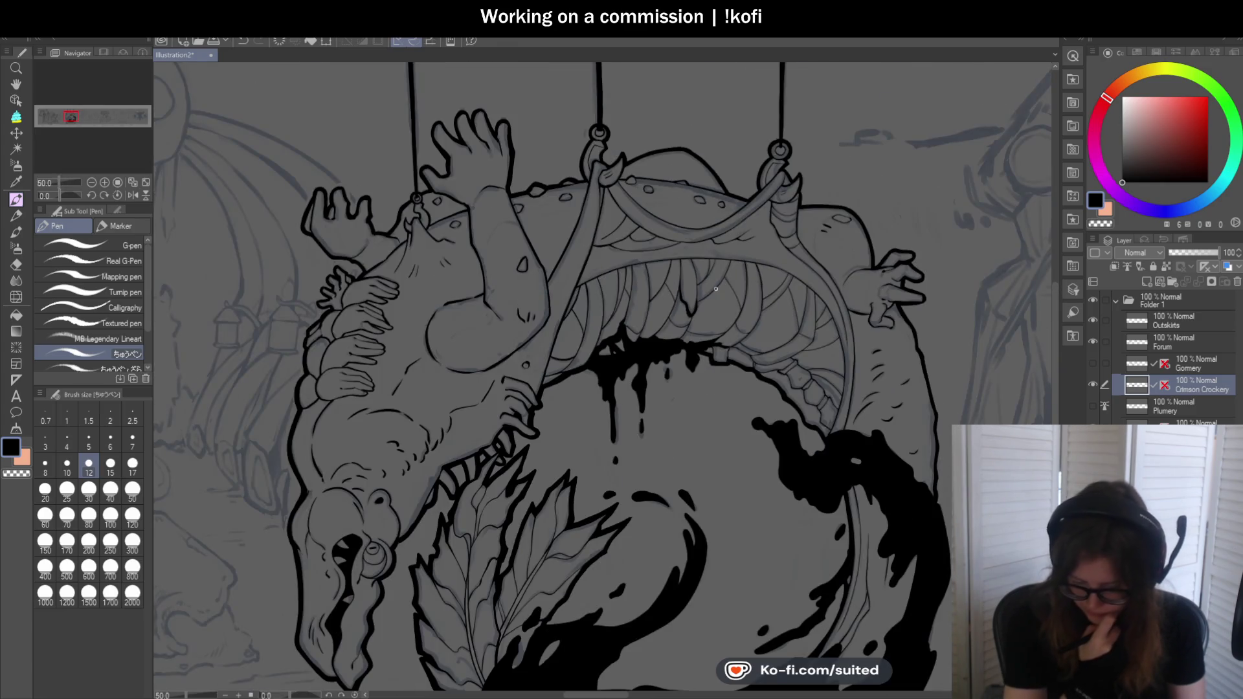
{"action": "scroll", "coordinate": [717, 288], "scroll_direction": "up", "scroll_amount": 3}
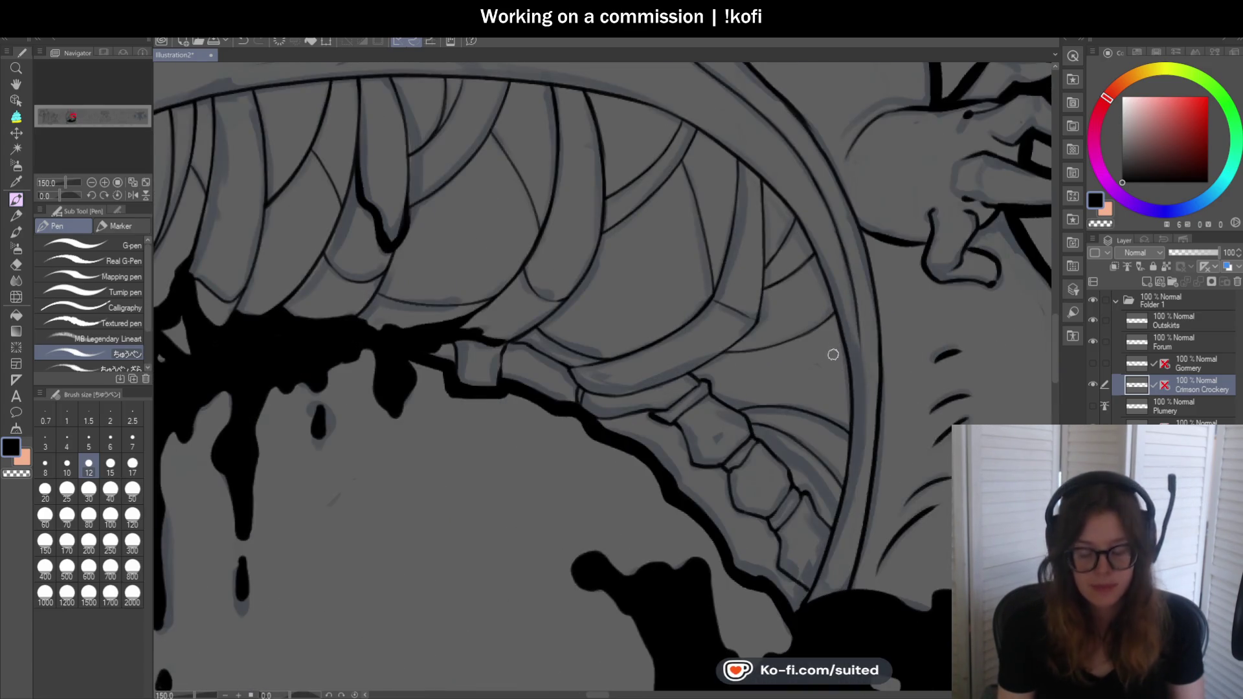
{"action": "scroll", "coordinate": [748, 190], "scroll_direction": "up", "scroll_amount": 1}
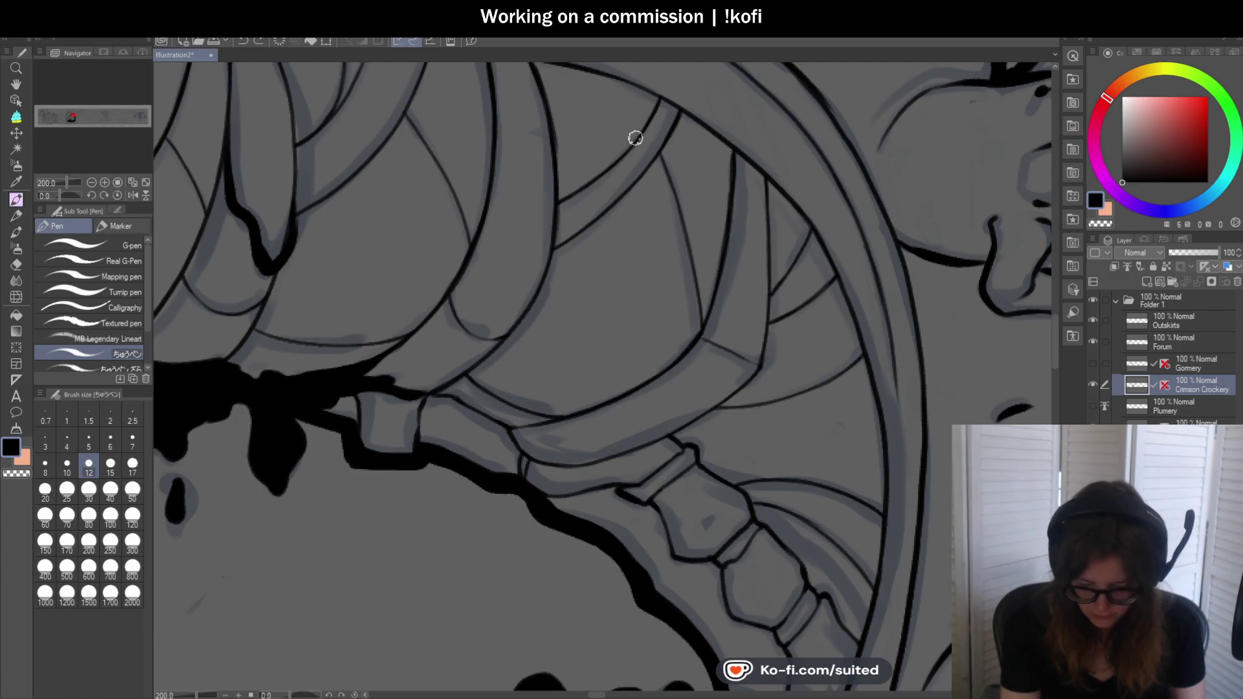
{"action": "scroll", "coordinate": [632, 133], "scroll_direction": "up", "scroll_amount": 2}
{"action": "scroll", "coordinate": [655, 217], "scroll_direction": "down", "scroll_amount": 3}
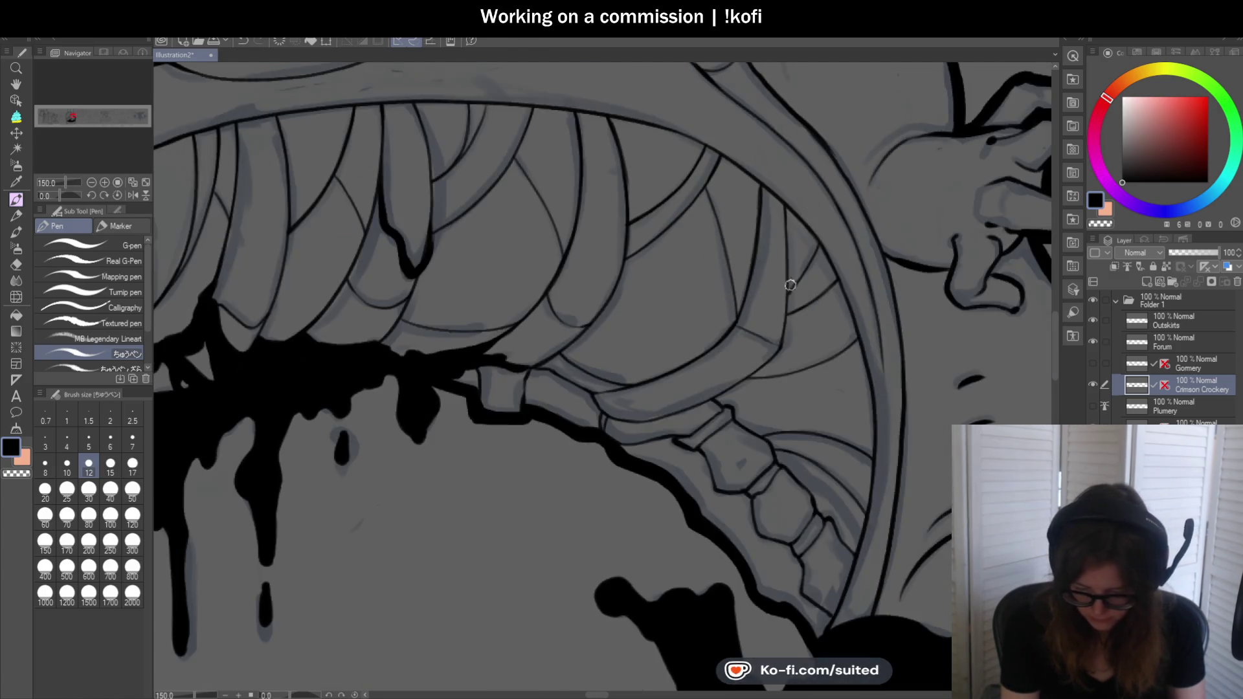
{"action": "scroll", "coordinate": [738, 161], "scroll_direction": "up", "scroll_amount": 1}
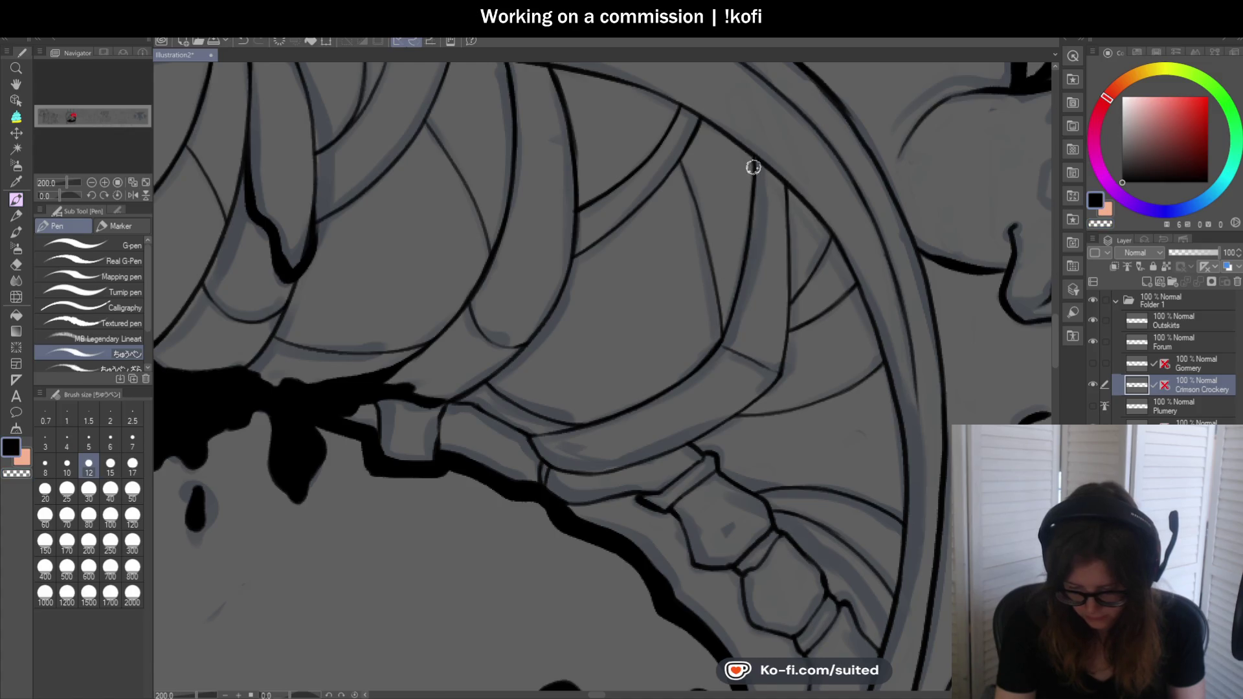
{"action": "scroll", "coordinate": [751, 157], "scroll_direction": "up", "scroll_amount": 2}
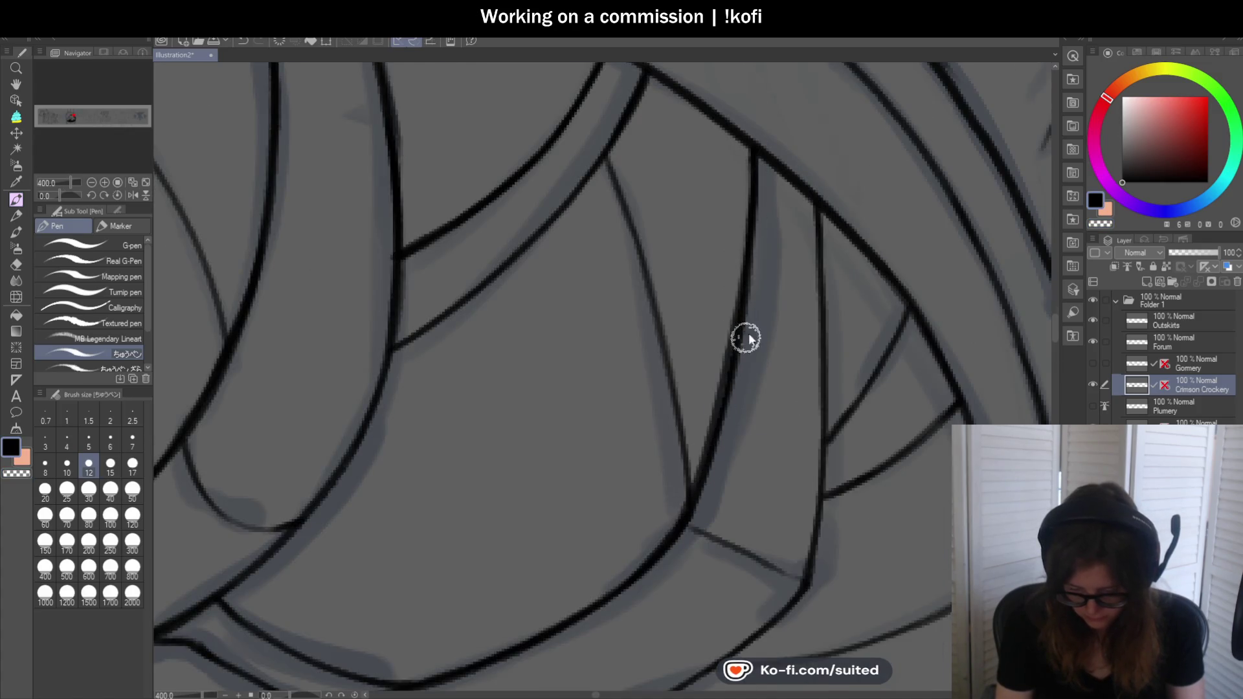
{"action": "scroll", "coordinate": [744, 336], "scroll_direction": "down", "scroll_amount": 2}
{"action": "scroll", "coordinate": [804, 319], "scroll_direction": "up", "scroll_amount": 2}
{"action": "scroll", "coordinate": [805, 318], "scroll_direction": "down", "scroll_amount": 2}
{"action": "scroll", "coordinate": [803, 191], "scroll_direction": "up", "scroll_amount": 1}
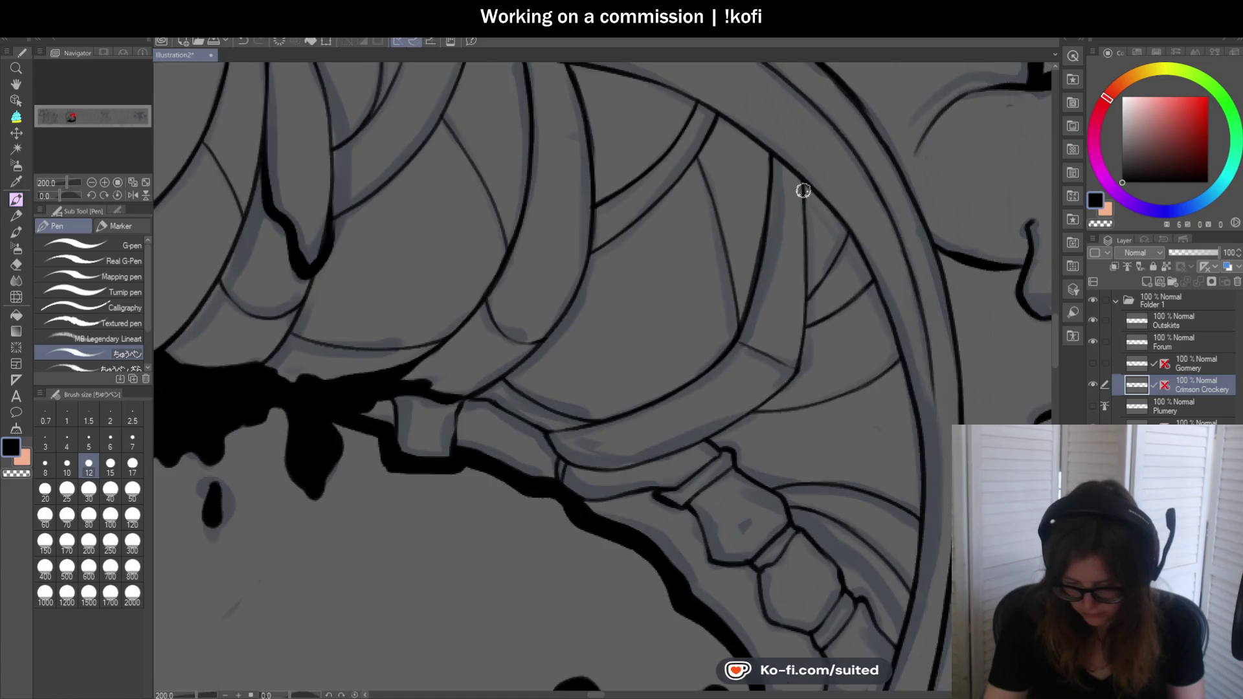
{"action": "scroll", "coordinate": [802, 321], "scroll_direction": "down", "scroll_amount": 2}
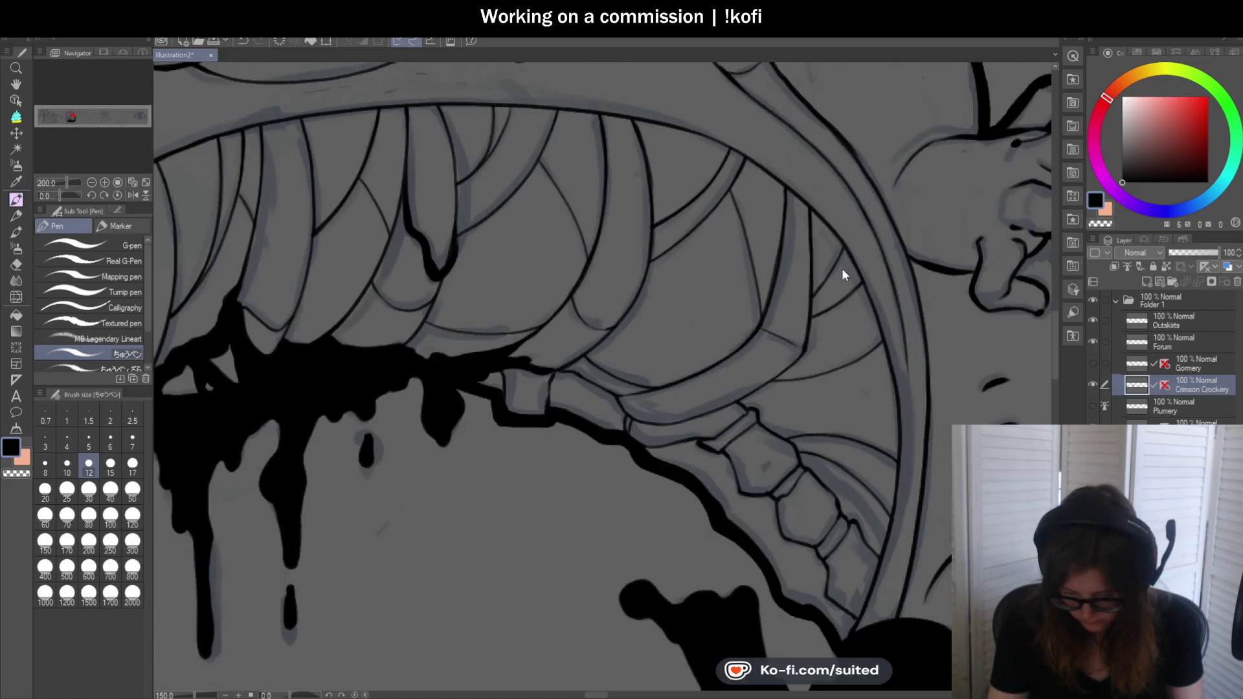
{"action": "scroll", "coordinate": [835, 273], "scroll_direction": "up", "scroll_amount": 2}
Thicken the ink along one tooth line in the creature's mouth
{"action": "mouse_move", "coordinate": [845, 301]}
{"action": "left_mouse_down"}
{"action": "mouse_move", "coordinate": [783, 378]}
{"action": "mouse_move", "coordinate": [648, 453]}
{"action": "left_mouse_up"}
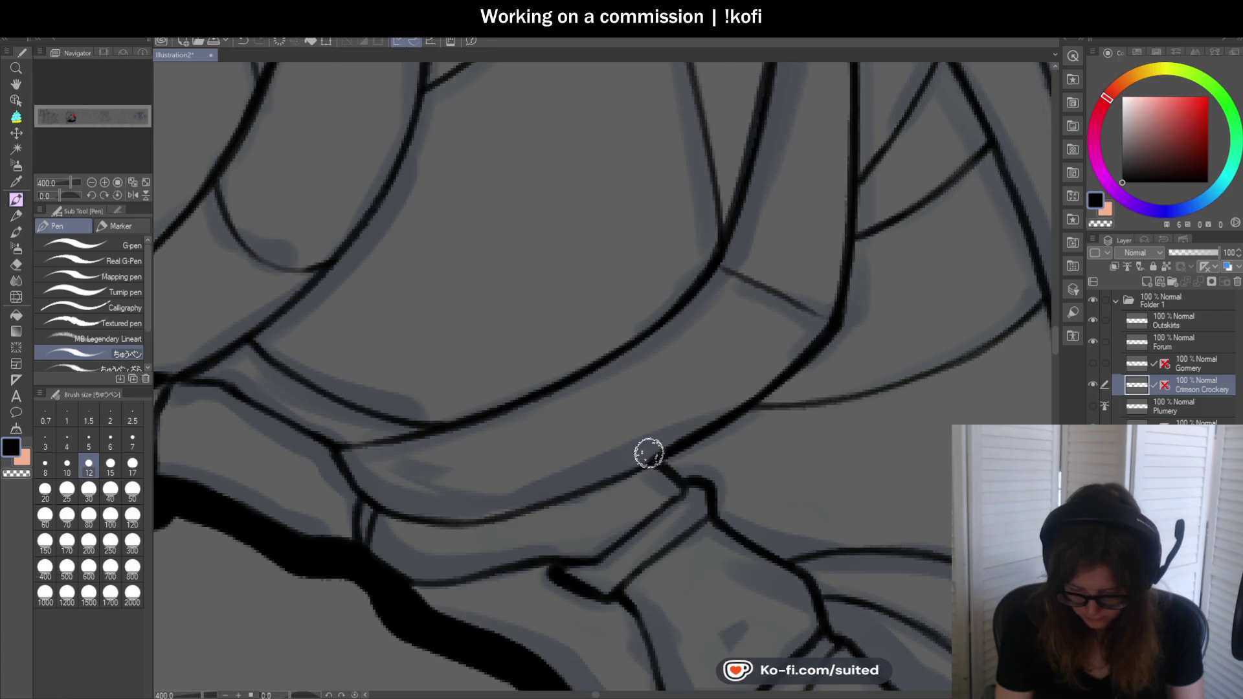
{"action": "scroll", "coordinate": [858, 359], "scroll_direction": "down", "scroll_amount": 2}
{"action": "scroll", "coordinate": [557, 382], "scroll_direction": "up", "scroll_amount": 1}
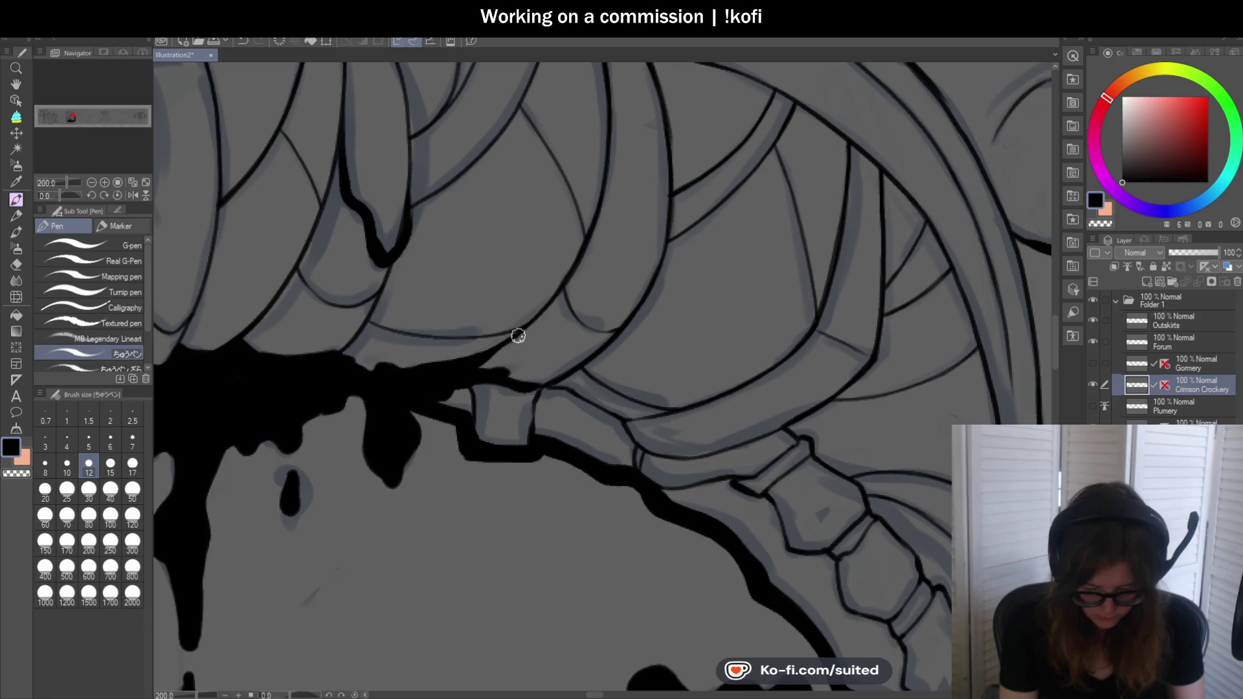
{"action": "scroll", "coordinate": [598, 254], "scroll_direction": "down", "scroll_amount": 2}
{"action": "scroll", "coordinate": [547, 294], "scroll_direction": "up", "scroll_amount": 1}
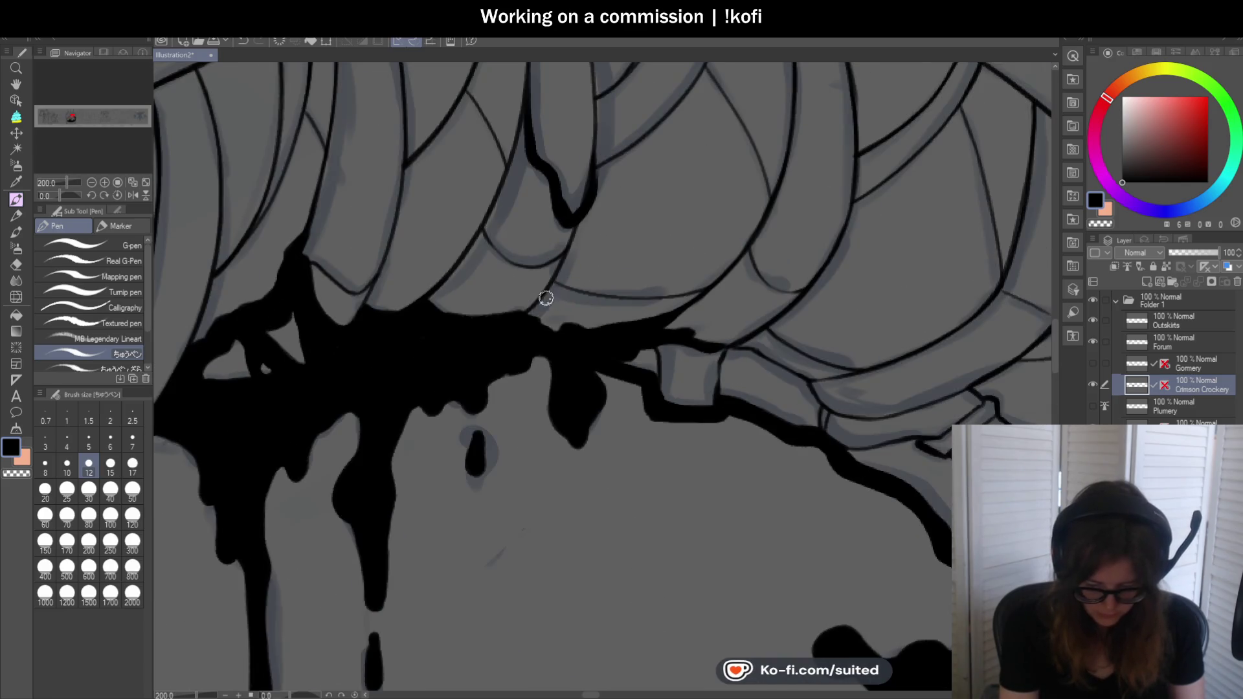
{"action": "scroll", "coordinate": [770, 281], "scroll_direction": "down", "scroll_amount": 1}
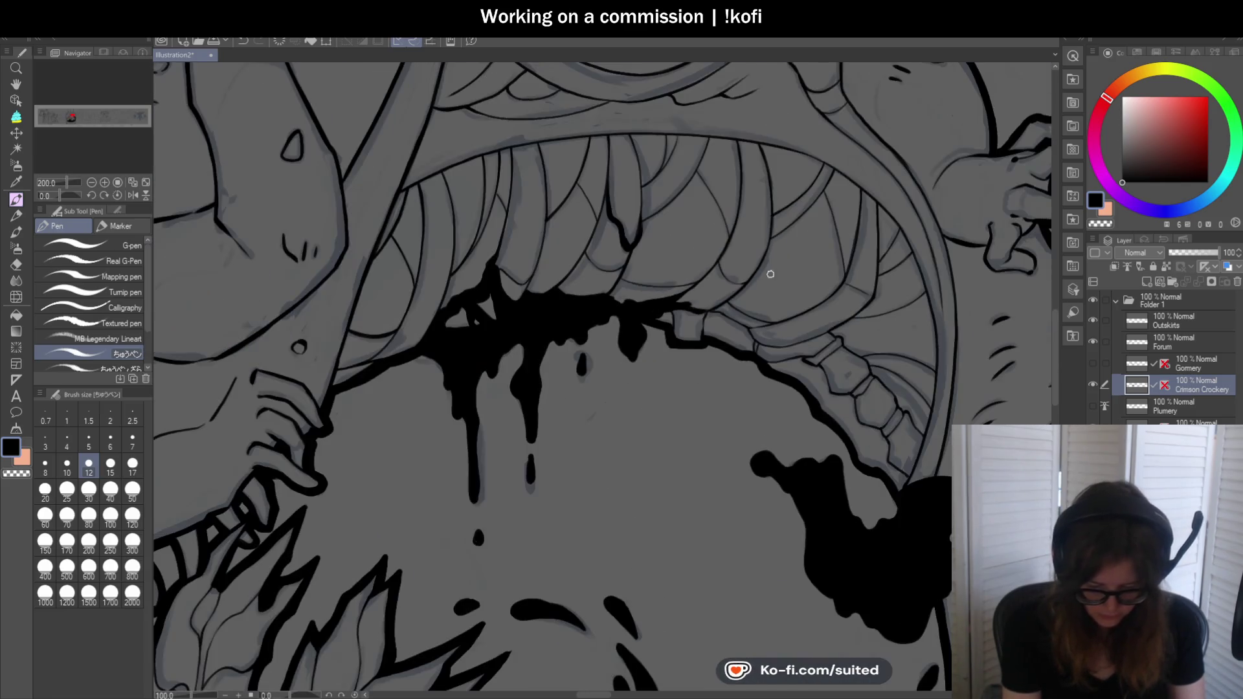
{"action": "scroll", "coordinate": [432, 299], "scroll_direction": "up", "scroll_amount": 1}
{"action": "scroll", "coordinate": [433, 334], "scroll_direction": "down", "scroll_amount": 1}
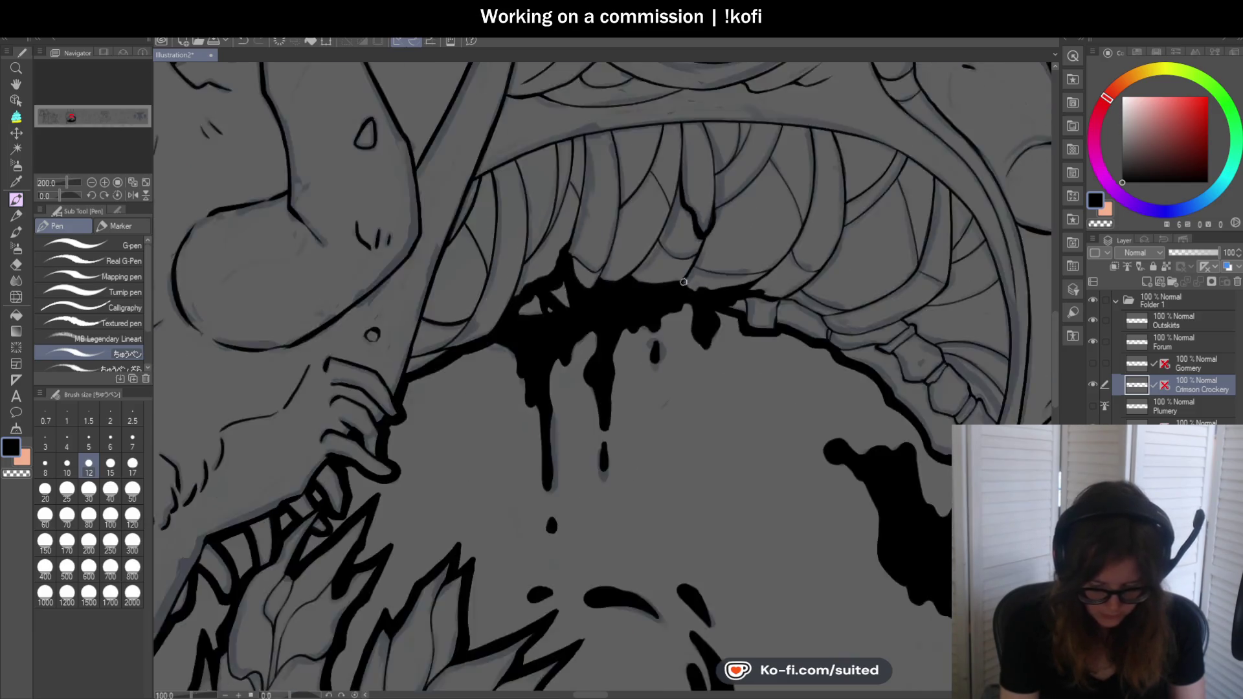
{"action": "scroll", "coordinate": [757, 336], "scroll_direction": "down", "scroll_amount": 1}
{"action": "scroll", "coordinate": [741, 253], "scroll_direction": "down", "scroll_amount": 1}
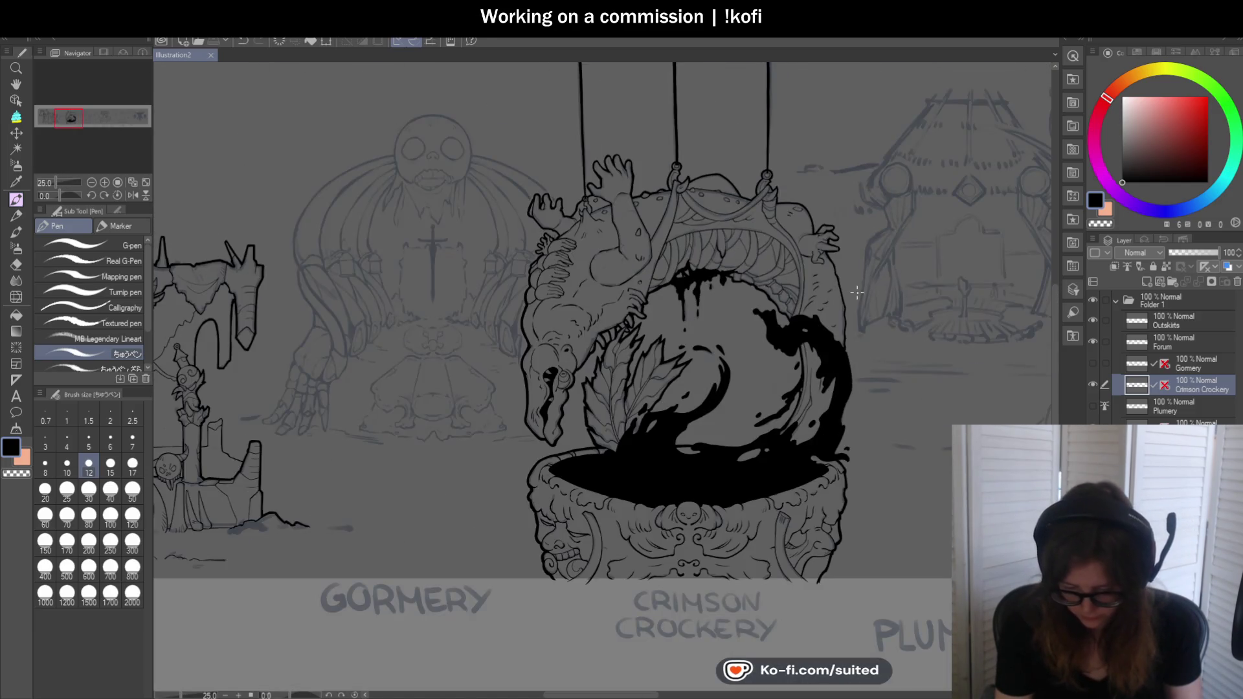
{"action": "scroll", "coordinate": [738, 239], "scroll_direction": "up", "scroll_amount": 1}
{"action": "scroll", "coordinate": [735, 219], "scroll_direction": "up", "scroll_amount": 1}
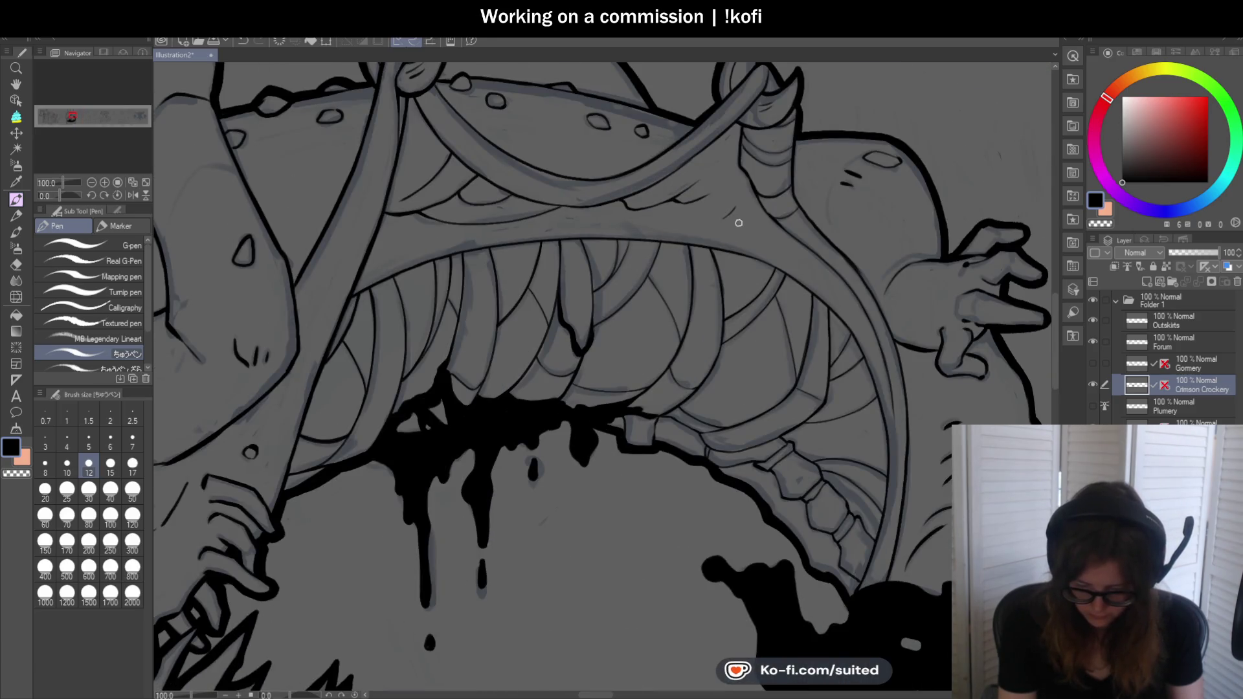
{"action": "scroll", "coordinate": [733, 198], "scroll_direction": "down", "scroll_amount": 1}
{"action": "scroll", "coordinate": [858, 301], "scroll_direction": "down", "scroll_amount": 1}
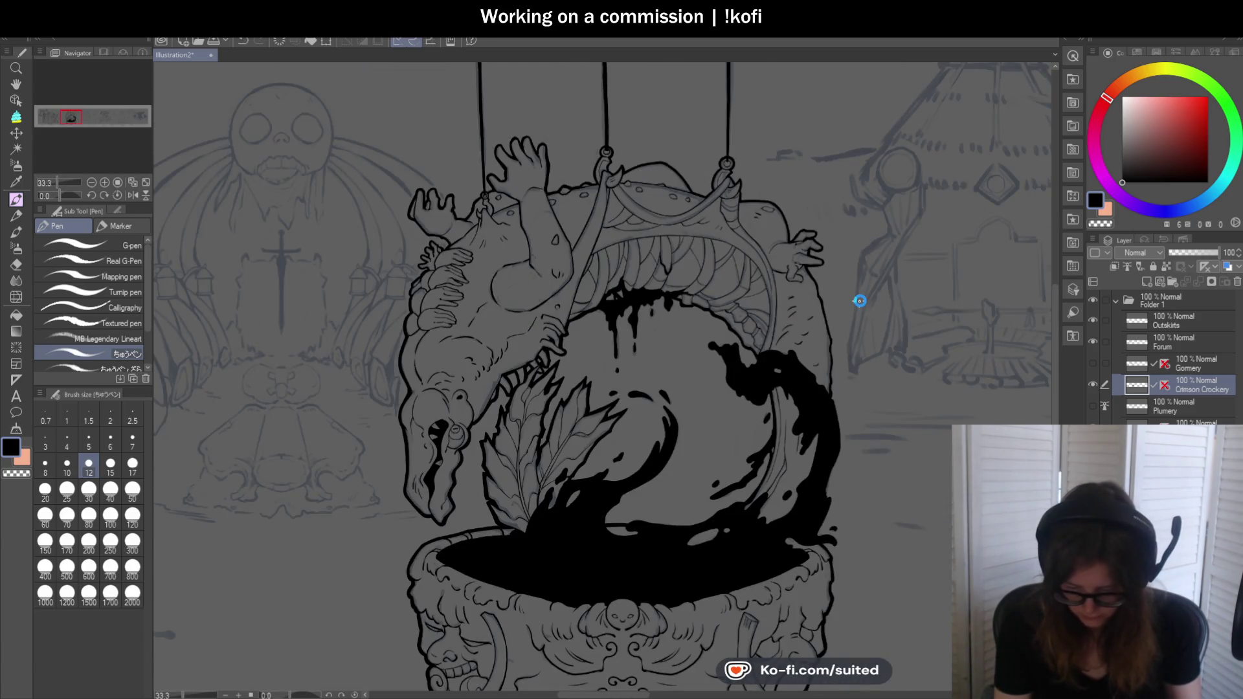
{"action": "scroll", "coordinate": [846, 292], "scroll_direction": "down", "scroll_amount": 1}
{"action": "scroll", "coordinate": [851, 321], "scroll_direction": "down", "scroll_amount": 1}
{"action": "scroll", "coordinate": [857, 355], "scroll_direction": "up", "scroll_amount": 1}
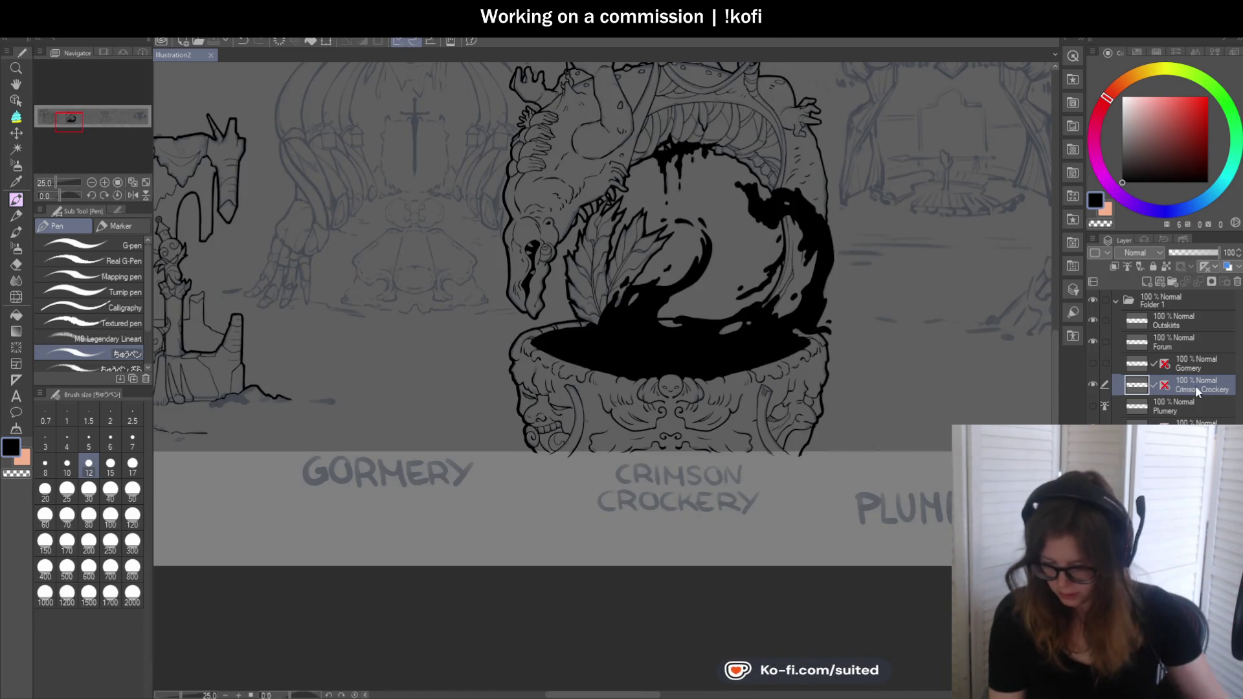
Show and select the Gormery layer, undoing an accidental pasted copy of it
{"action": "left_click", "coordinate": [1093, 363]}
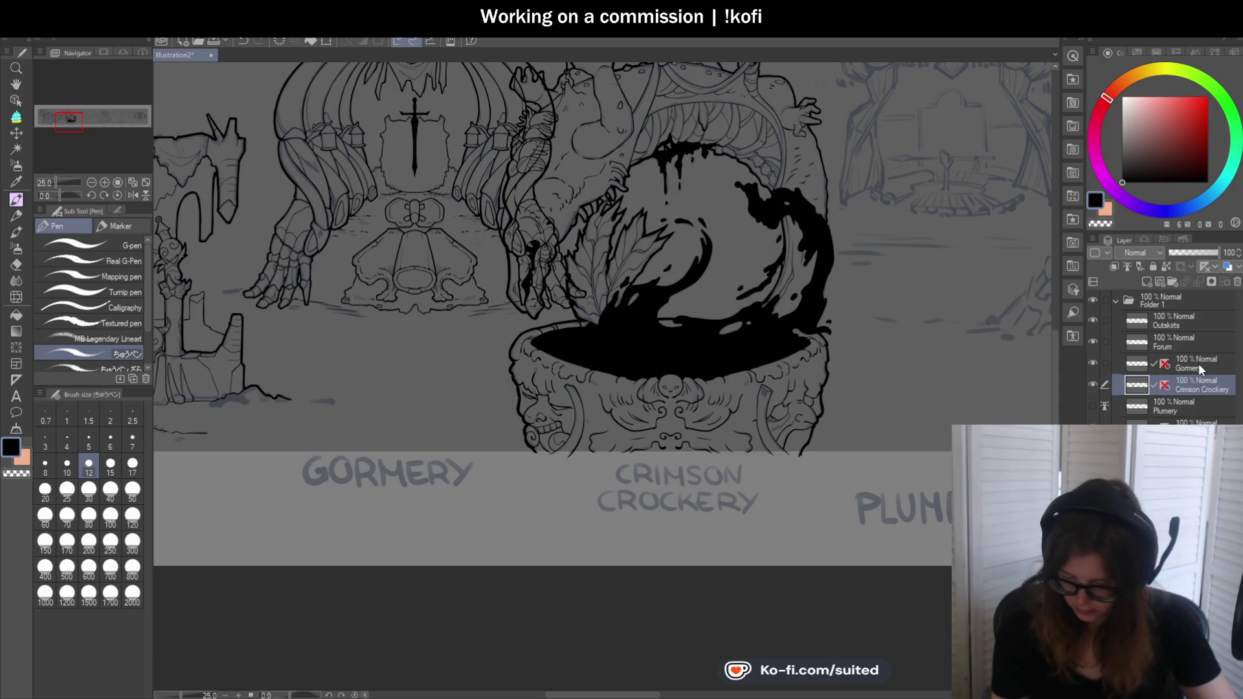
{"action": "left_click", "coordinate": [1199, 364]}
{"action": "key", "text": "ctrl+a"}
{"action": "key", "text": "ctrl+c"}
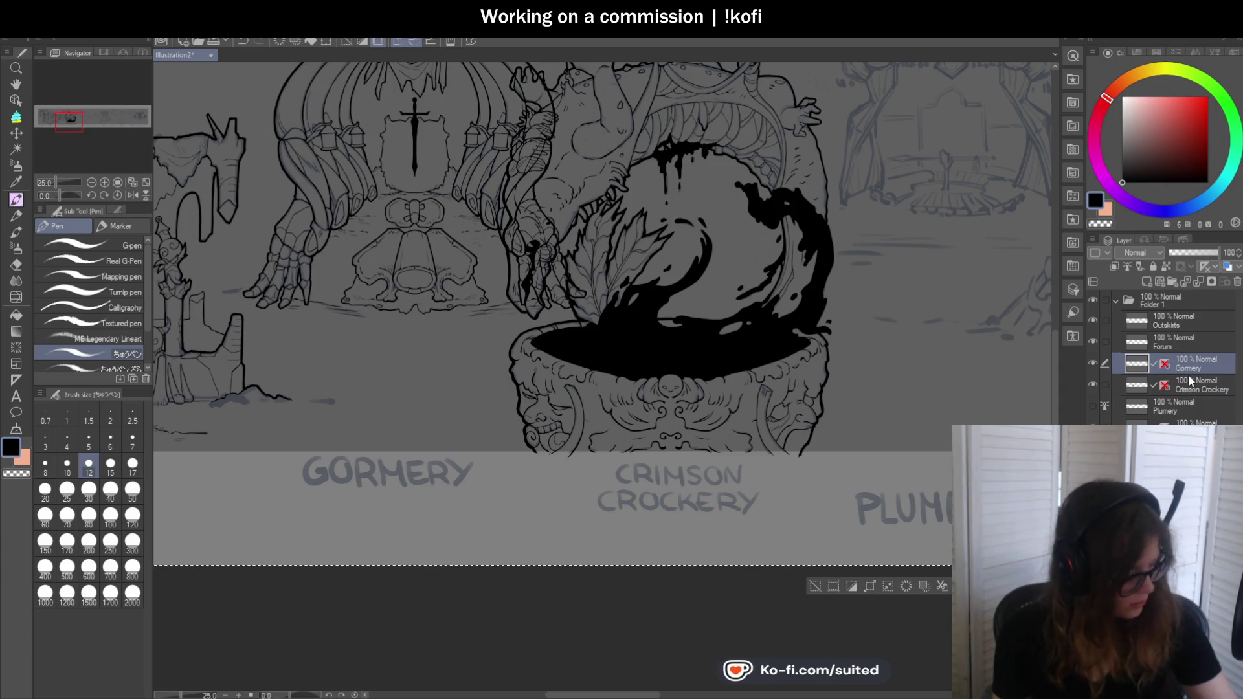
{"action": "key", "text": "ctrl+v"}
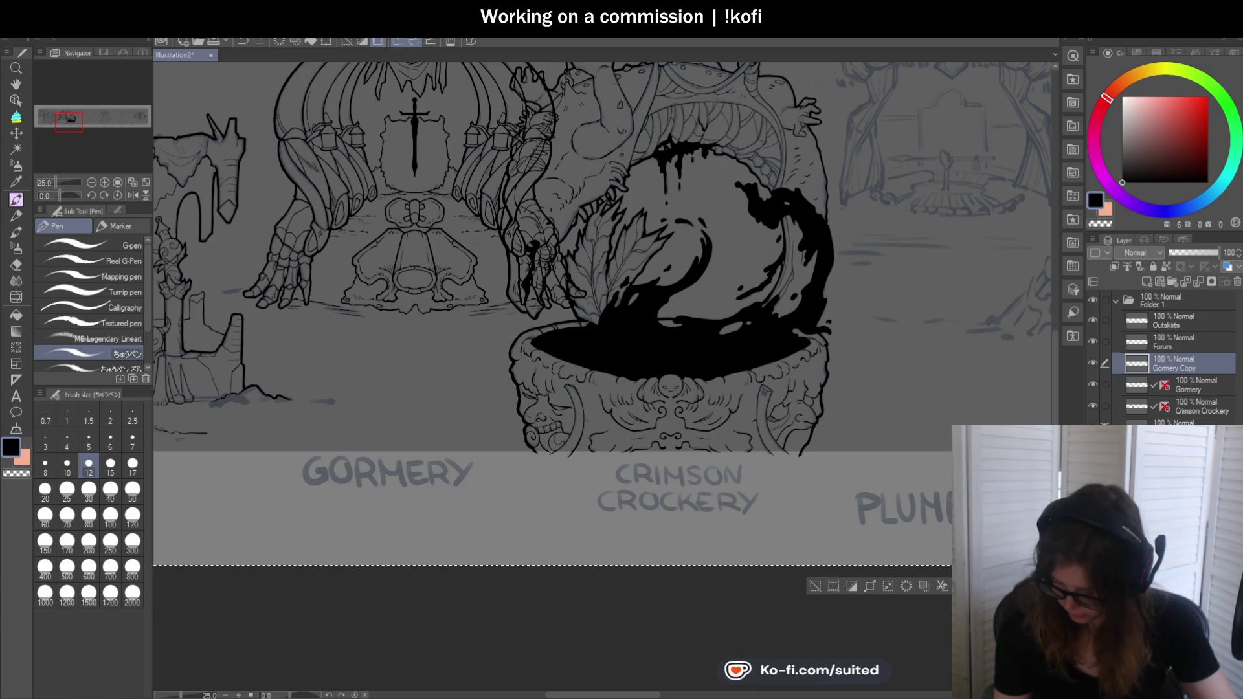
{"action": "key", "text": "ctrl+z"}
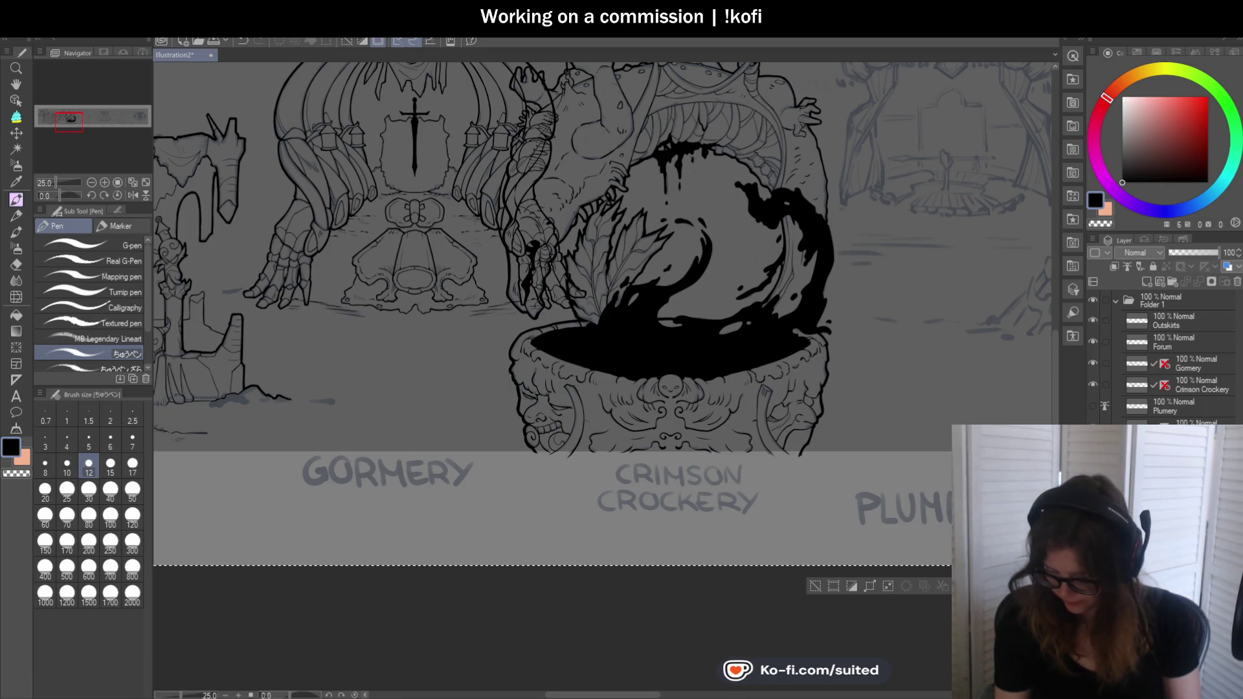
{"action": "left_click", "coordinate": [1196, 362]}
{"action": "scroll", "coordinate": [895, 379], "scroll_direction": "down", "scroll_amount": 3}
{"action": "scroll", "coordinate": [895, 379], "scroll_direction": "up", "scroll_amount": 3}
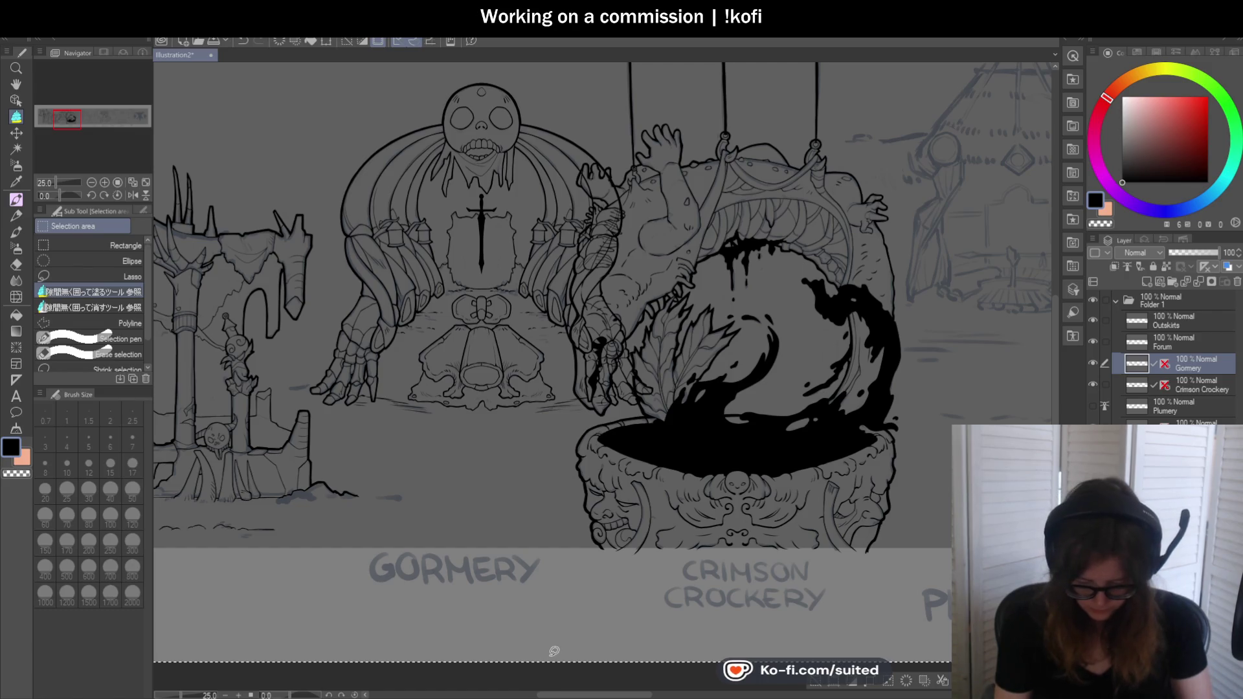
{"action": "scroll", "coordinate": [671, 398], "scroll_direction": "down", "scroll_amount": 5}
Switch to the lasso and fade the Gormery layer to 38% opacity
{"action": "left_click", "coordinate": [126, 276]}
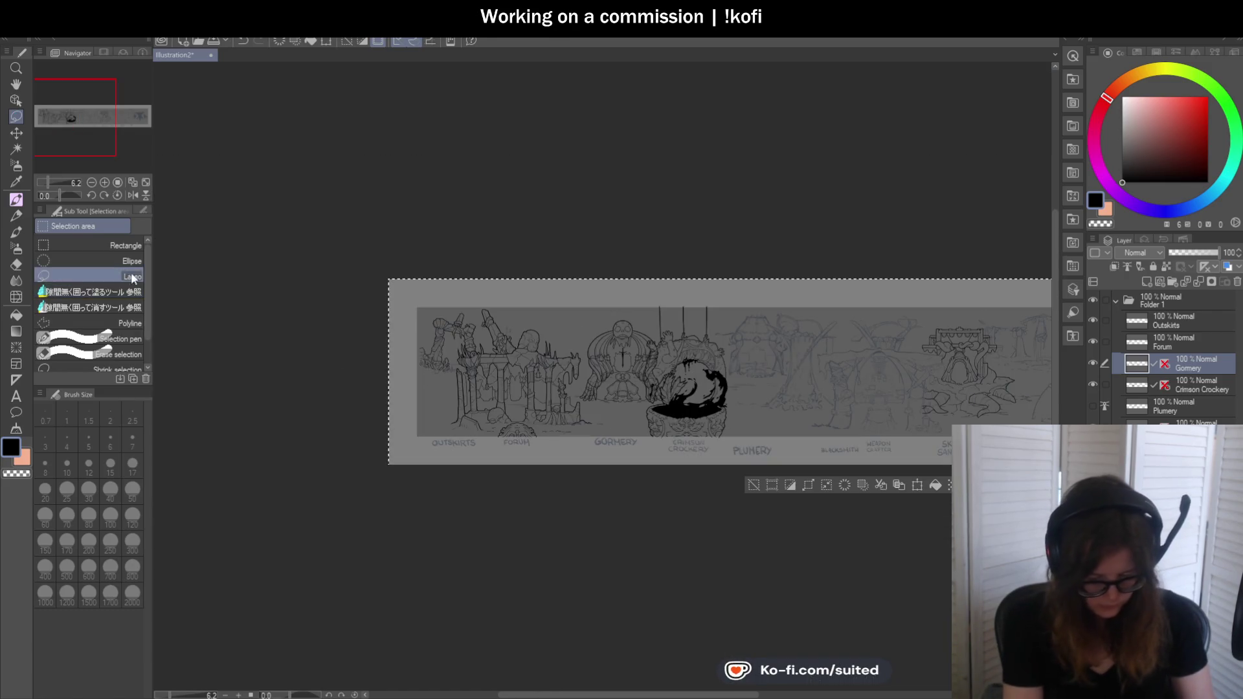
{"action": "scroll", "coordinate": [744, 311], "scroll_direction": "up", "scroll_amount": 2}
{"action": "scroll", "coordinate": [745, 312], "scroll_direction": "up", "scroll_amount": 2}
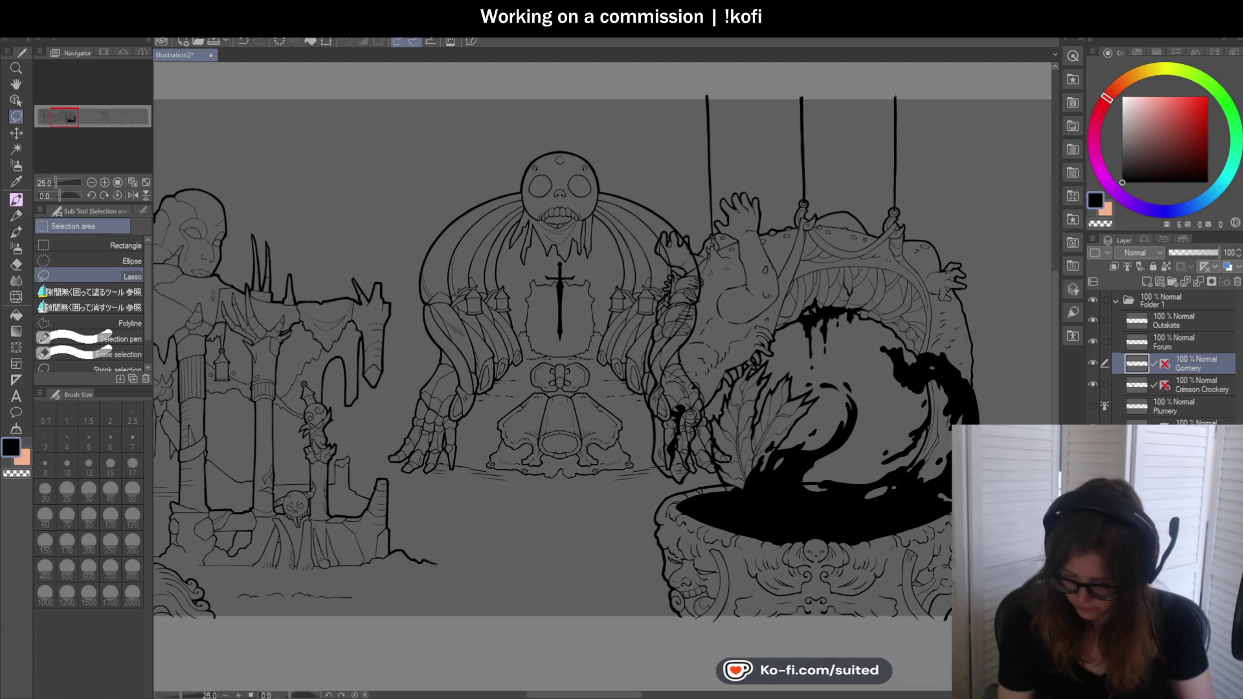
{"action": "left_click", "coordinate": [1194, 254]}
{"action": "left_click_drag", "start_coordinate": [1189, 254], "coordinate": [1186, 254]}
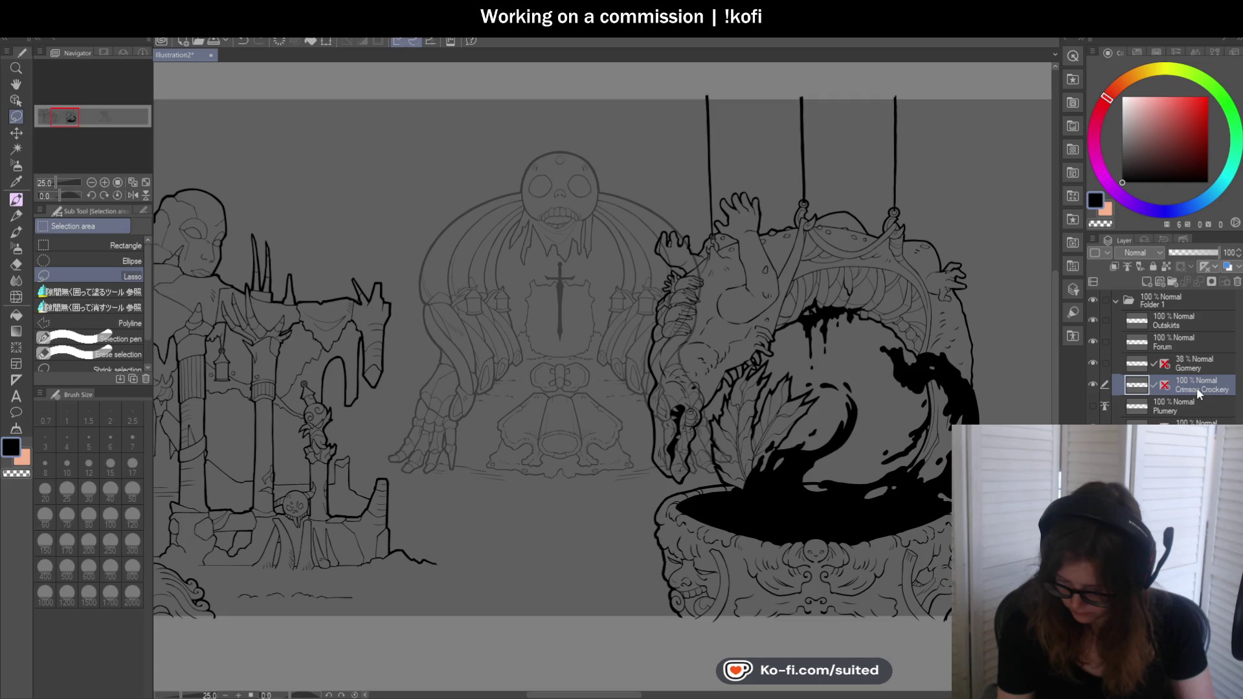
{"action": "left_click", "coordinate": [1186, 365]}
{"action": "scroll", "coordinate": [732, 294], "scroll_direction": "up", "scroll_amount": 1}
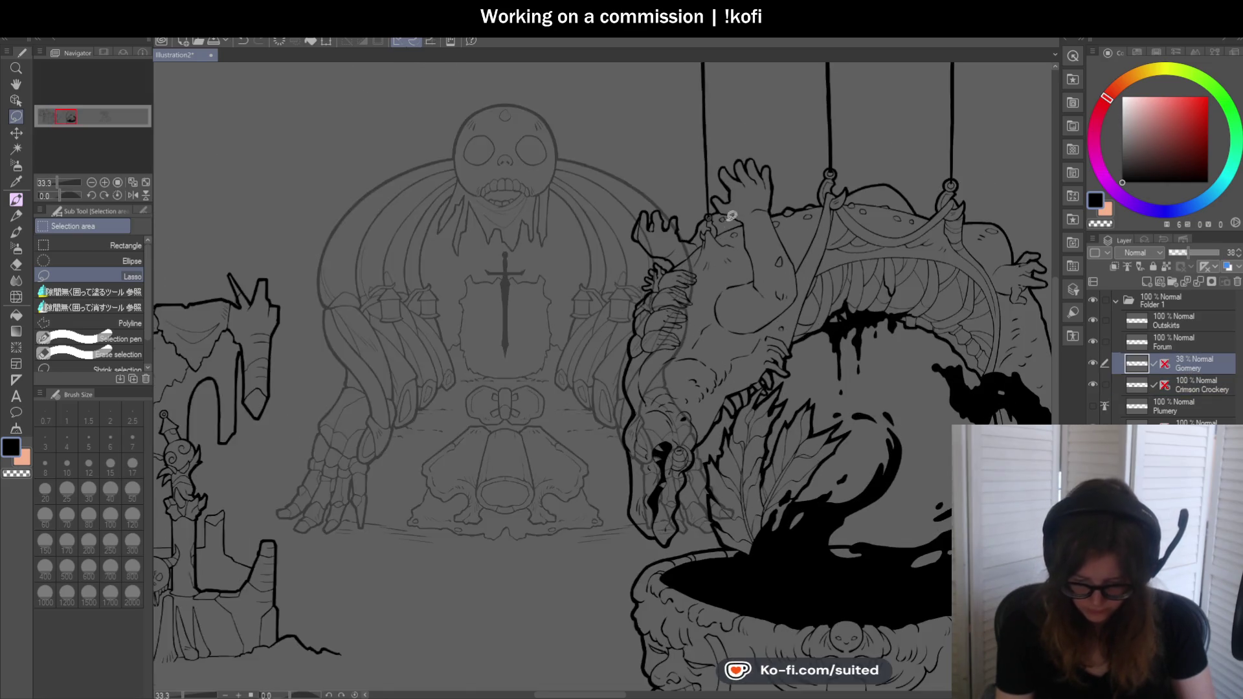
{"action": "scroll", "coordinate": [680, 253], "scroll_direction": "up", "scroll_amount": 3}
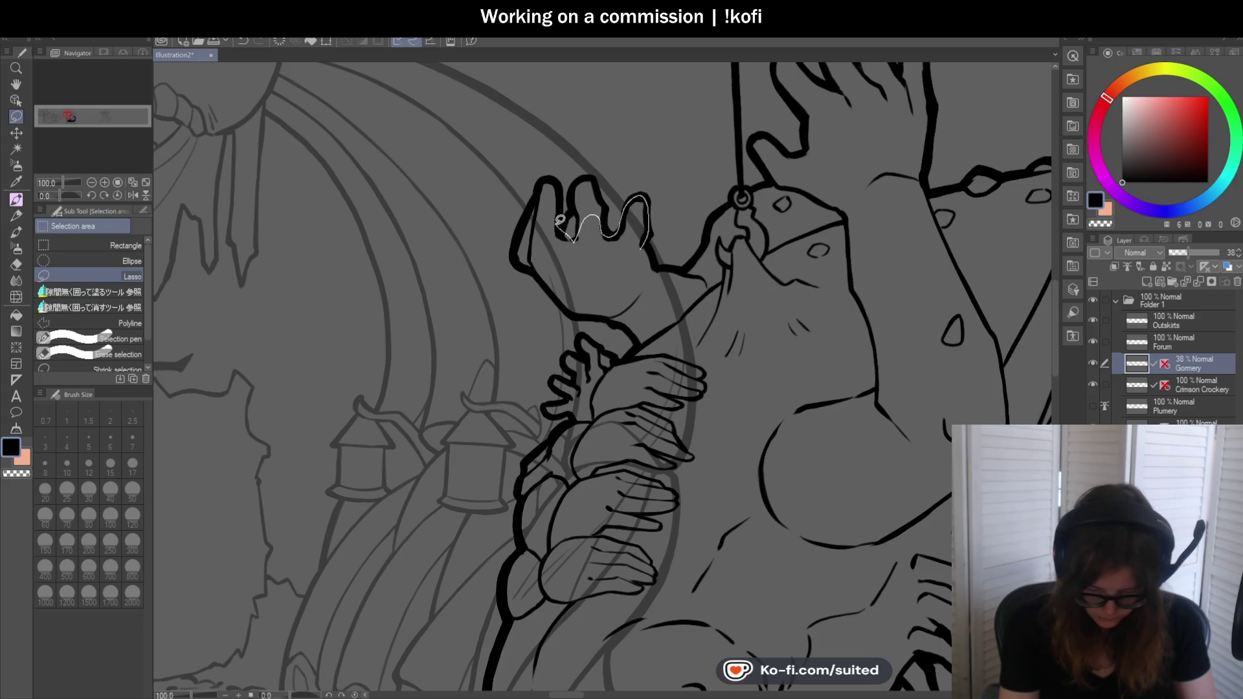
Lasso and delete stray sketch lines around the upraised hand and arm's left edge
{"action": "left_click_drag", "start_coordinate": [535, 204], "coordinate": [561, 292]}
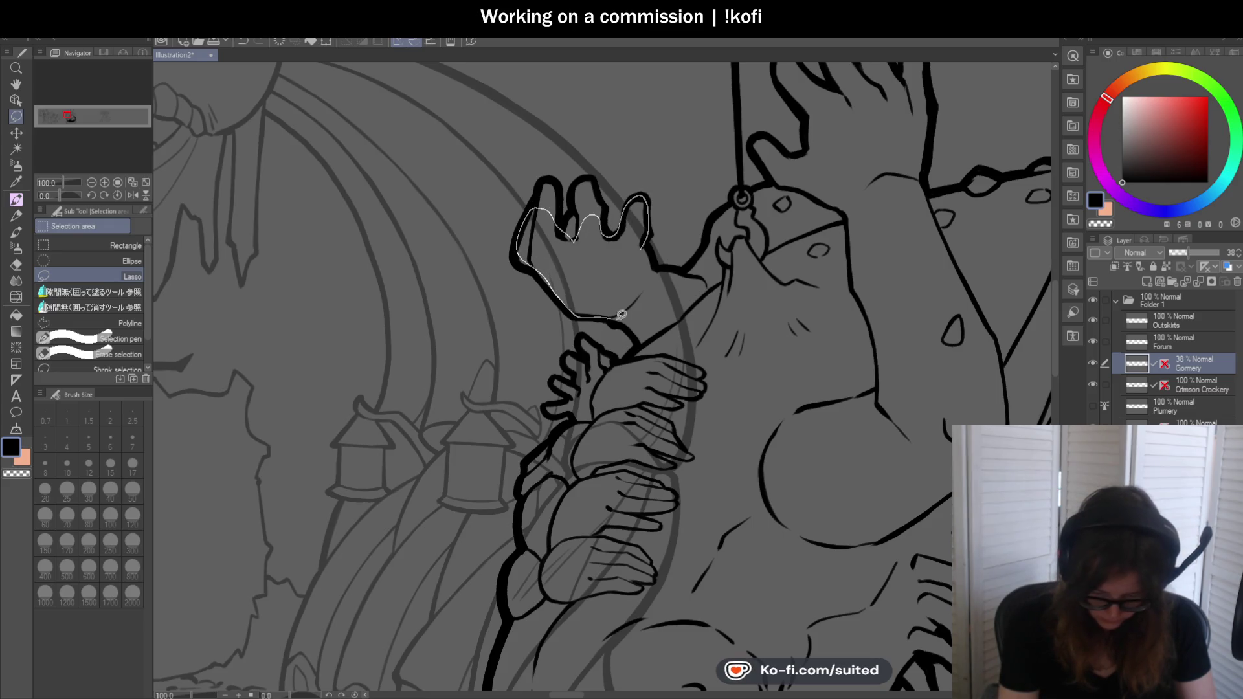
{"action": "mouse_move", "coordinate": [654, 322]}
{"action": "left_mouse_down"}
{"action": "mouse_move", "coordinate": [716, 411]}
{"action": "mouse_move", "coordinate": [744, 339]}
{"action": "mouse_move", "coordinate": [716, 275]}
{"action": "mouse_move", "coordinate": [653, 255]}
{"action": "left_mouse_up"}
{"action": "key", "text": "Delete"}
{"action": "key", "text": "ctrl+d"}
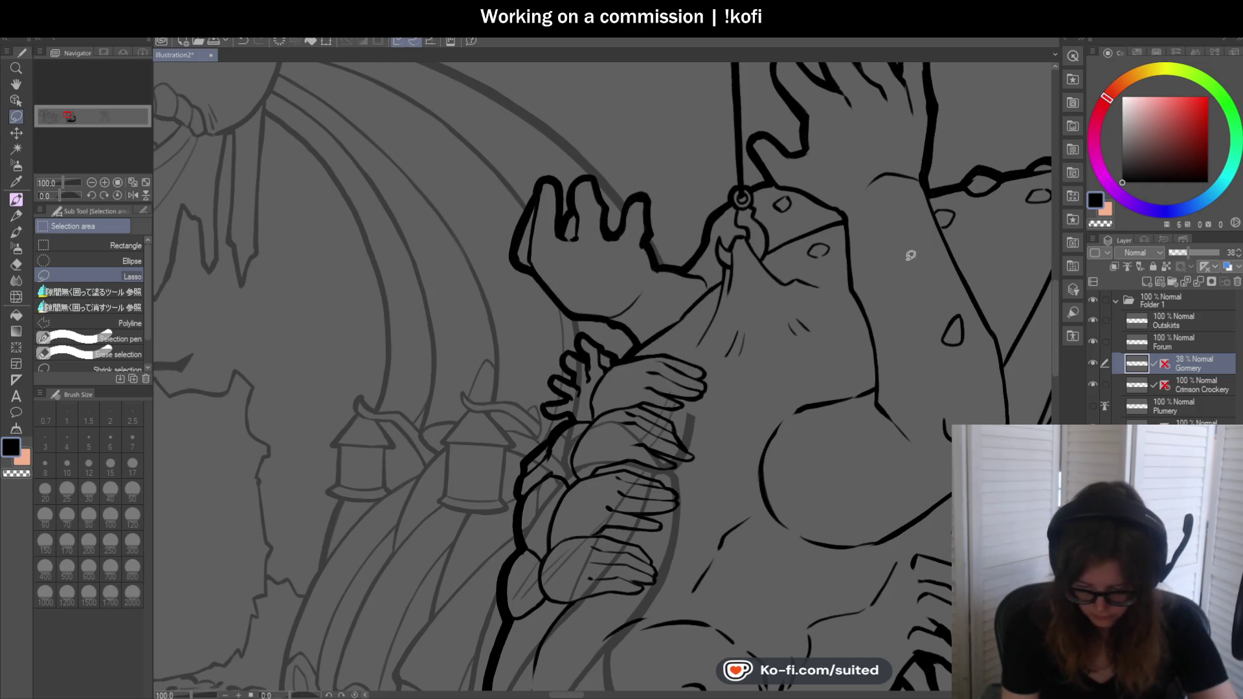
{"action": "scroll", "coordinate": [1055, 330], "scroll_direction": "down", "scroll_amount": 3}
{"action": "scroll", "coordinate": [1055, 335], "scroll_direction": "down", "scroll_amount": 2}
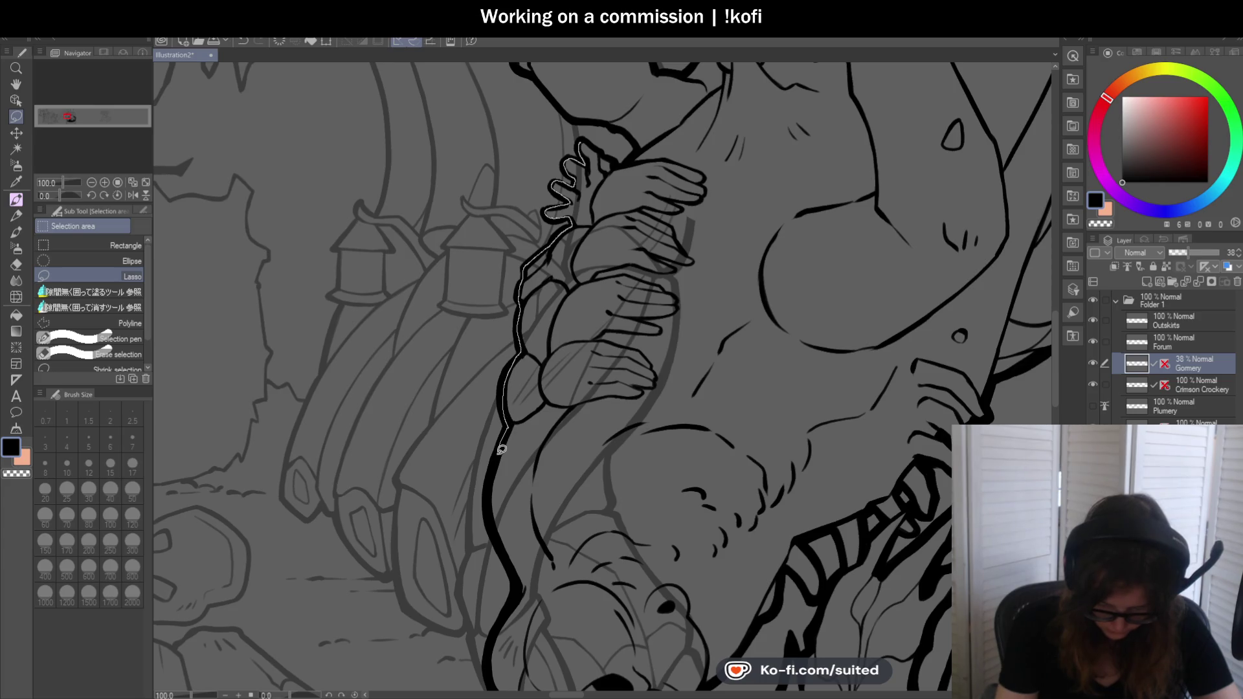
{"action": "mouse_move", "coordinate": [490, 504]}
{"action": "left_mouse_down"}
{"action": "mouse_move", "coordinate": [754, 403]}
{"action": "mouse_move", "coordinate": [686, 175]}
{"action": "mouse_move", "coordinate": [627, 160]}
{"action": "left_mouse_up"}
{"action": "key", "text": "Delete"}
{"action": "key", "text": "ctrl+d"}
{"action": "scroll", "coordinate": [781, 100], "scroll_direction": "down", "scroll_amount": 2}
{"action": "scroll", "coordinate": [758, 292], "scroll_direction": "down", "scroll_amount": 2}
{"action": "scroll", "coordinate": [738, 358], "scroll_direction": "down", "scroll_amount": 2}
Delete stray lines near the leaves and cut away overlapping ink on the head
{"action": "left_click_drag", "start_coordinate": [744, 348], "coordinate": [748, 401]}
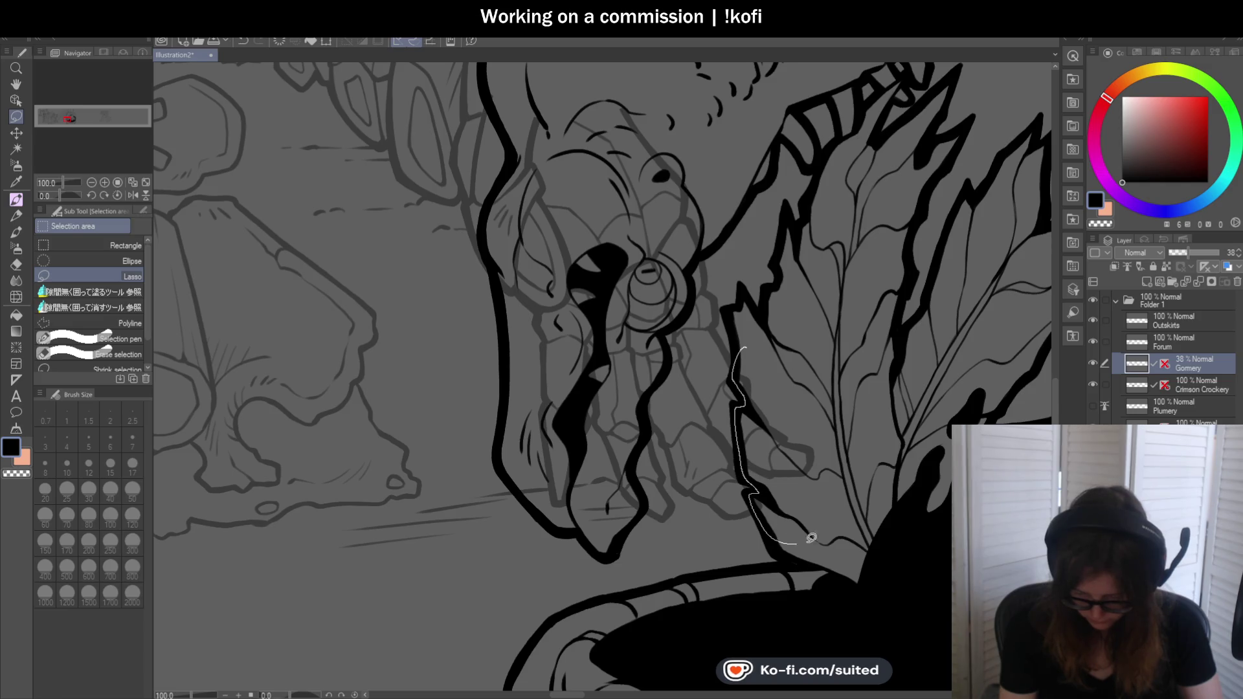
{"action": "left_click_drag", "start_coordinate": [761, 487], "coordinate": [841, 292]}
{"action": "key", "text": "Delete"}
{"action": "key", "text": "ctrl+d"}
{"action": "left_click_drag", "start_coordinate": [610, 80], "coordinate": [559, 77]}
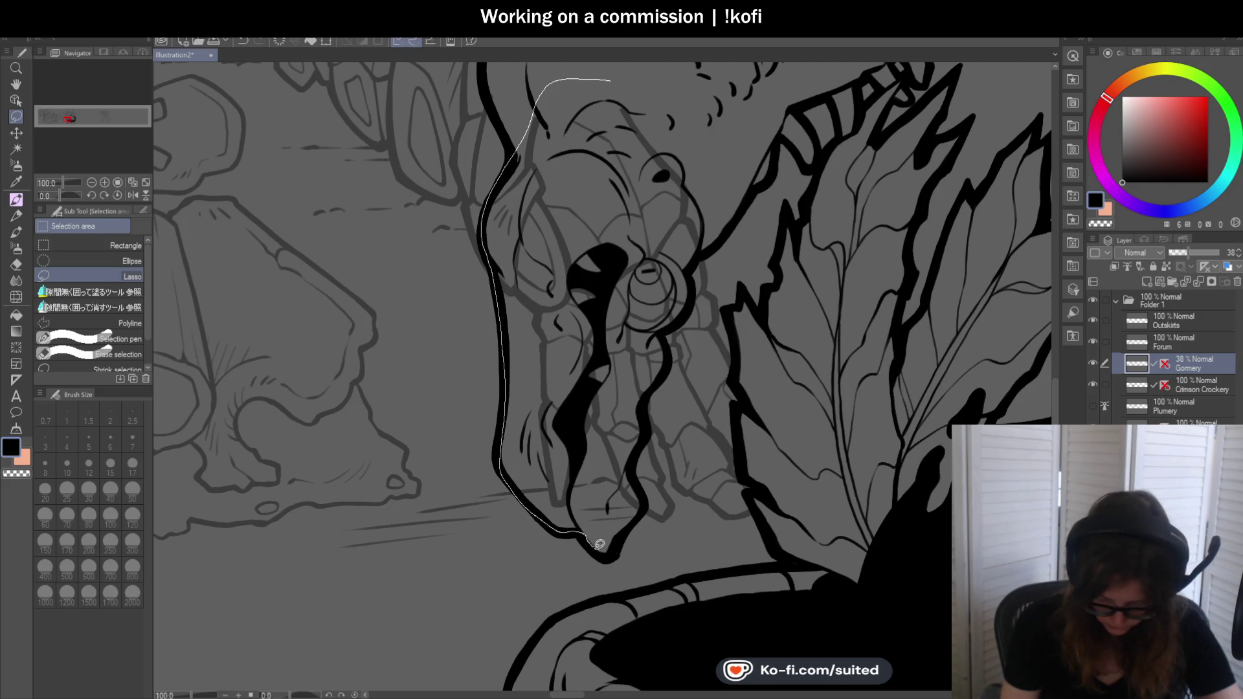
{"action": "left_click_drag", "start_coordinate": [647, 498], "coordinate": [642, 446]}
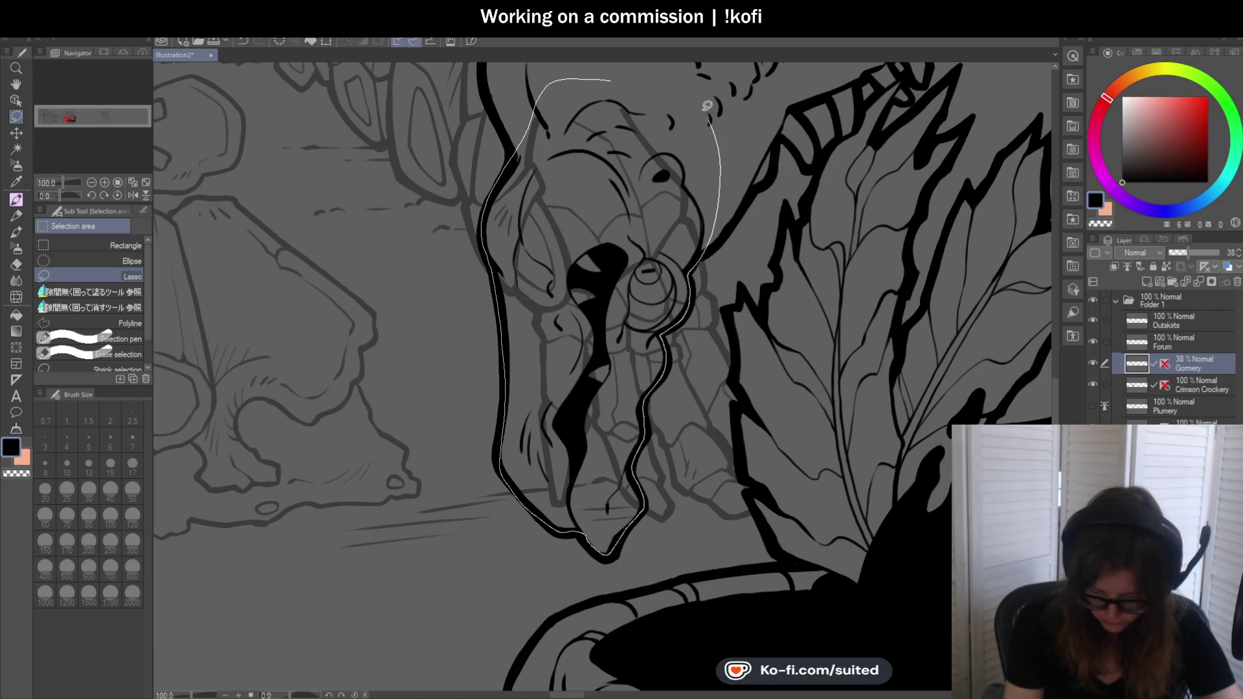
{"action": "left_click_drag", "start_coordinate": [712, 114], "coordinate": [610, 80]}
{"action": "scroll", "coordinate": [654, 336], "scroll_direction": "down", "scroll_amount": 2}
{"action": "scroll", "coordinate": [653, 336], "scroll_direction": "down", "scroll_amount": 1}
{"action": "scroll", "coordinate": [654, 336], "scroll_direction": "down", "scroll_amount": 2}
{"action": "scroll", "coordinate": [654, 337], "scroll_direction": "up", "scroll_amount": 1}
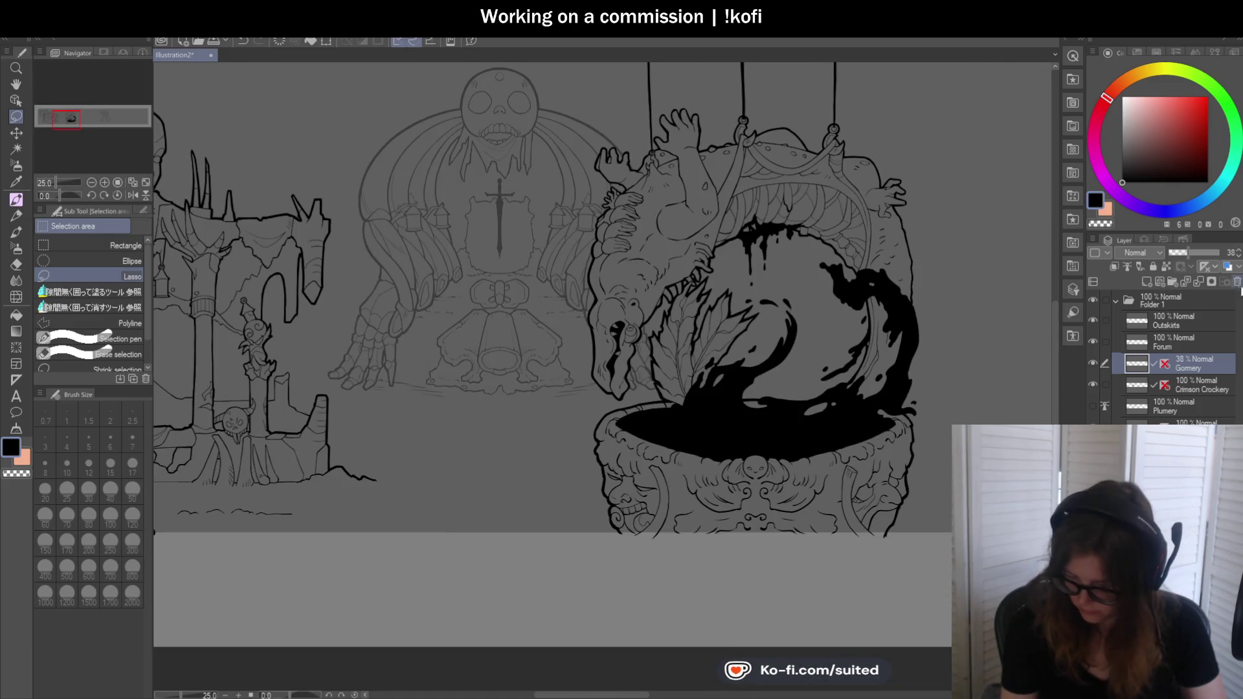
Restore Gomery to 100% opacity and fade the Plumery layer to about 32%
{"action": "left_click", "coordinate": [1218, 252]}
{"action": "scroll", "coordinate": [686, 359], "scroll_direction": "down", "scroll_amount": 1}
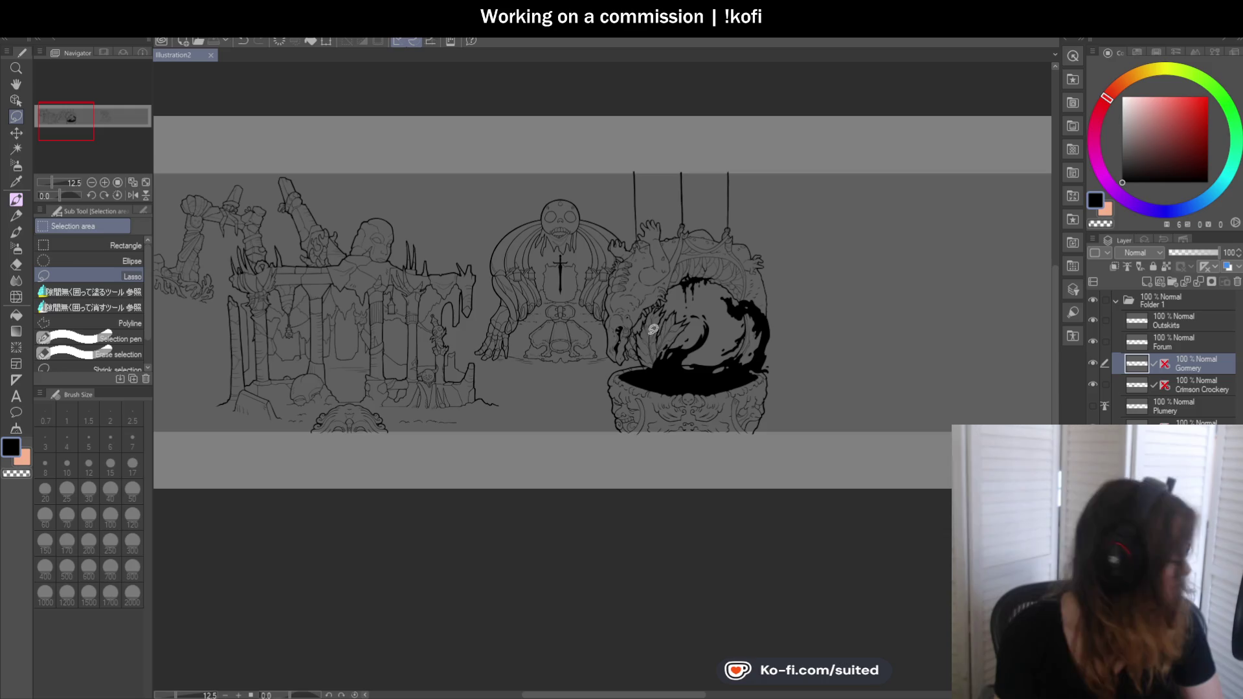
{"action": "scroll", "coordinate": [611, 288], "scroll_direction": "up", "scroll_amount": 3}
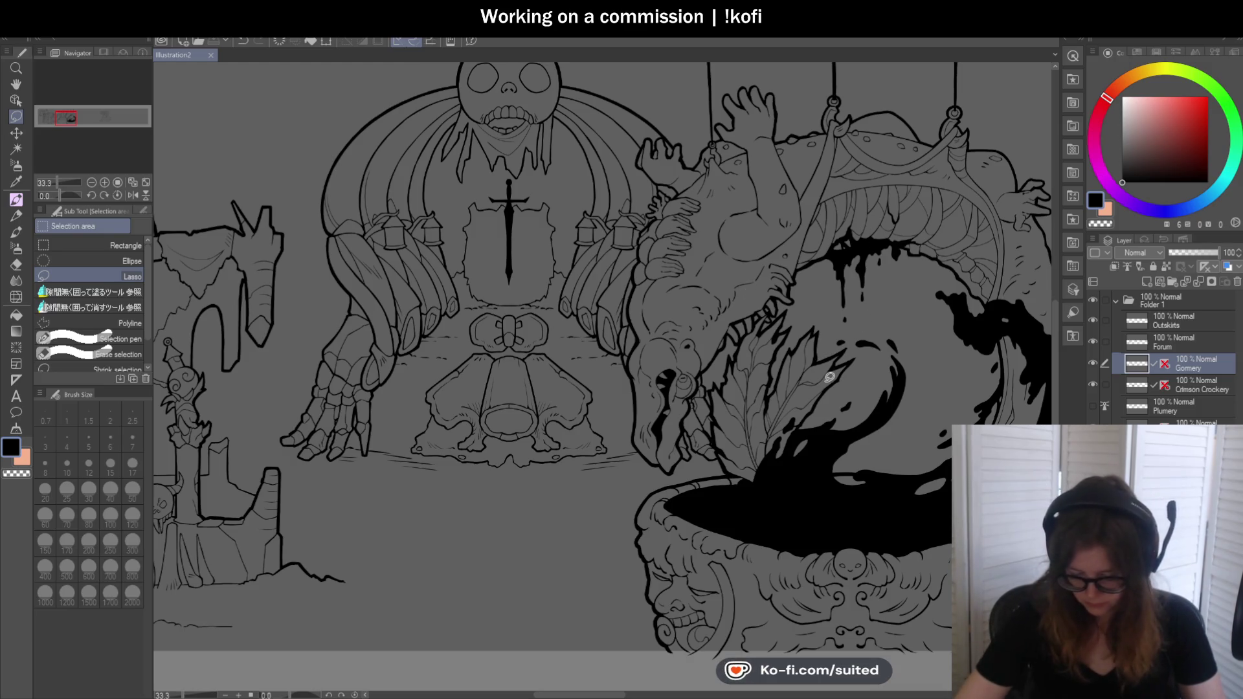
{"action": "scroll", "coordinate": [827, 380], "scroll_direction": "down", "scroll_amount": 3}
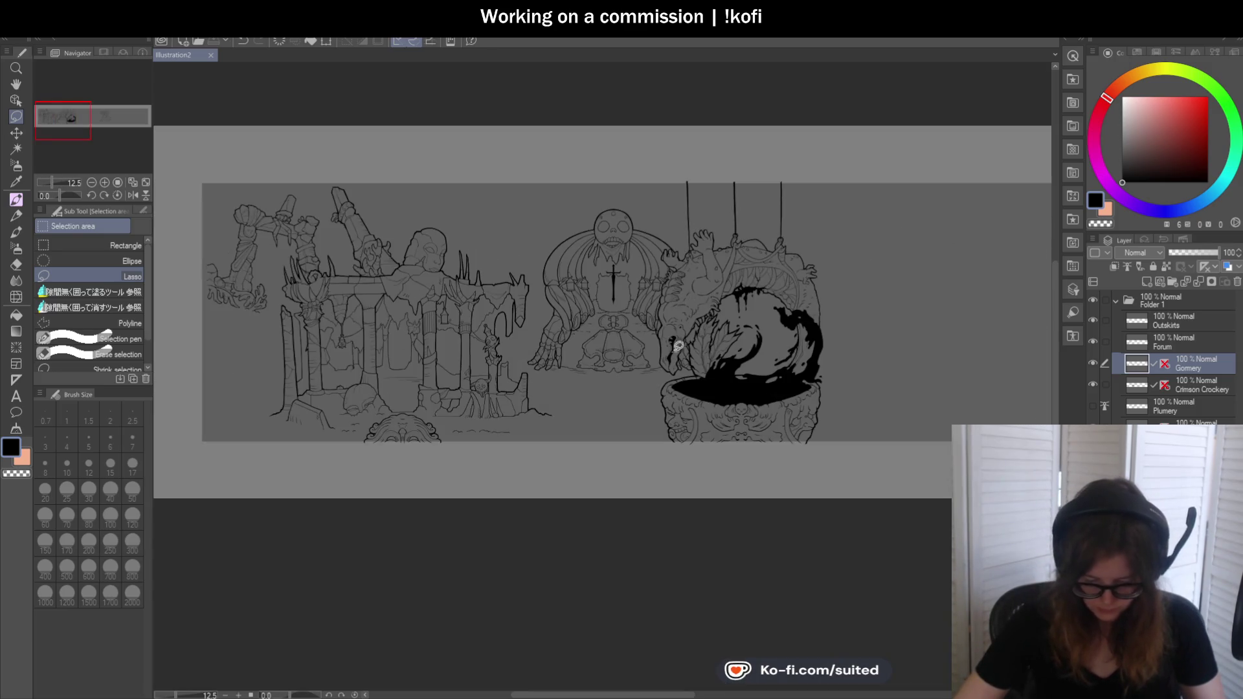
{"action": "scroll", "coordinate": [671, 412], "scroll_direction": "up", "scroll_amount": 2}
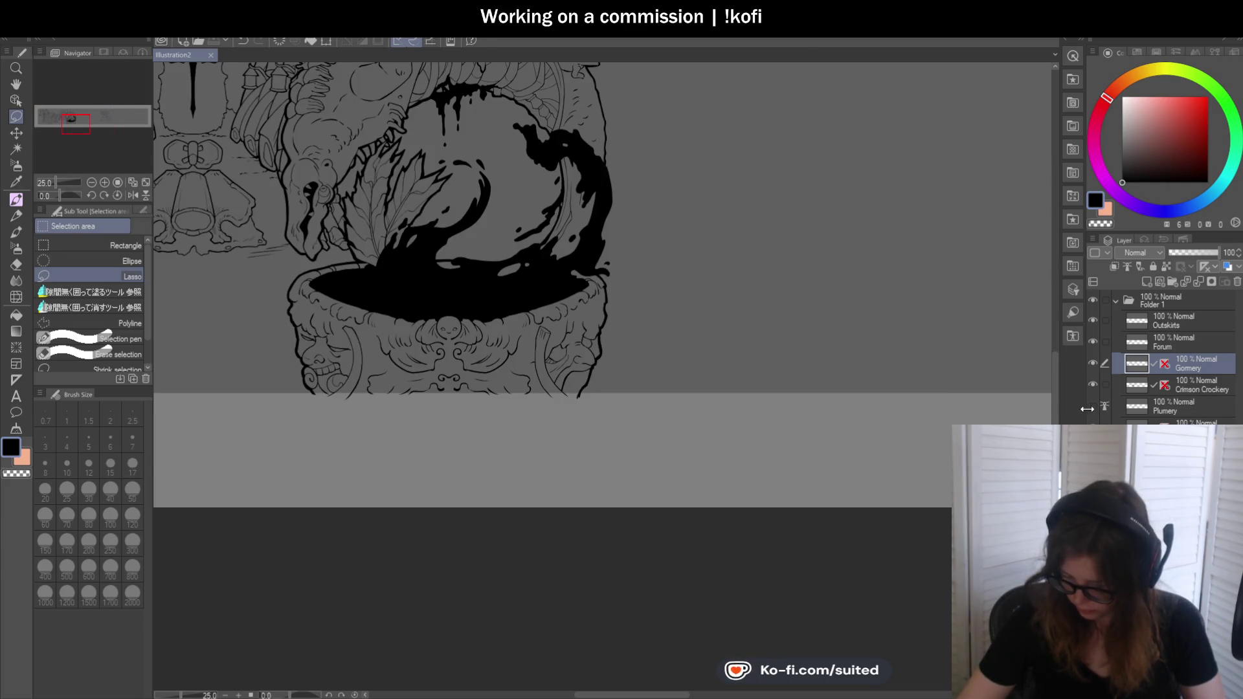
{"action": "scroll", "coordinate": [681, 534], "scroll_direction": "down", "scroll_amount": 2}
{"action": "scroll", "coordinate": [642, 280], "scroll_direction": "up", "scroll_amount": 3}
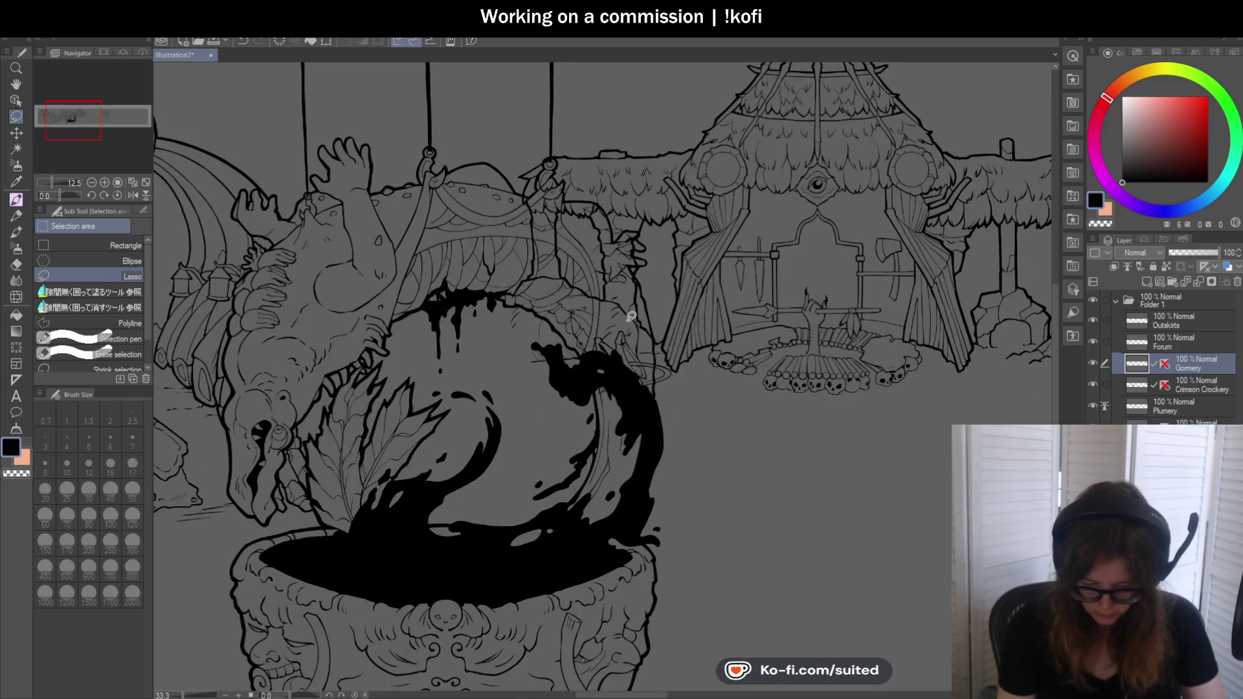
{"action": "scroll", "coordinate": [643, 280], "scroll_direction": "down", "scroll_amount": 1}
{"action": "left_click", "coordinate": [1197, 406]}
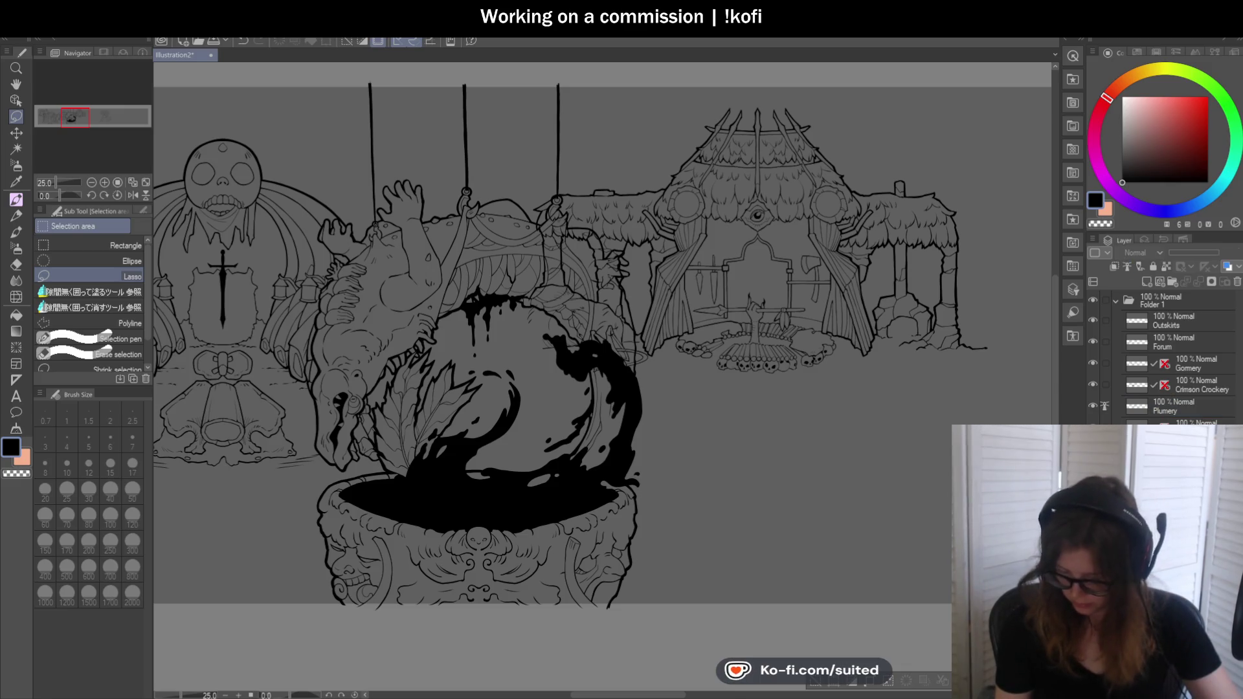
{"action": "left_click", "coordinate": [1185, 442]}
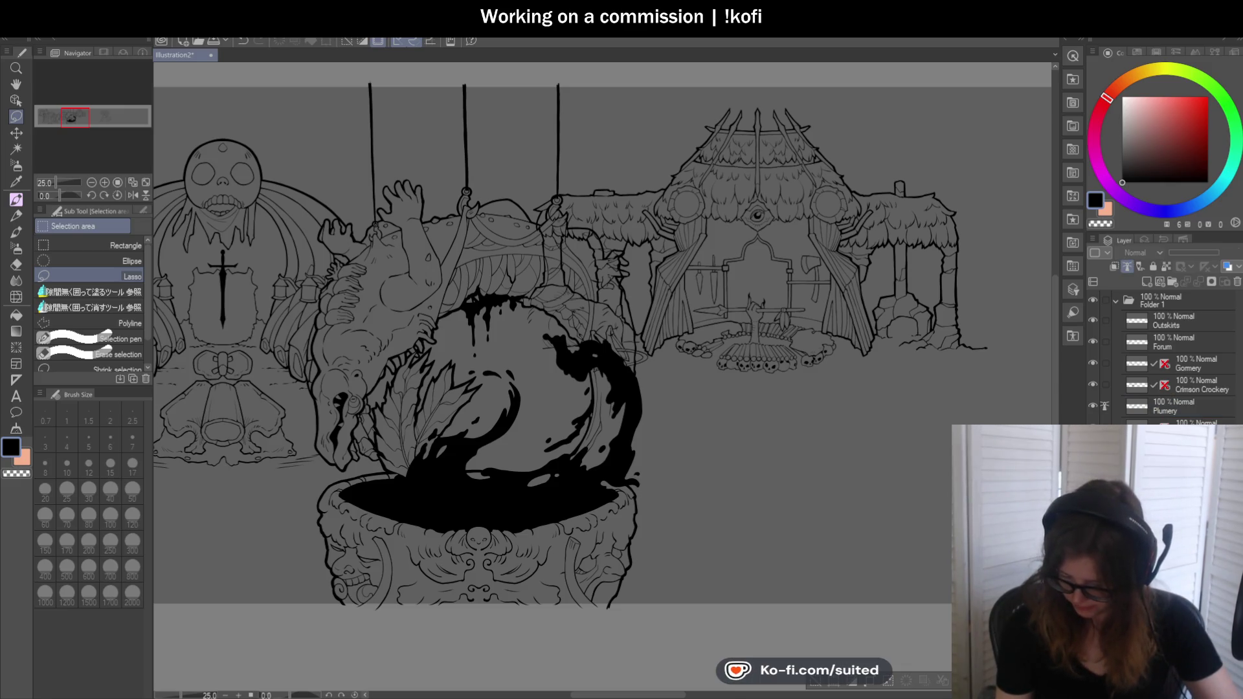
{"action": "left_click", "coordinate": [1181, 408]}
{"action": "left_click_drag", "start_coordinate": [1199, 253], "coordinate": [1185, 256]}
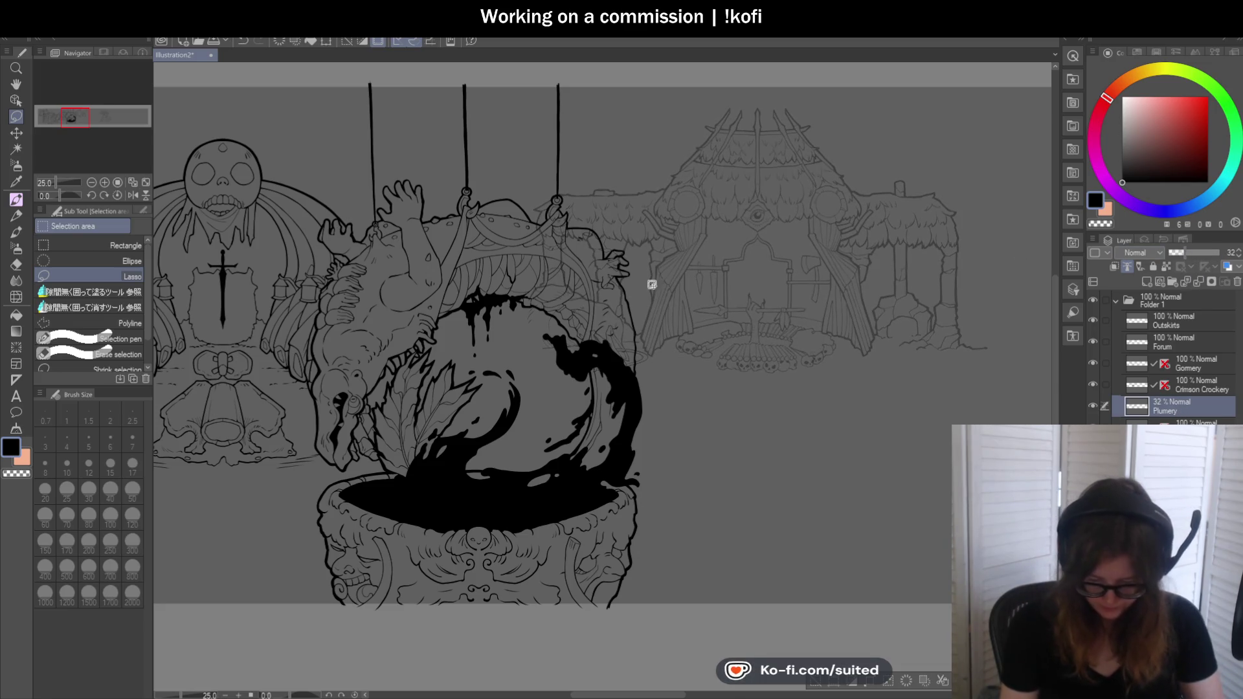
{"action": "scroll", "coordinate": [605, 385], "scroll_direction": "up", "scroll_amount": 2}
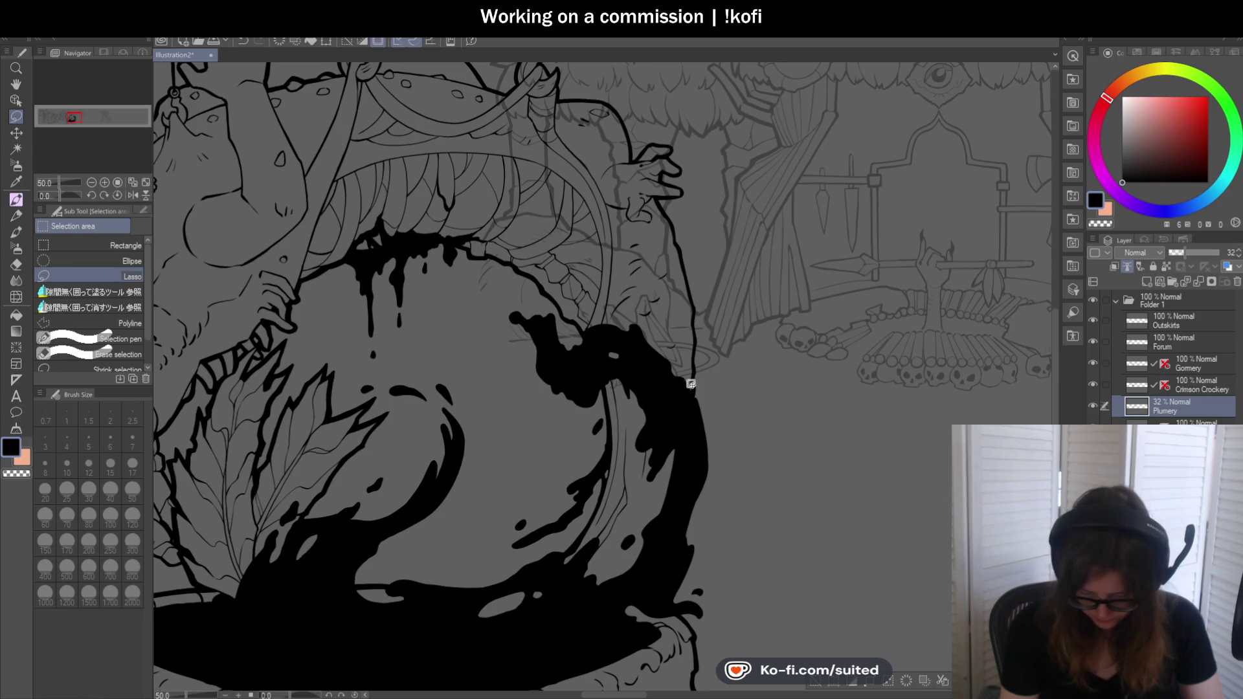
{"action": "scroll", "coordinate": [738, 404], "scroll_direction": "down", "scroll_amount": 2}
{"action": "scroll", "coordinate": [713, 158], "scroll_direction": "down", "scroll_amount": 2}
{"action": "scroll", "coordinate": [667, 316], "scroll_direction": "up", "scroll_amount": 5}
Lasso and erase the stray ink beside the splash, then drop the selection
{"action": "left_click_drag", "start_coordinate": [667, 316], "coordinate": [677, 301]}
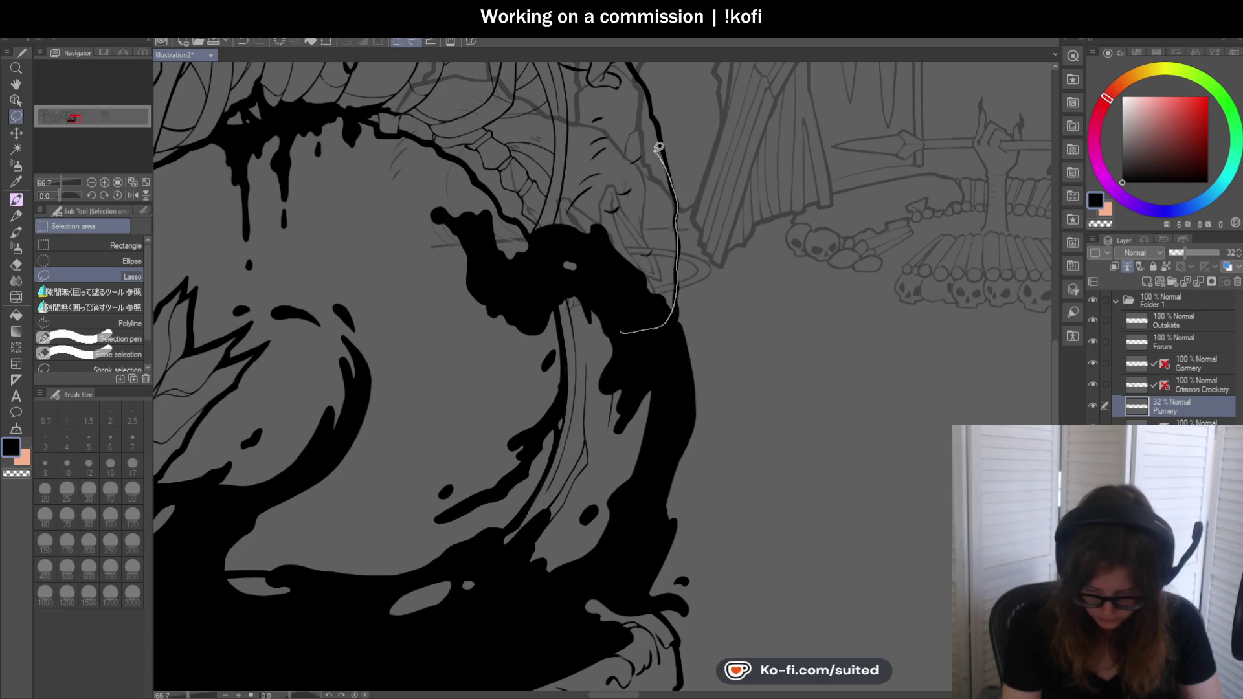
{"action": "left_click_drag", "start_coordinate": [661, 149], "coordinate": [558, 383]}
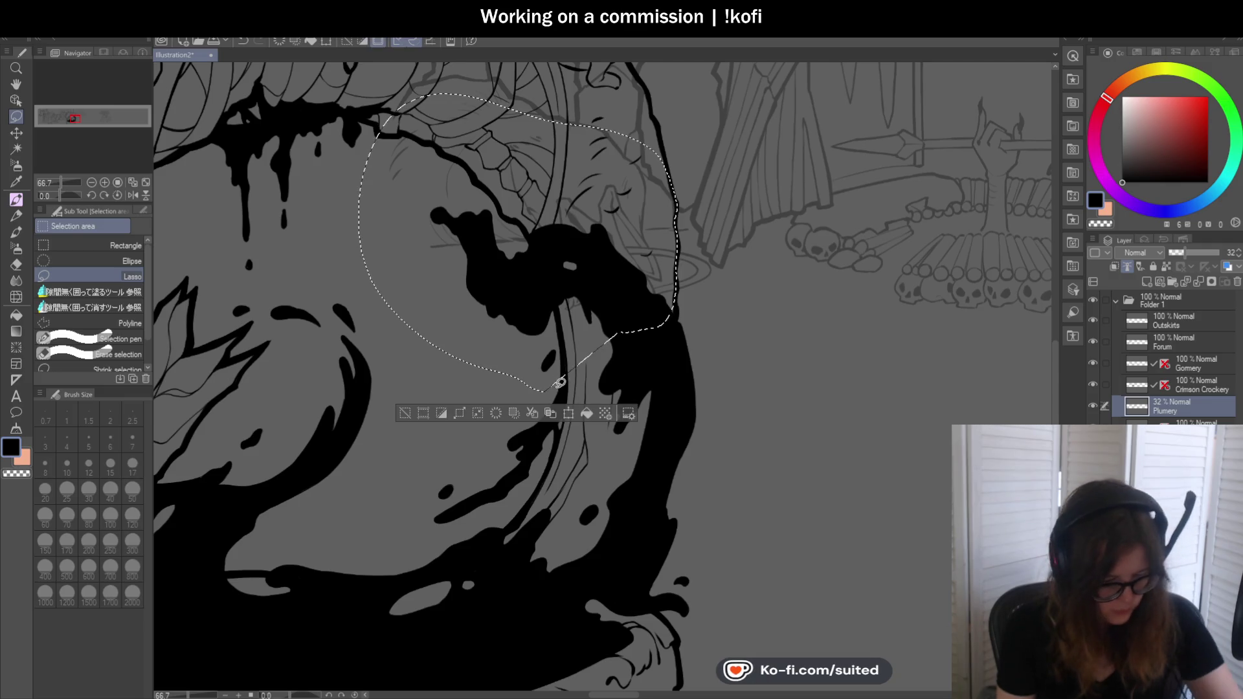
{"action": "key", "text": "Delete"}
{"action": "key", "text": "ctrl+d"}
{"action": "scroll", "coordinate": [544, 241], "scroll_direction": "down", "scroll_amount": 1}
{"action": "scroll", "coordinate": [544, 239], "scroll_direction": "down", "scroll_amount": 1}
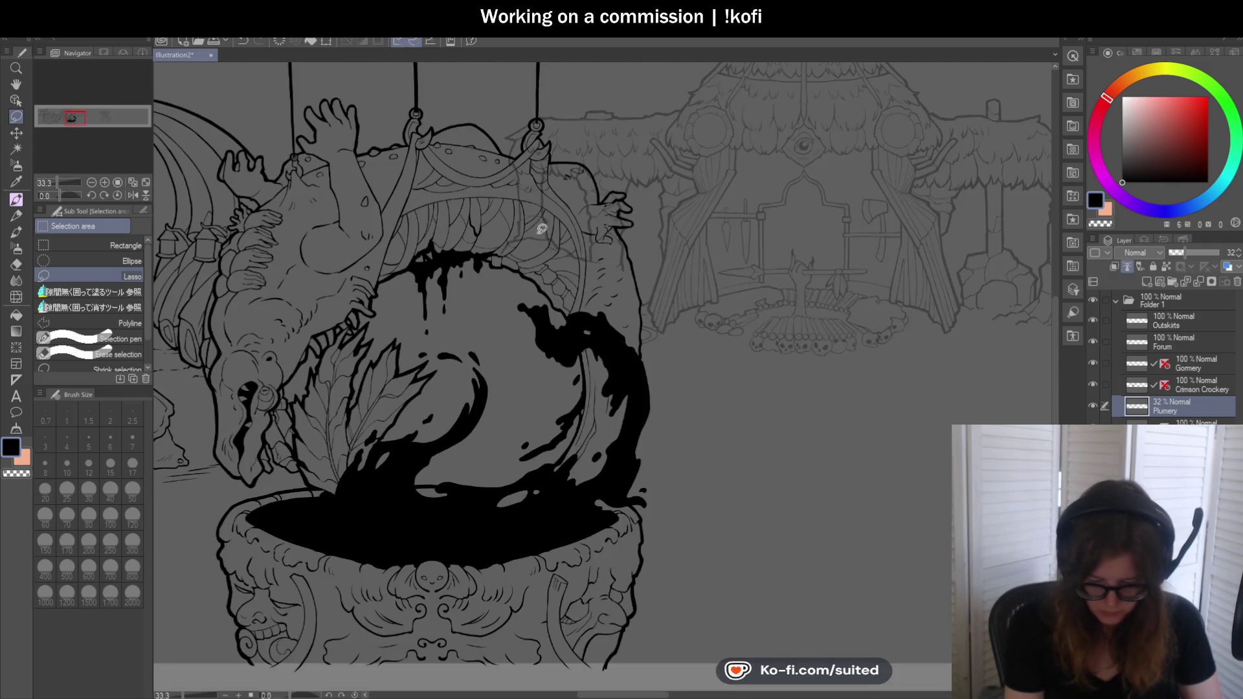
{"action": "scroll", "coordinate": [504, 112], "scroll_direction": "up", "scroll_amount": 2}
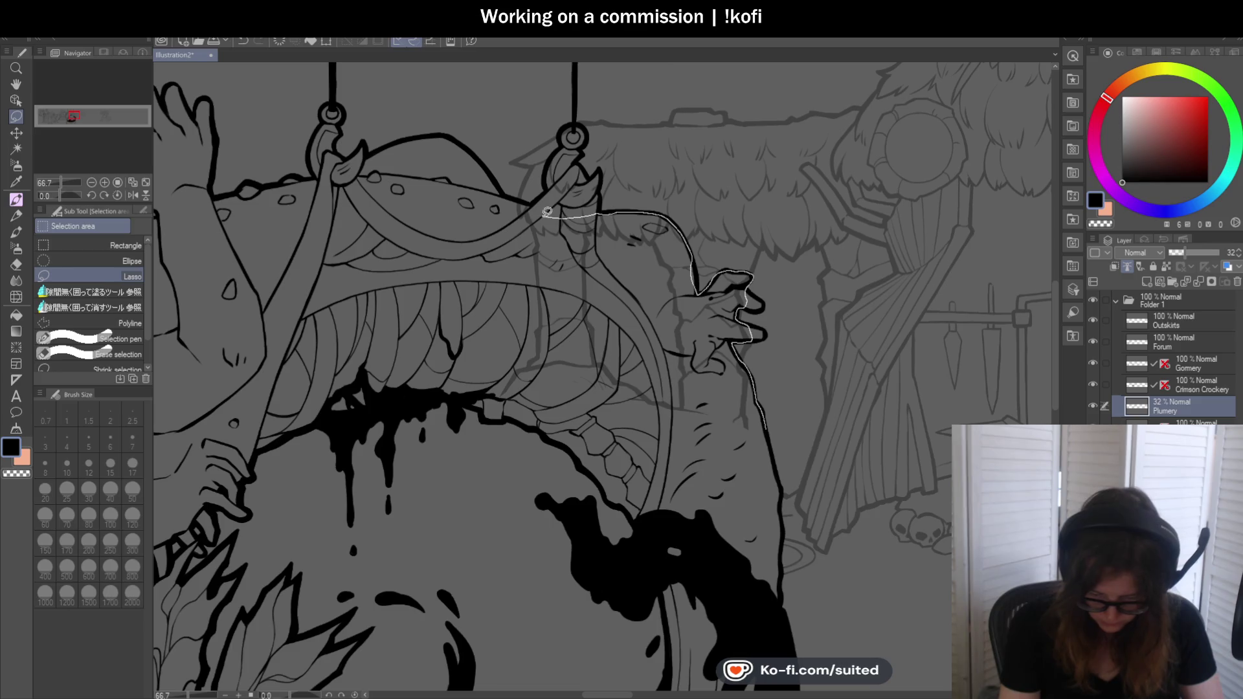
Erase the overlapping lines around the creature's mouth, the small mark near the hand and the hanging ring
{"action": "left_click_drag", "start_coordinate": [513, 198], "coordinate": [569, 530]}
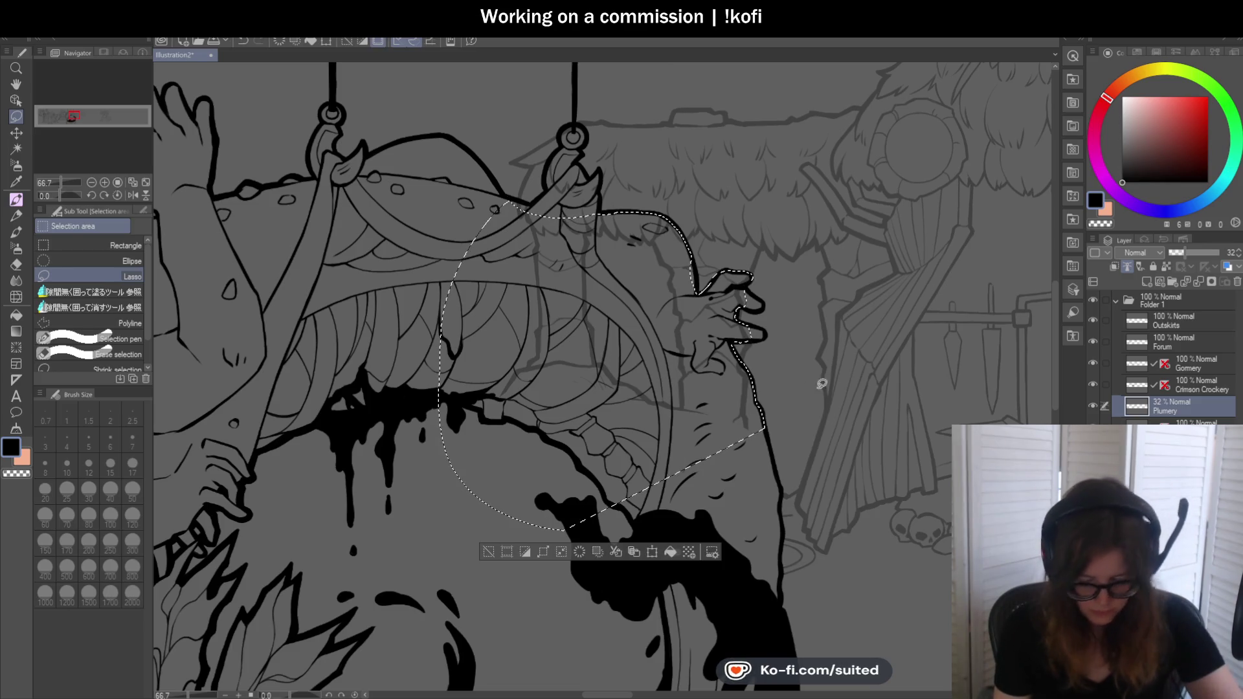
{"action": "key", "text": "ctrl+d"}
{"action": "scroll", "coordinate": [669, 256], "scroll_direction": "up", "scroll_amount": 3}
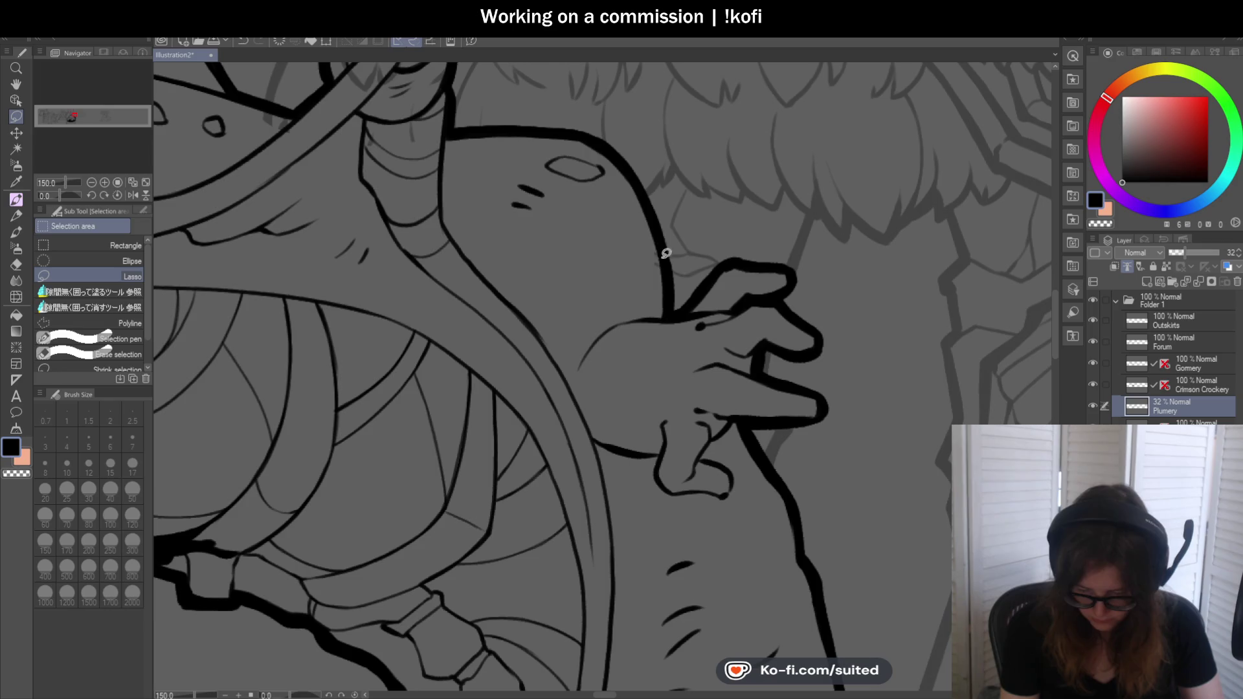
{"action": "left_click_drag", "start_coordinate": [658, 276], "coordinate": [661, 284]}
{"action": "key", "text": "ctrl+d"}
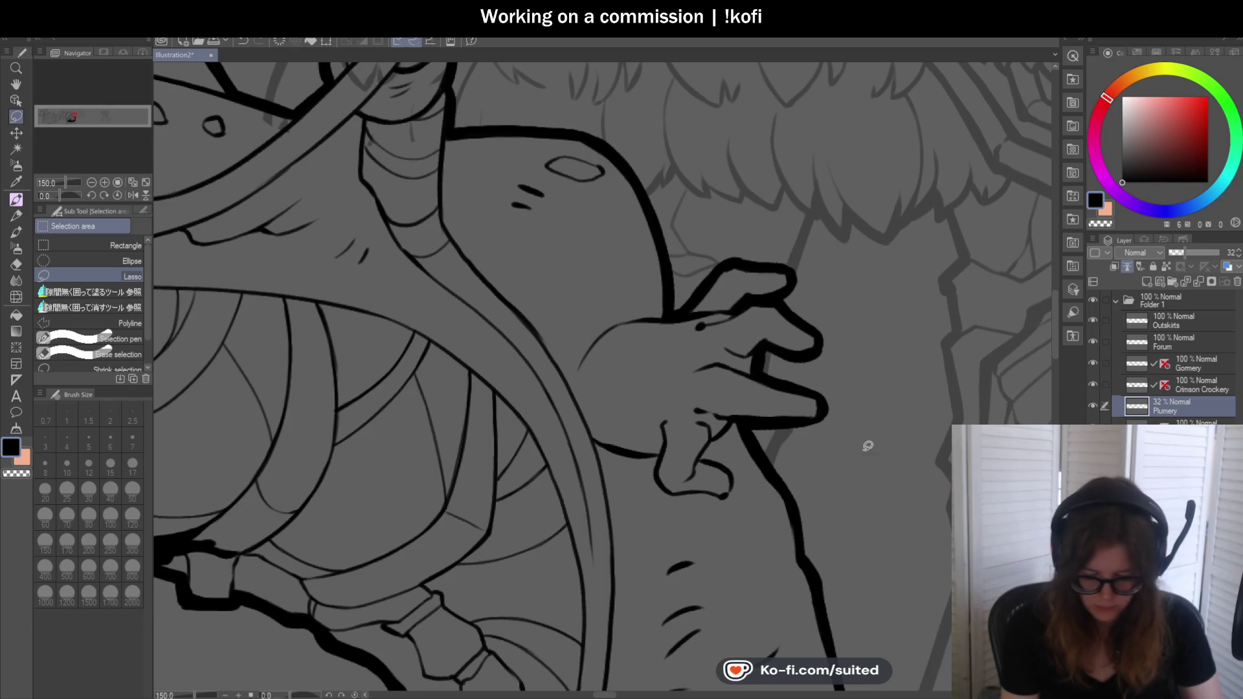
{"action": "scroll", "coordinate": [640, 245], "scroll_direction": "down", "scroll_amount": 2}
{"action": "scroll", "coordinate": [641, 245], "scroll_direction": "up", "scroll_amount": 1}
{"action": "scroll", "coordinate": [622, 107], "scroll_direction": "up", "scroll_amount": 1}
{"action": "mouse_move", "coordinate": [622, 94]}
{"action": "left_mouse_down"}
{"action": "mouse_move", "coordinate": [583, 123]}
{"action": "mouse_move", "coordinate": [641, 113]}
{"action": "left_mouse_up"}
{"action": "key", "text": "ctrl+d"}
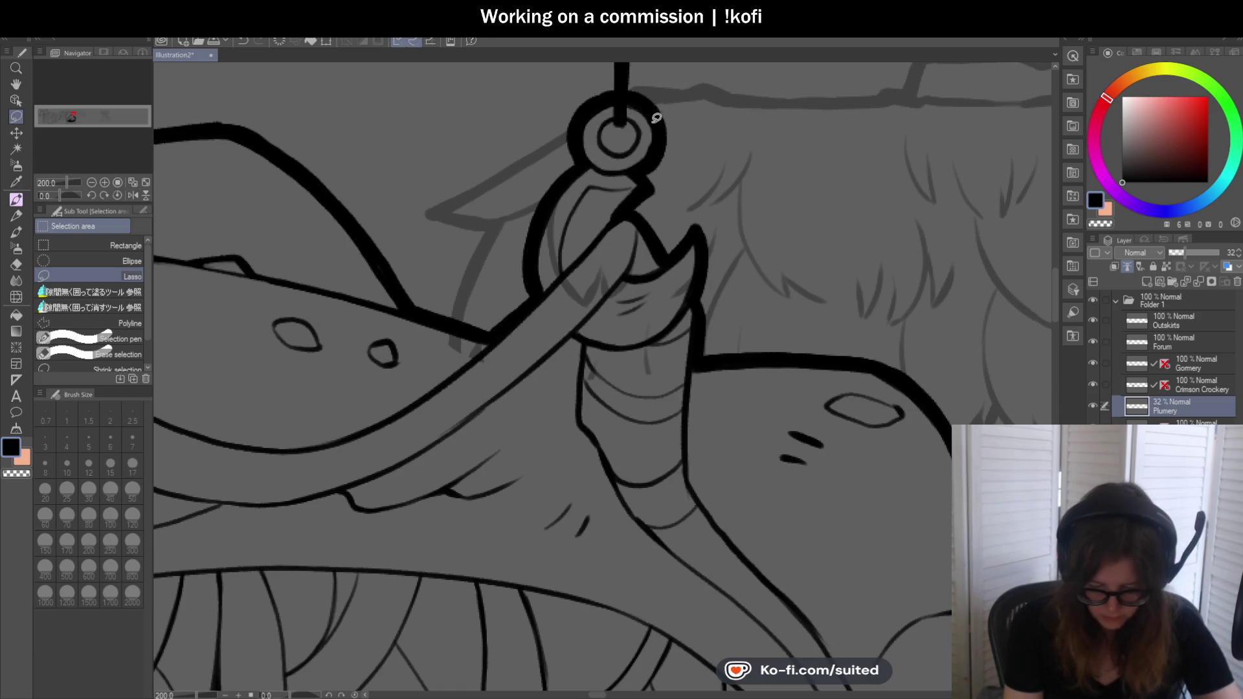
Outline the overlap beside the hook in several lasso passes and erase it
{"action": "left_click_drag", "start_coordinate": [491, 327], "coordinate": [662, 443]}
{"action": "left_click_drag", "start_coordinate": [702, 332], "coordinate": [703, 263]}
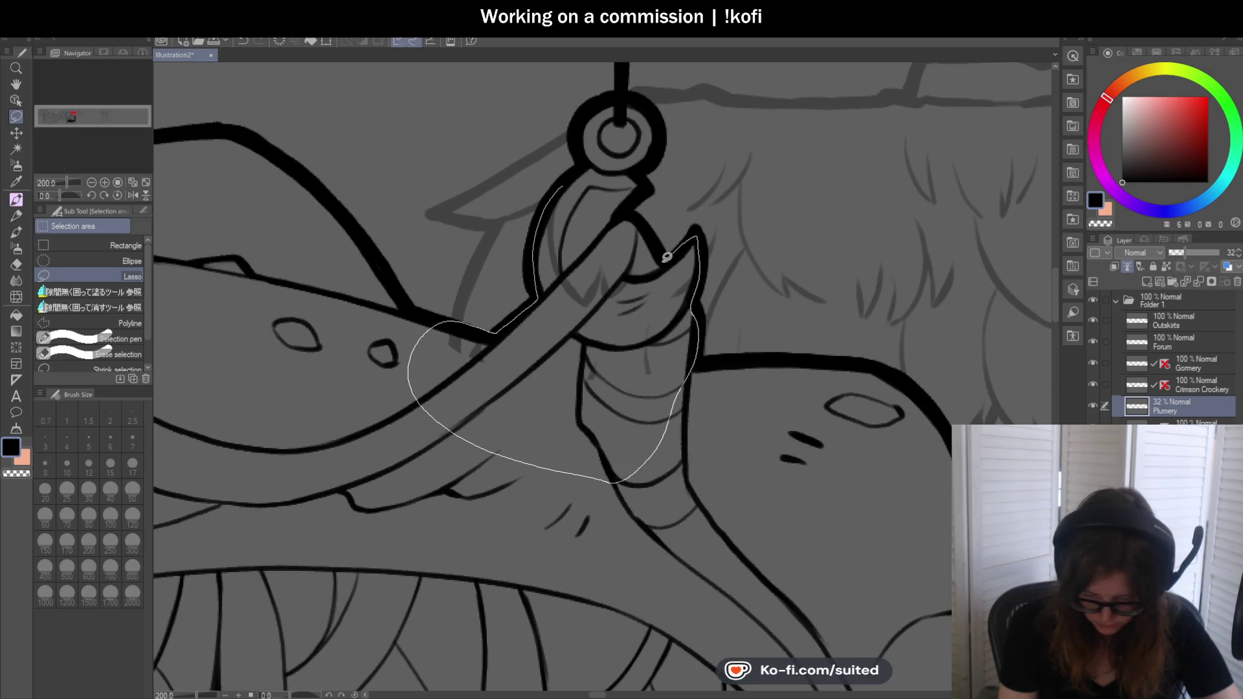
{"action": "left_click_drag", "start_coordinate": [611, 159], "coordinate": [612, 161]}
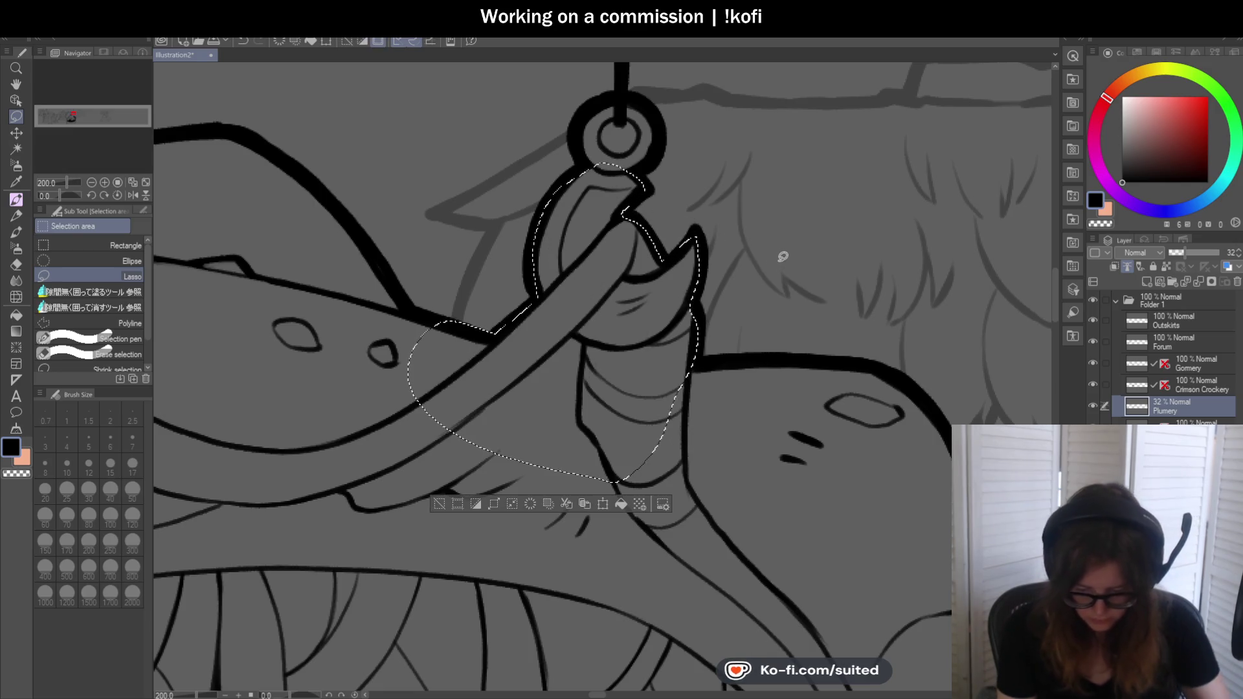
{"action": "key", "text": "ctrl+d"}
{"action": "scroll", "coordinate": [624, 262], "scroll_direction": "down", "scroll_amount": 1}
{"action": "scroll", "coordinate": [625, 263], "scroll_direction": "down", "scroll_amount": 3}
{"action": "scroll", "coordinate": [611, 244], "scroll_direction": "down", "scroll_amount": 2}
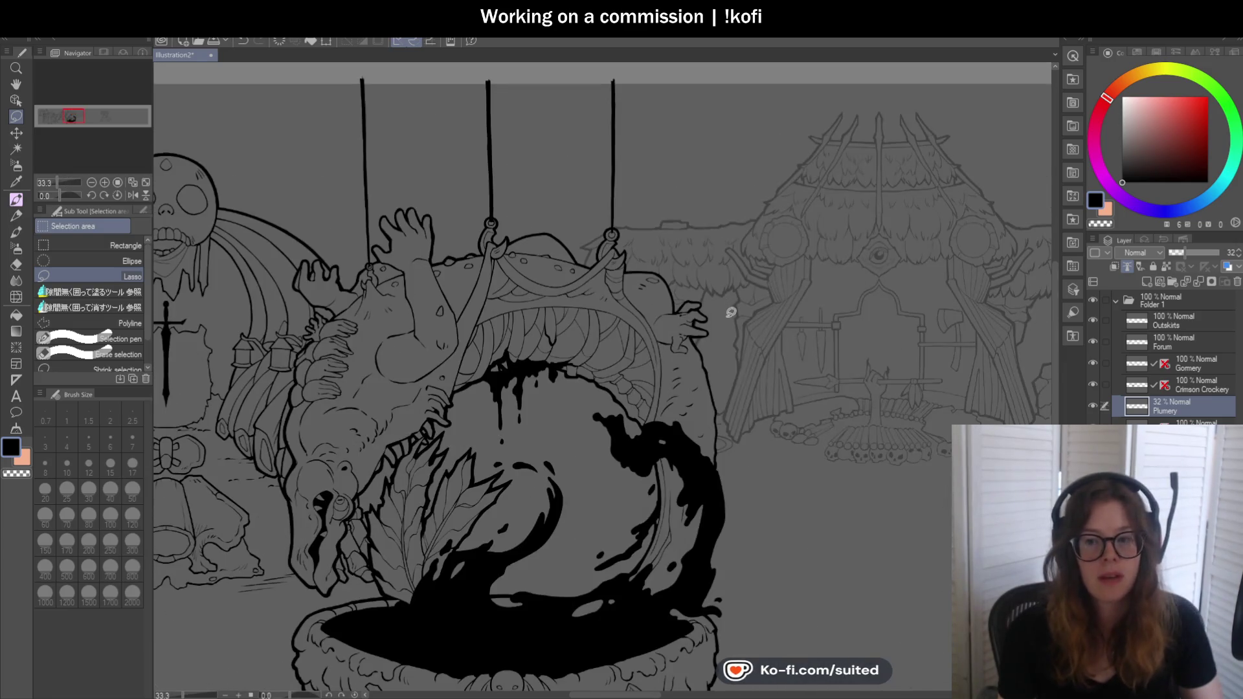
{"action": "scroll", "coordinate": [729, 321], "scroll_direction": "down", "scroll_amount": 1}
{"action": "scroll", "coordinate": [741, 414], "scroll_direction": "down", "scroll_amount": 2}
{"action": "scroll", "coordinate": [740, 414], "scroll_direction": "up", "scroll_amount": 2}
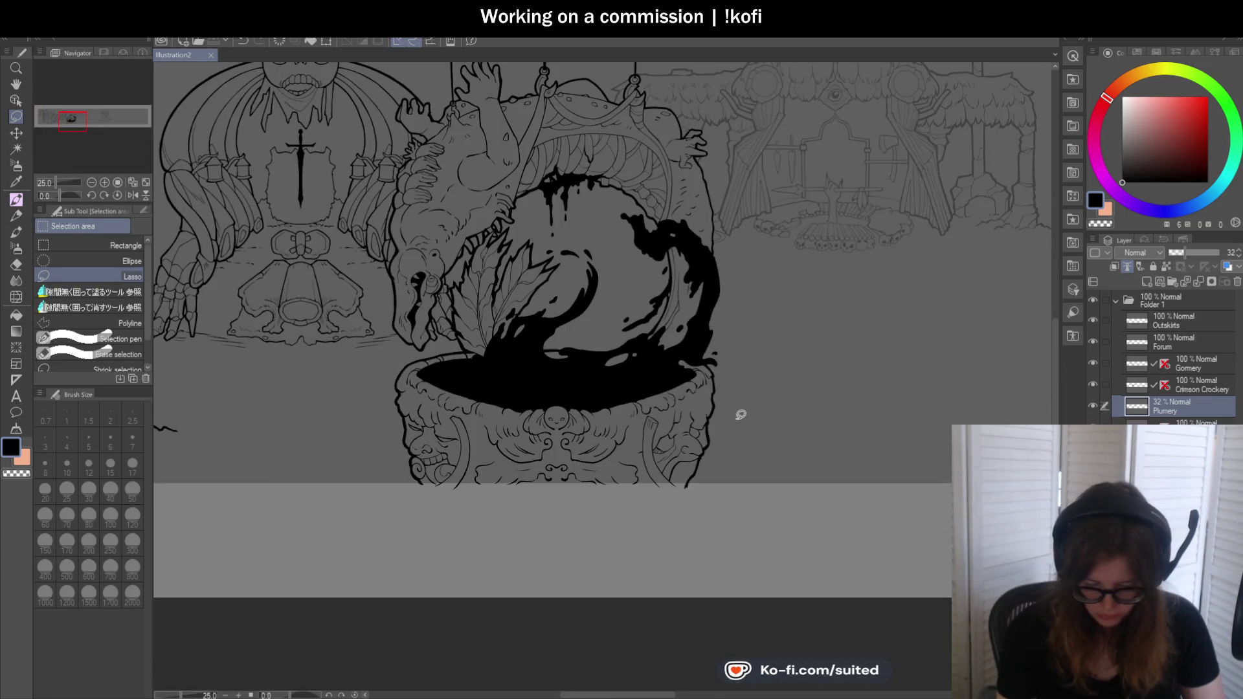
Return the Plumery layer to 100% opacity and pan toward the cauldron and hut
{"action": "left_click_drag", "start_coordinate": [1186, 251], "coordinate": [1222, 254]}
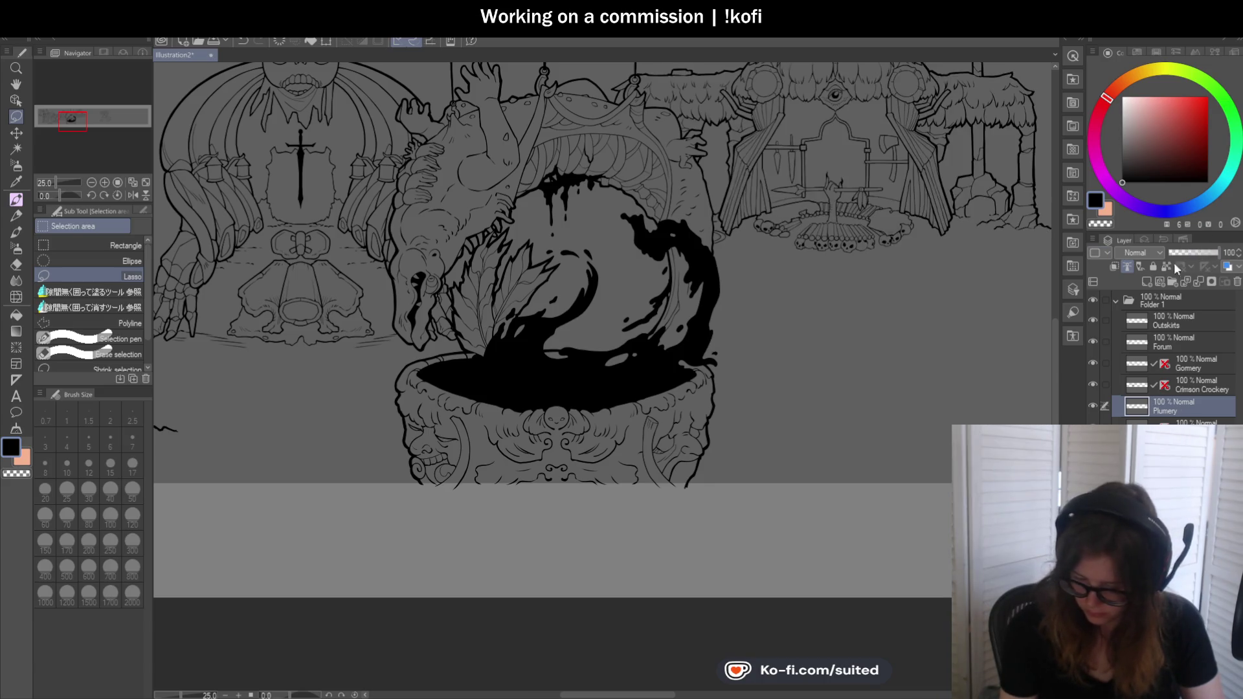
{"action": "scroll", "coordinate": [709, 343], "scroll_direction": "down", "scroll_amount": 1}
{"action": "scroll", "coordinate": [820, 292], "scroll_direction": "down", "scroll_amount": 1}
{"action": "scroll", "coordinate": [751, 331], "scroll_direction": "up", "scroll_amount": 1}
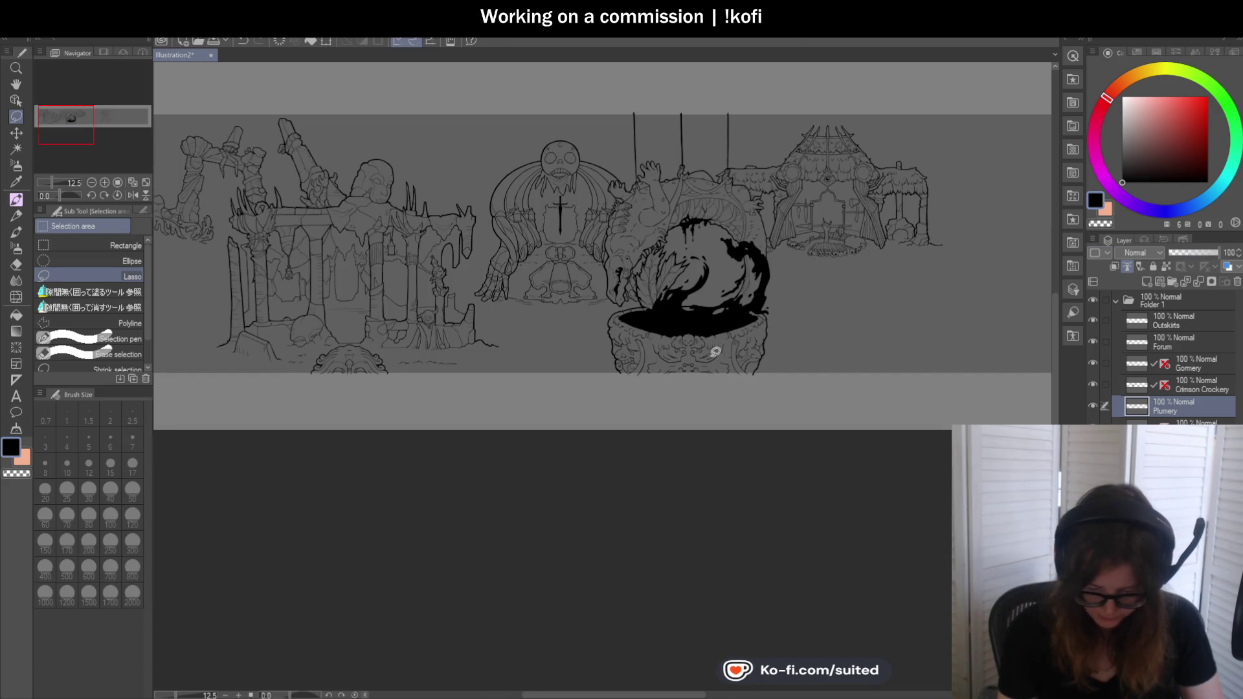
{"action": "key", "text": "h"}
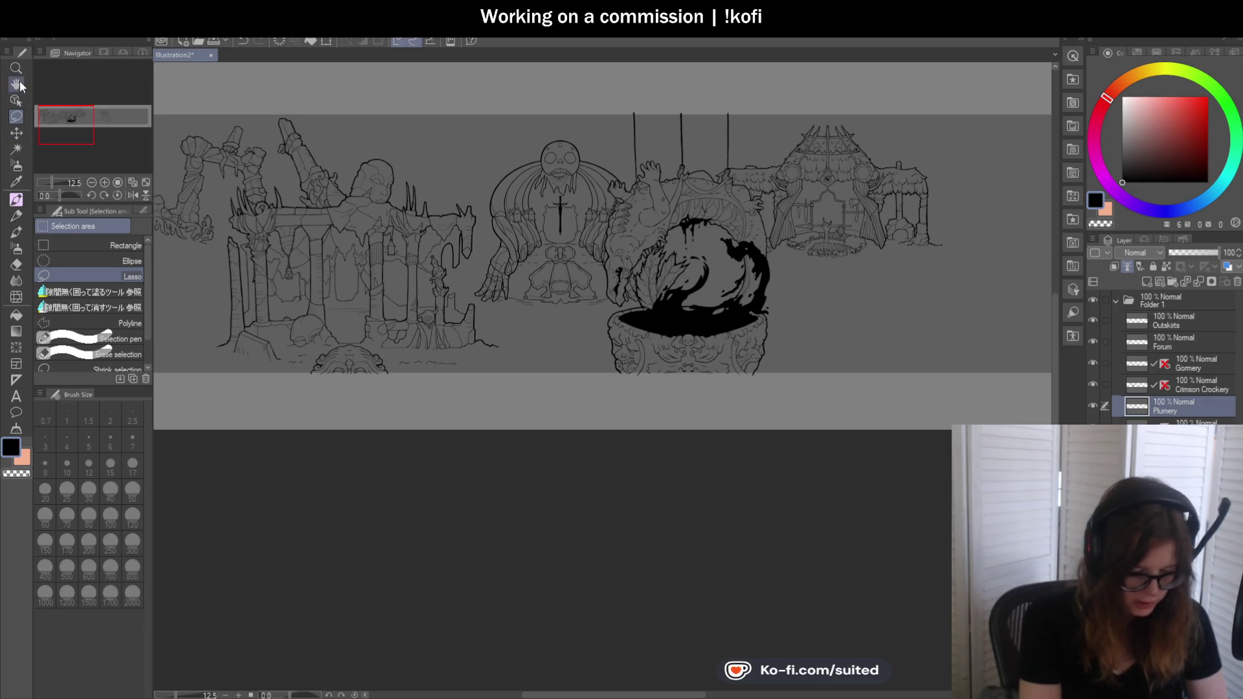
{"action": "scroll", "coordinate": [573, 291], "scroll_direction": "up", "scroll_amount": 1}
{"action": "mouse_move", "coordinate": [643, 374]}
{"action": "left_mouse_down"}
{"action": "mouse_move", "coordinate": [913, 447]}
{"action": "mouse_move", "coordinate": [825, 430]}
{"action": "left_mouse_up"}
{"action": "left_click_drag", "start_coordinate": [937, 474], "coordinate": [904, 472]}
{"action": "mouse_move", "coordinate": [1049, 477]}
{"action": "left_mouse_down"}
{"action": "mouse_move", "coordinate": [721, 454]}
{"action": "mouse_move", "coordinate": [613, 459]}
{"action": "left_mouse_up"}
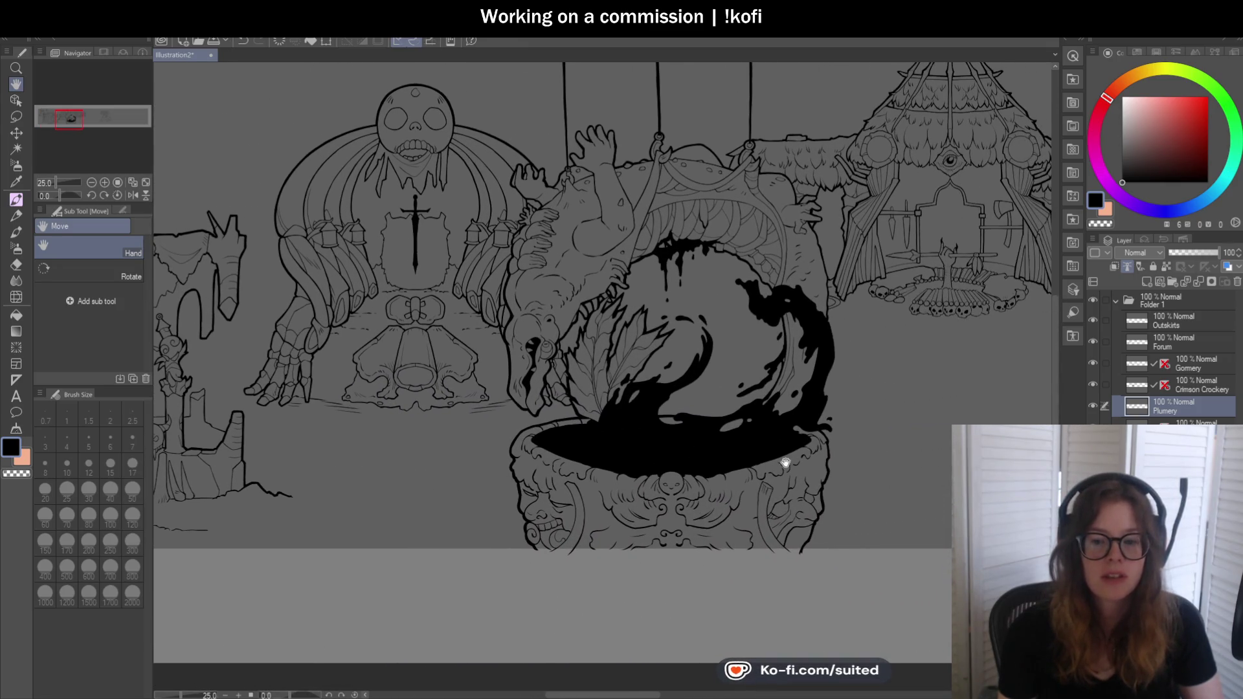
{"action": "mouse_move", "coordinate": [896, 449]}
{"action": "left_mouse_down"}
{"action": "mouse_move", "coordinate": [798, 461]}
{"action": "mouse_move", "coordinate": [852, 437]}
{"action": "mouse_move", "coordinate": [902, 436]}
{"action": "left_mouse_up"}
Pan on across the banner to the tent and blacksmith sketches and select the layer below Plumery
{"action": "mouse_move", "coordinate": [805, 443]}
{"action": "left_mouse_down"}
{"action": "mouse_move", "coordinate": [883, 430]}
{"action": "mouse_move", "coordinate": [846, 449]}
{"action": "mouse_move", "coordinate": [727, 438]}
{"action": "left_mouse_up"}
{"action": "scroll", "coordinate": [864, 437], "scroll_direction": "down", "scroll_amount": 2}
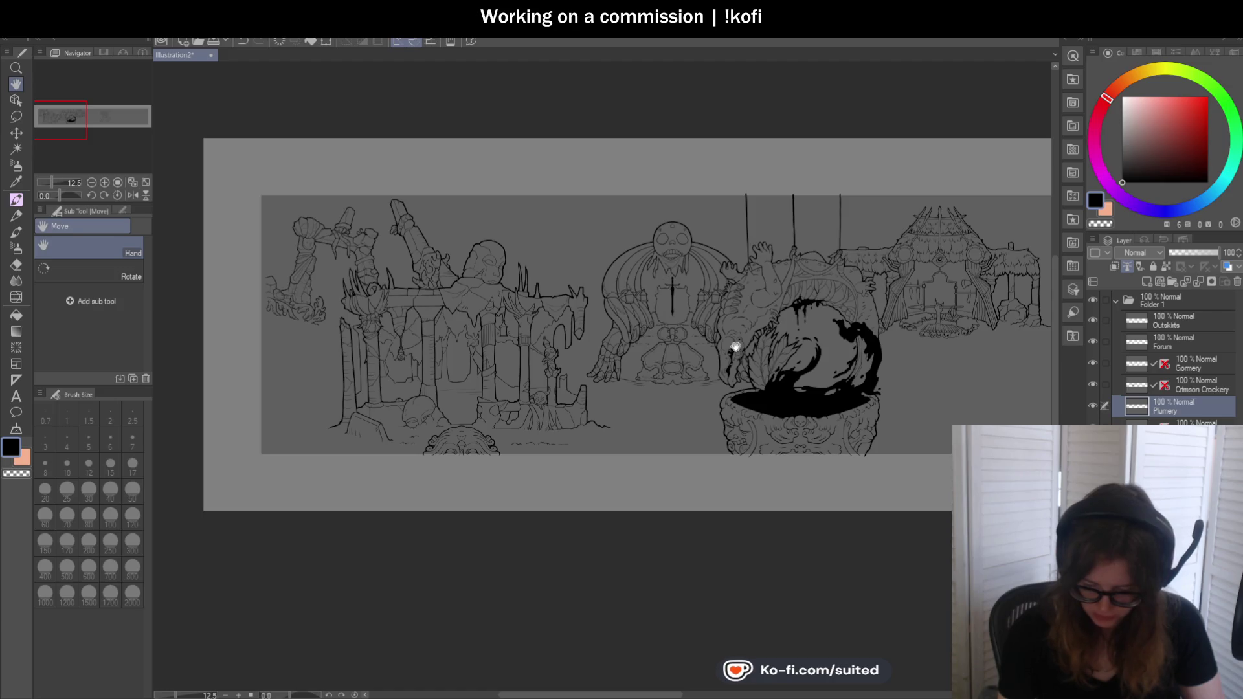
{"action": "left_click_drag", "start_coordinate": [865, 433], "coordinate": [802, 394]}
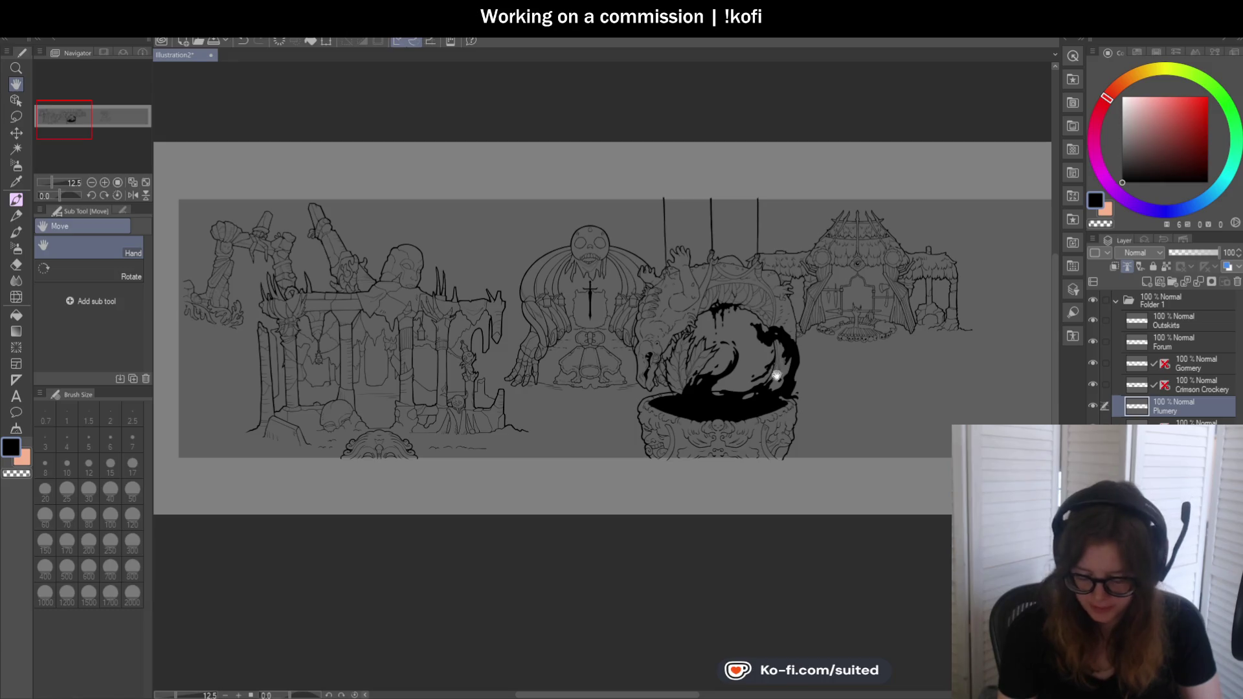
{"action": "left_click_drag", "start_coordinate": [779, 372], "coordinate": [680, 429]}
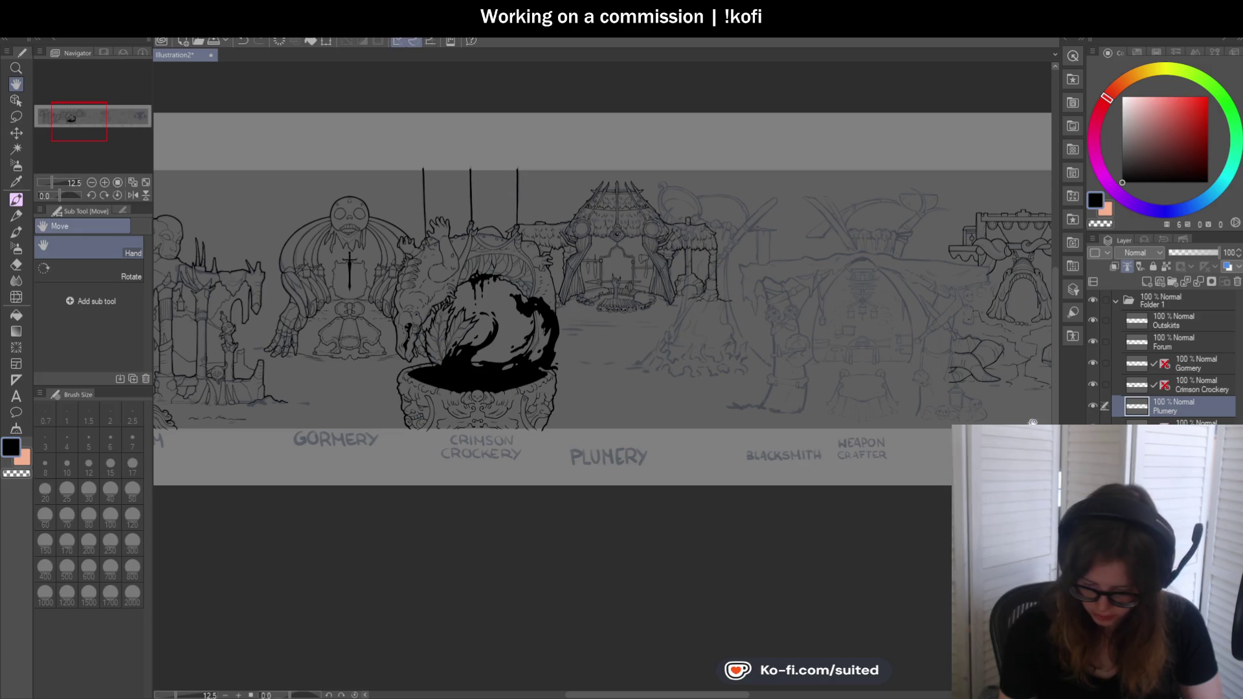
{"action": "scroll", "coordinate": [638, 334], "scroll_direction": "up", "scroll_amount": 2}
{"action": "left_click_drag", "start_coordinate": [833, 356], "coordinate": [749, 389]}
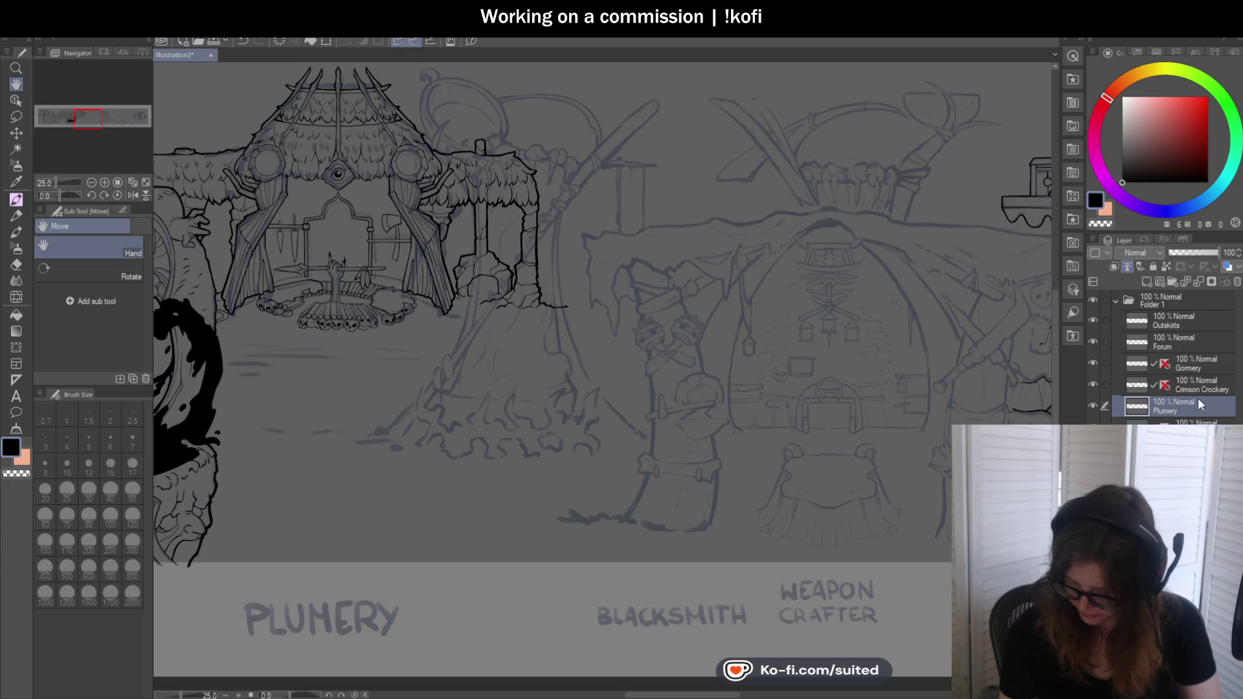
{"action": "left_click", "coordinate": [1194, 425]}
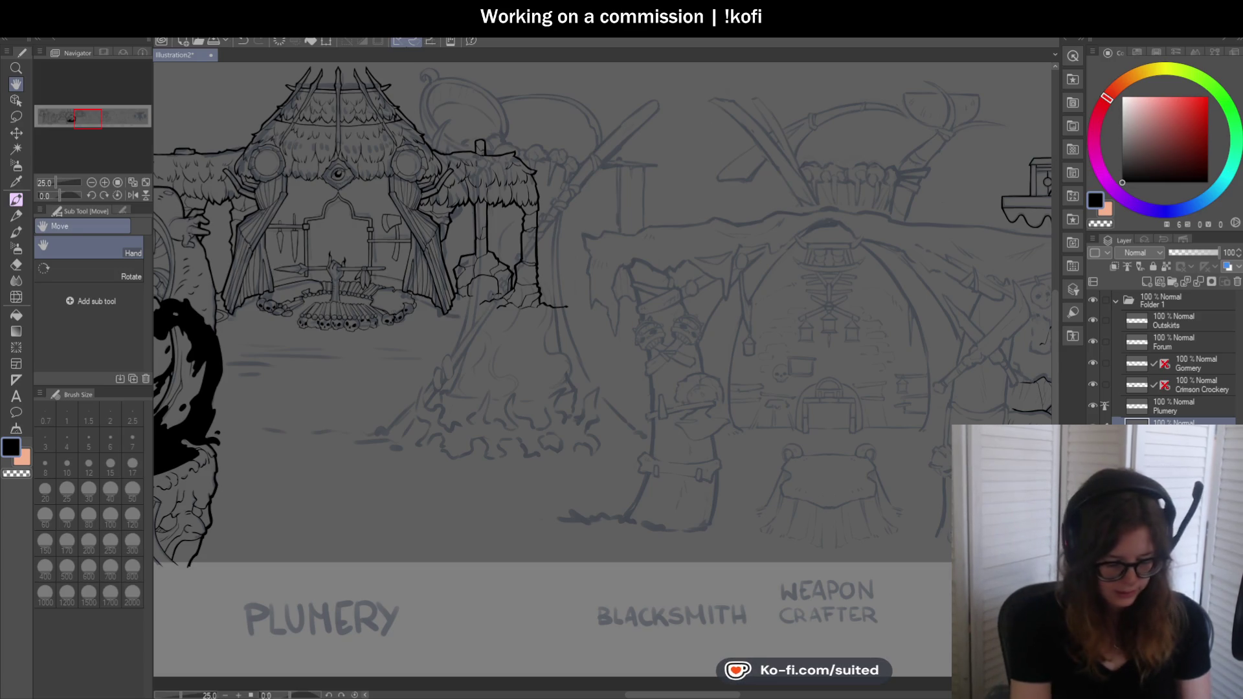
{"action": "scroll", "coordinate": [777, 292], "scroll_direction": "down", "scroll_amount": 5}
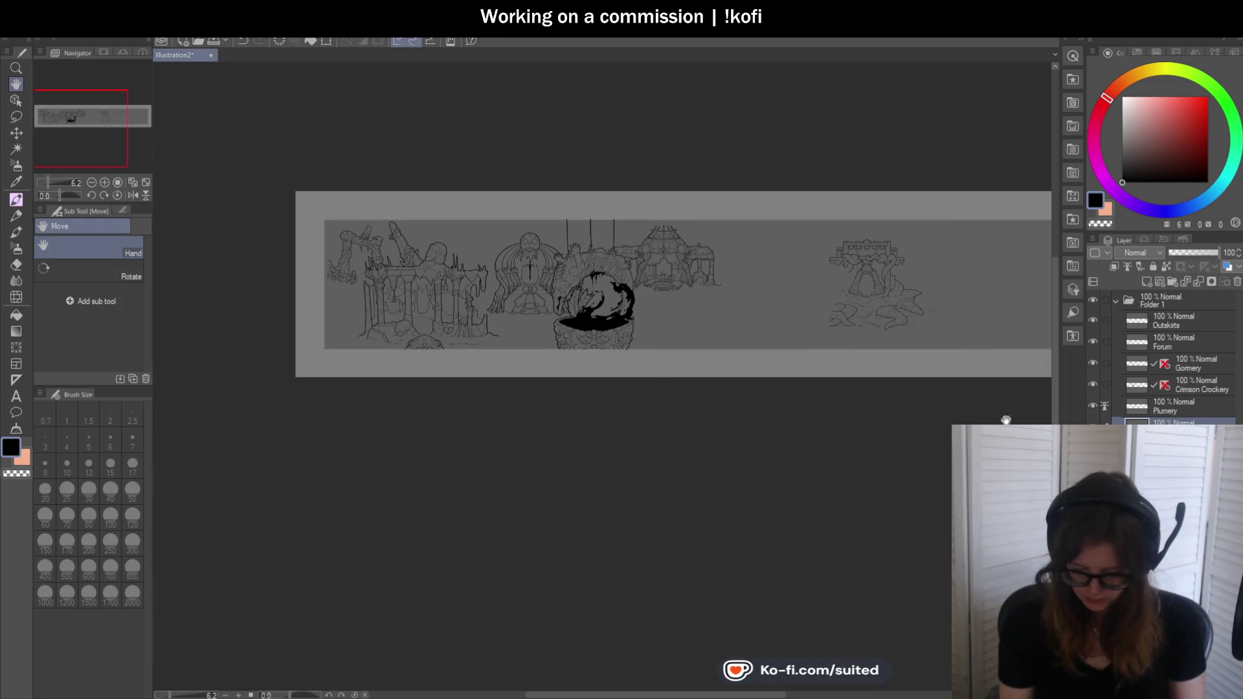
{"action": "scroll", "coordinate": [694, 362], "scroll_direction": "up", "scroll_amount": 2}
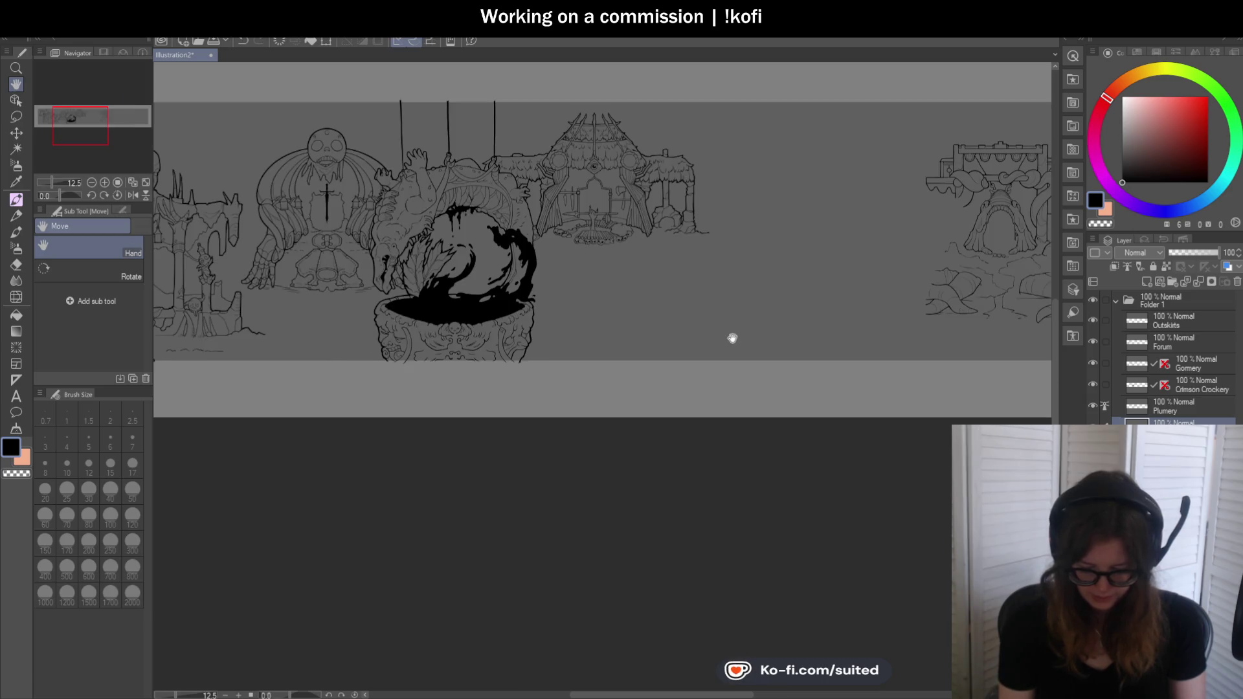
Pan to the blacksmith area, hide the inked Plumery hut layer and switch to the pen
{"action": "mouse_move", "coordinate": [727, 358]}
{"action": "left_mouse_down"}
{"action": "mouse_move", "coordinate": [943, 370]}
{"action": "mouse_move", "coordinate": [757, 376]}
{"action": "left_mouse_up"}
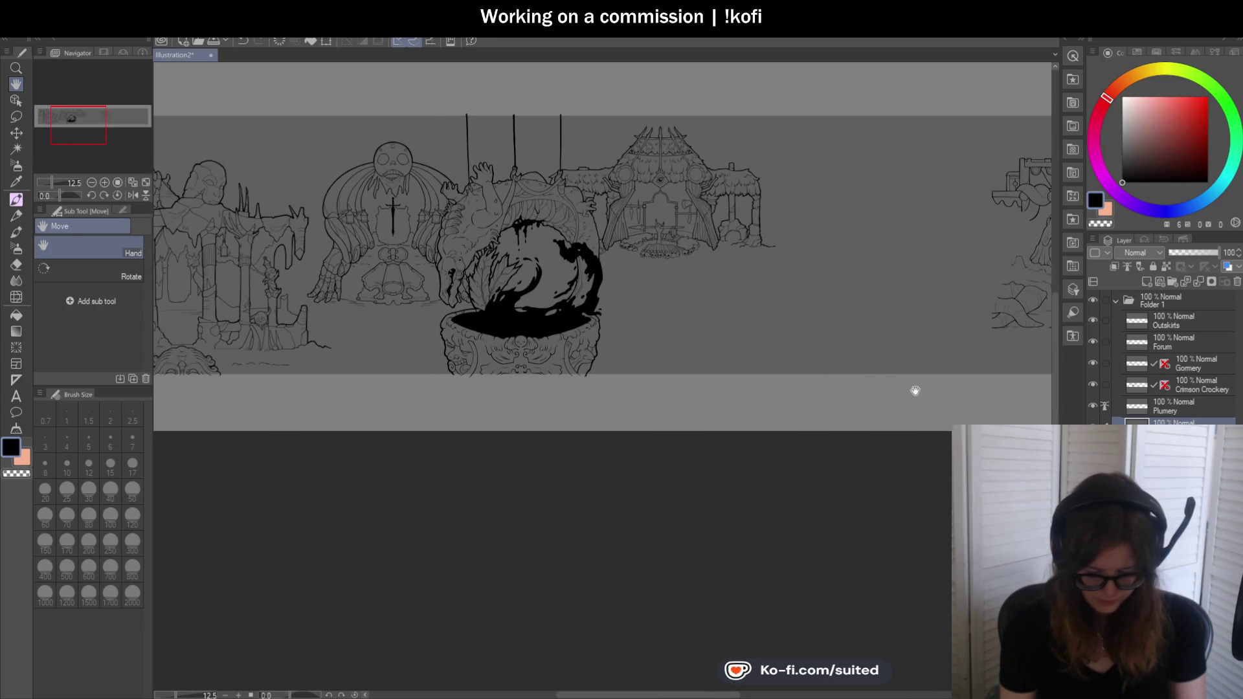
{"action": "scroll", "coordinate": [444, 236], "scroll_direction": "up", "scroll_amount": 2}
{"action": "scroll", "coordinate": [394, 176], "scroll_direction": "up", "scroll_amount": 1}
{"action": "scroll", "coordinate": [622, 312], "scroll_direction": "down", "scroll_amount": 1}
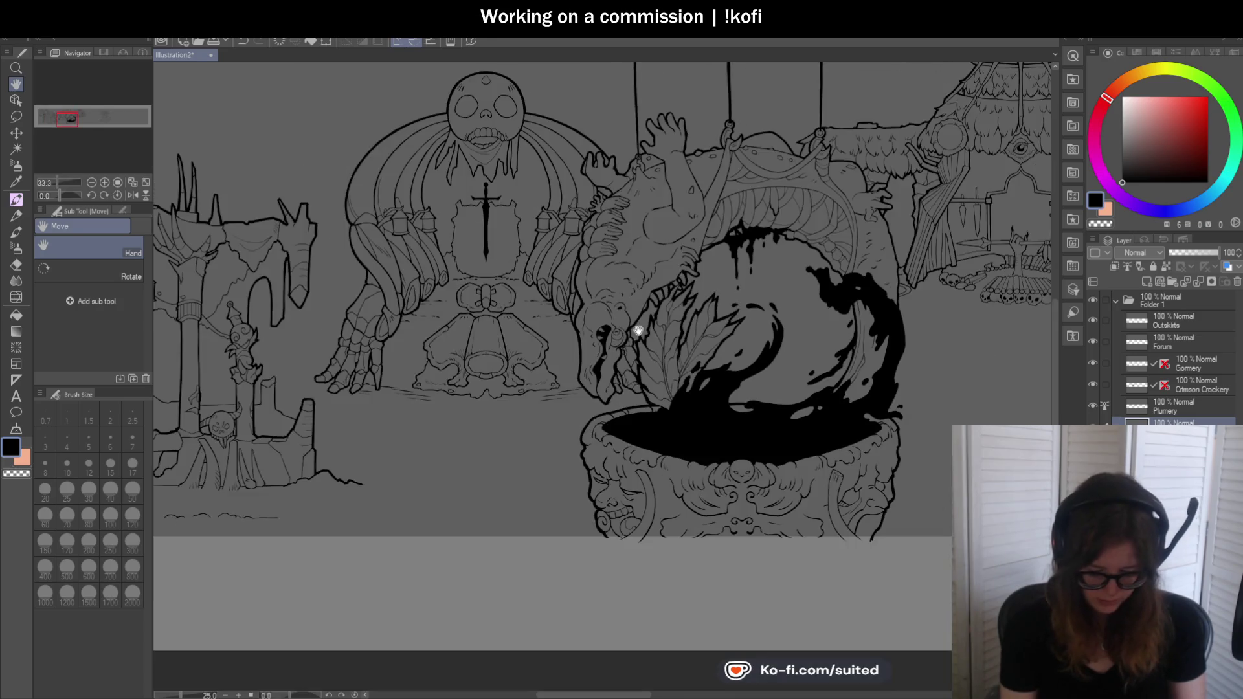
{"action": "scroll", "coordinate": [739, 389], "scroll_direction": "down", "scroll_amount": 2}
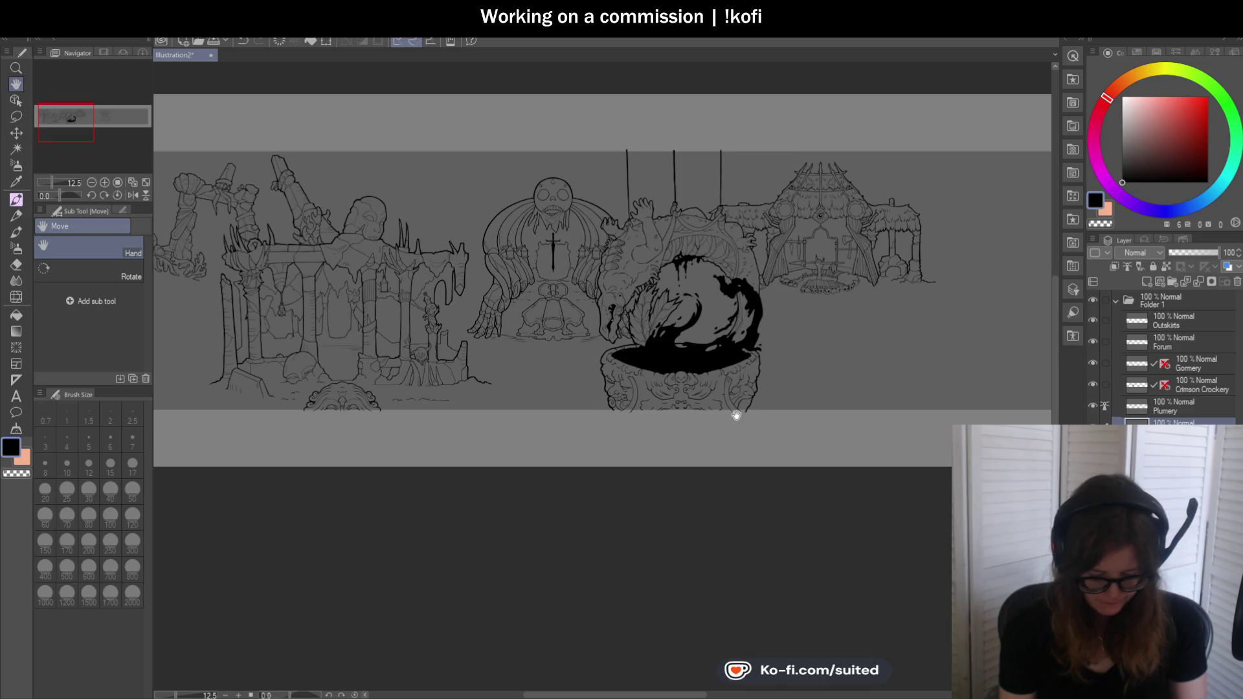
{"action": "mouse_move", "coordinate": [738, 417]}
{"action": "left_mouse_down"}
{"action": "mouse_move", "coordinate": [752, 400]}
{"action": "mouse_move", "coordinate": [592, 392]}
{"action": "left_mouse_up"}
{"action": "scroll", "coordinate": [752, 399], "scroll_direction": "right", "scroll_amount": 2}
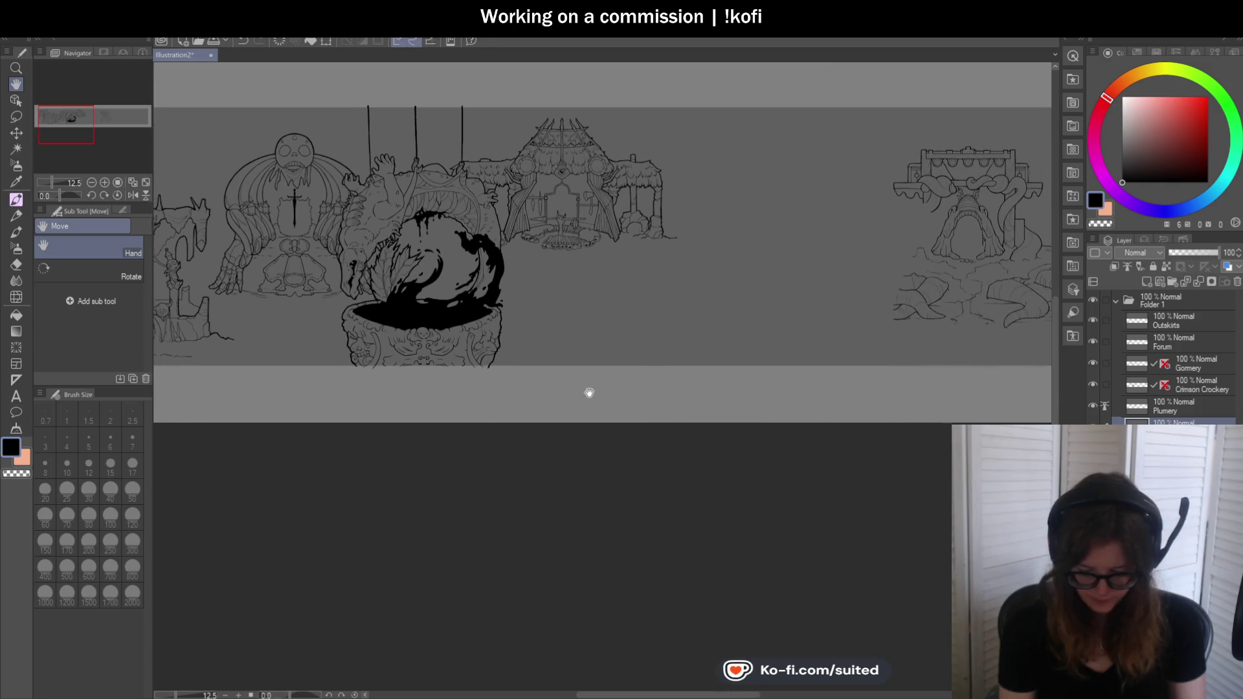
{"action": "scroll", "coordinate": [641, 183], "scroll_direction": "up", "scroll_amount": 2}
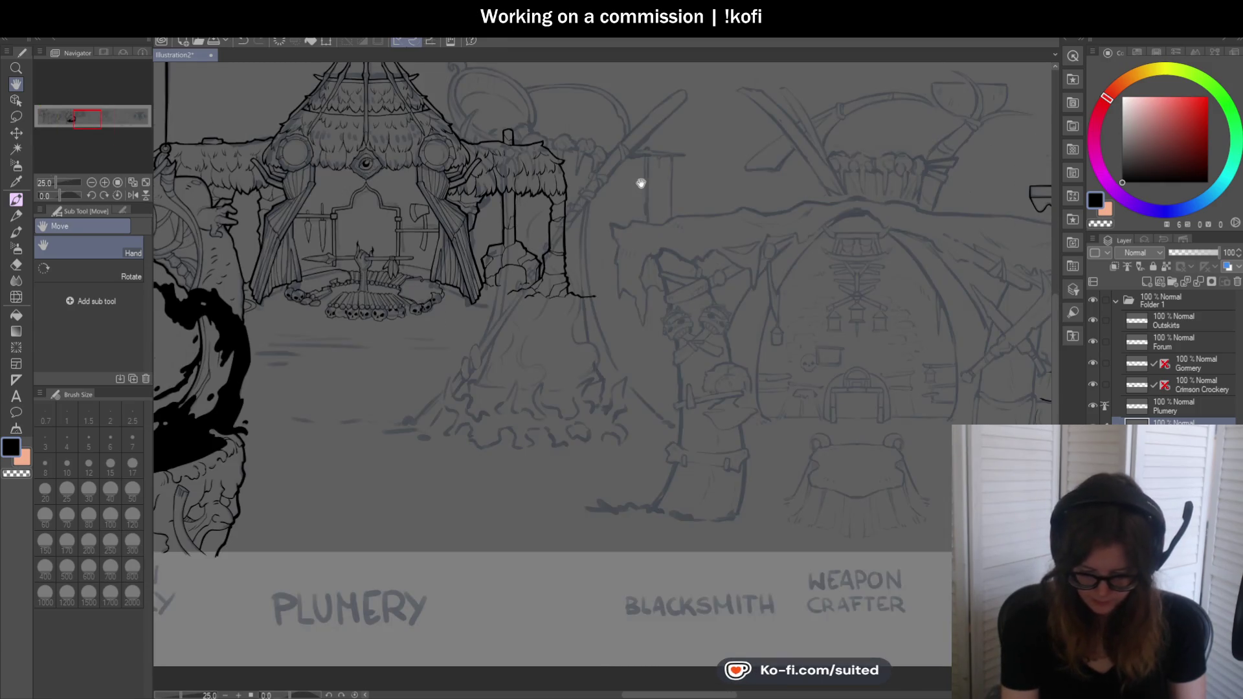
{"action": "left_click_drag", "start_coordinate": [641, 184], "coordinate": [658, 219]}
{"action": "left_click", "coordinate": [1093, 407]}
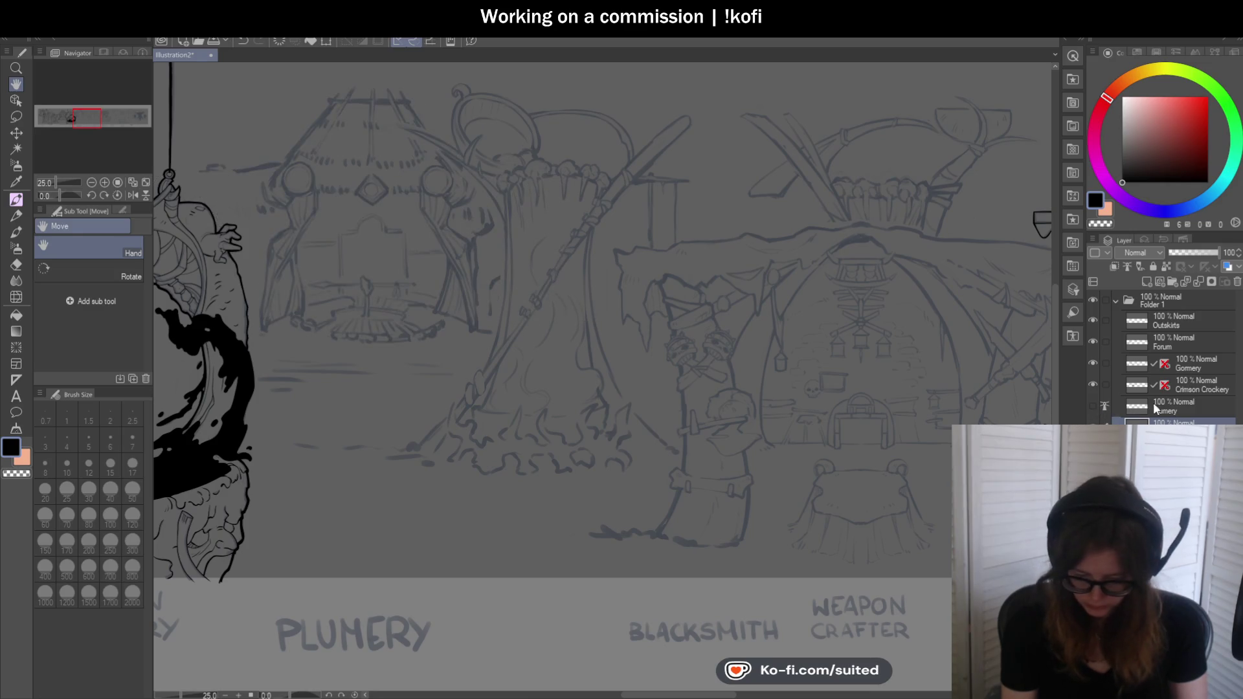
{"action": "key", "text": "p"}
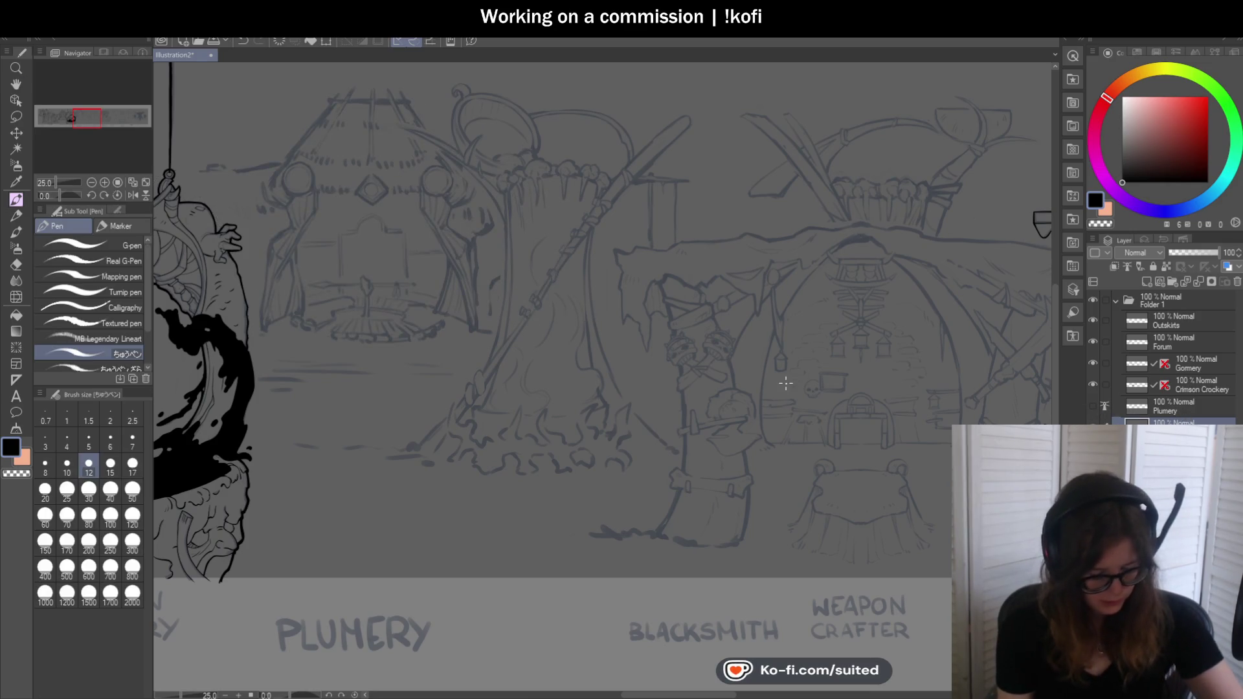
{"action": "scroll", "coordinate": [591, 369], "scroll_direction": "down", "scroll_amount": 2}
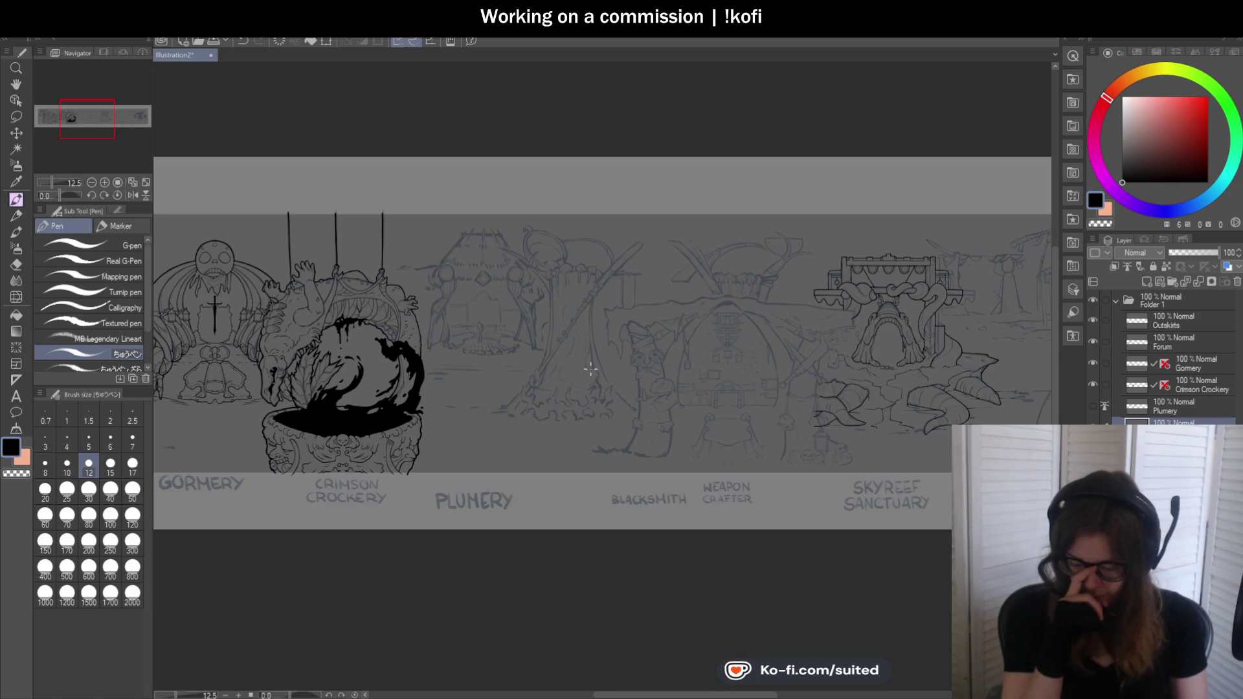
{"action": "scroll", "coordinate": [591, 370], "scroll_direction": "up", "scroll_amount": 4}
{"action": "scroll", "coordinate": [354, 108], "scroll_direction": "up", "scroll_amount": 1}
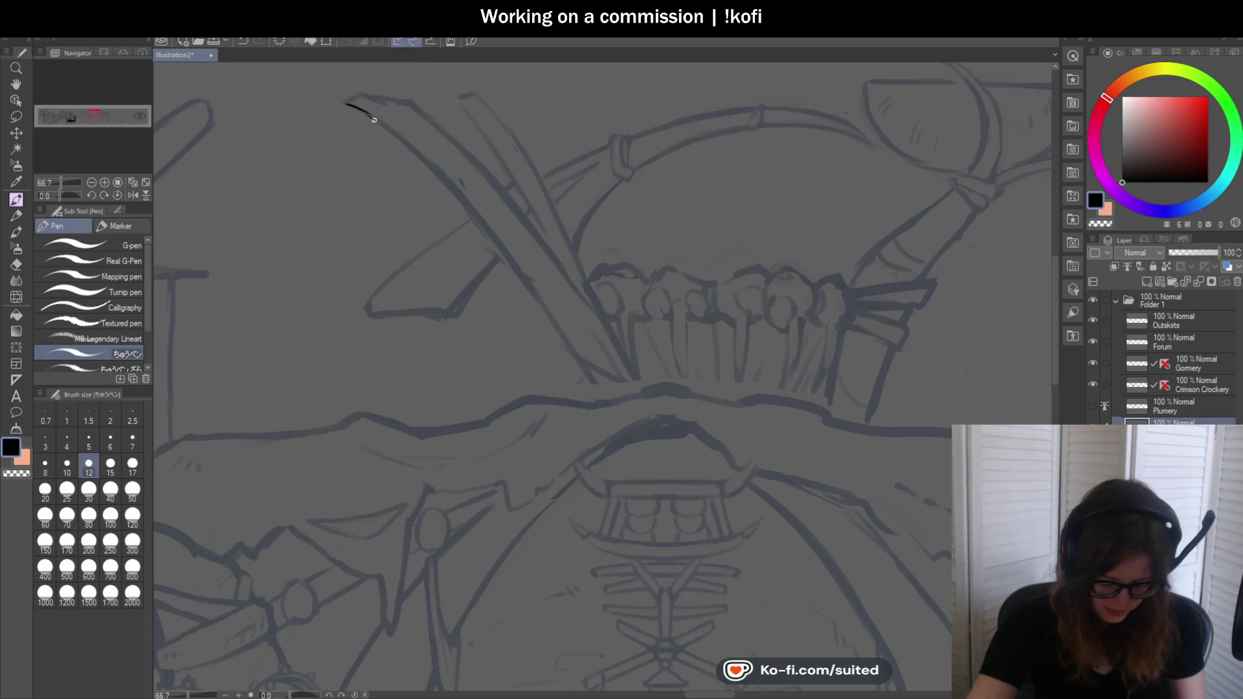
Ink the blade's long edge and a shorter line at its tip, undoing rejected strokes
{"action": "left_click_drag", "start_coordinate": [444, 181], "coordinate": [589, 383]}
{"action": "key", "text": "ctrl+z"}
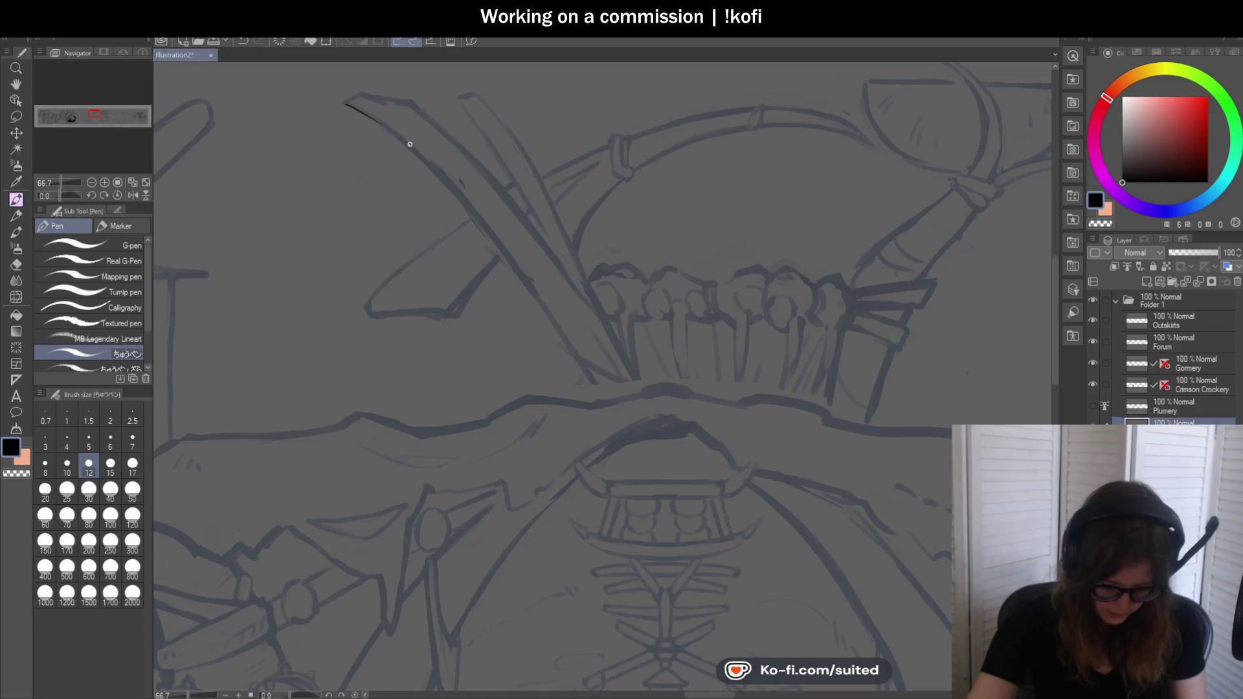
{"action": "left_click_drag", "start_coordinate": [486, 223], "coordinate": [616, 416]}
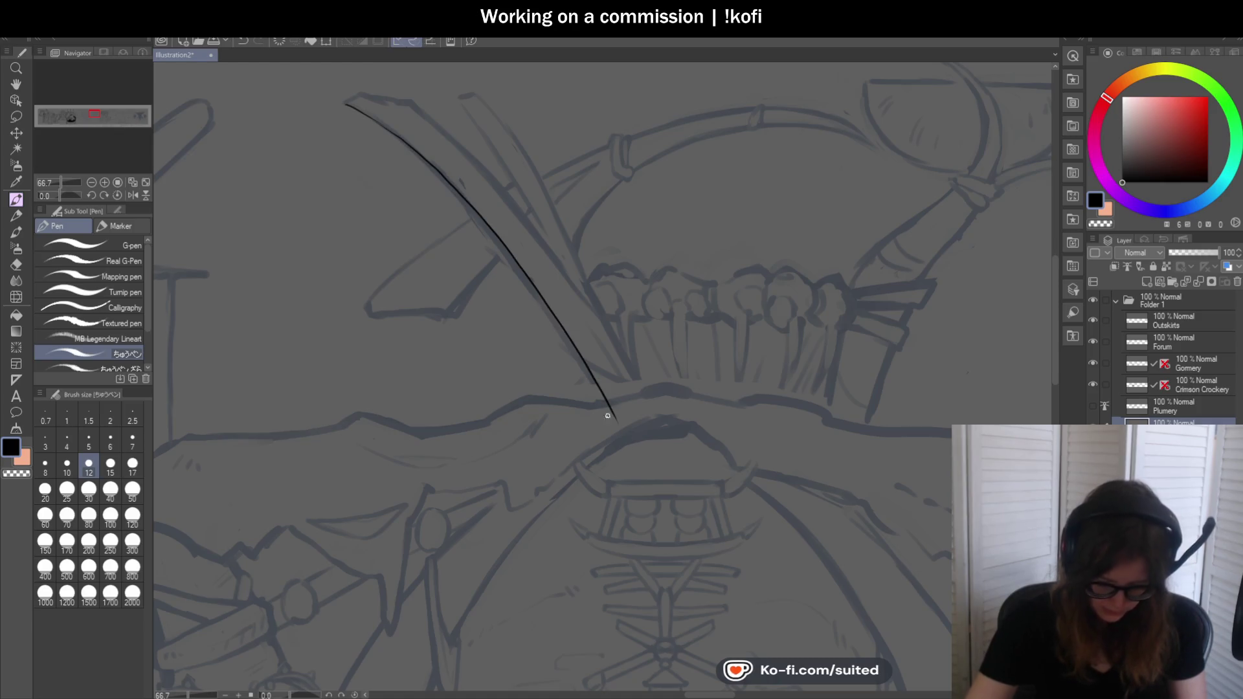
{"action": "scroll", "coordinate": [354, 118], "scroll_direction": "up", "scroll_amount": 2}
{"action": "scroll", "coordinate": [354, 118], "scroll_direction": "up", "scroll_amount": 1}
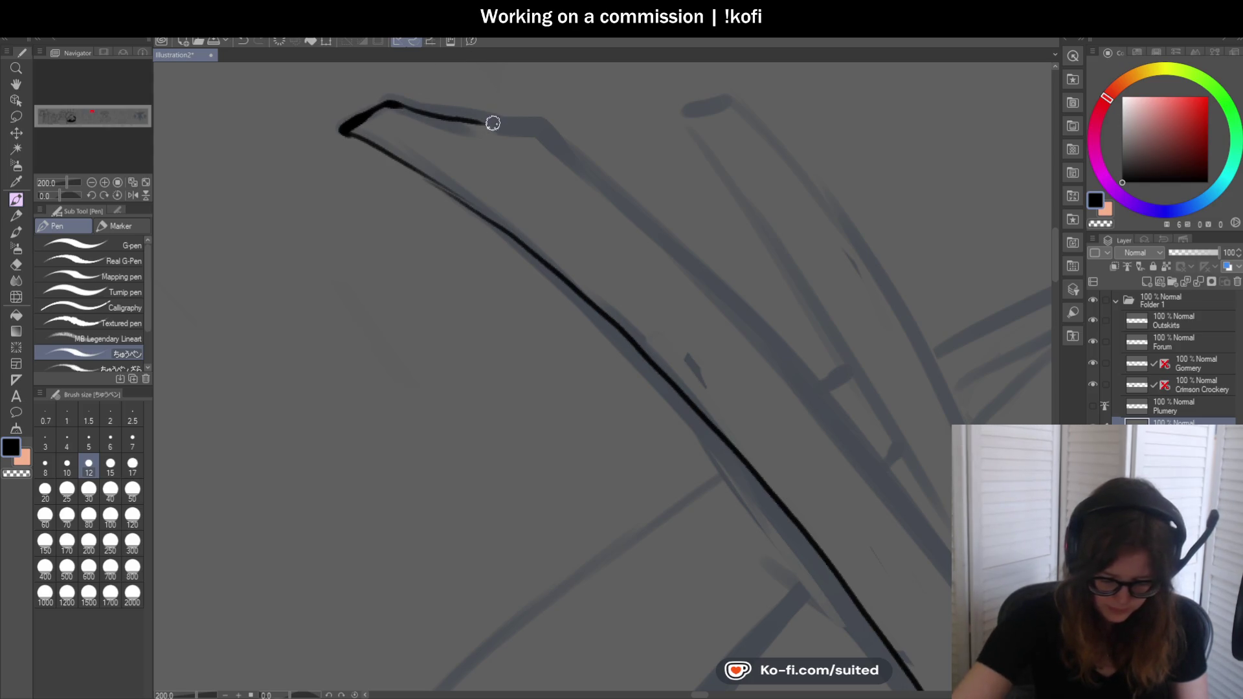
{"action": "key", "text": "ctrl+z"}
{"action": "mouse_move", "coordinate": [409, 105]}
{"action": "left_mouse_down"}
{"action": "mouse_move", "coordinate": [474, 130]}
{"action": "mouse_move", "coordinate": [547, 134]}
{"action": "left_mouse_up"}
{"action": "mouse_move", "coordinate": [335, 124]}
{"action": "left_mouse_down"}
{"action": "mouse_move", "coordinate": [453, 197]}
{"action": "mouse_move", "coordinate": [388, 158]}
{"action": "mouse_move", "coordinate": [425, 195]}
{"action": "left_mouse_up"}
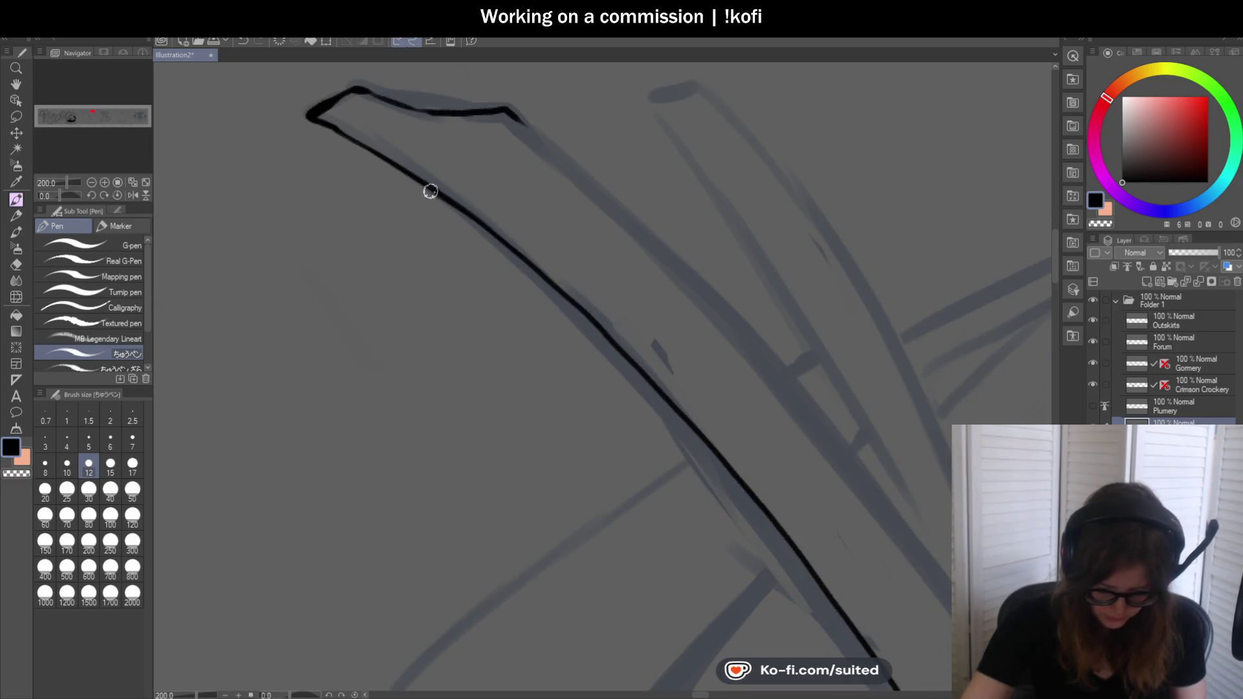
{"action": "scroll", "coordinate": [436, 195], "scroll_direction": "down", "scroll_amount": 2}
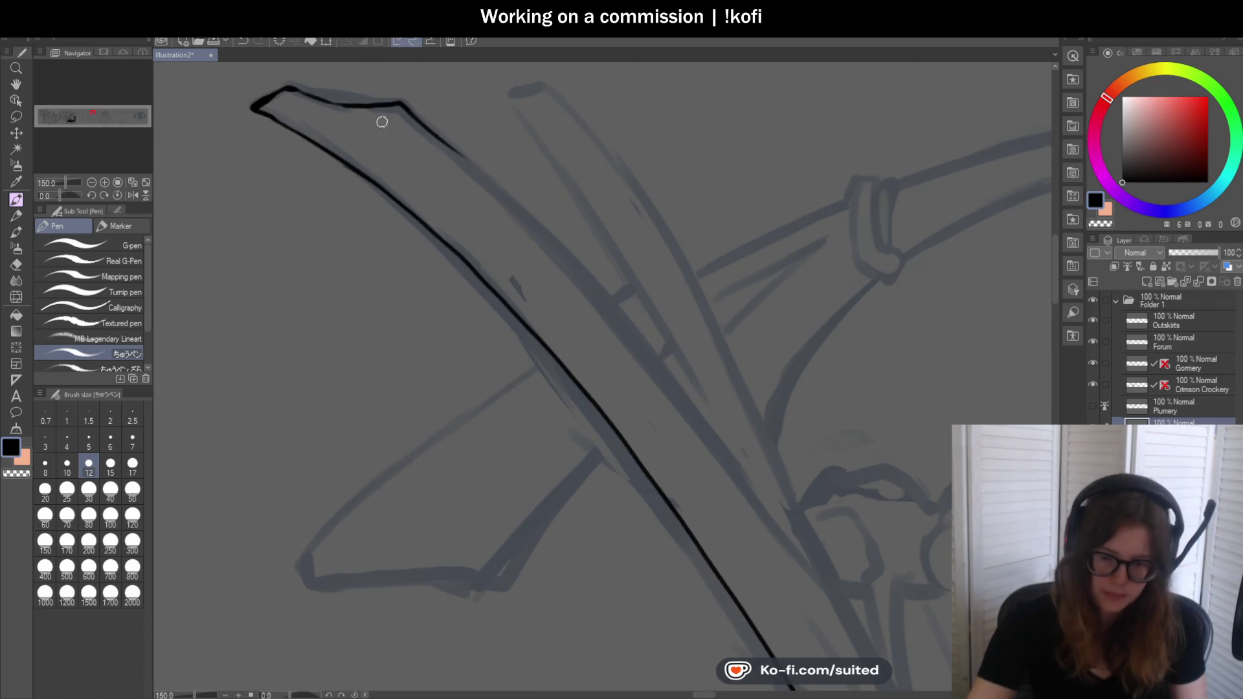
Mirror the canvas and ink the blade's upper and other edge lines, redrawing each once
{"action": "left_click", "coordinate": [130, 195]}
{"action": "left_click_drag", "start_coordinate": [726, 120], "coordinate": [439, 450]}
{"action": "key", "text": "ctrl+z"}
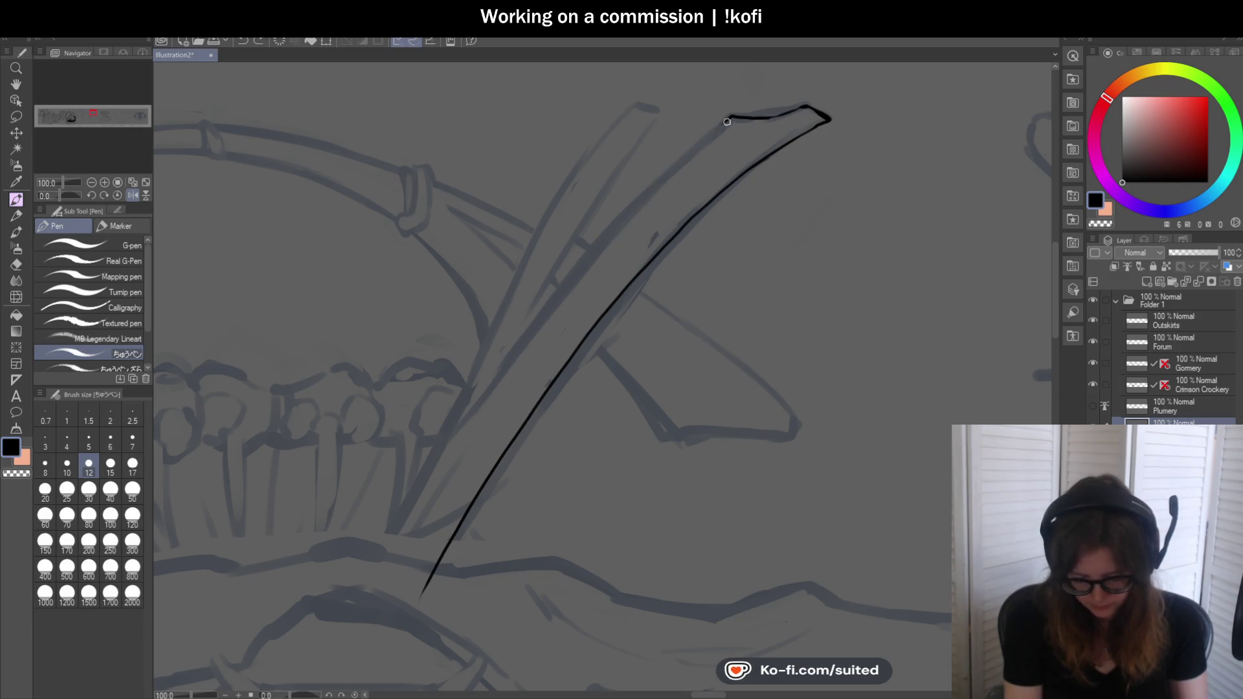
{"action": "left_click_drag", "start_coordinate": [653, 186], "coordinate": [427, 472]}
{"action": "scroll", "coordinate": [782, 242], "scroll_direction": "down", "scroll_amount": 3}
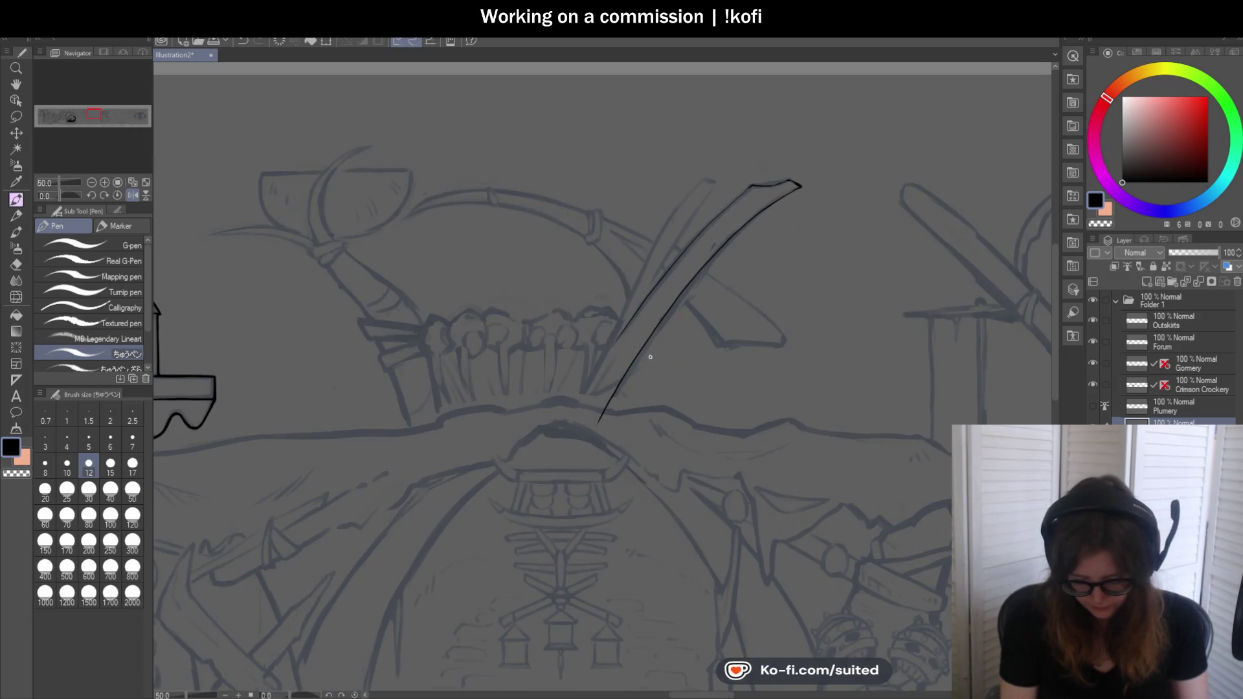
{"action": "scroll", "coordinate": [700, 217], "scroll_direction": "up", "scroll_amount": 3}
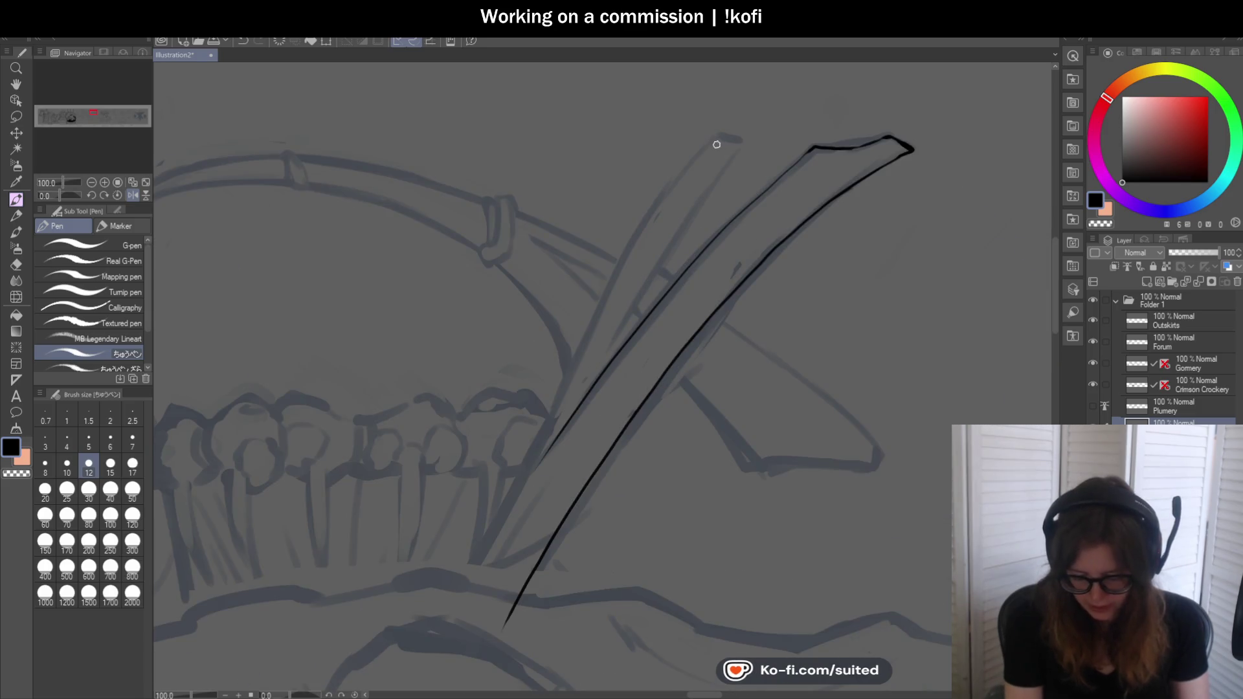
{"action": "left_click_drag", "start_coordinate": [695, 159], "coordinate": [603, 289]}
{"action": "key", "text": "ctrl+z"}
{"action": "left_click_drag", "start_coordinate": [715, 140], "coordinate": [508, 501]}
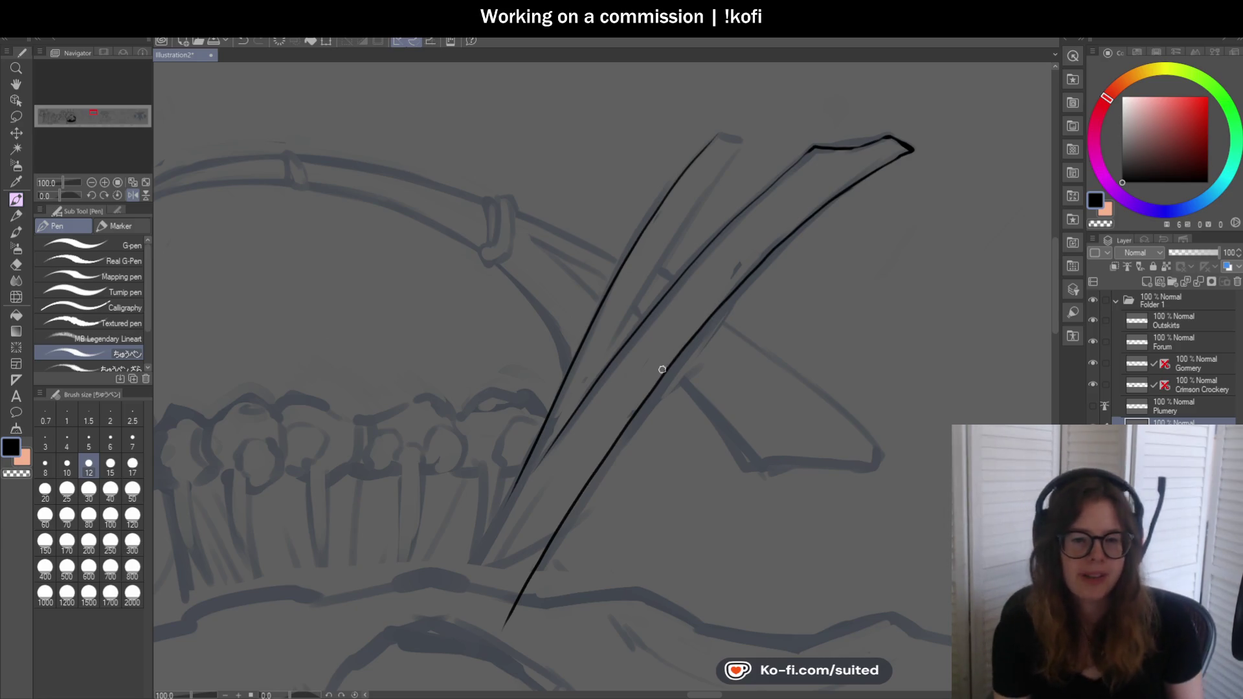
{"action": "scroll", "coordinate": [733, 222], "scroll_direction": "down", "scroll_amount": 1}
{"action": "scroll", "coordinate": [616, 338], "scroll_direction": "up", "scroll_amount": 1}
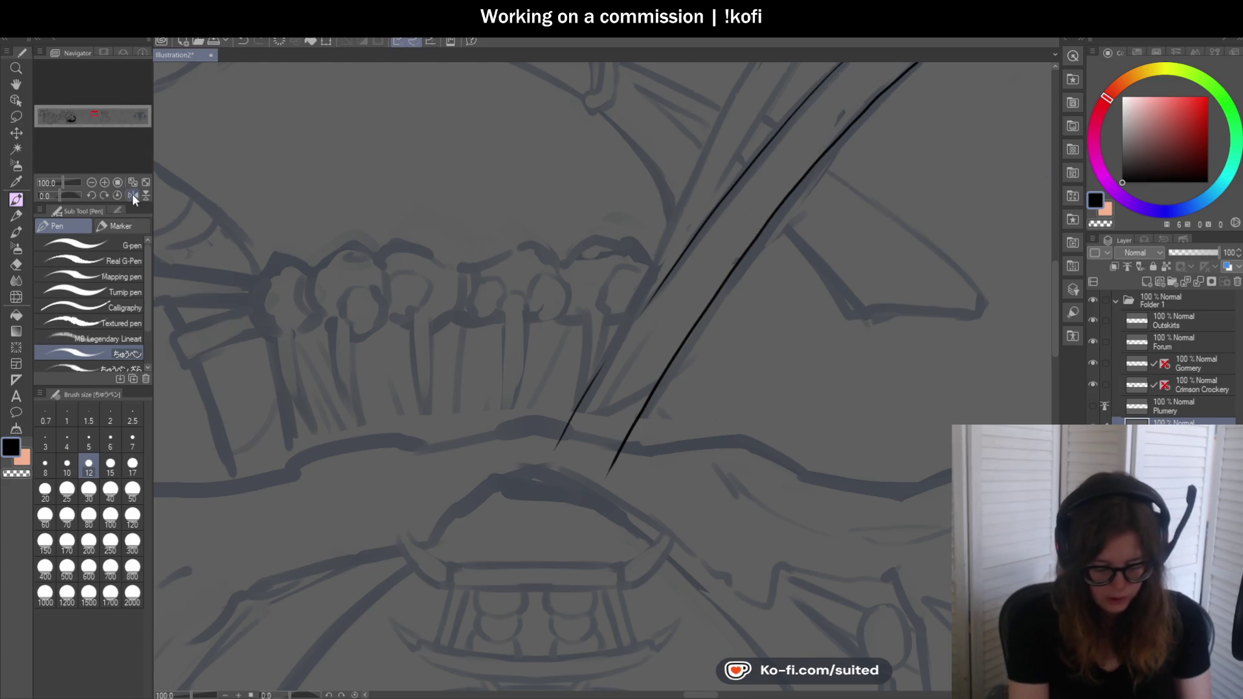
Mirror the view back and ink the second blade's edge line plus a short tip line, after two retries
{"action": "key", "text": "h"}
{"action": "scroll", "coordinate": [437, 94], "scroll_direction": "up", "scroll_amount": 1}
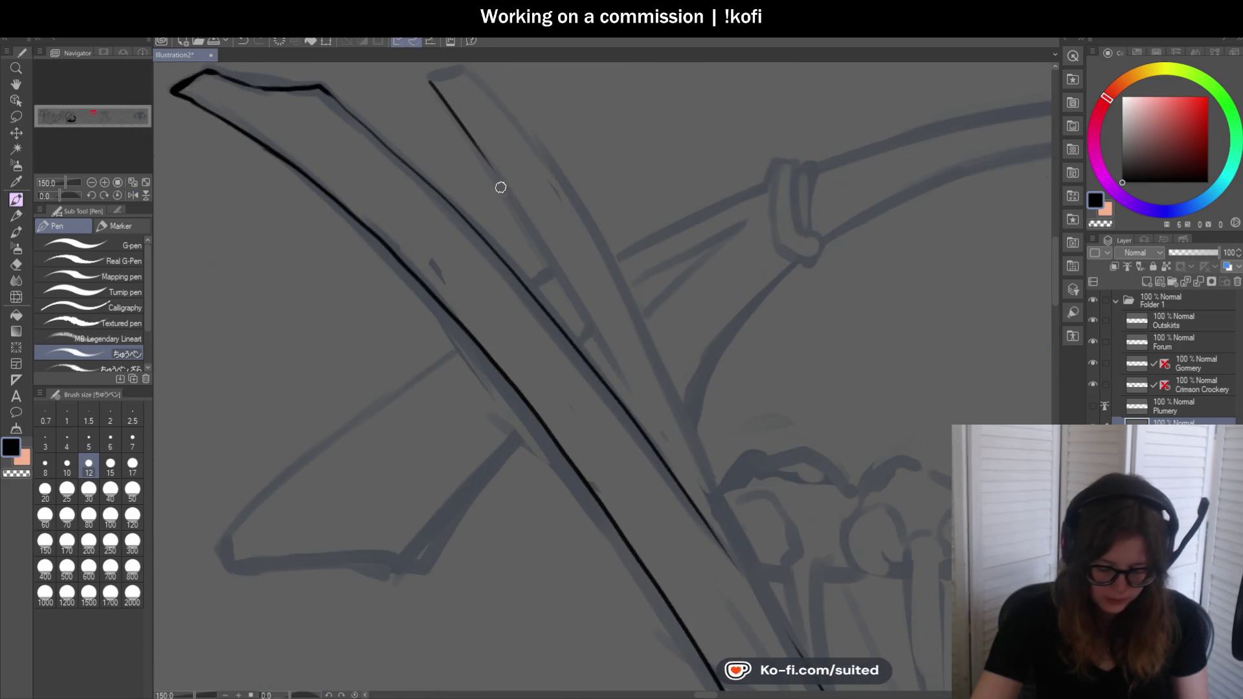
{"action": "left_click_drag", "start_coordinate": [501, 184], "coordinate": [627, 416]}
{"action": "key", "text": "ctrl+z"}
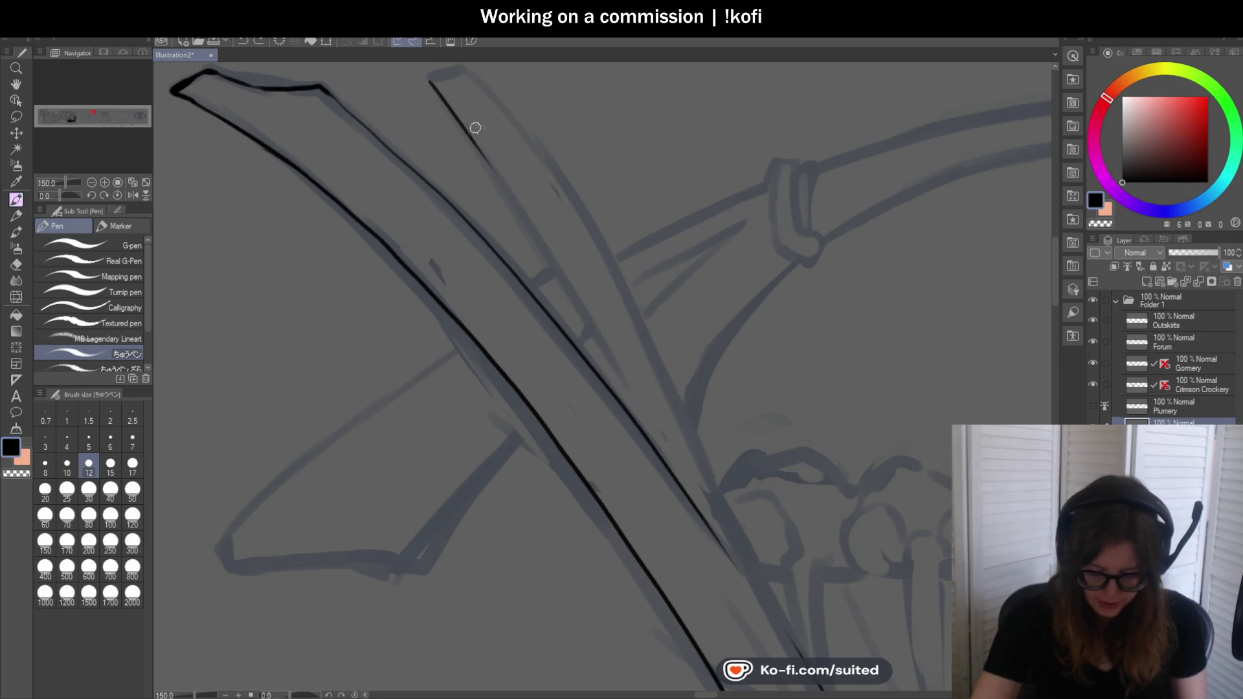
{"action": "left_click_drag", "start_coordinate": [471, 146], "coordinate": [642, 399]}
{"action": "key", "text": "ctrl+z"}
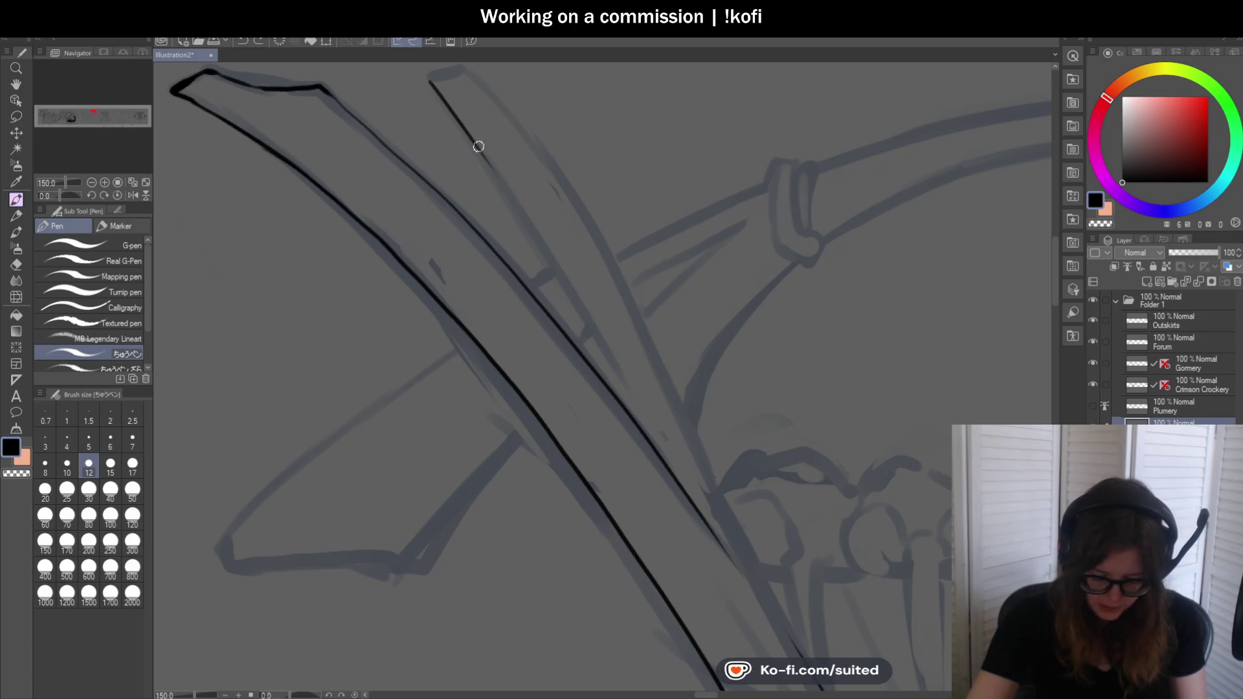
{"action": "left_click_drag", "start_coordinate": [508, 194], "coordinate": [634, 400]}
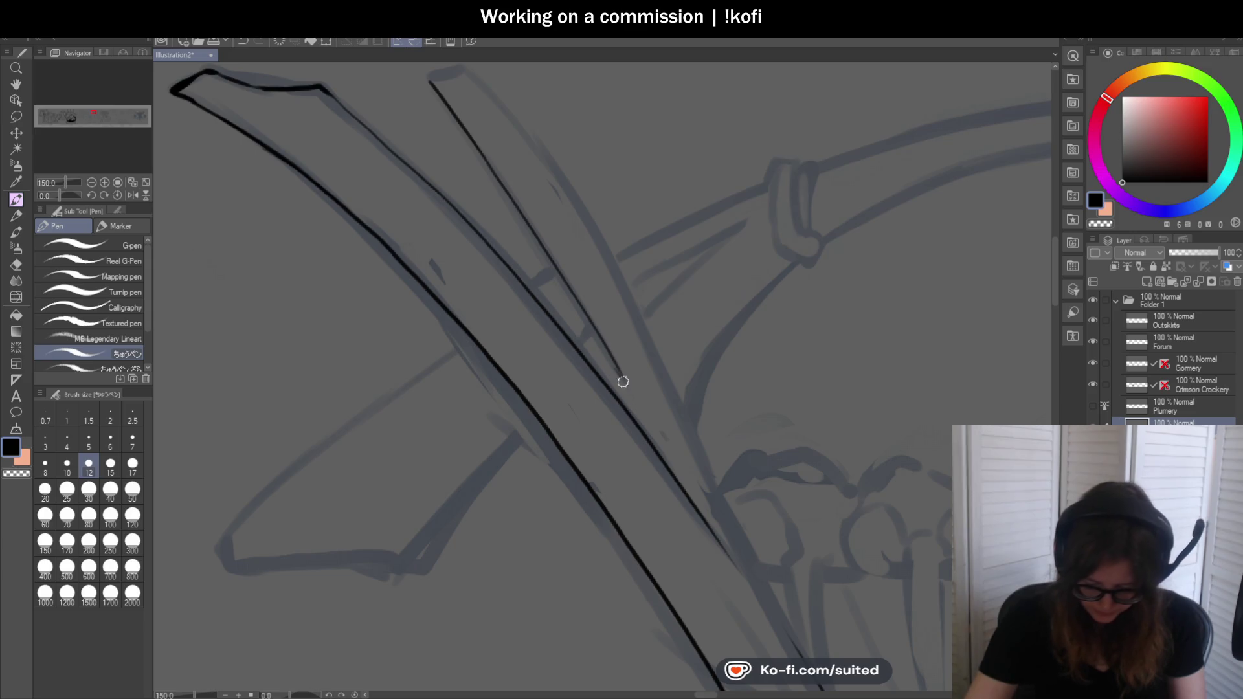
{"action": "scroll", "coordinate": [505, 171], "scroll_direction": "up", "scroll_amount": 2}
{"action": "left_click_drag", "start_coordinate": [467, 173], "coordinate": [494, 162]}
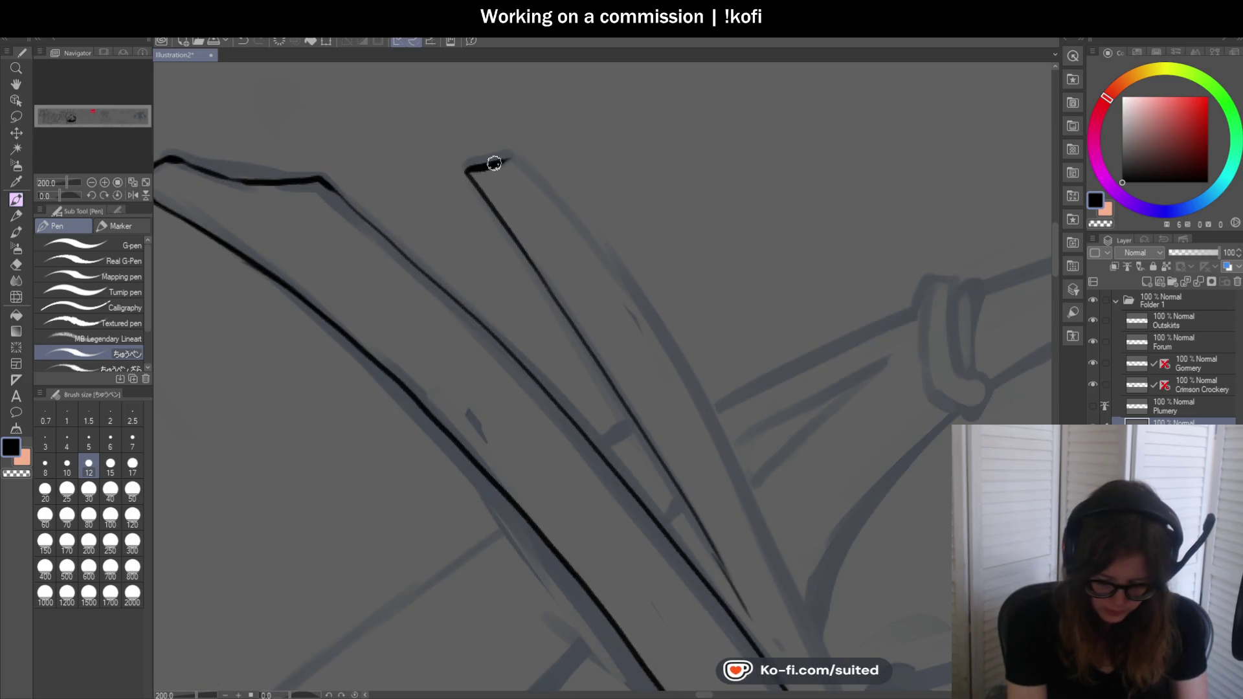
{"action": "scroll", "coordinate": [502, 170], "scroll_direction": "up", "scroll_amount": 1}
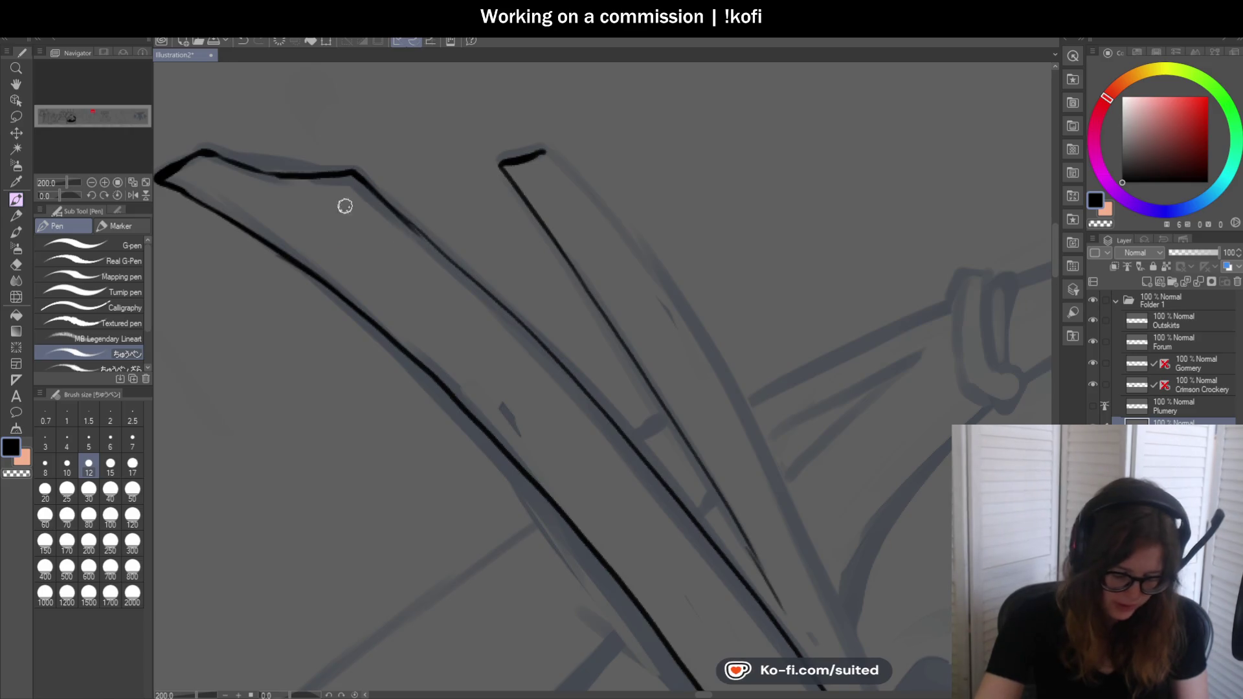
{"action": "scroll", "coordinate": [217, 154], "scroll_direction": "up", "scroll_amount": 2}
Ink a bold top edge, thicken the lower edge near the tip and draw the diagonal edge down from the corner
{"action": "mouse_move", "coordinate": [217, 154]}
{"action": "left_mouse_down"}
{"action": "mouse_move", "coordinate": [345, 191]}
{"action": "mouse_move", "coordinate": [480, 194]}
{"action": "left_mouse_up"}
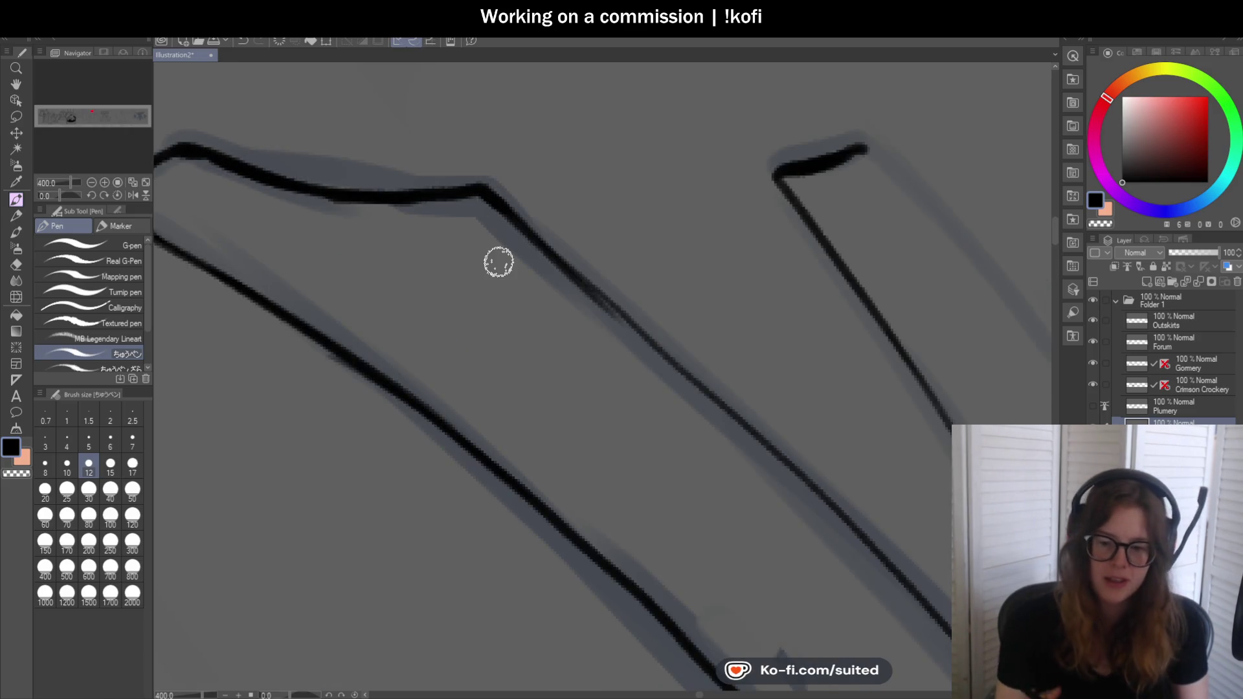
{"action": "scroll", "coordinate": [821, 258], "scroll_direction": "down", "scroll_amount": 2}
{"action": "scroll", "coordinate": [574, 213], "scroll_direction": "up", "scroll_amount": 2}
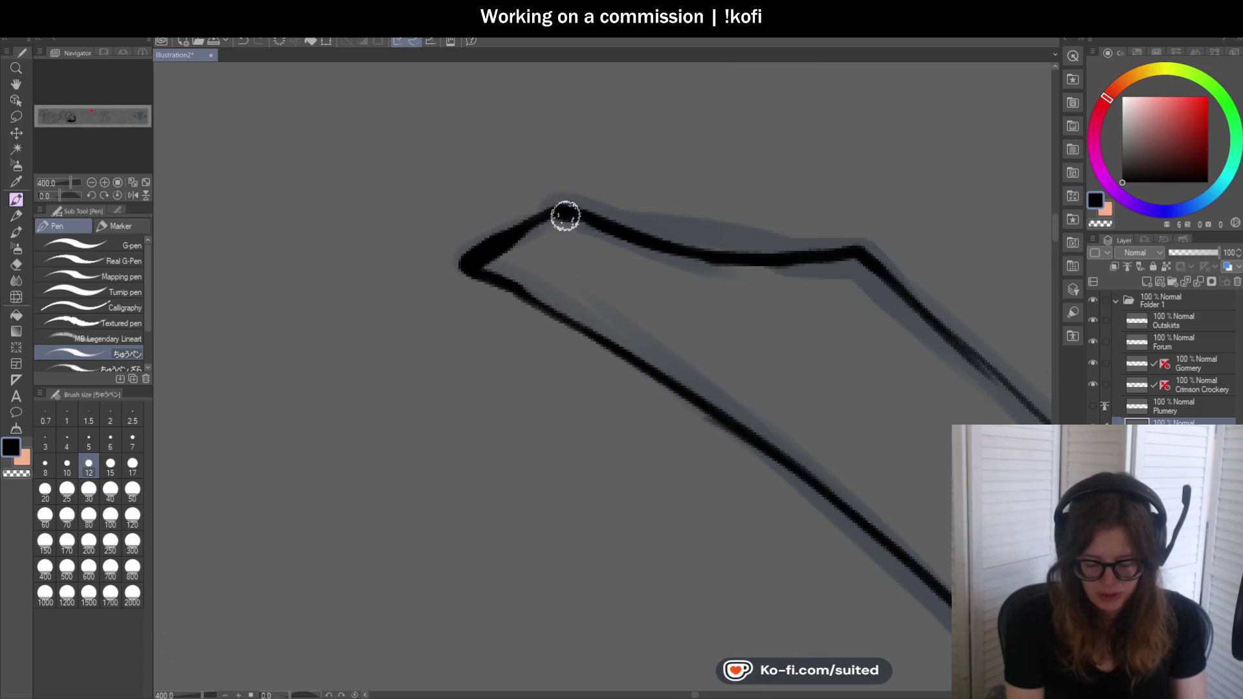
{"action": "left_click_drag", "start_coordinate": [488, 246], "coordinate": [602, 215]}
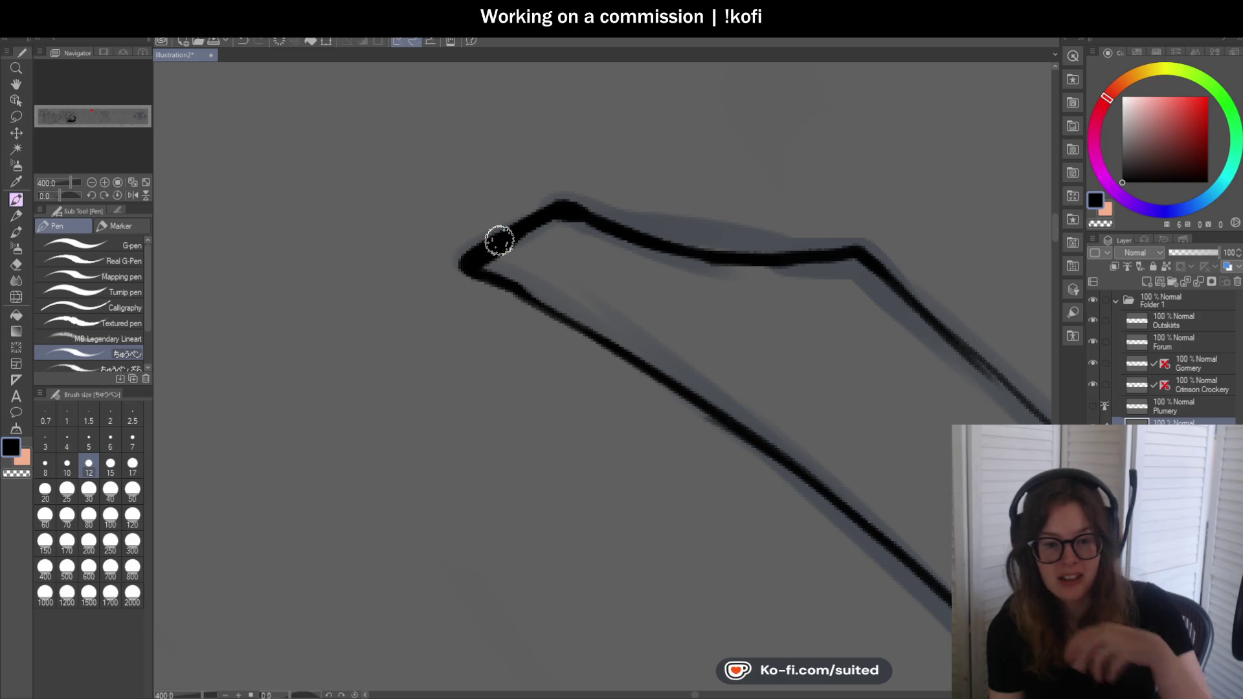
{"action": "left_click_drag", "start_coordinate": [492, 272], "coordinate": [723, 423]}
{"action": "scroll", "coordinate": [494, 223], "scroll_direction": "down", "scroll_amount": 2}
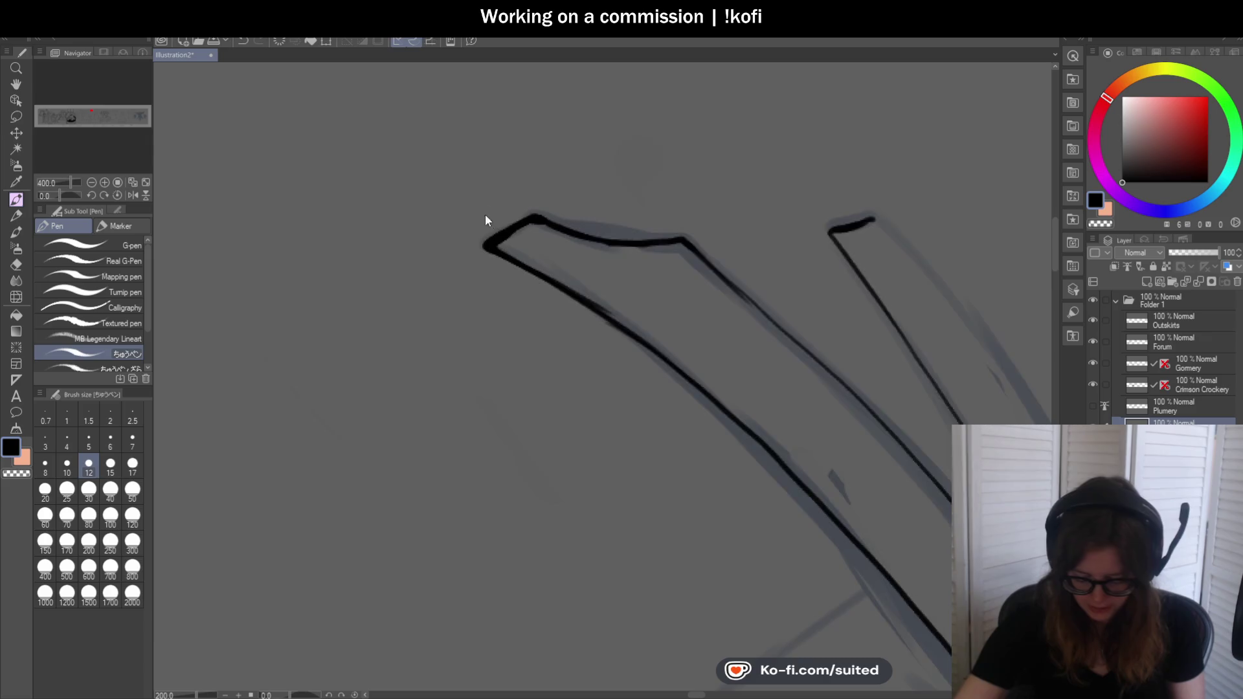
{"action": "scroll", "coordinate": [576, 273], "scroll_direction": "down", "scroll_amount": 1}
{"action": "left_click_drag", "start_coordinate": [450, 205], "coordinate": [583, 292]}
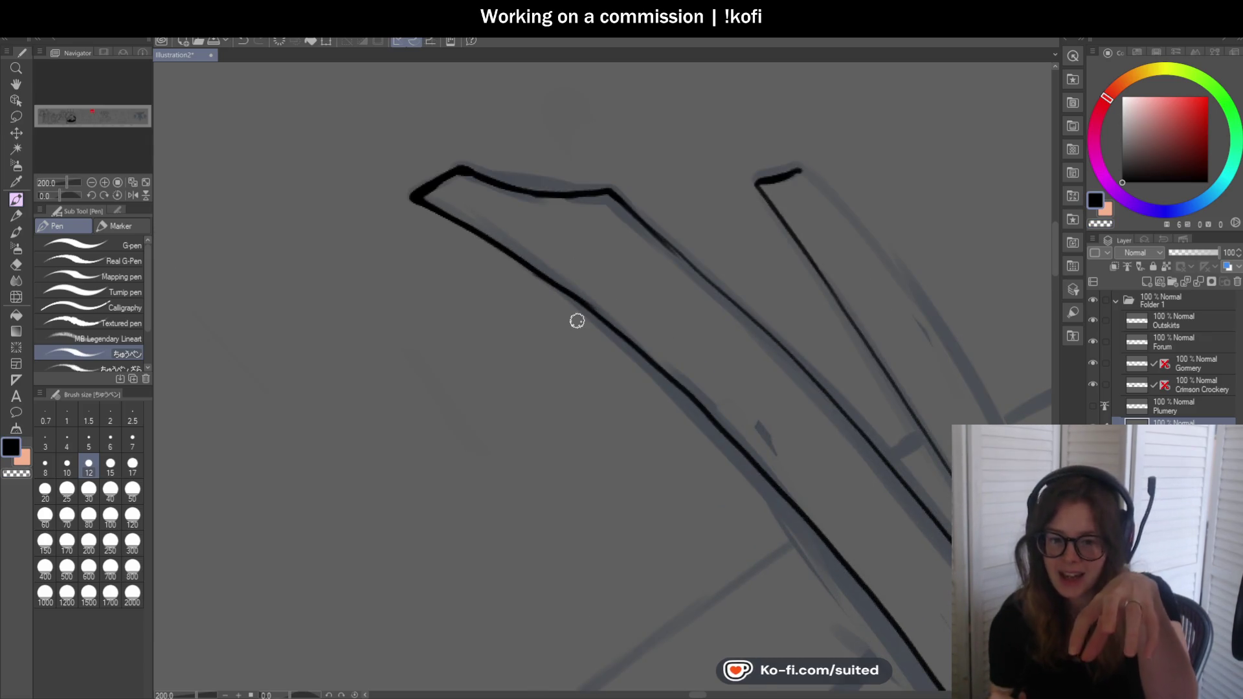
{"action": "scroll", "coordinate": [578, 321], "scroll_direction": "up", "scroll_amount": 2}
{"action": "left_click_drag", "start_coordinate": [544, 199], "coordinate": [666, 178]}
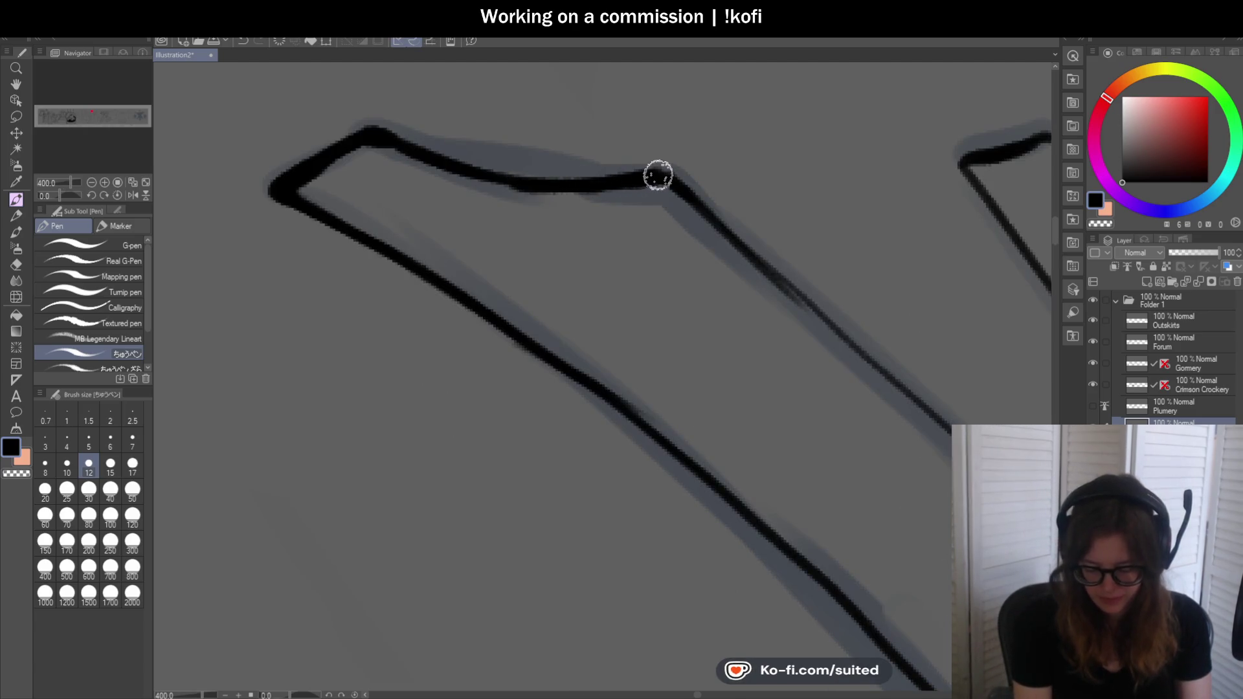
{"action": "left_click_drag", "start_coordinate": [666, 178], "coordinate": [875, 377]}
{"action": "key", "text": "ctrl+minus"}
{"action": "key", "text": "ctrl+minus"}
{"action": "key", "text": "ctrl+minus"}
Rotate the canvas so the blade points upward and ink its long left and right edges
{"action": "key", "text": "minus"}
{"action": "key", "text": "minus"}
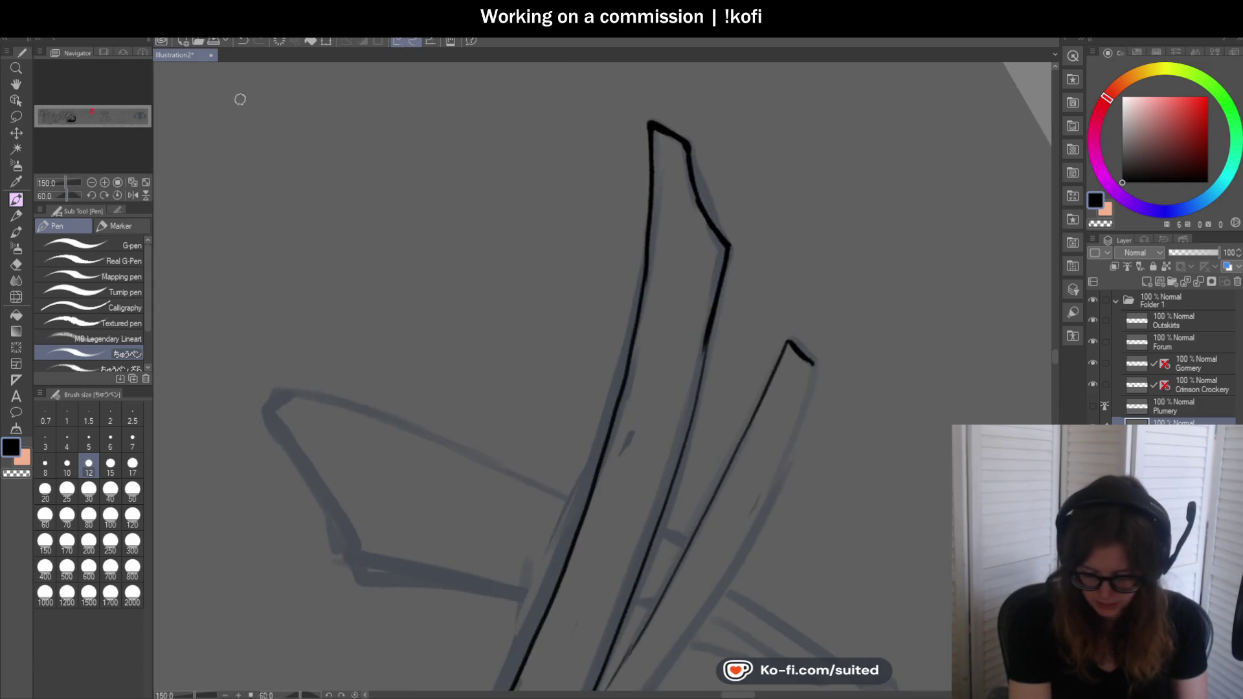
{"action": "key", "text": "minus"}
{"action": "key", "text": "minus"}
{"action": "scroll", "coordinate": [656, 349], "scroll_direction": "up", "scroll_amount": 3}
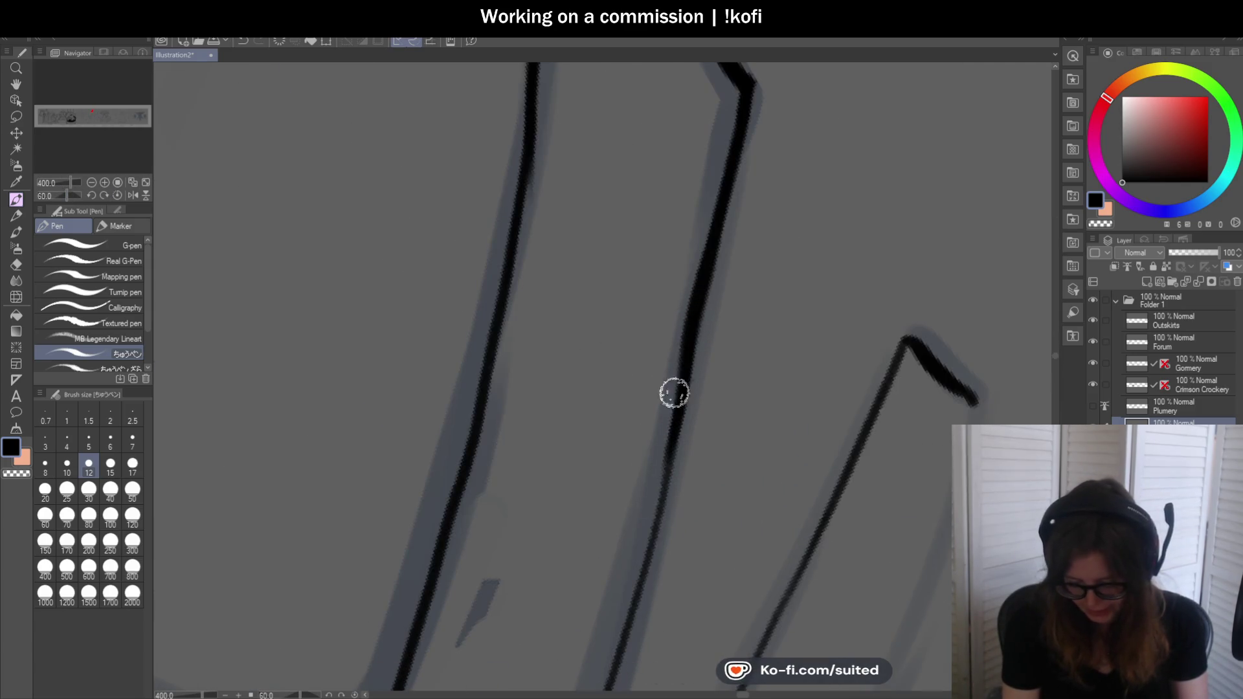
{"action": "scroll", "coordinate": [741, 245], "scroll_direction": "down", "scroll_amount": 3}
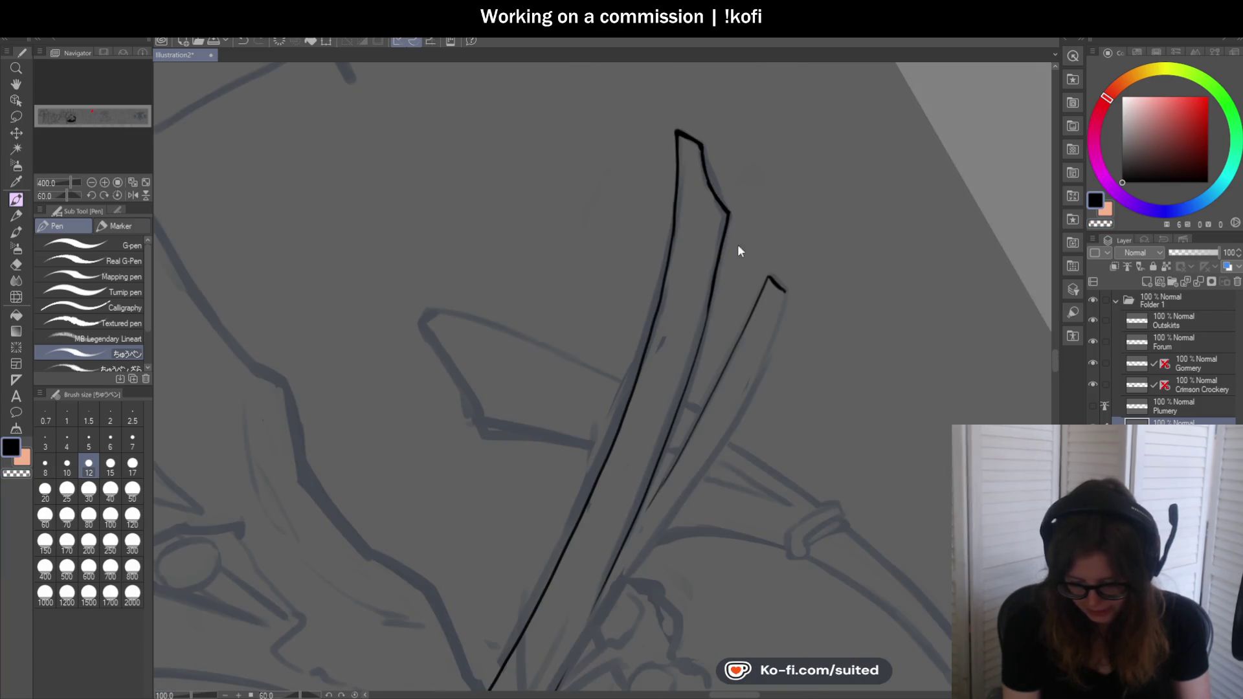
{"action": "scroll", "coordinate": [727, 267], "scroll_direction": "down", "scroll_amount": 2}
{"action": "scroll", "coordinate": [652, 402], "scroll_direction": "up", "scroll_amount": 2}
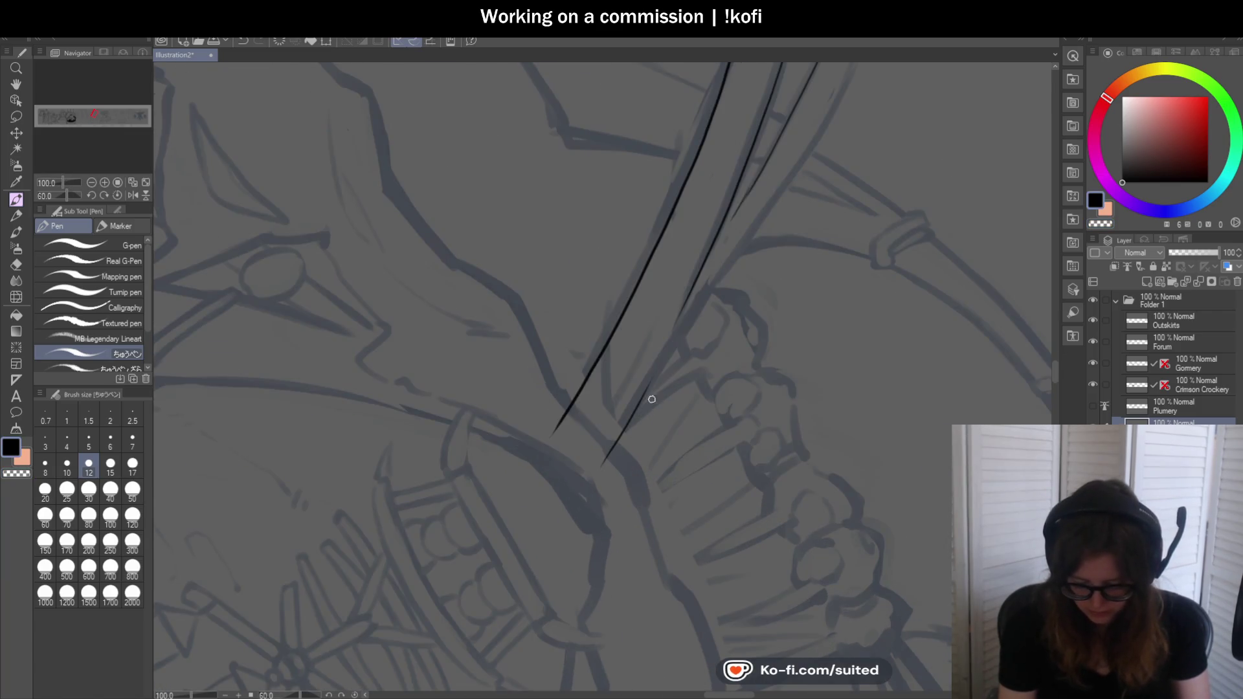
{"action": "left_click_drag", "start_coordinate": [641, 403], "coordinate": [812, 157]}
{"action": "scroll", "coordinate": [811, 158], "scroll_direction": "down", "scroll_amount": 2}
{"action": "scroll", "coordinate": [714, 316], "scroll_direction": "up", "scroll_amount": 2}
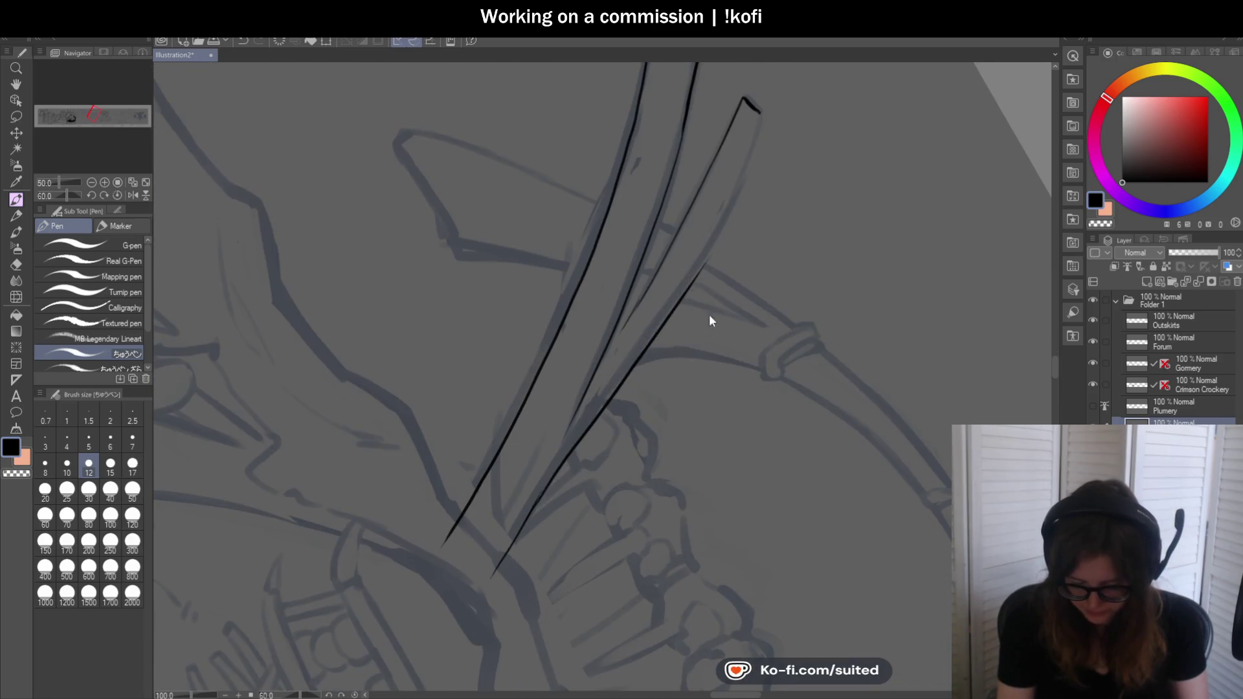
{"action": "left_click_drag", "start_coordinate": [502, 555], "coordinate": [492, 575]}
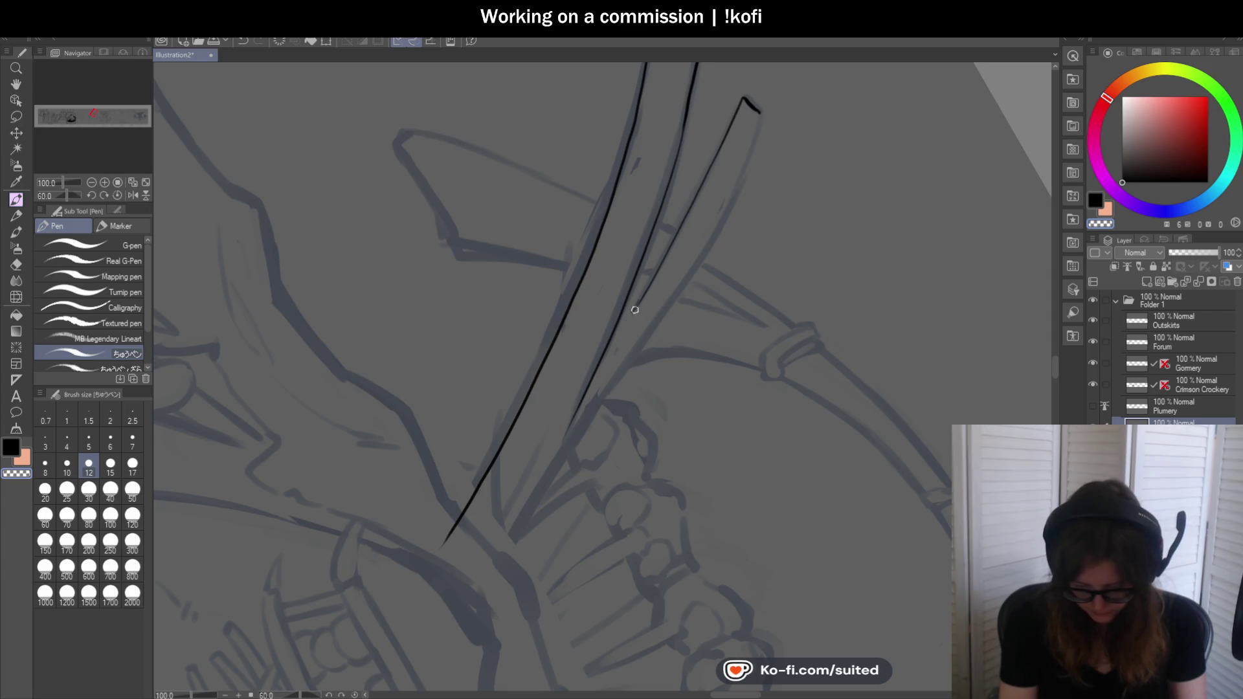
{"action": "key", "text": "ctrl+z"}
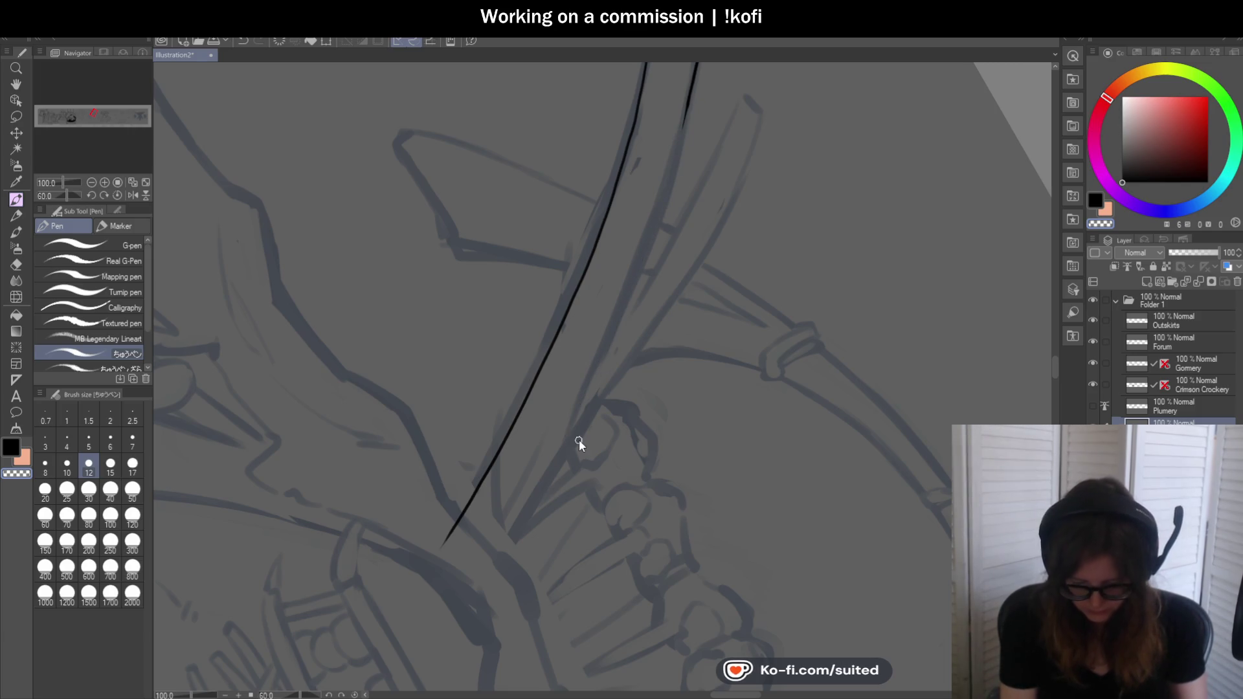
{"action": "scroll", "coordinate": [645, 383], "scroll_direction": "down", "scroll_amount": 1}
{"action": "scroll", "coordinate": [657, 327], "scroll_direction": "up", "scroll_amount": 1}
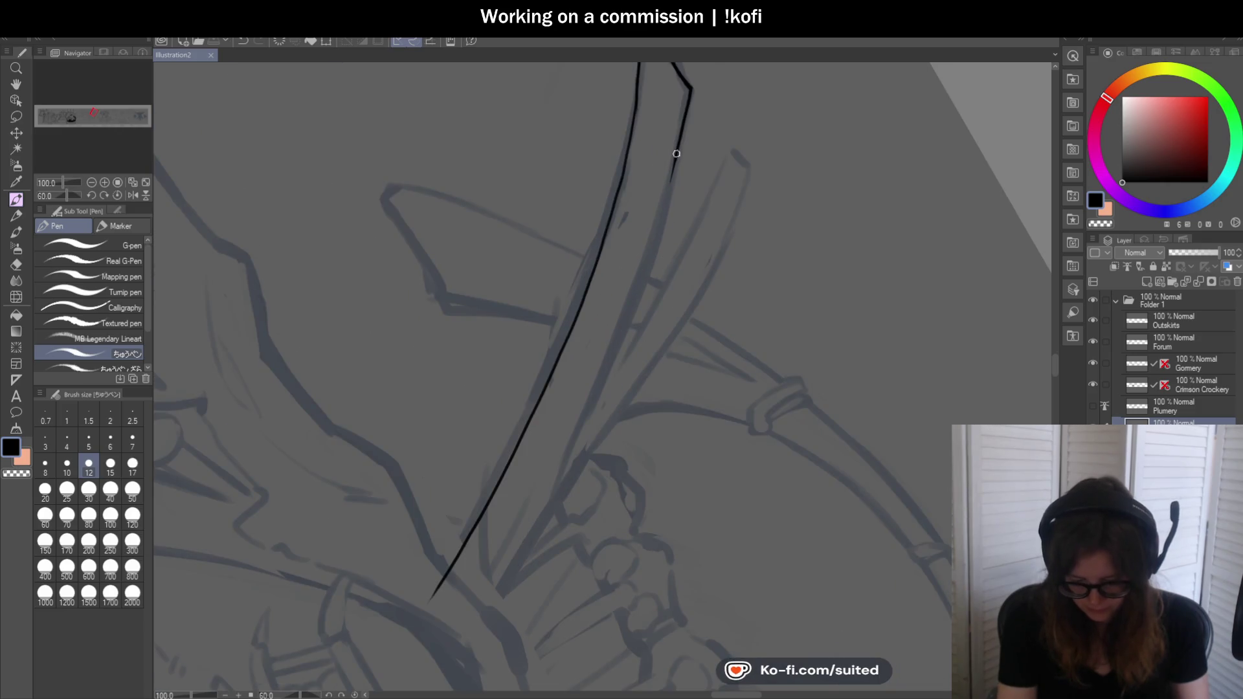
{"action": "left_click_drag", "start_coordinate": [661, 200], "coordinate": [573, 450]}
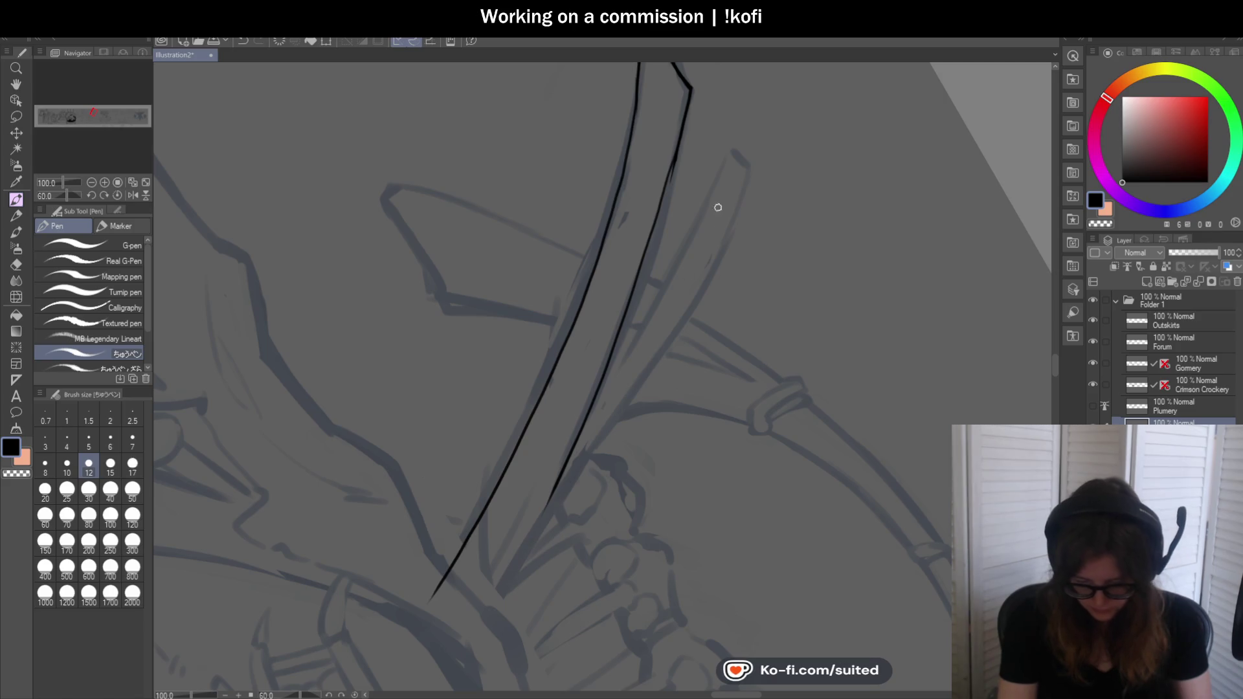
Try the second blade's long edge line three times, undoing each misplaced stroke
{"action": "left_click_drag", "start_coordinate": [698, 292], "coordinate": [457, 619]}
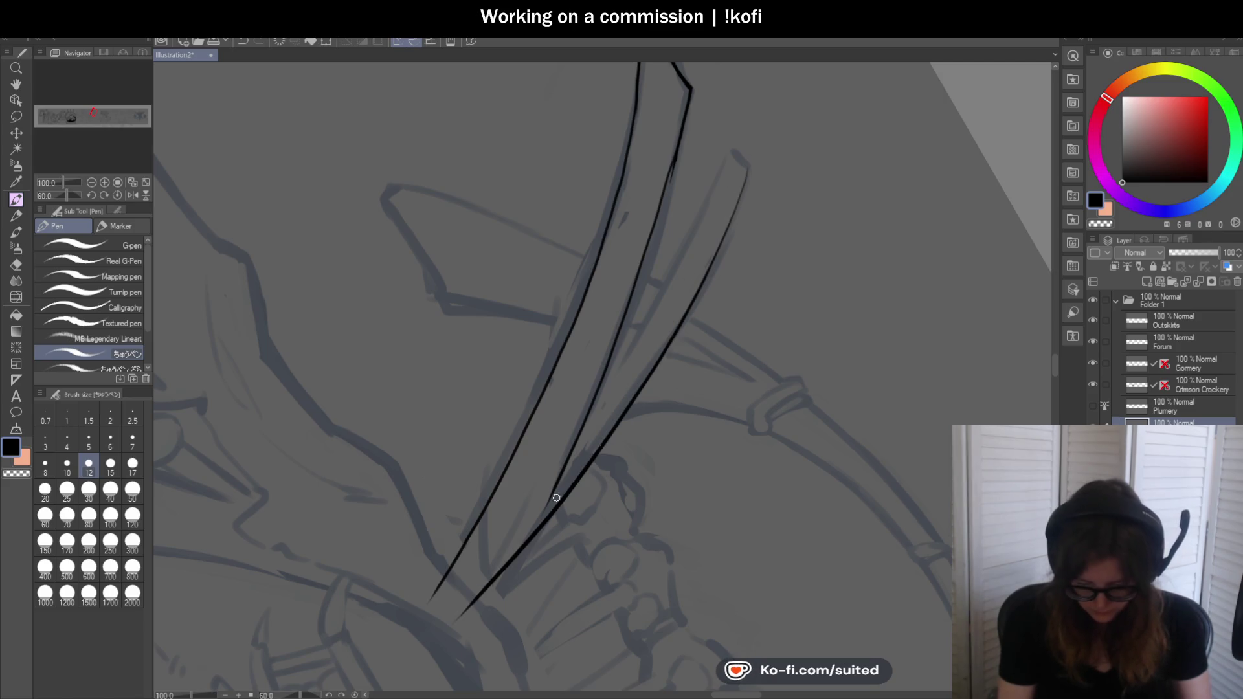
{"action": "key", "text": "ctrl+z"}
{"action": "left_click_drag", "start_coordinate": [717, 256], "coordinate": [491, 596]}
{"action": "key", "text": "ctrl+z"}
{"action": "left_click_drag", "start_coordinate": [687, 308], "coordinate": [545, 509]}
{"action": "key", "text": "ctrl+z"}
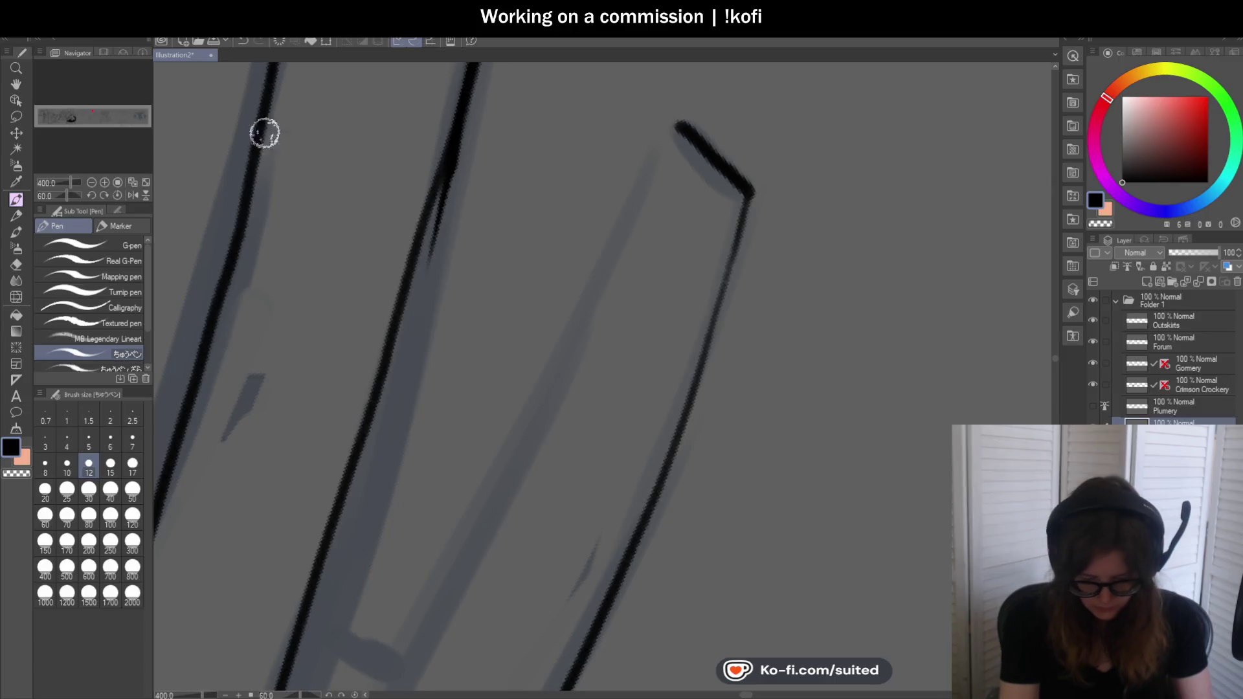
Turn the canvas back upright and zoom in and out to inspect the blades, tilting the view to follow them
{"action": "left_click_drag", "start_coordinate": [597, 449], "coordinate": [716, 250]}
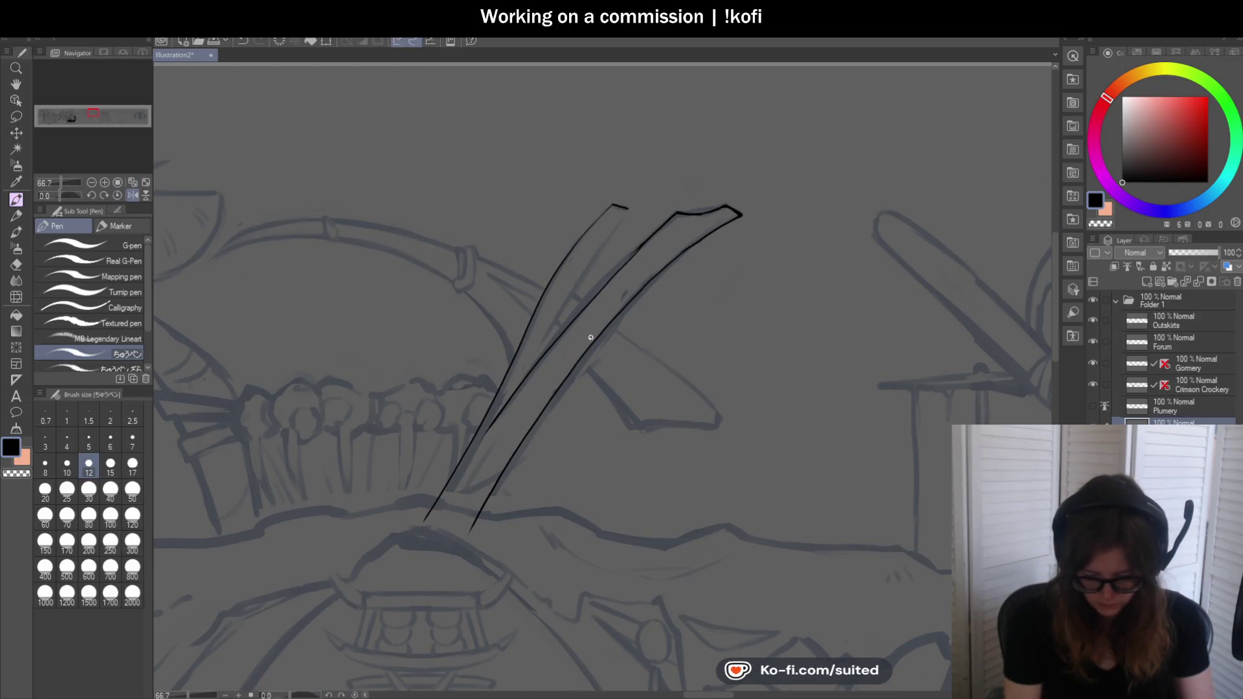
{"action": "key", "text": "ctrl+plus"}
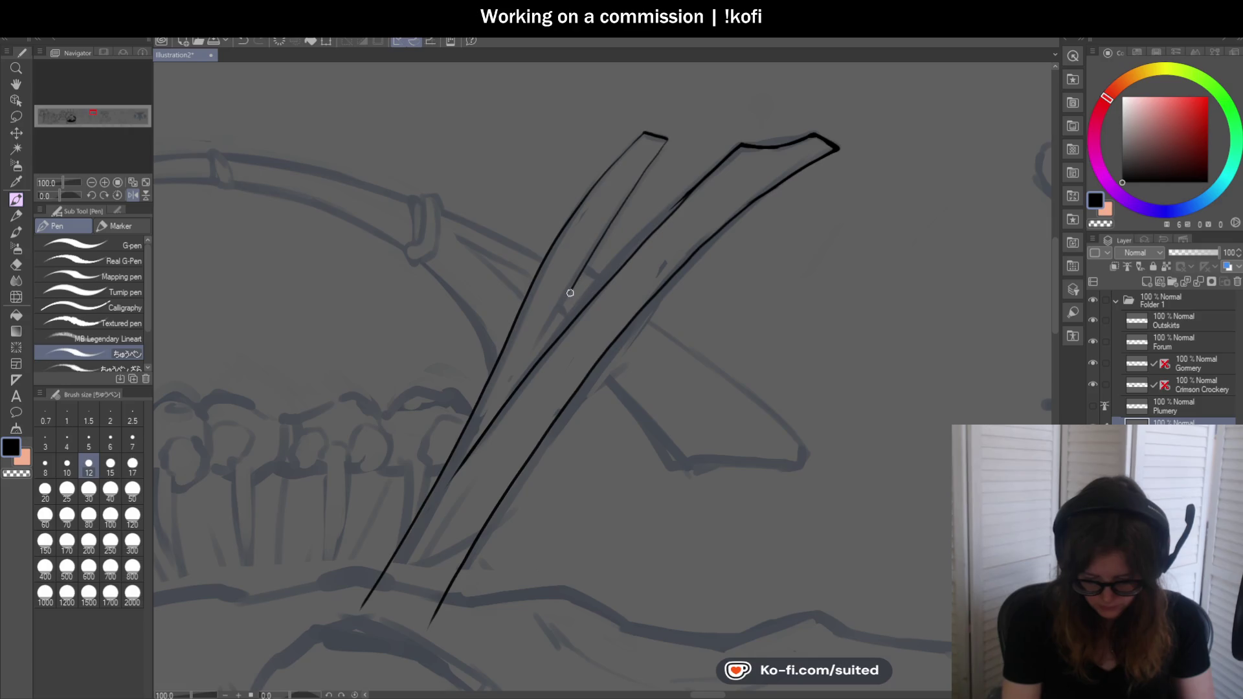
{"action": "key", "text": "ctrl+minus"}
{"action": "key", "text": "ctrl+minus"}
{"action": "key", "text": "ctrl+minus"}
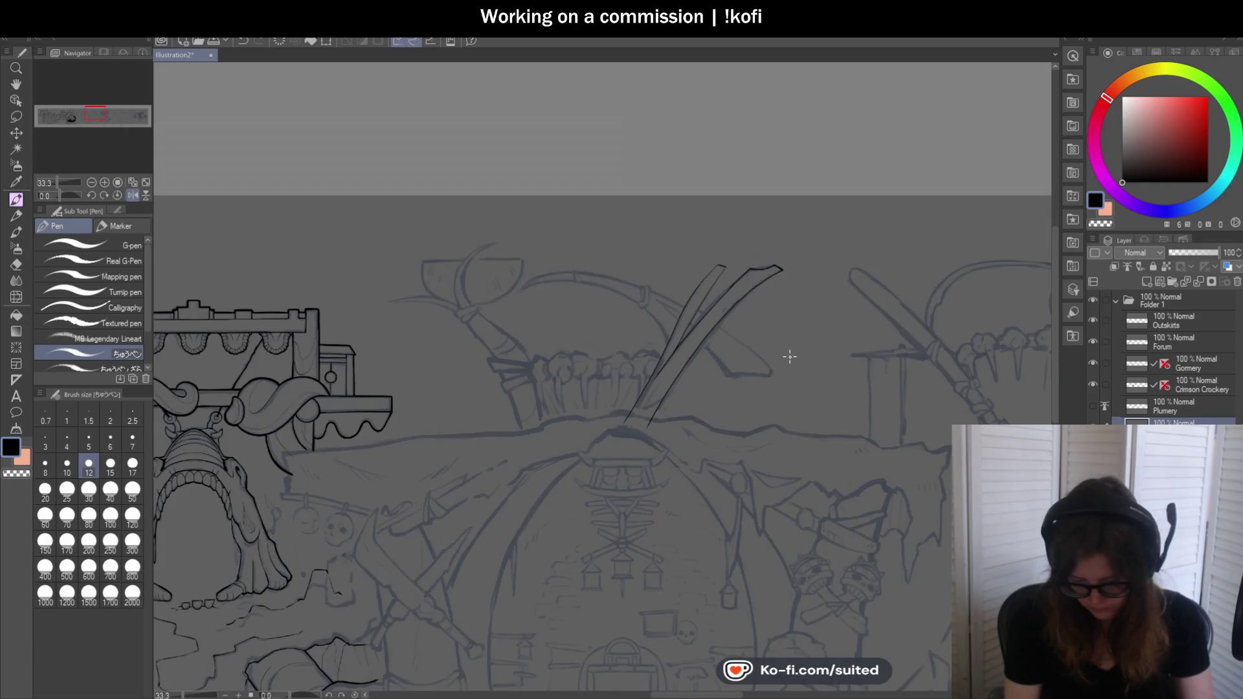
{"action": "key", "text": "ctrl+plus"}
{"action": "key", "text": "ctrl+plus"}
{"action": "key", "text": "ctrl+plus"}
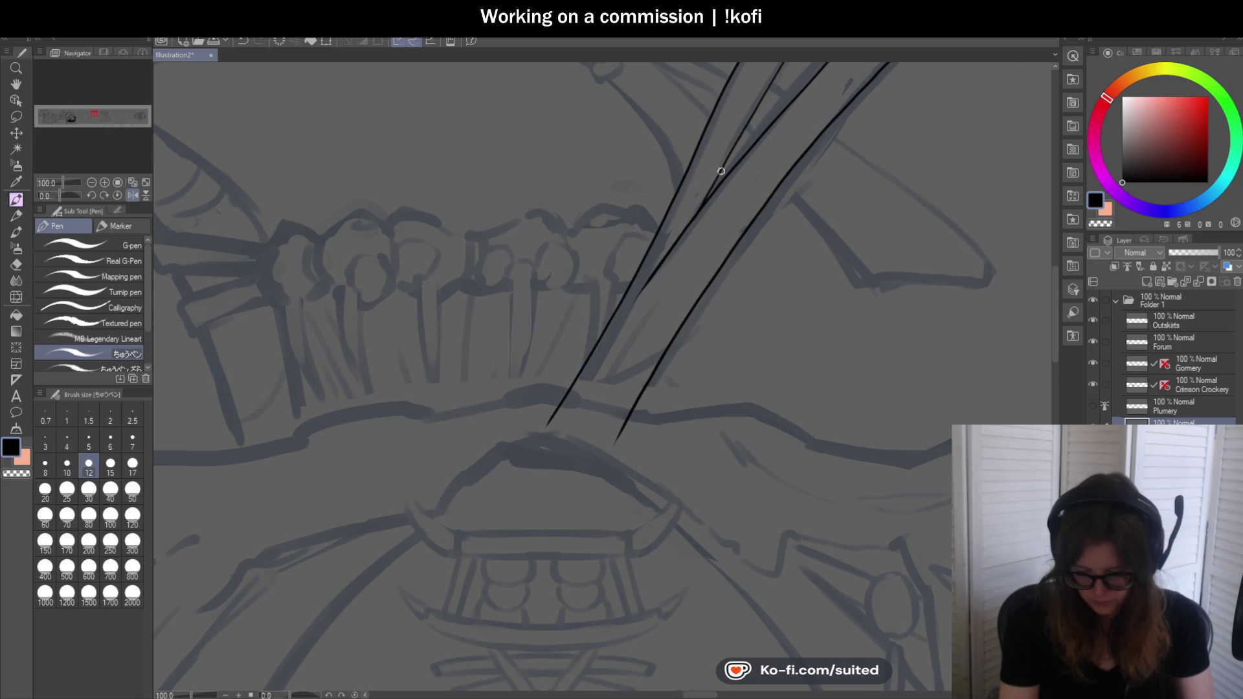
{"action": "key", "text": "ctrl+plus"}
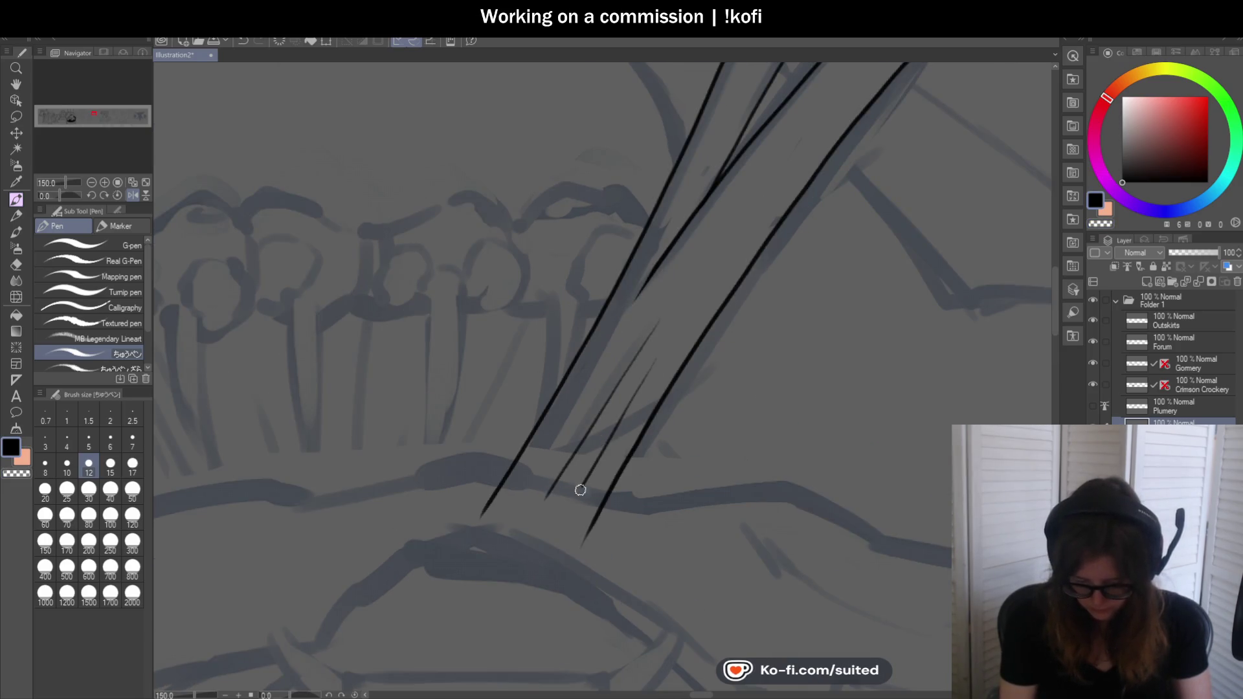
{"action": "key", "text": "ctrl+minus"}
{"action": "key", "text": "ctrl+minus"}
{"action": "key", "text": "ctrl+minus"}
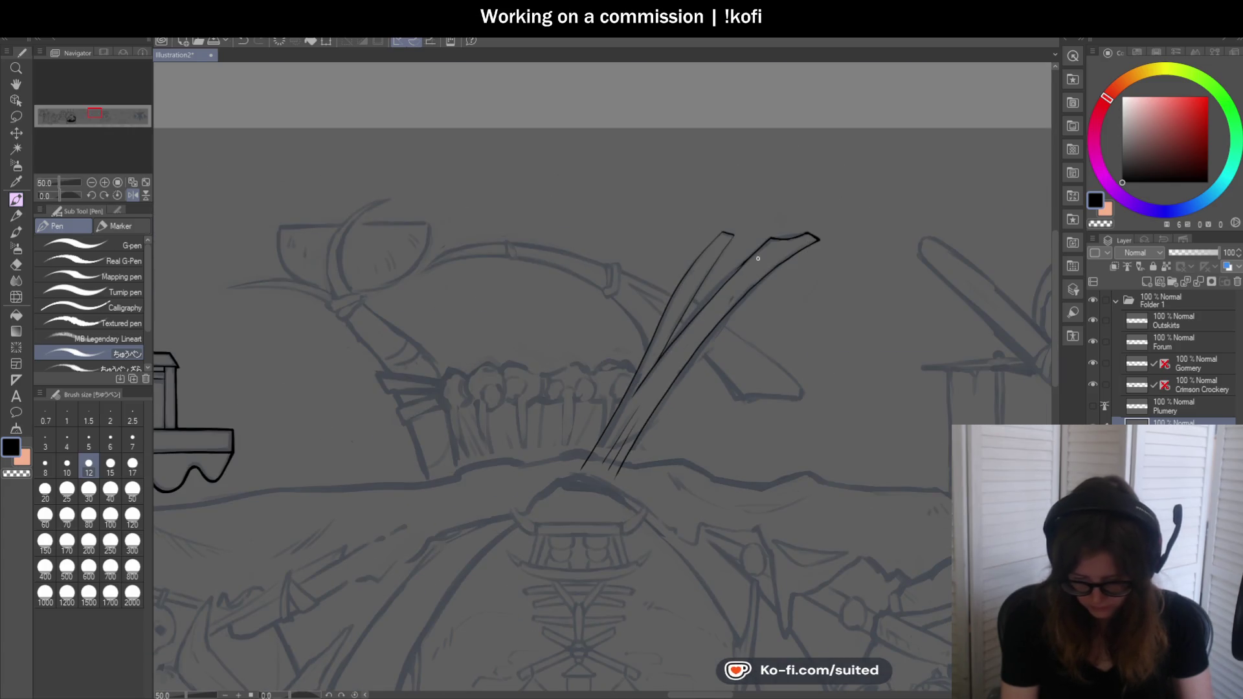
{"action": "scroll", "coordinate": [777, 248], "scroll_direction": "up", "scroll_amount": 3}
{"action": "scroll", "coordinate": [815, 231], "scroll_direction": "up", "scroll_amount": 2}
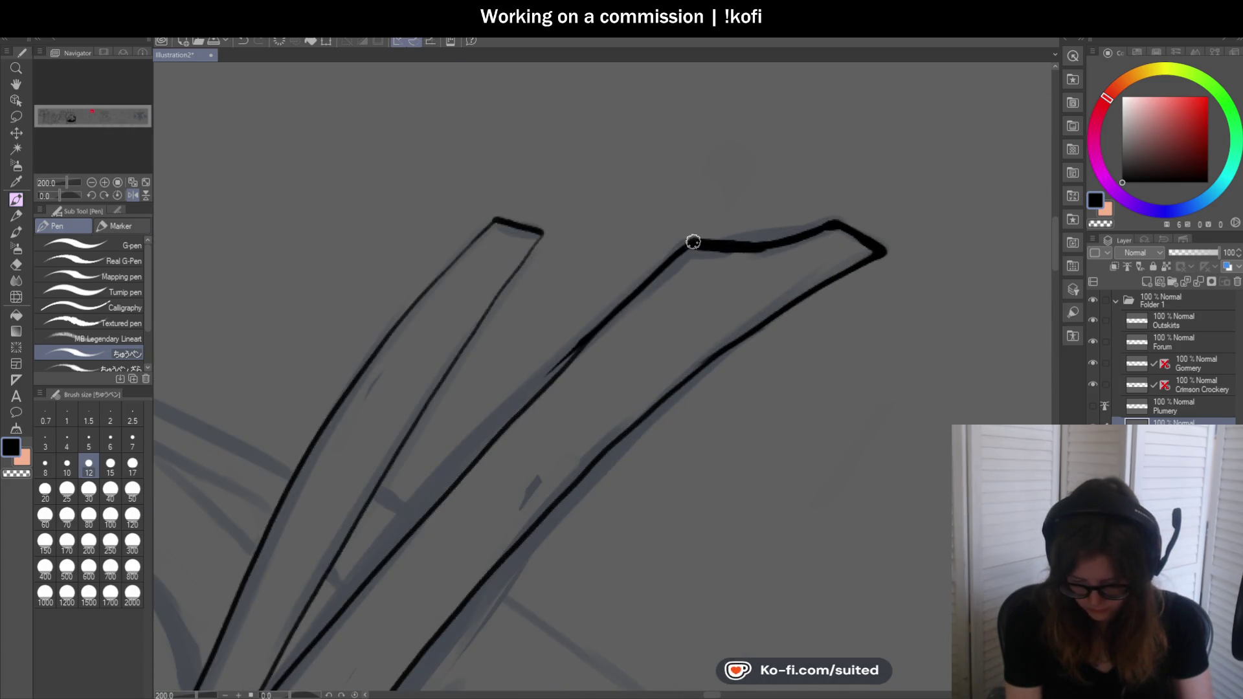
{"action": "mouse_move", "coordinate": [536, 382]}
{"action": "left_mouse_down"}
{"action": "mouse_move", "coordinate": [657, 297]}
{"action": "mouse_move", "coordinate": [573, 358]}
{"action": "left_mouse_up"}
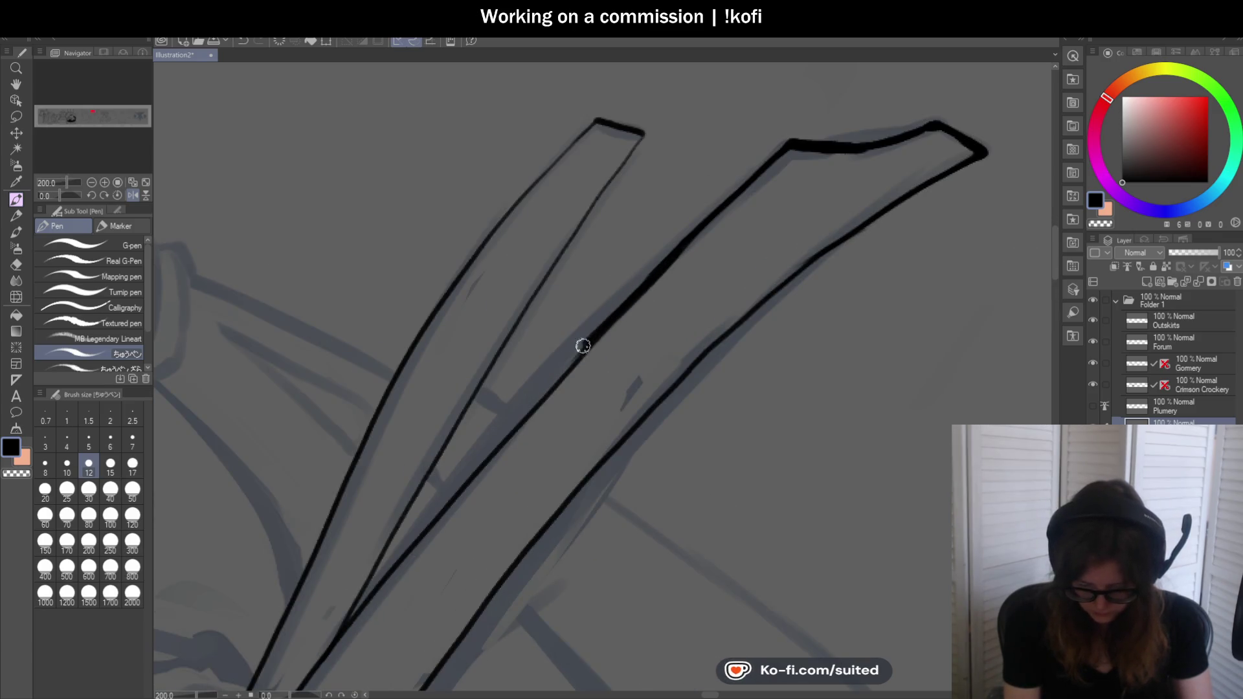
{"action": "left_click_drag", "start_coordinate": [64, 194], "coordinate": [91, 196]}
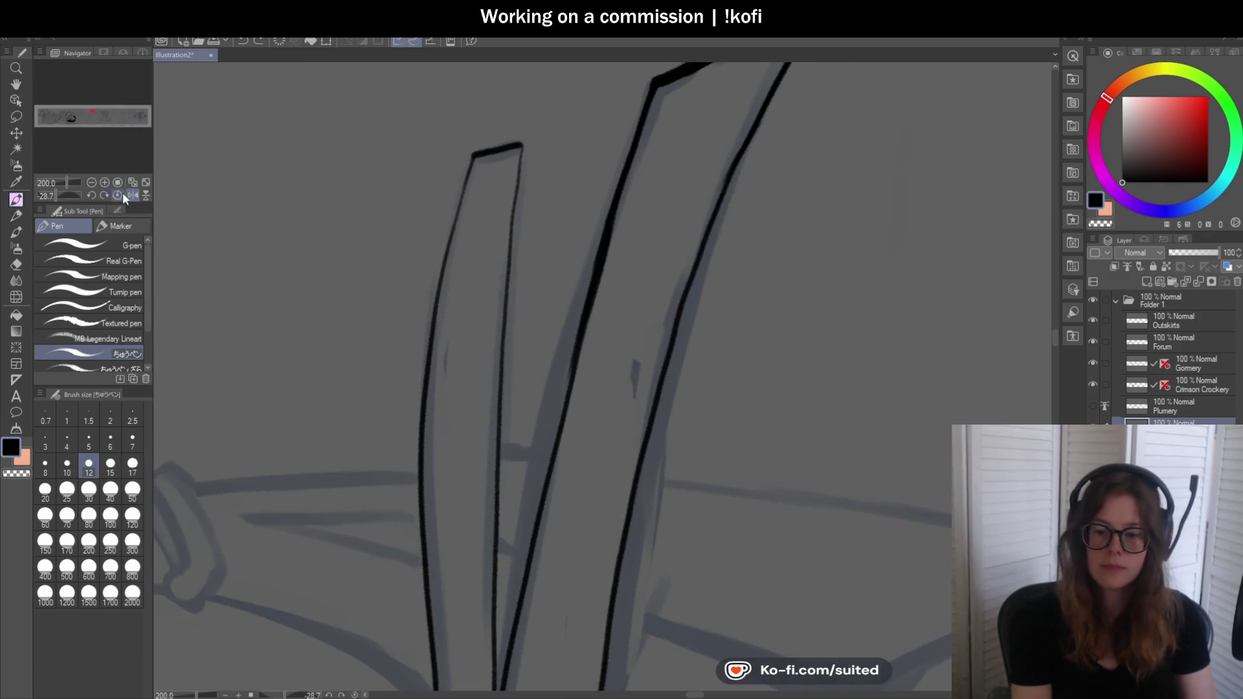
{"action": "scroll", "coordinate": [652, 269], "scroll_direction": "down", "scroll_amount": 2}
{"action": "scroll", "coordinate": [587, 411], "scroll_direction": "up", "scroll_amount": 1}
{"action": "scroll", "coordinate": [587, 411], "scroll_direction": "up", "scroll_amount": 2}
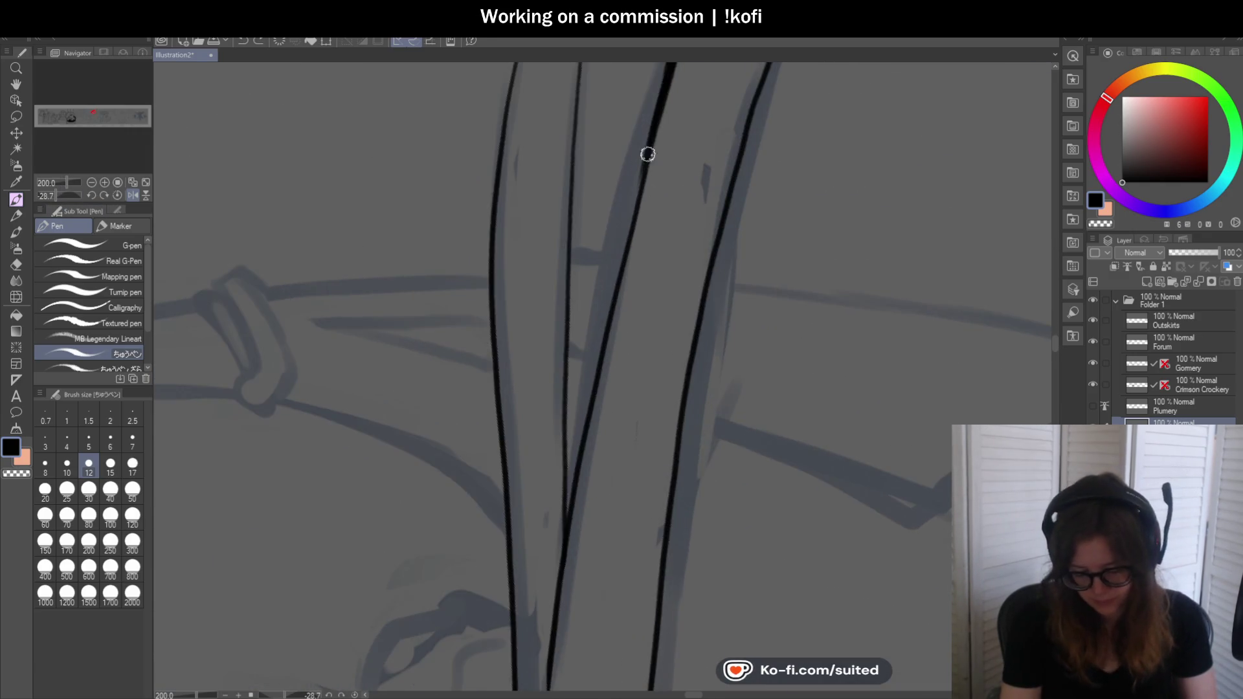
Undo the dark middle-line and thin left outline, then redraw the blade's left edge thicker in black
{"action": "left_click_drag", "start_coordinate": [638, 181], "coordinate": [593, 345]}
{"action": "key", "text": "ctrl+z"}
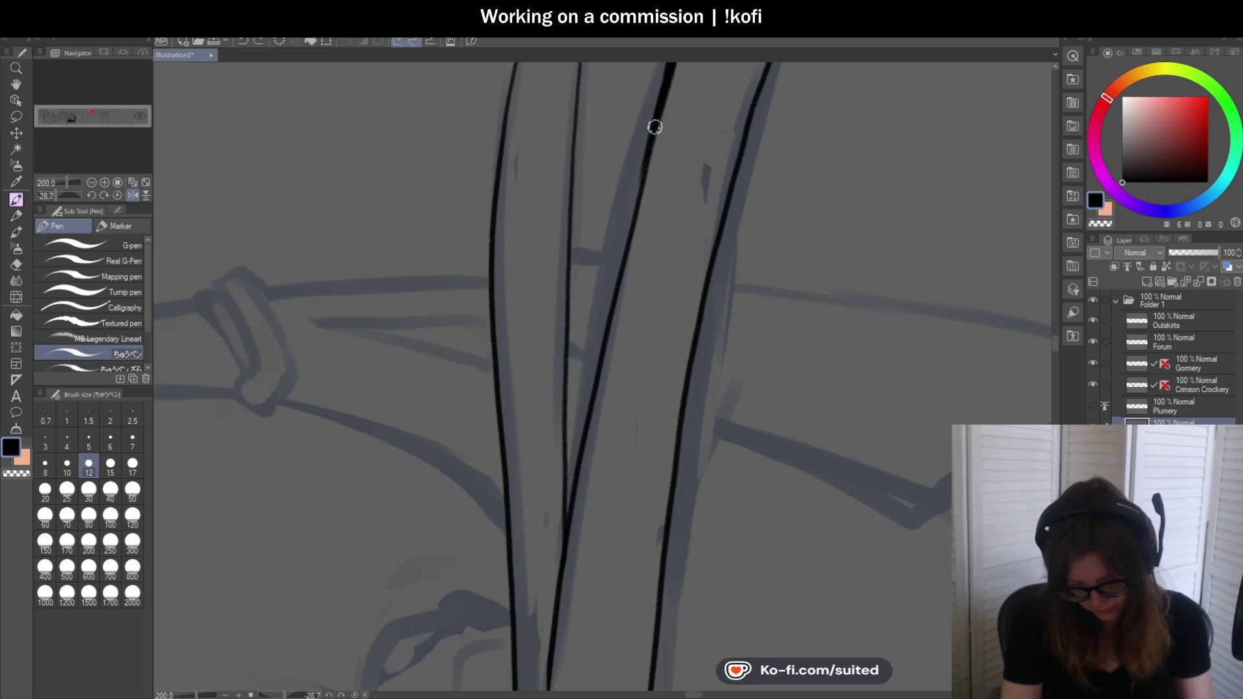
{"action": "key", "text": "ctrl+z"}
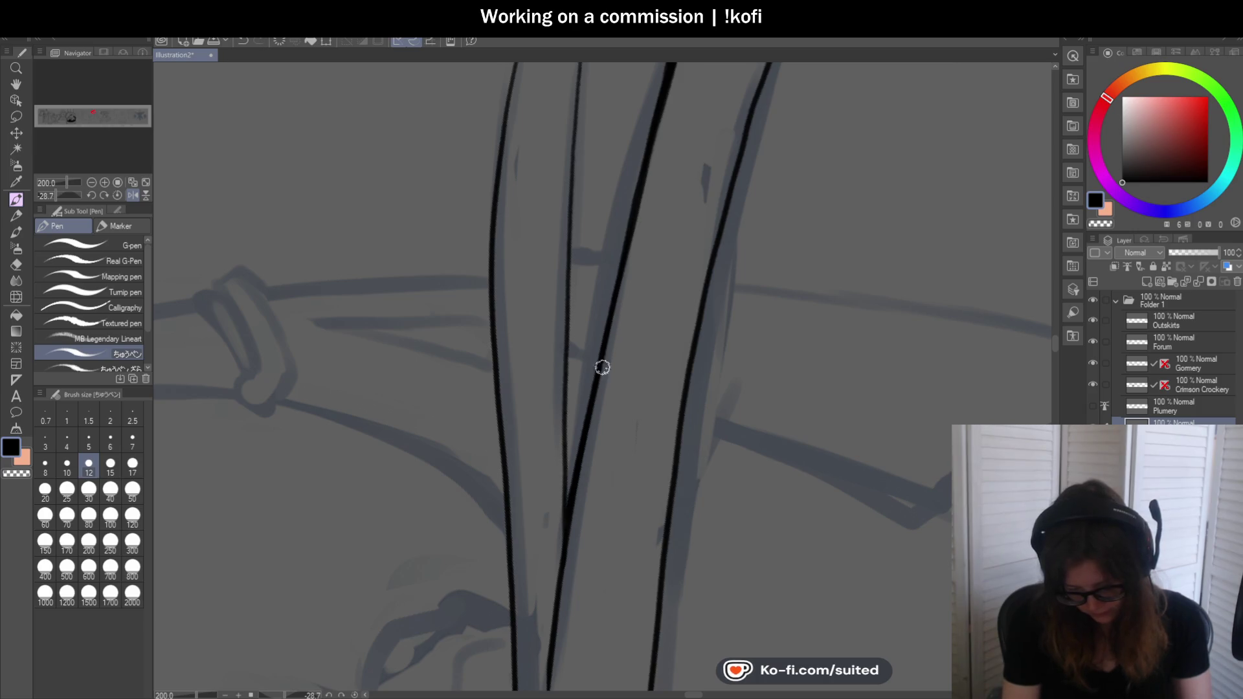
{"action": "scroll", "coordinate": [584, 438], "scroll_direction": "up", "scroll_amount": 5}
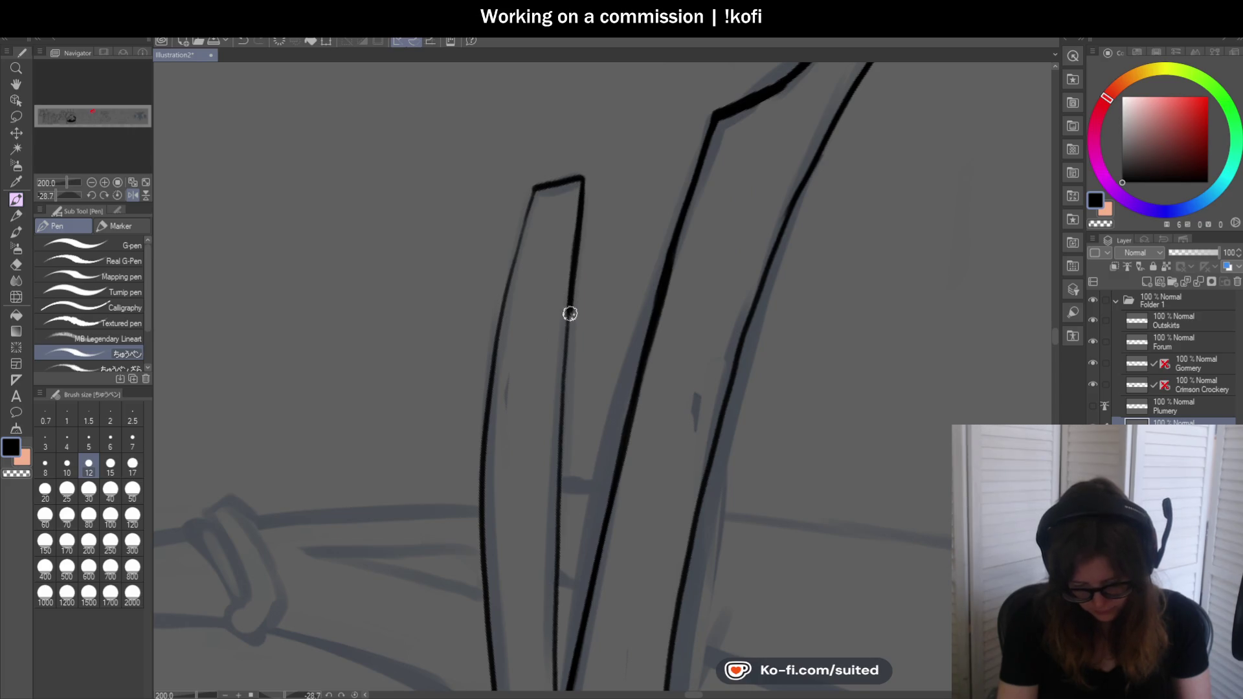
{"action": "scroll", "coordinate": [560, 656], "scroll_direction": "down", "scroll_amount": 3}
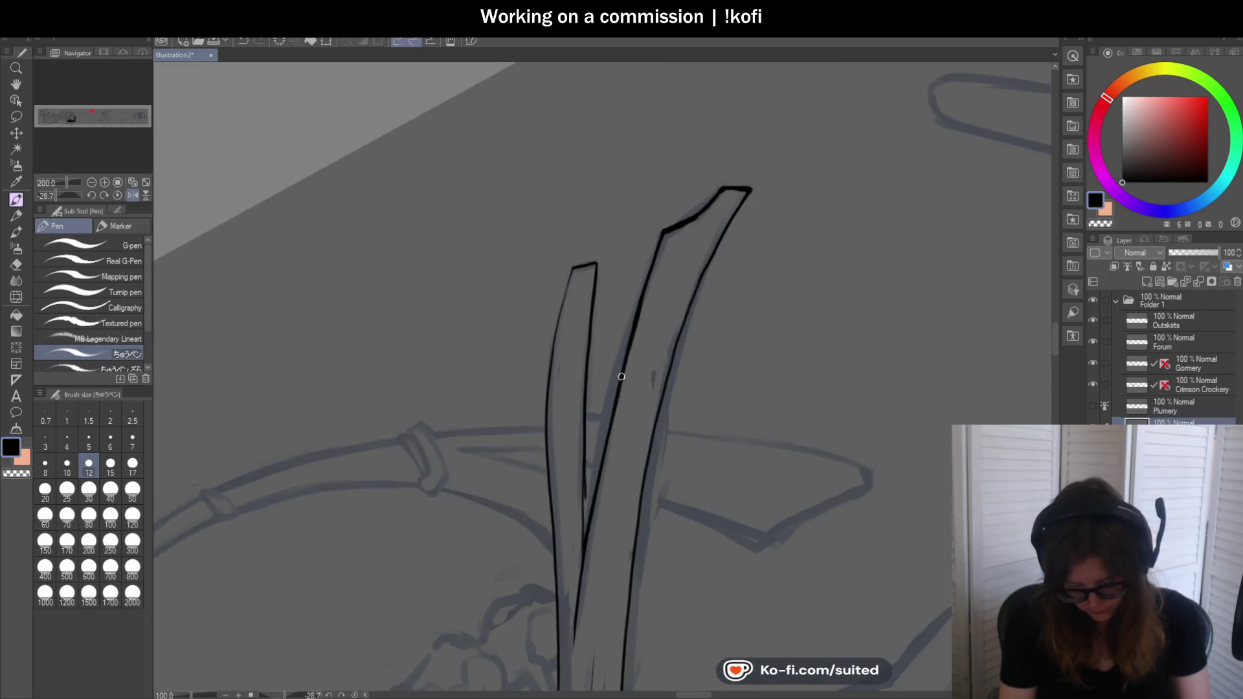
{"action": "scroll", "coordinate": [581, 457], "scroll_direction": "up", "scroll_amount": 3}
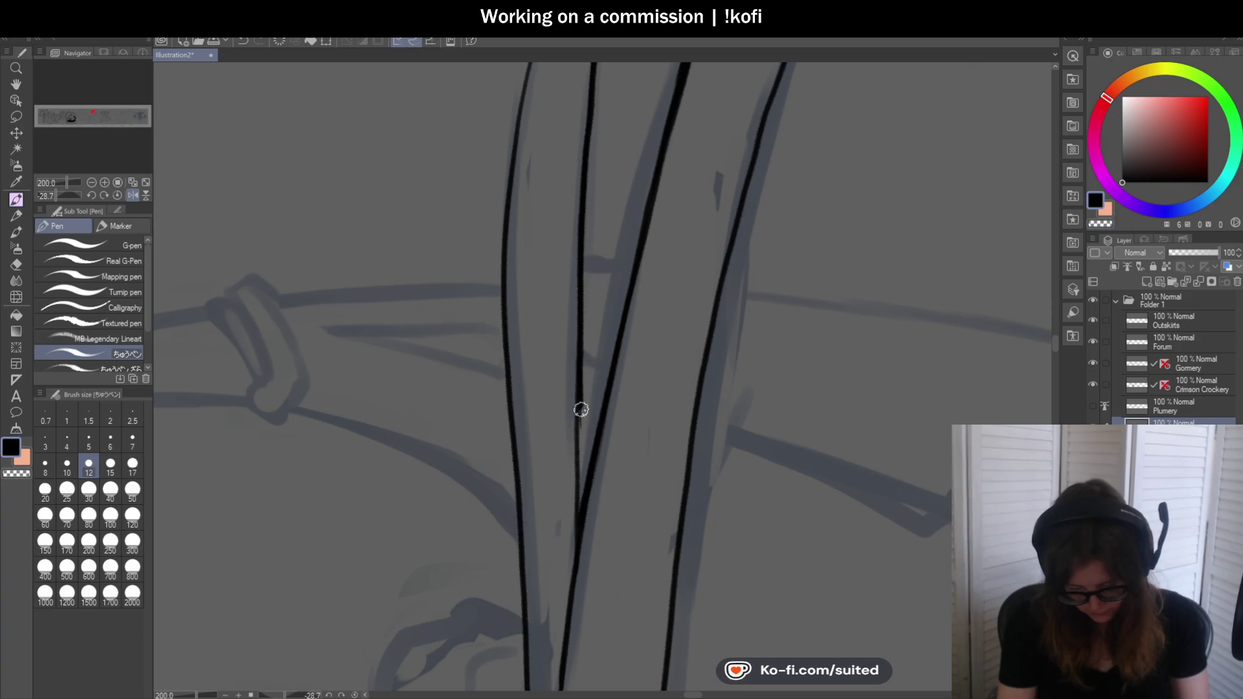
{"action": "scroll", "coordinate": [627, 357], "scroll_direction": "down", "scroll_amount": 3}
{"action": "scroll", "coordinate": [611, 292], "scroll_direction": "up", "scroll_amount": 2}
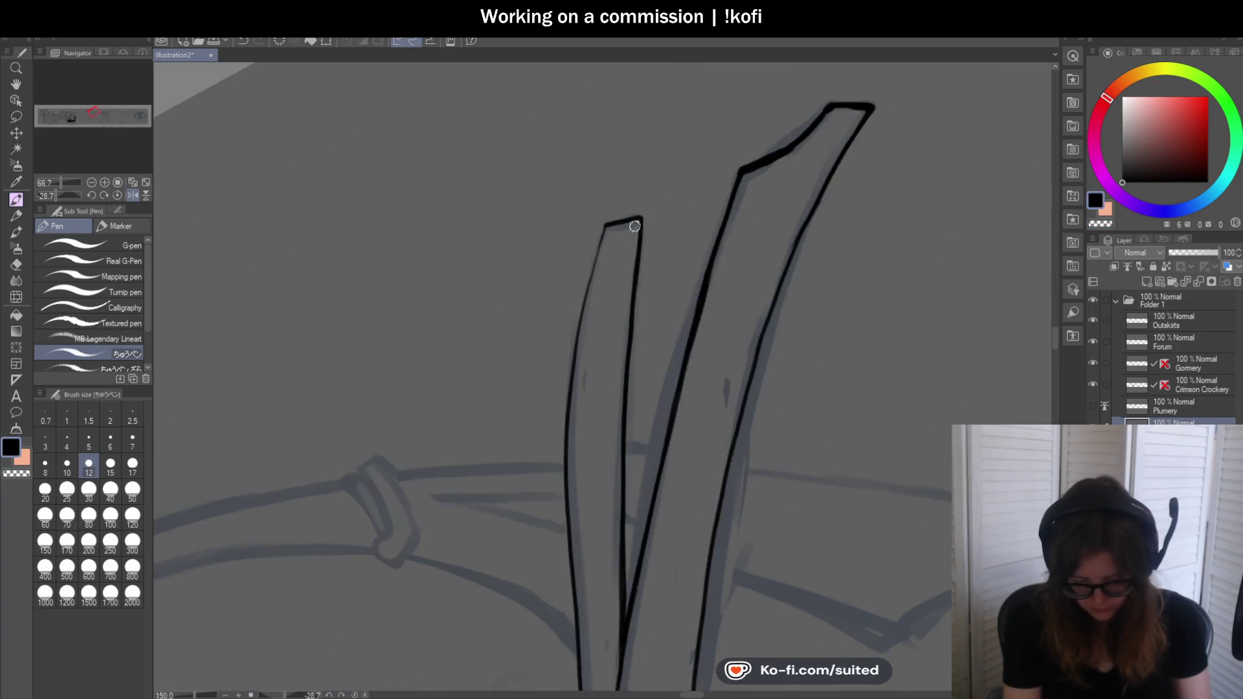
{"action": "scroll", "coordinate": [605, 223], "scroll_direction": "up", "scroll_amount": 1}
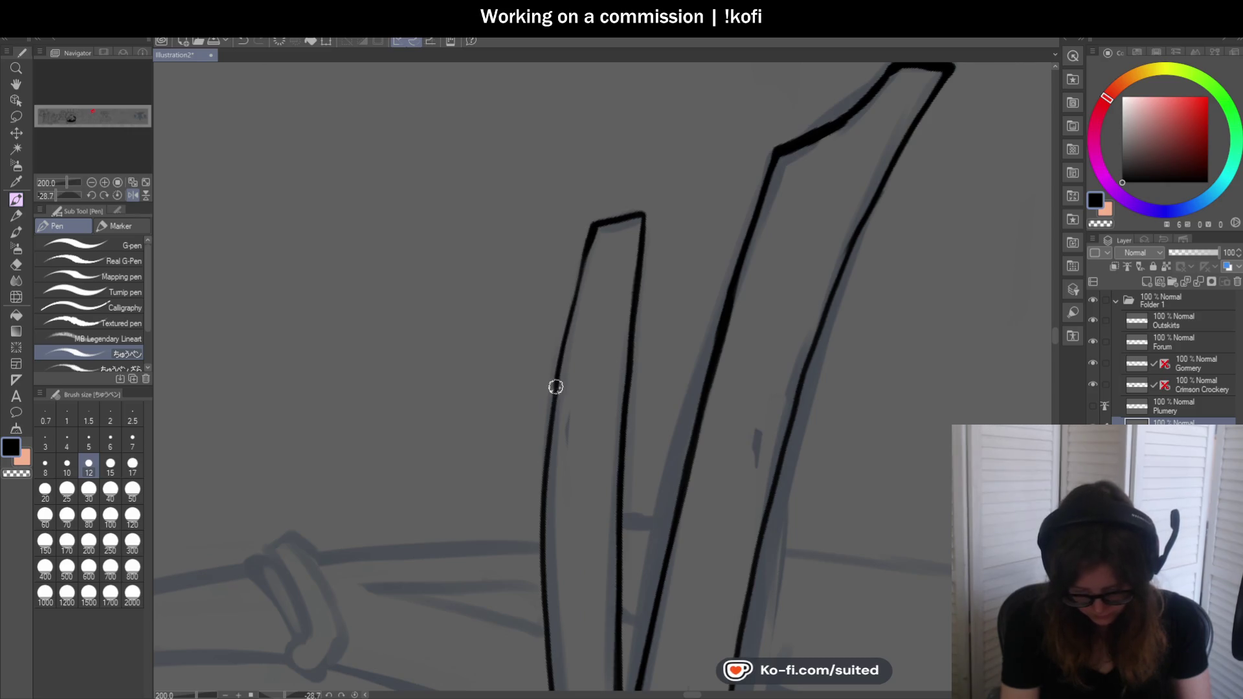
{"action": "key", "text": "ctrl+z"}
{"action": "left_click_drag", "start_coordinate": [591, 223], "coordinate": [550, 471]}
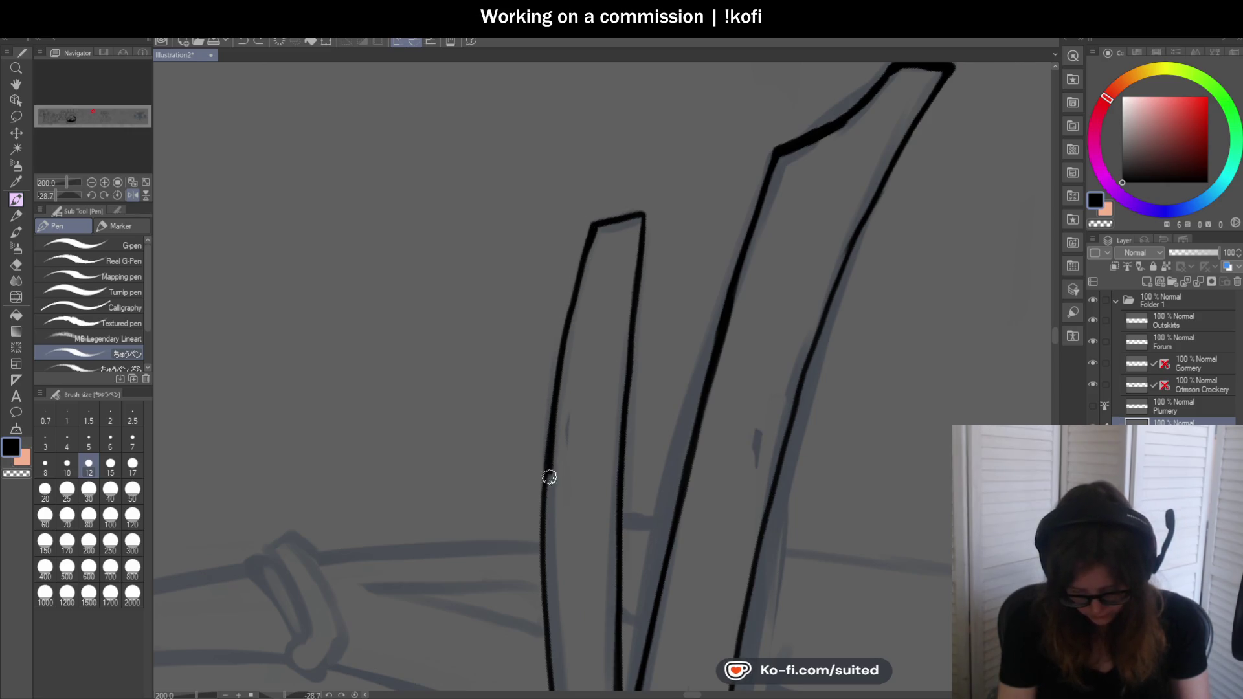
{"action": "scroll", "coordinate": [631, 213], "scroll_direction": "down", "scroll_amount": 3}
{"action": "scroll", "coordinate": [599, 422], "scroll_direction": "up", "scroll_amount": 3}
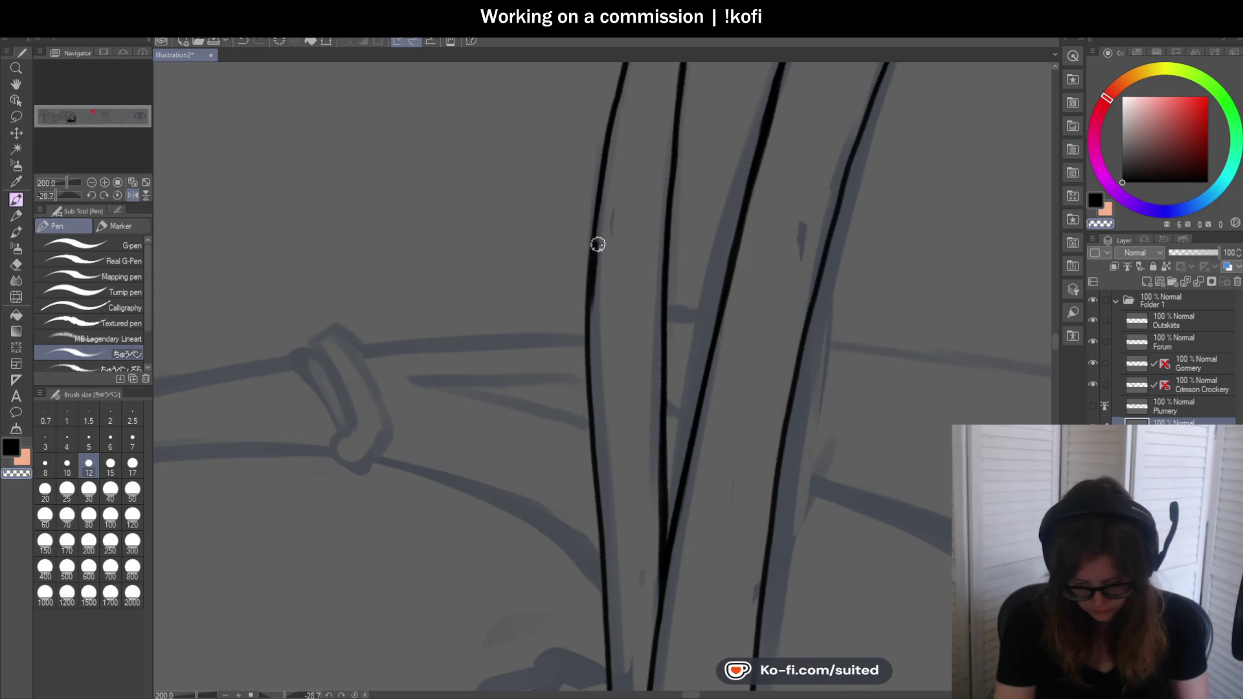
{"action": "key", "text": "c"}
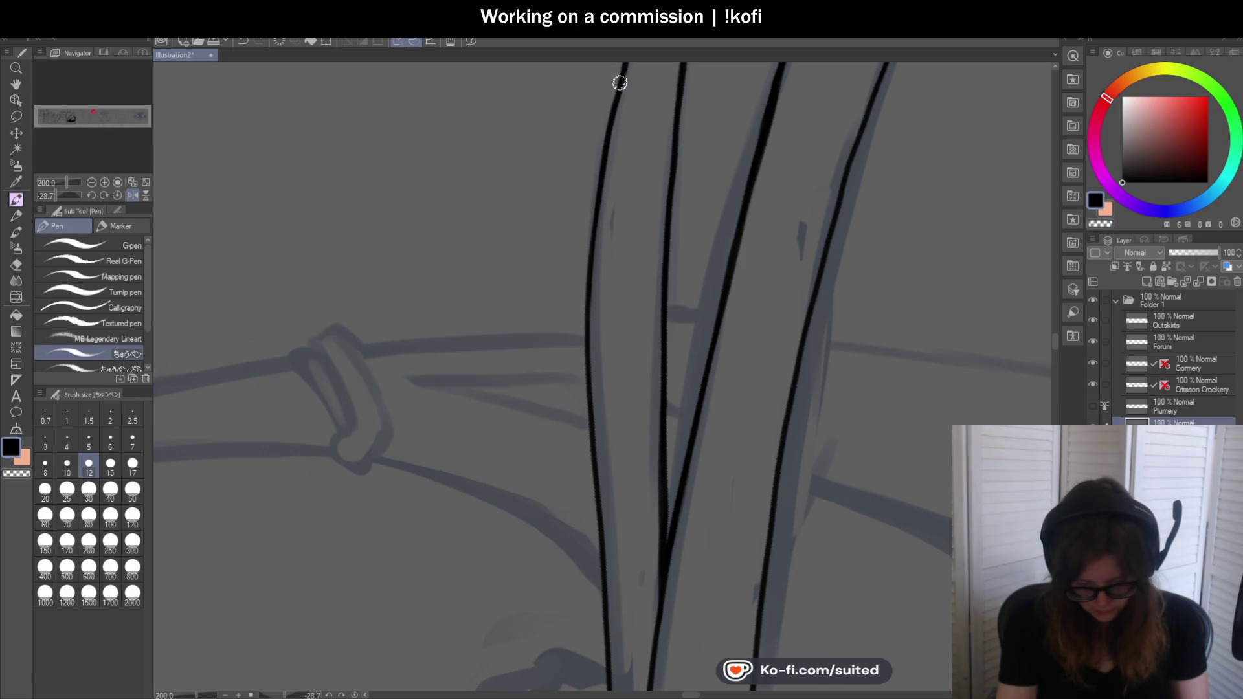
{"action": "left_click_drag", "start_coordinate": [590, 305], "coordinate": [590, 501]}
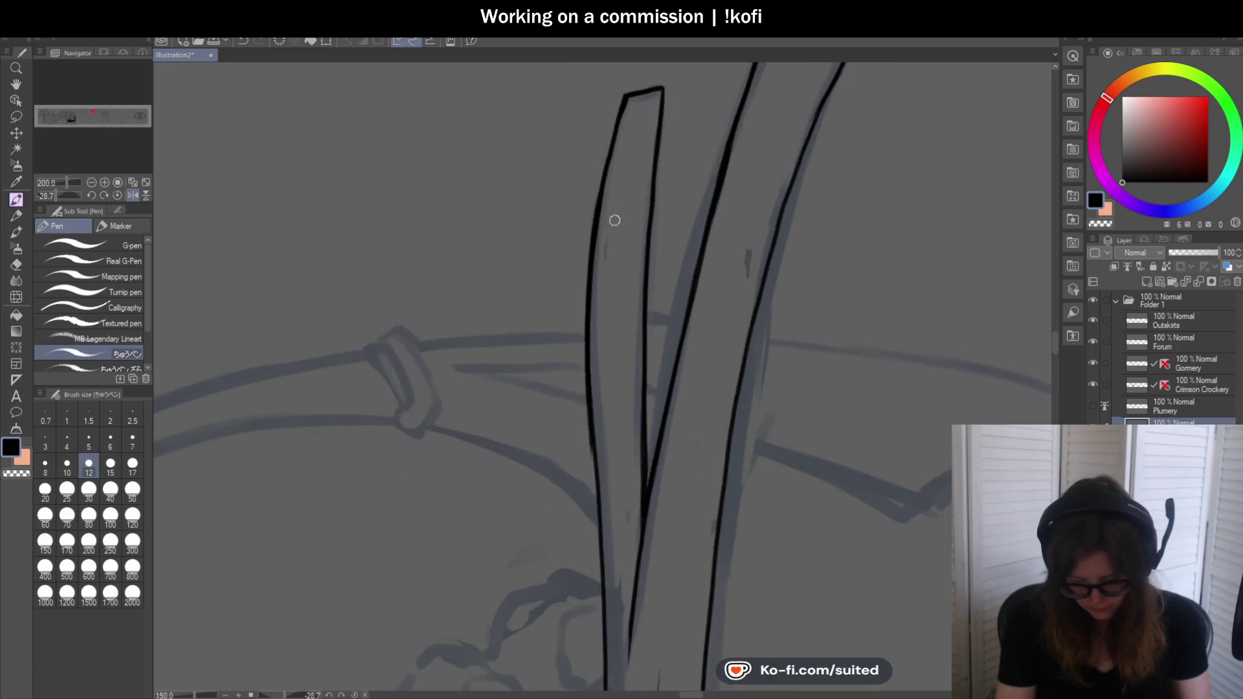
{"action": "scroll", "coordinate": [611, 506], "scroll_direction": "down", "scroll_amount": 2}
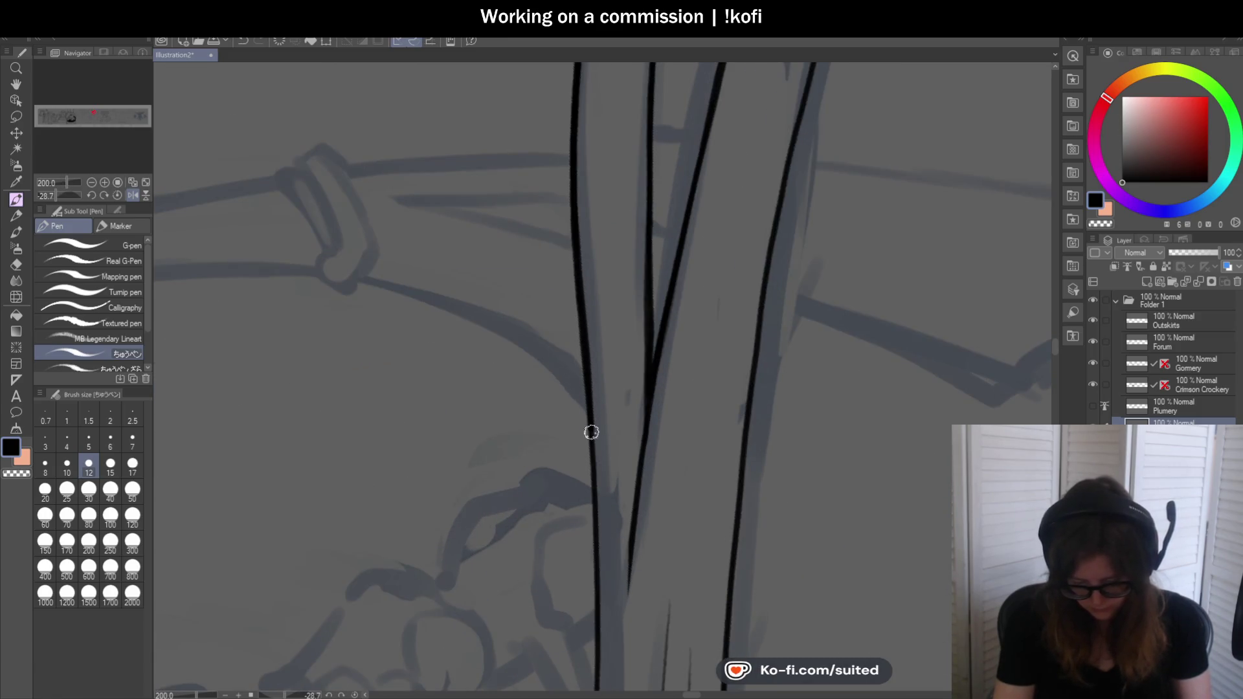
{"action": "scroll", "coordinate": [611, 468], "scroll_direction": "down", "scroll_amount": 3}
{"action": "scroll", "coordinate": [616, 289], "scroll_direction": "up", "scroll_amount": 2}
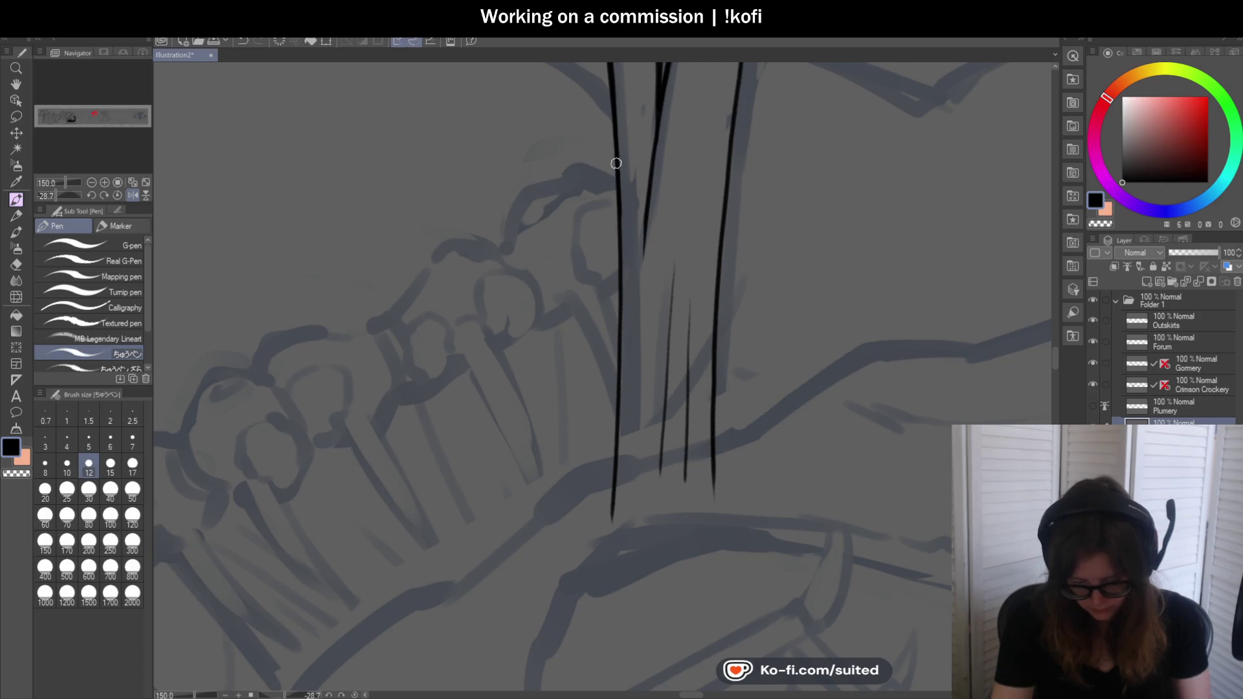
{"action": "scroll", "coordinate": [610, 526], "scroll_direction": "down", "scroll_amount": 2}
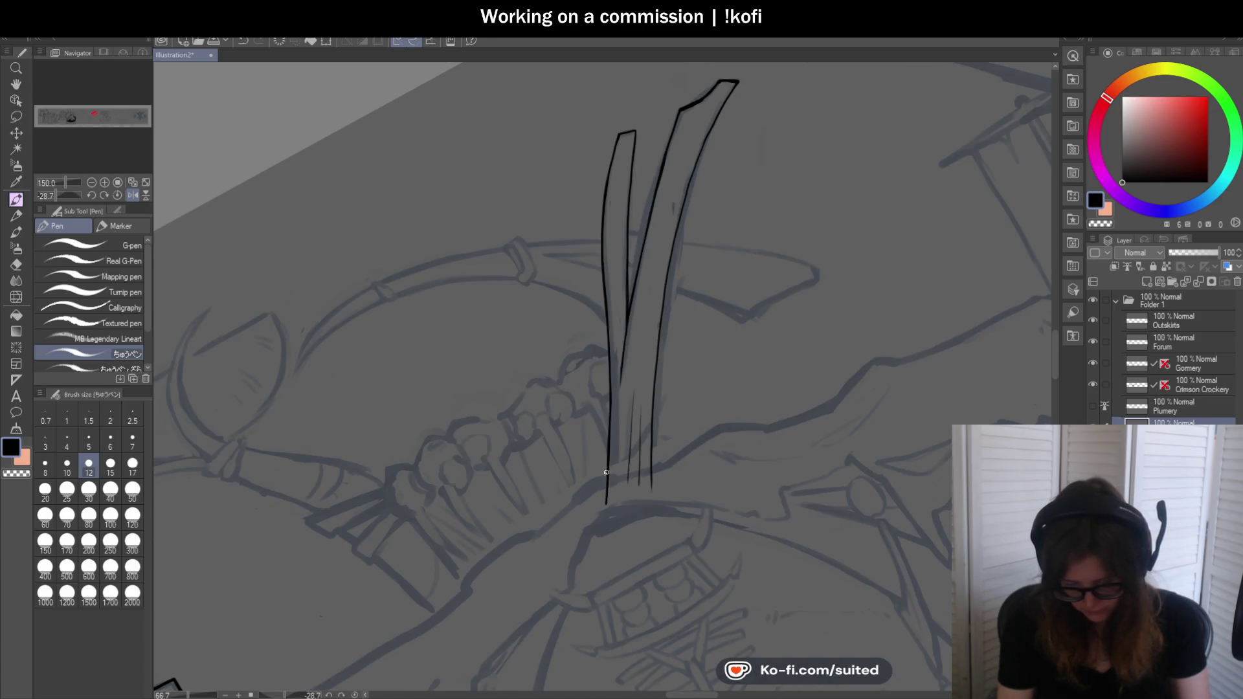
{"action": "scroll", "coordinate": [711, 92], "scroll_direction": "up", "scroll_amount": 1}
{"action": "scroll", "coordinate": [691, 123], "scroll_direction": "up", "scroll_amount": 2}
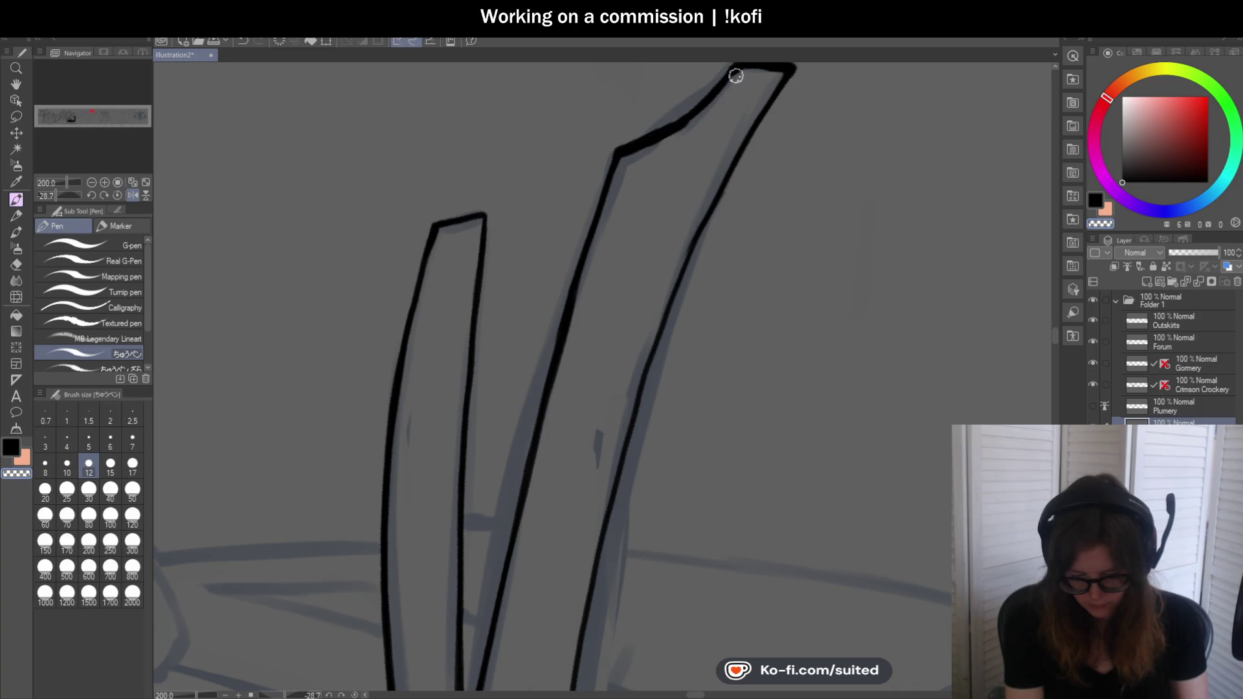
Retrace the upper and right blade edges boldly, undoing overthick strokes, then reset the canvas rotation
{"action": "mouse_move", "coordinate": [689, 118]}
{"action": "left_mouse_down"}
{"action": "mouse_move", "coordinate": [667, 129]}
{"action": "mouse_move", "coordinate": [635, 269]}
{"action": "left_mouse_up"}
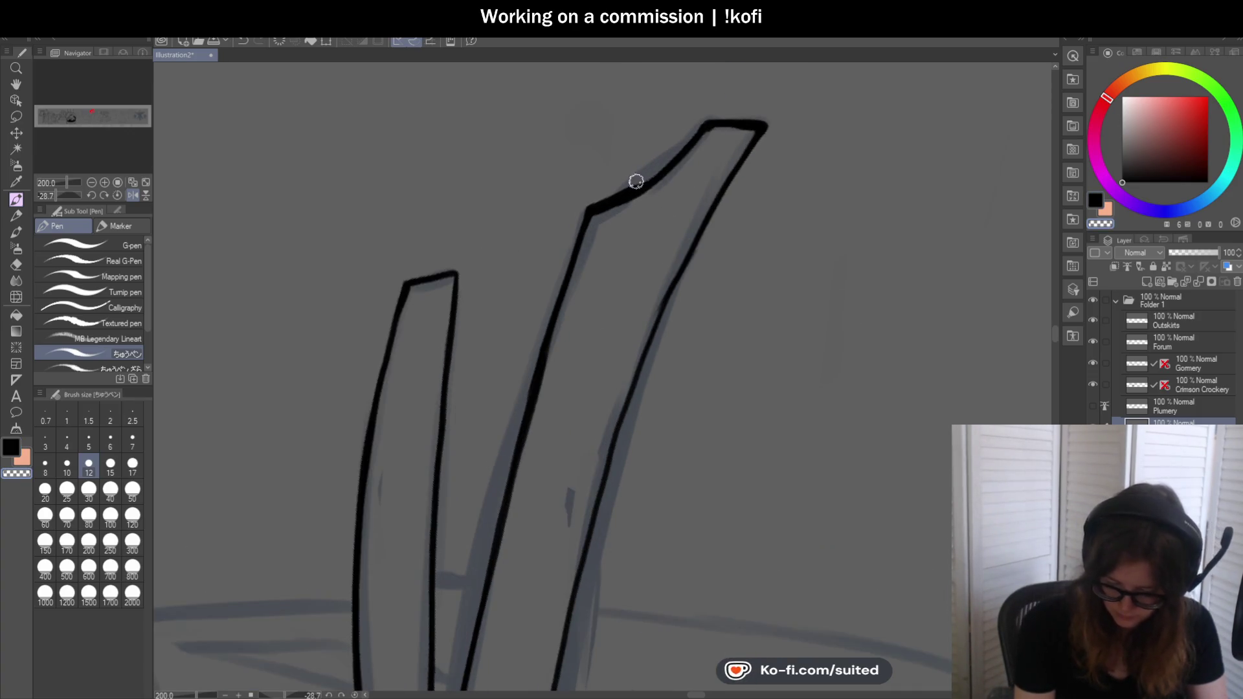
{"action": "mouse_move", "coordinate": [580, 200]}
{"action": "left_mouse_down"}
{"action": "mouse_move", "coordinate": [605, 200]}
{"action": "mouse_move", "coordinate": [697, 133]}
{"action": "mouse_move", "coordinate": [702, 114]}
{"action": "mouse_move", "coordinate": [581, 394]}
{"action": "left_mouse_up"}
{"action": "scroll", "coordinate": [759, 152], "scroll_direction": "down", "scroll_amount": 2}
{"action": "scroll", "coordinate": [760, 152], "scroll_direction": "up", "scroll_amount": 1}
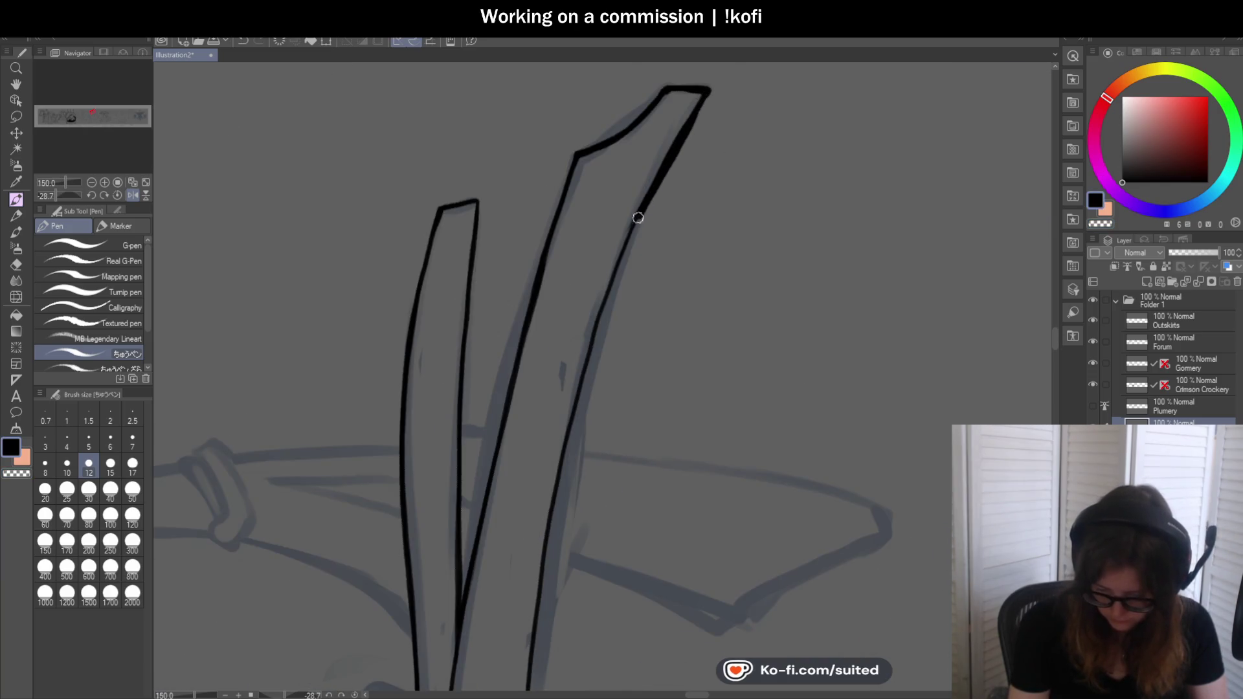
{"action": "scroll", "coordinate": [707, 148], "scroll_direction": "down", "scroll_amount": 2}
{"action": "scroll", "coordinate": [672, 182], "scroll_direction": "up", "scroll_amount": 1}
{"action": "key", "text": "ctrl+z"}
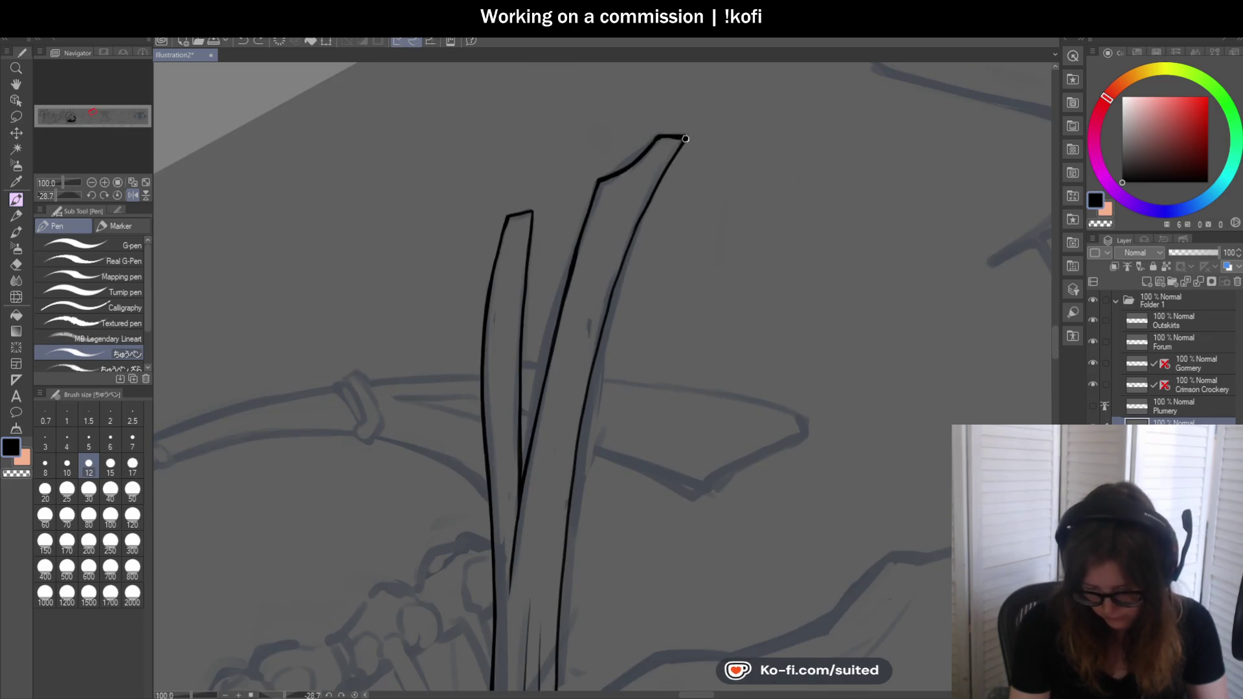
{"action": "key", "text": "ctrl+z"}
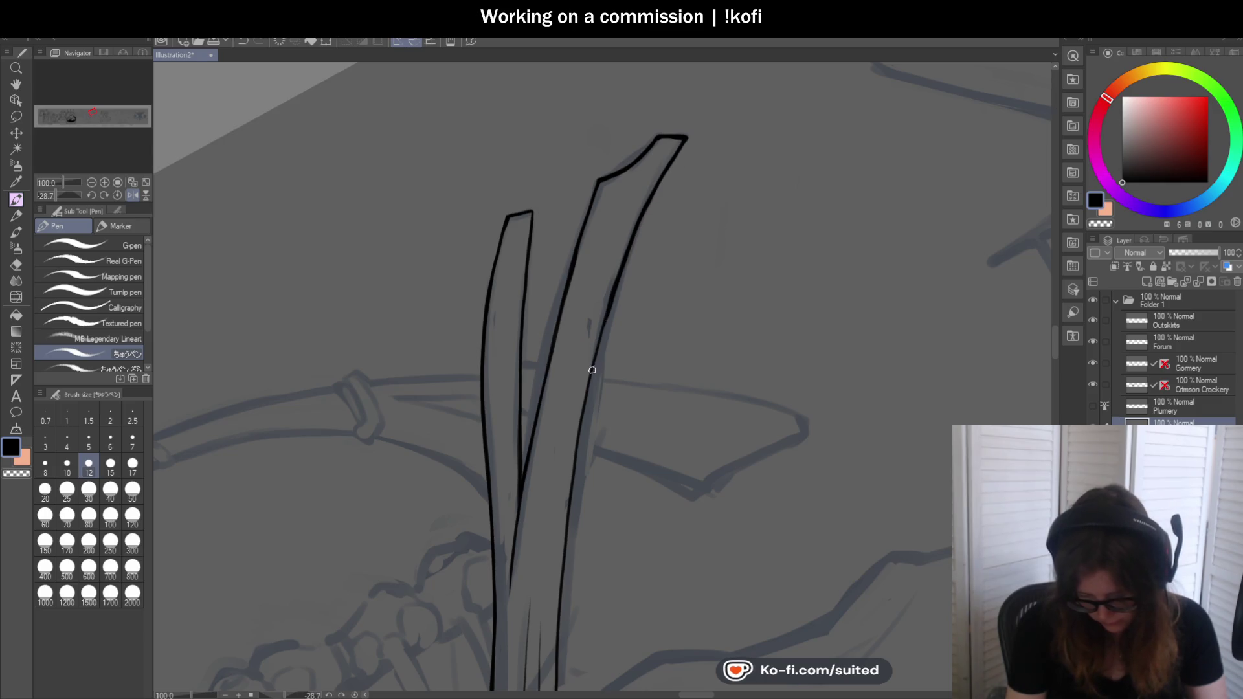
{"action": "scroll", "coordinate": [693, 200], "scroll_direction": "down", "scroll_amount": 2}
{"action": "scroll", "coordinate": [672, 140], "scroll_direction": "up", "scroll_amount": 2}
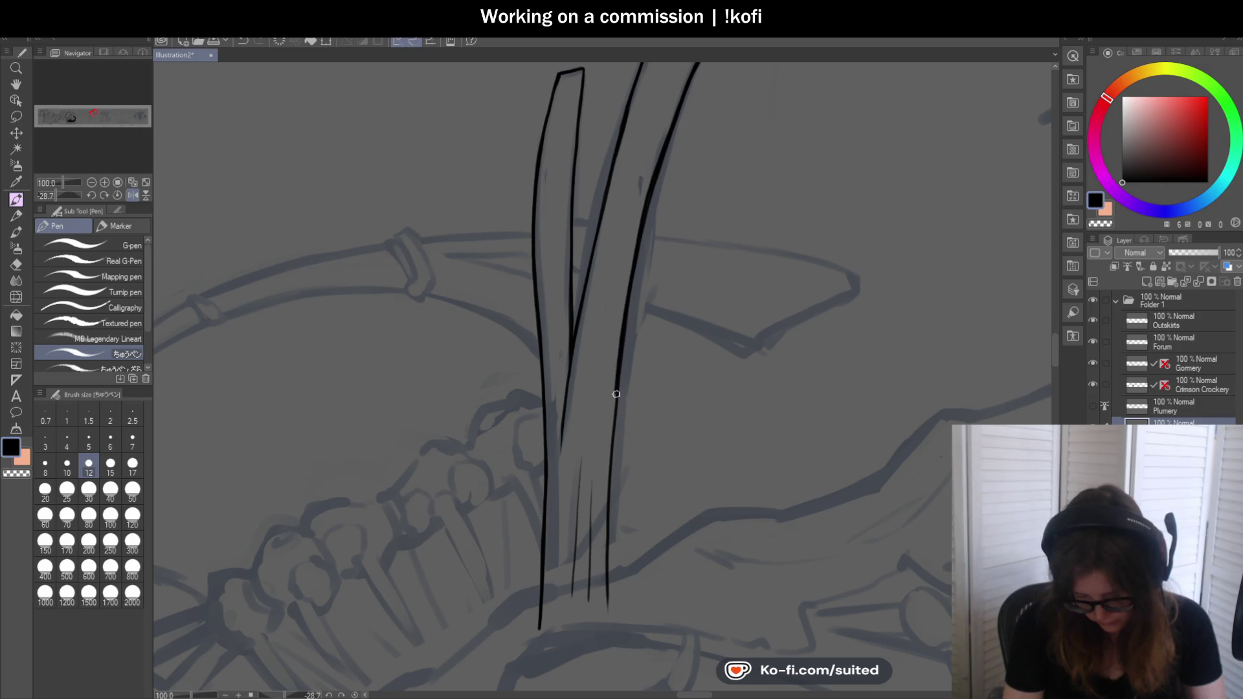
{"action": "scroll", "coordinate": [629, 348], "scroll_direction": "down", "scroll_amount": 1}
{"action": "scroll", "coordinate": [614, 230], "scroll_direction": "up", "scroll_amount": 2}
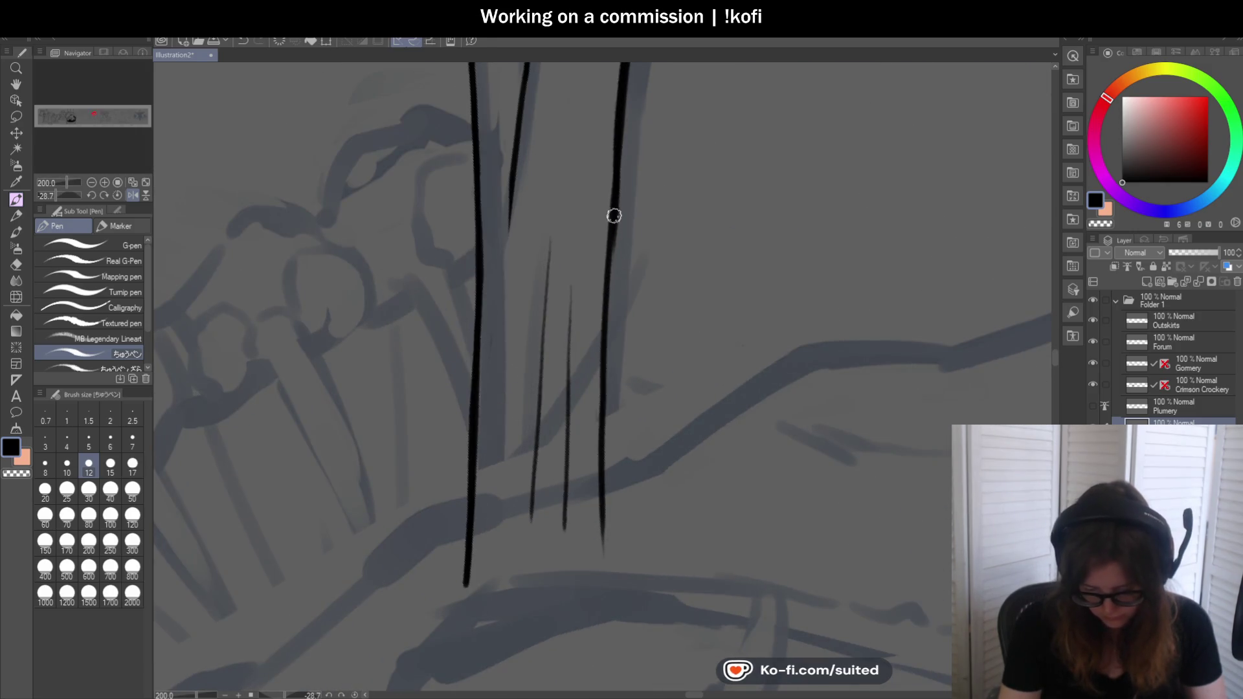
{"action": "left_click_drag", "start_coordinate": [608, 343], "coordinate": [601, 547]}
{"action": "scroll", "coordinate": [603, 452], "scroll_direction": "down", "scroll_amount": 3}
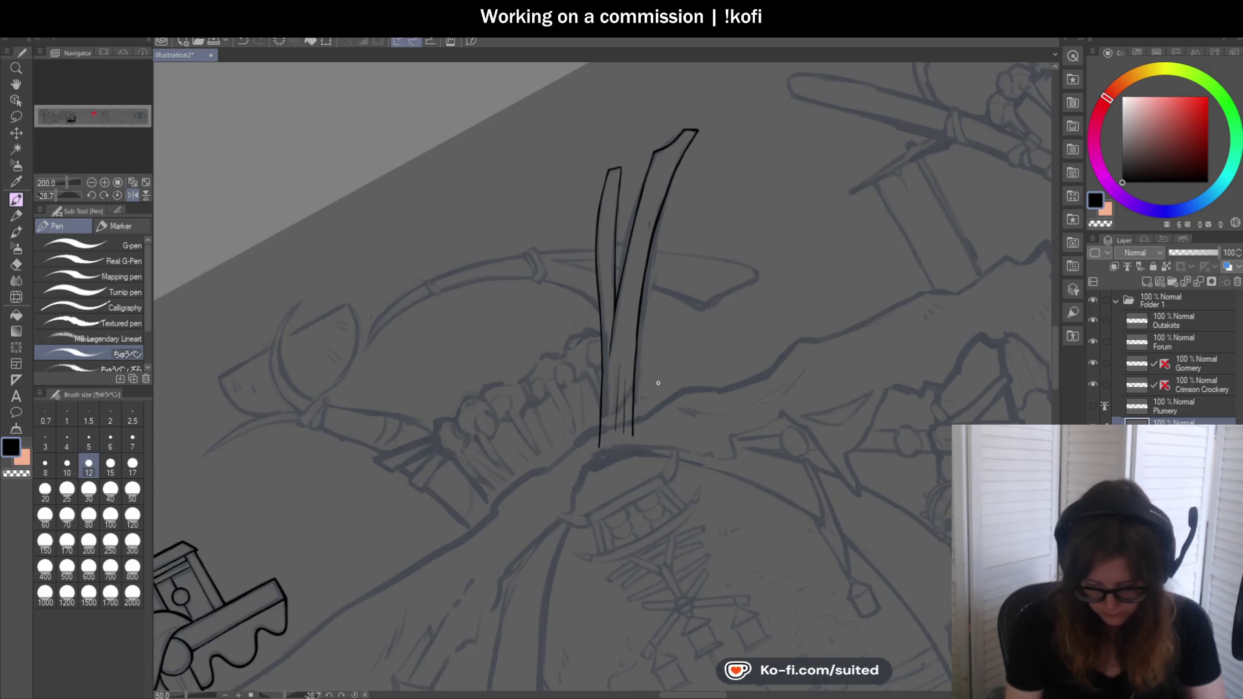
{"action": "left_click", "coordinate": [125, 195]}
{"action": "scroll", "coordinate": [743, 321], "scroll_direction": "down", "scroll_amount": 2}
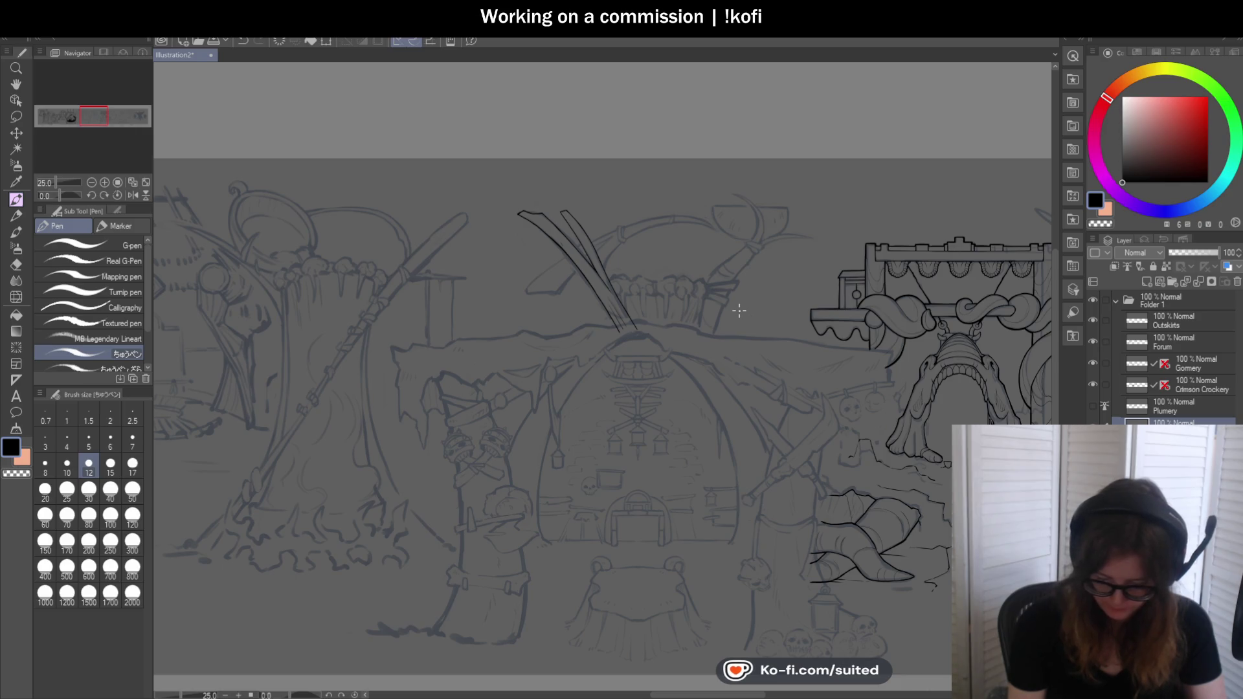
{"action": "scroll", "coordinate": [557, 283], "scroll_direction": "up", "scroll_amount": 2}
{"action": "scroll", "coordinate": [563, 237], "scroll_direction": "up", "scroll_amount": 2}
{"action": "scroll", "coordinate": [573, 219], "scroll_direction": "up", "scroll_amount": 1}
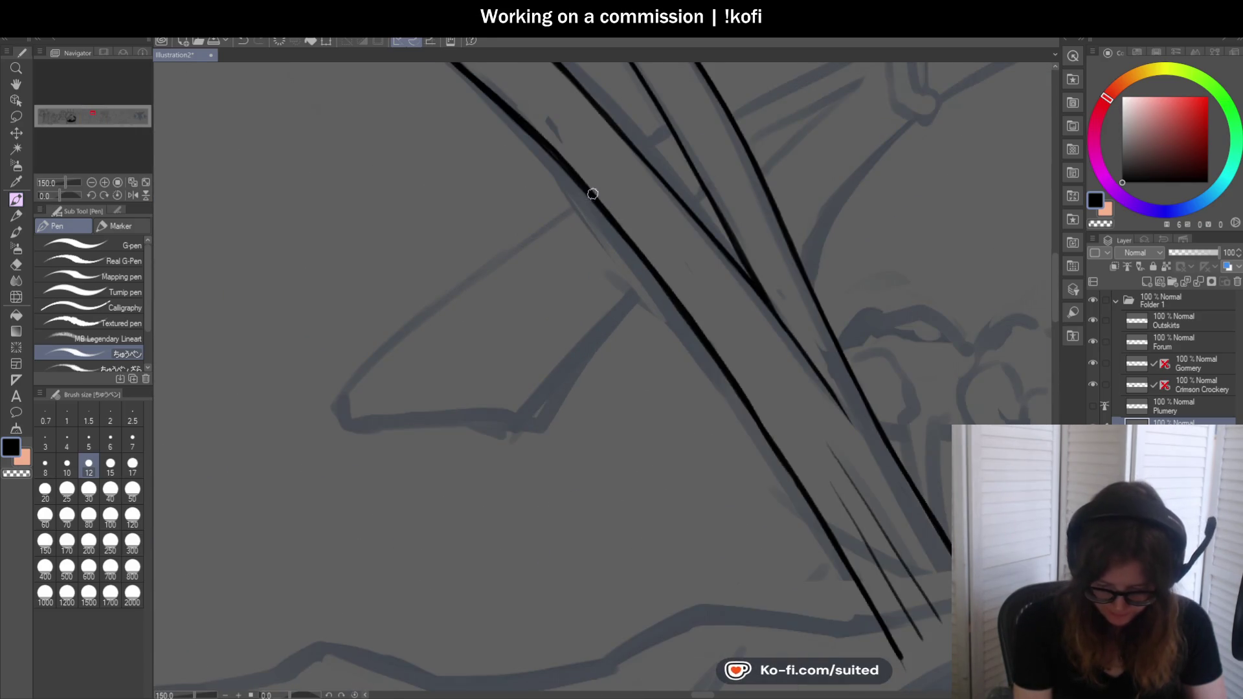
Ink the blade edge toward the lower left, then the axe head's short front edge and bottom edge
{"action": "left_click_drag", "start_coordinate": [562, 214], "coordinate": [333, 388]}
{"action": "key", "text": "ctrl+z"}
{"action": "left_click_drag", "start_coordinate": [587, 199], "coordinate": [354, 395]}
{"action": "key", "text": "ctrl+z"}
{"action": "left_click_drag", "start_coordinate": [587, 199], "coordinate": [339, 395]}
{"action": "scroll", "coordinate": [349, 399], "scroll_direction": "up", "scroll_amount": 3}
{"action": "left_click_drag", "start_coordinate": [353, 353], "coordinate": [359, 437]}
{"action": "scroll", "coordinate": [558, 269], "scroll_direction": "down", "scroll_amount": 3}
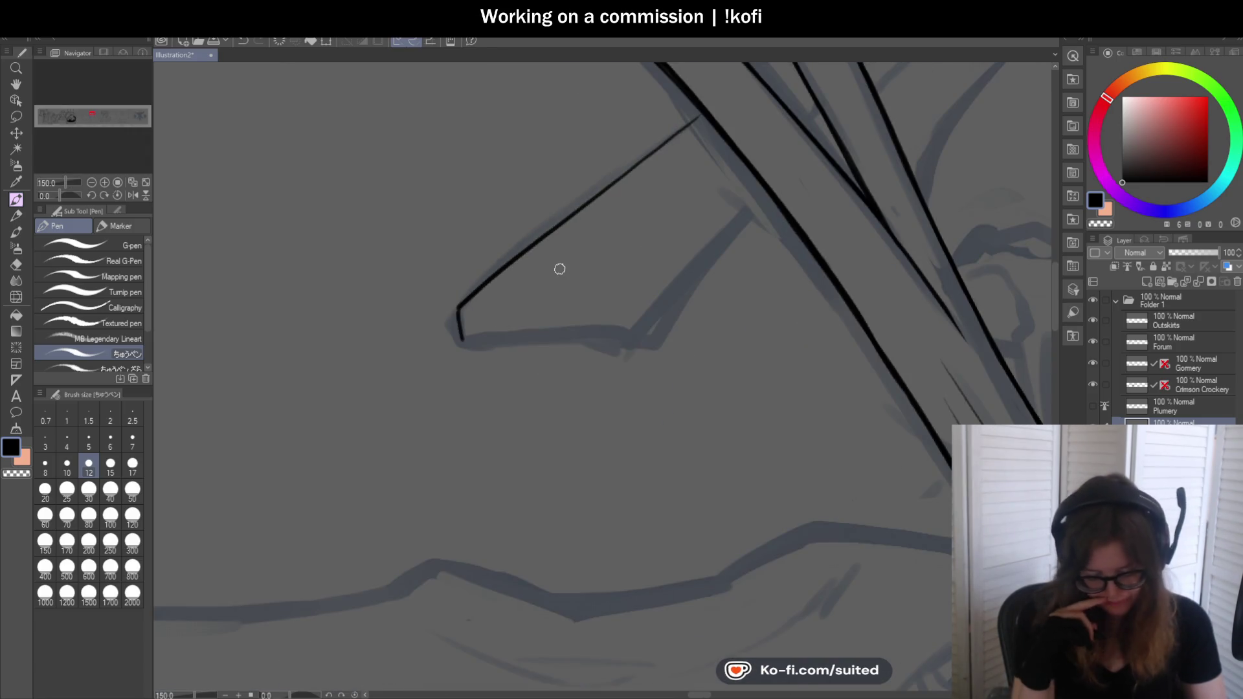
{"action": "left_click_drag", "start_coordinate": [463, 338], "coordinate": [644, 339]}
{"action": "scroll", "coordinate": [621, 335], "scroll_direction": "down", "scroll_amount": 3}
{"action": "scroll", "coordinate": [540, 357], "scroll_direction": "up", "scroll_amount": 4}
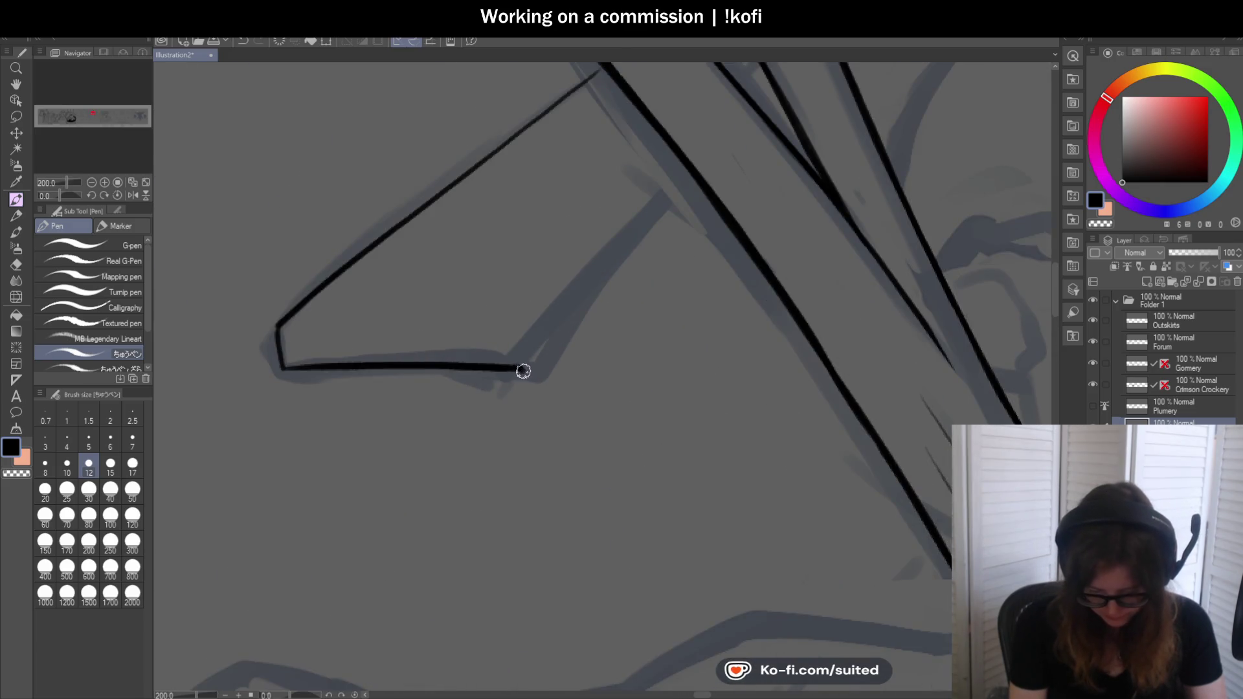
Ink the axe head's diagonal back edge up to the blade, redrawing it thicker and slightly shorter
{"action": "left_click_drag", "start_coordinate": [552, 354], "coordinate": [678, 193]}
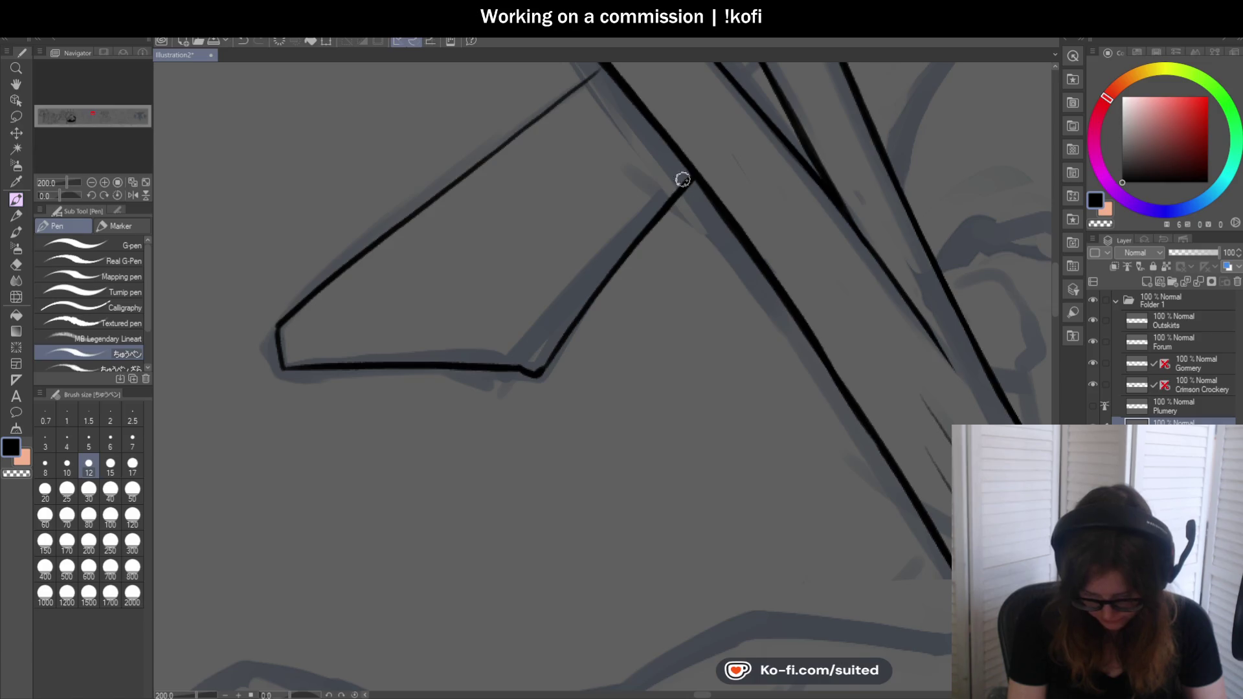
{"action": "scroll", "coordinate": [610, 284], "scroll_direction": "down", "scroll_amount": 2}
{"action": "key", "text": "ctrl+z"}
{"action": "scroll", "coordinate": [578, 297], "scroll_direction": "up", "scroll_amount": 1}
{"action": "left_click_drag", "start_coordinate": [541, 339], "coordinate": [640, 193]}
{"action": "key", "text": "ctrl+z"}
{"action": "left_click_drag", "start_coordinate": [541, 340], "coordinate": [629, 216]}
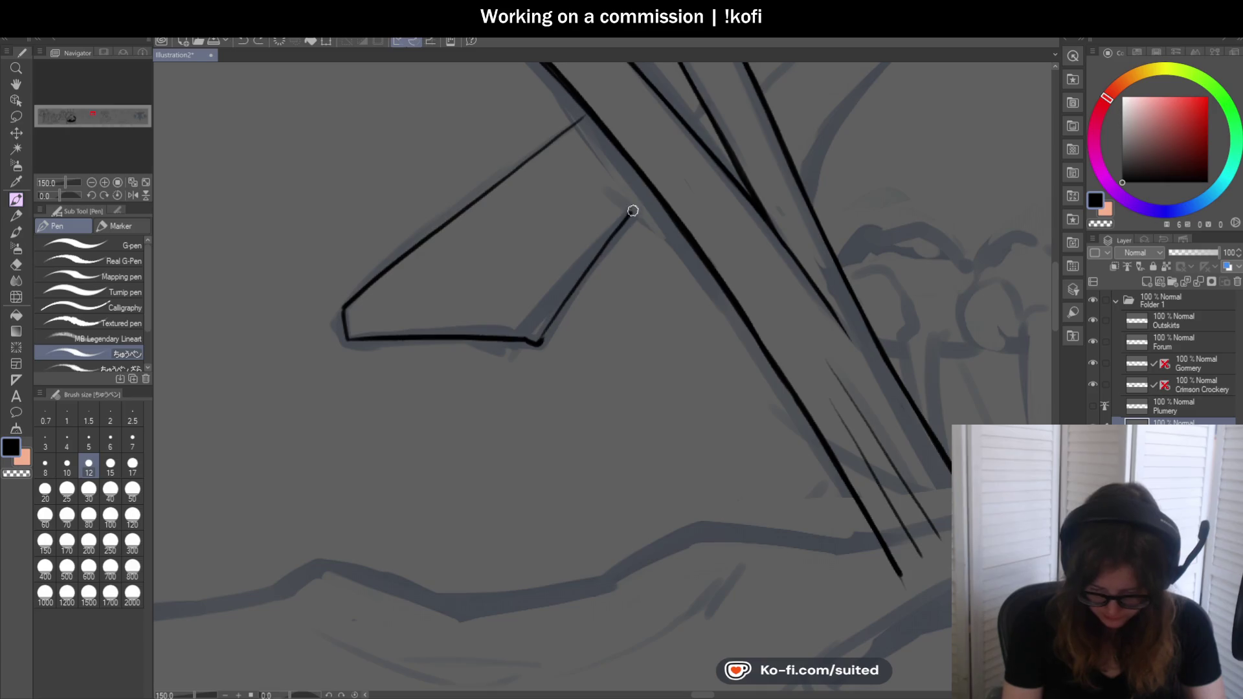
{"action": "scroll", "coordinate": [652, 187], "scroll_direction": "down", "scroll_amount": 1}
{"action": "scroll", "coordinate": [548, 209], "scroll_direction": "up", "scroll_amount": 2}
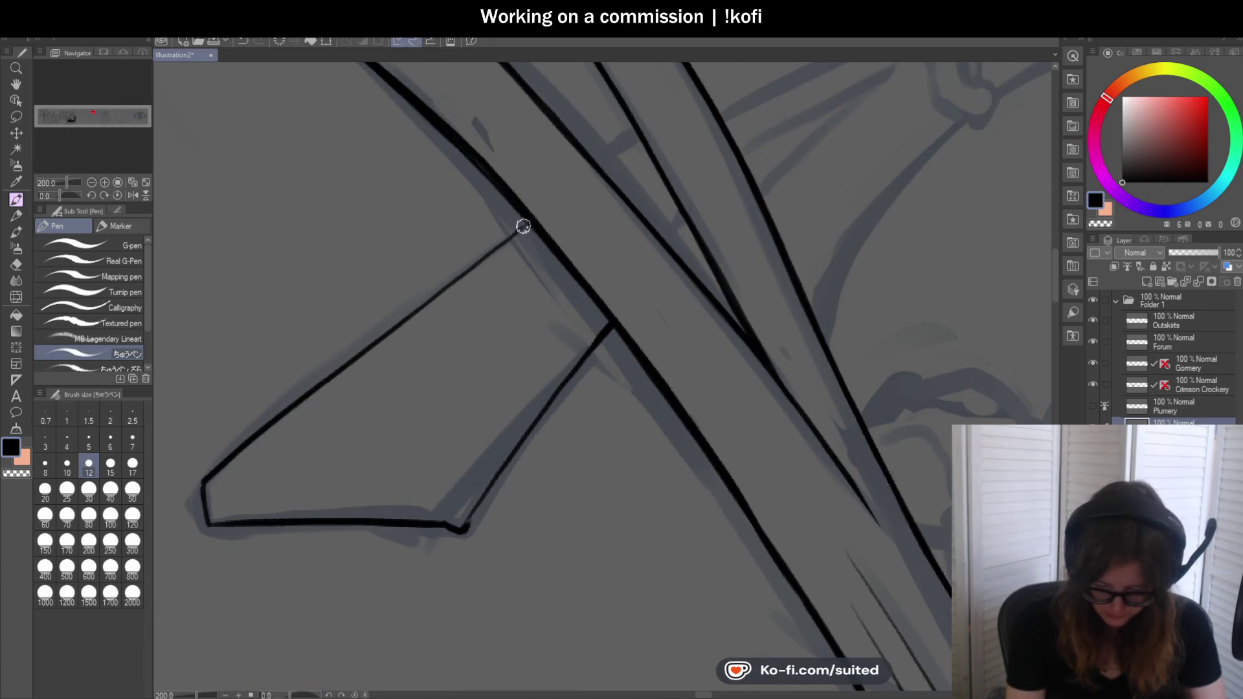
Try the handle's edge lines toward the bracket, undo them and restore the axe head's bottom and diagonal strokes
{"action": "left_click_drag", "start_coordinate": [525, 222], "coordinate": [650, 167]}
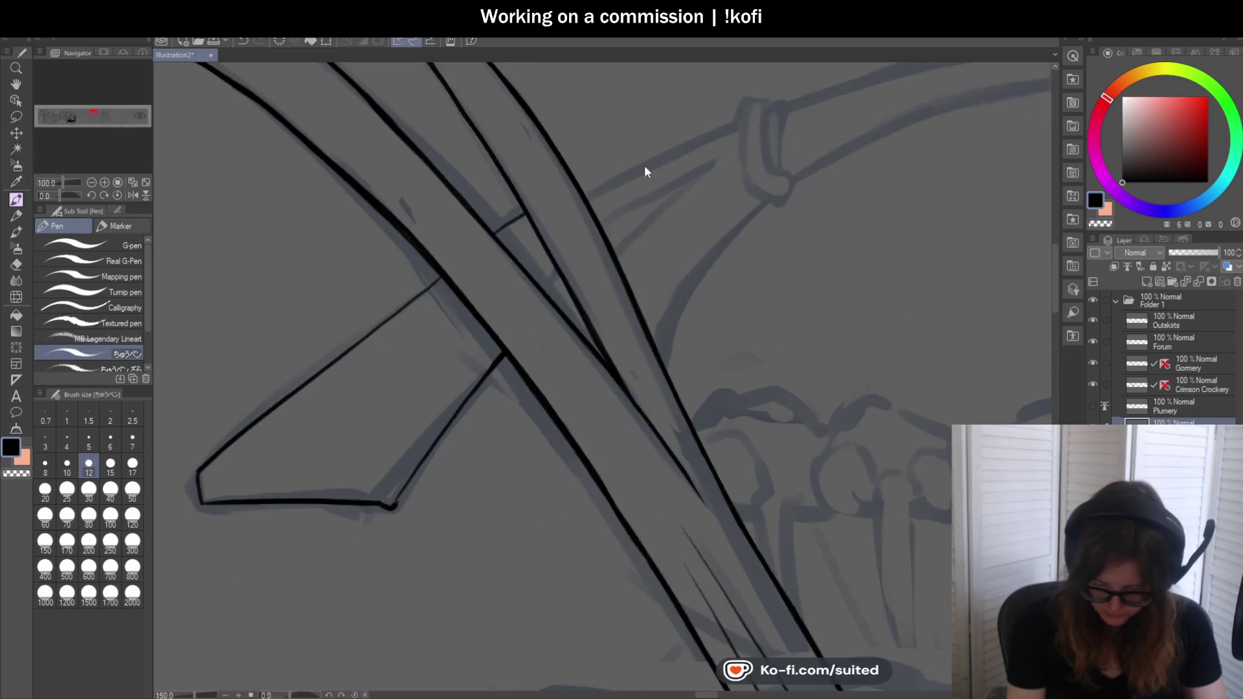
{"action": "left_click_drag", "start_coordinate": [575, 186], "coordinate": [778, 97]}
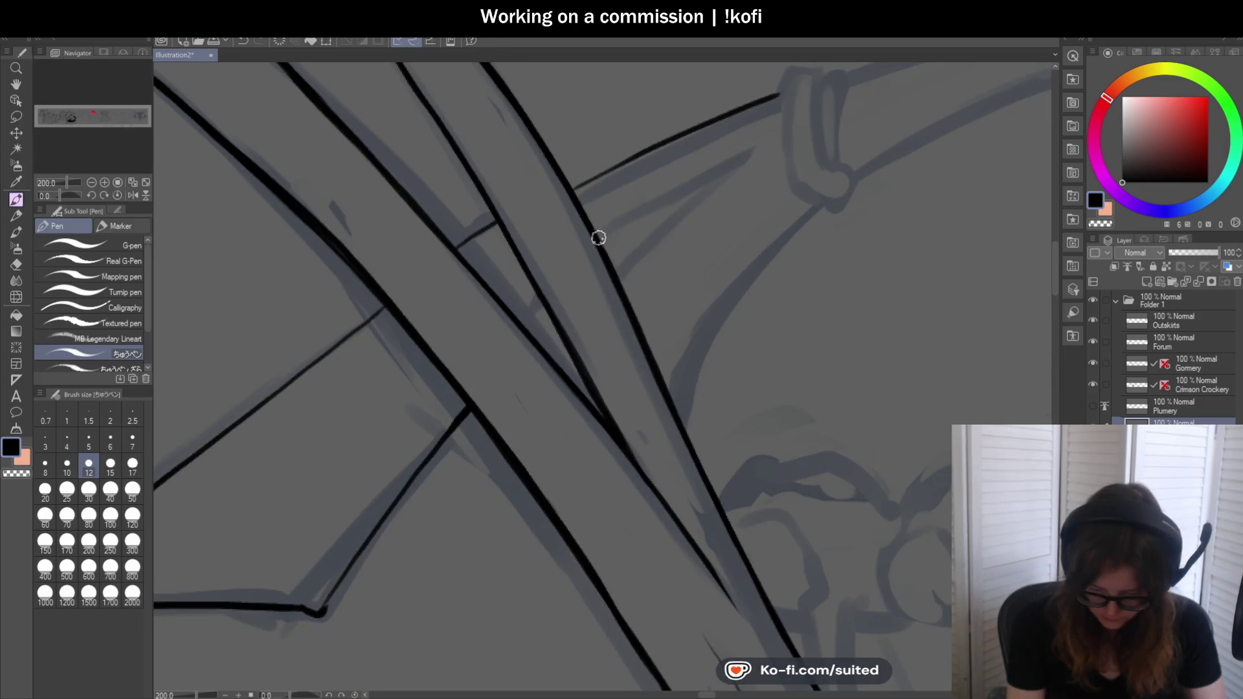
{"action": "mouse_move", "coordinate": [664, 198]}
{"action": "left_mouse_down"}
{"action": "mouse_move", "coordinate": [747, 155]}
{"action": "mouse_move", "coordinate": [611, 266]}
{"action": "left_mouse_up"}
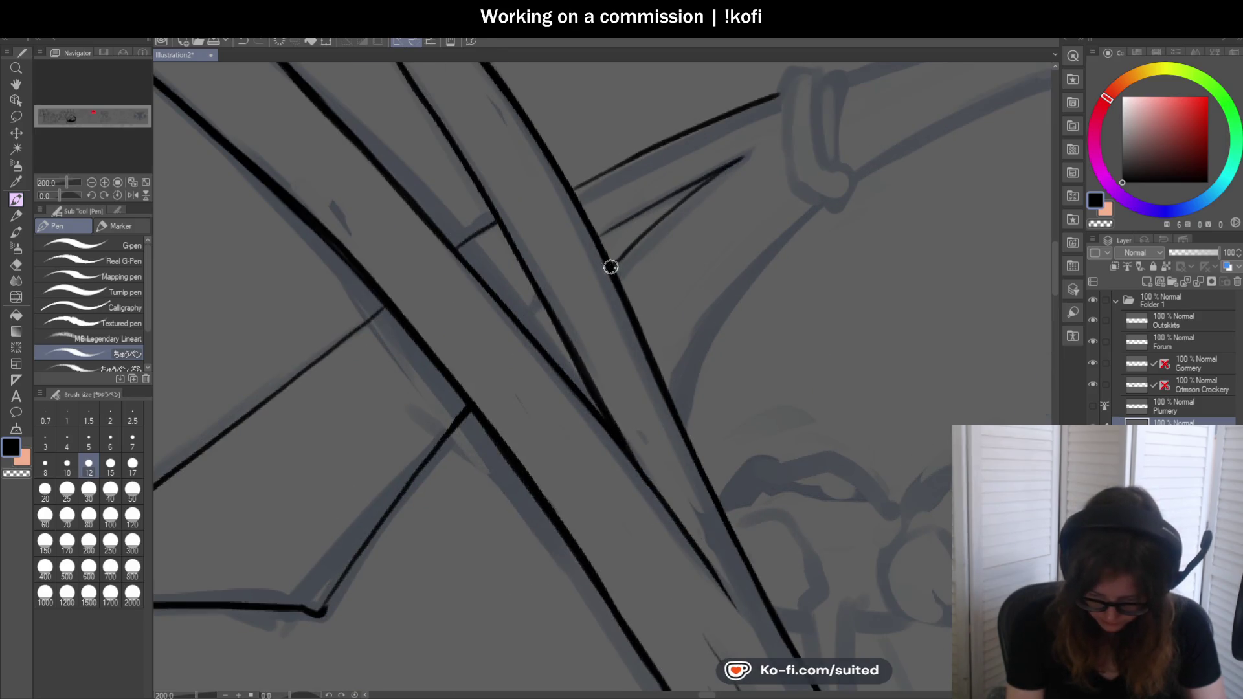
{"action": "scroll", "coordinate": [518, 318], "scroll_direction": "down", "scroll_amount": 2}
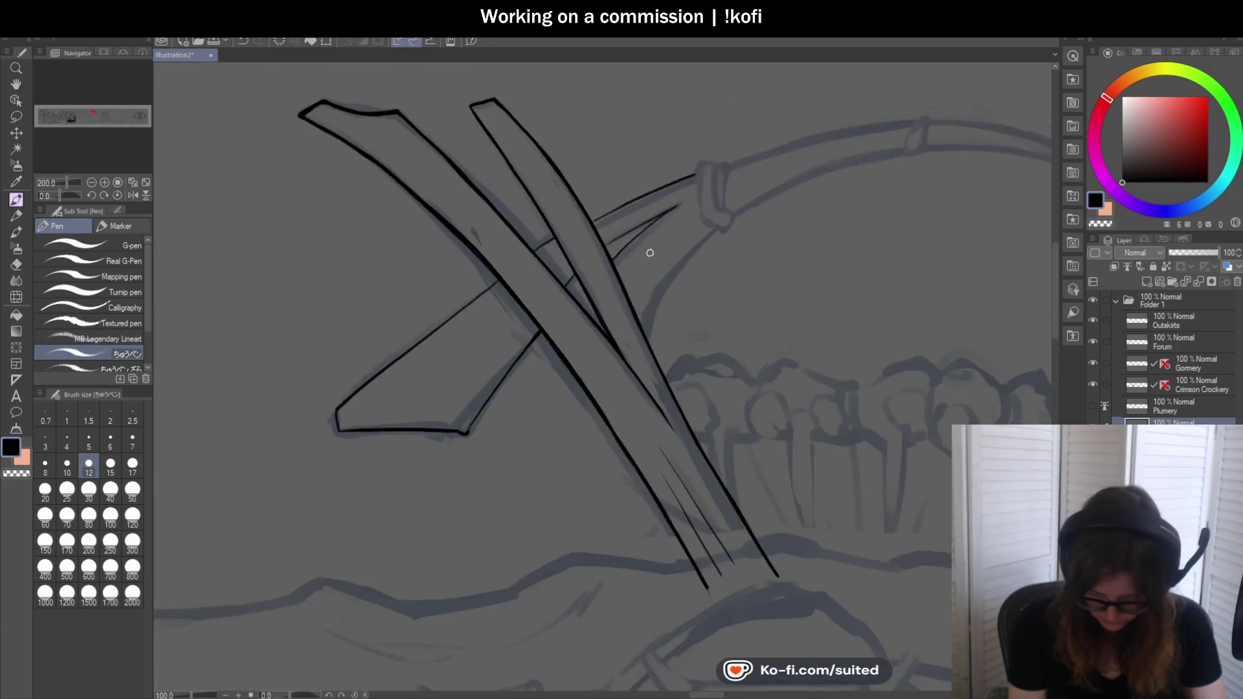
{"action": "scroll", "coordinate": [648, 250], "scroll_direction": "down", "scroll_amount": 2}
{"action": "scroll", "coordinate": [806, 292], "scroll_direction": "up", "scroll_amount": 1}
{"action": "key", "text": "ctrl+z"}
{"action": "key", "text": "ctrl+z"}
{"action": "key", "text": "ctrl+z"}
{"action": "key", "text": "ctrl+z"}
{"action": "key", "text": "ctrl+z"}
{"action": "key", "text": "ctrl+y"}
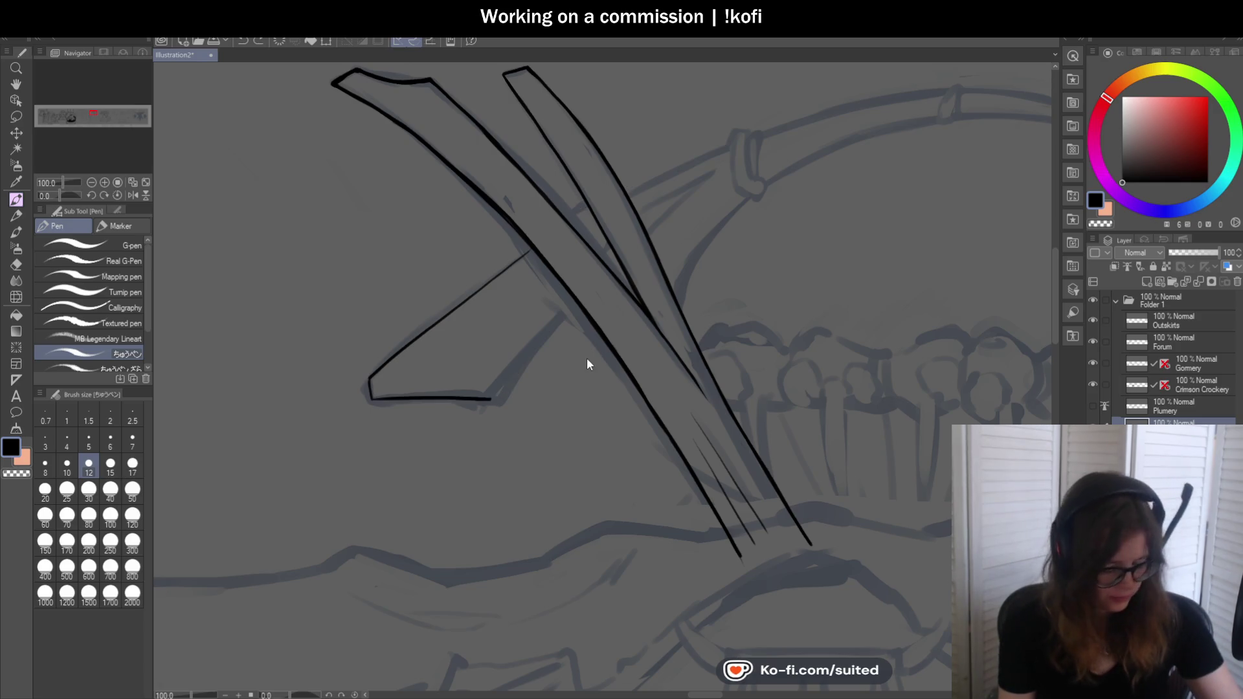
{"action": "key", "text": "ctrl+y"}
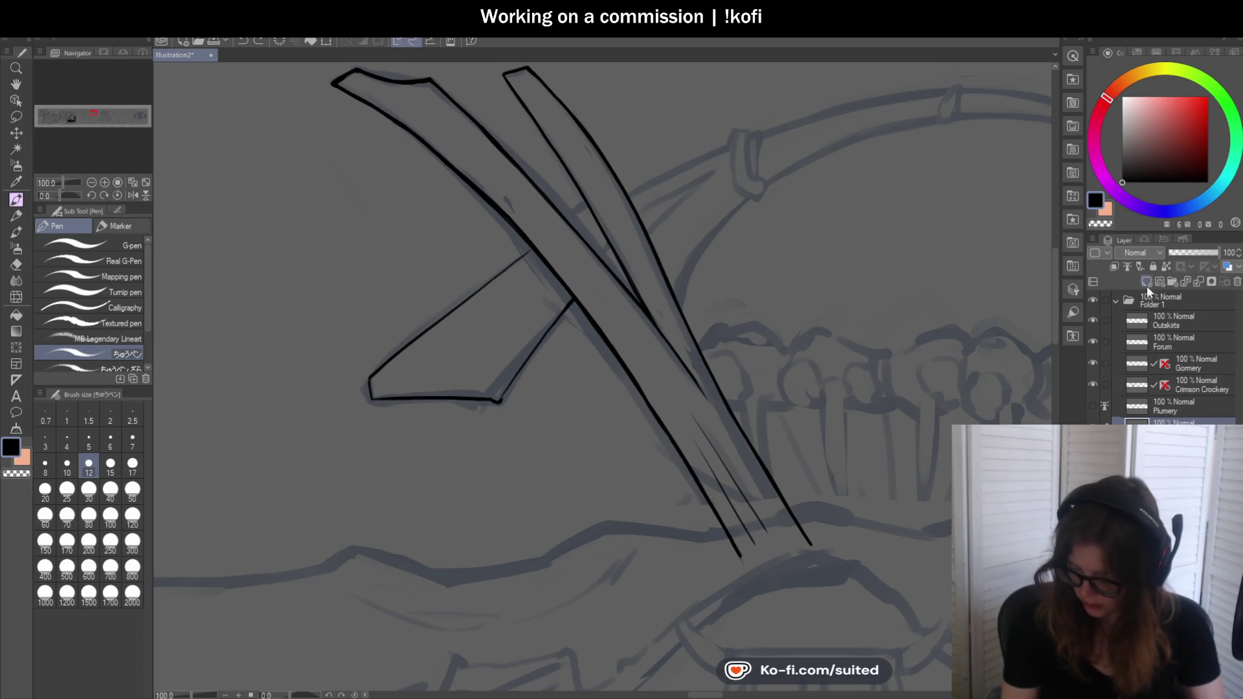
Rotate and flip the canvas, then attempt the upward blade line twice, undoing both strokes
{"action": "left_click_drag", "start_coordinate": [57, 196], "coordinate": [52, 195]}
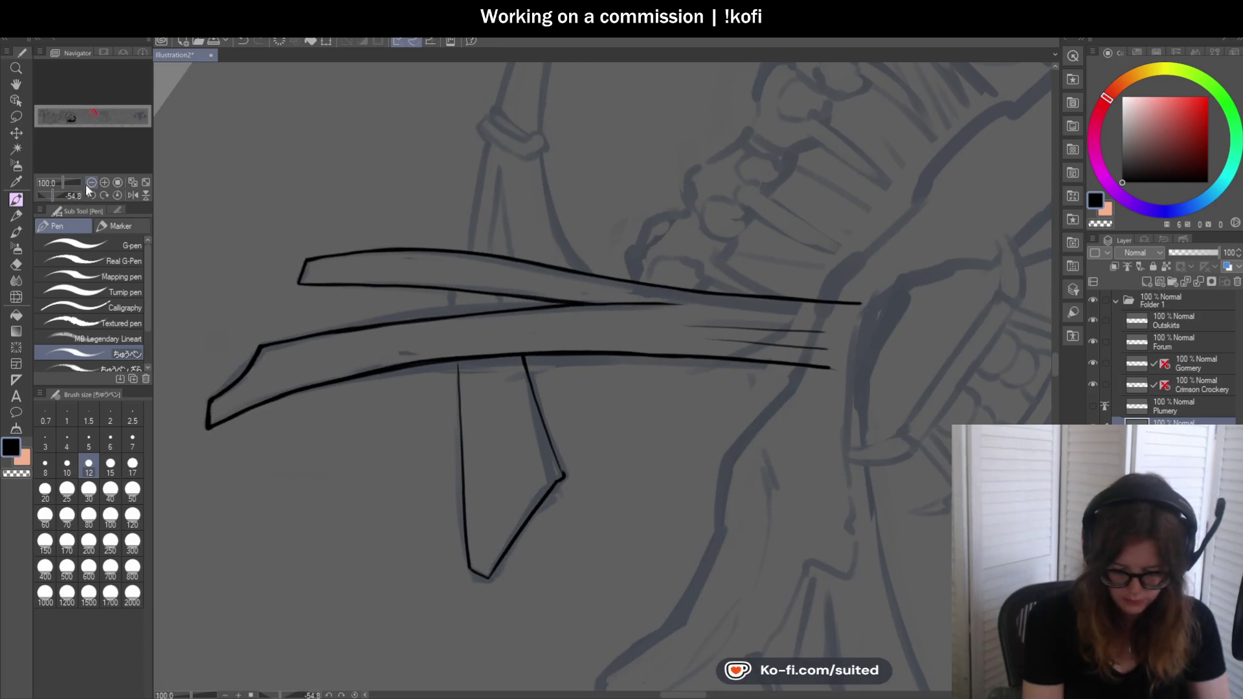
{"action": "scroll", "coordinate": [528, 388], "scroll_direction": "up", "scroll_amount": 1}
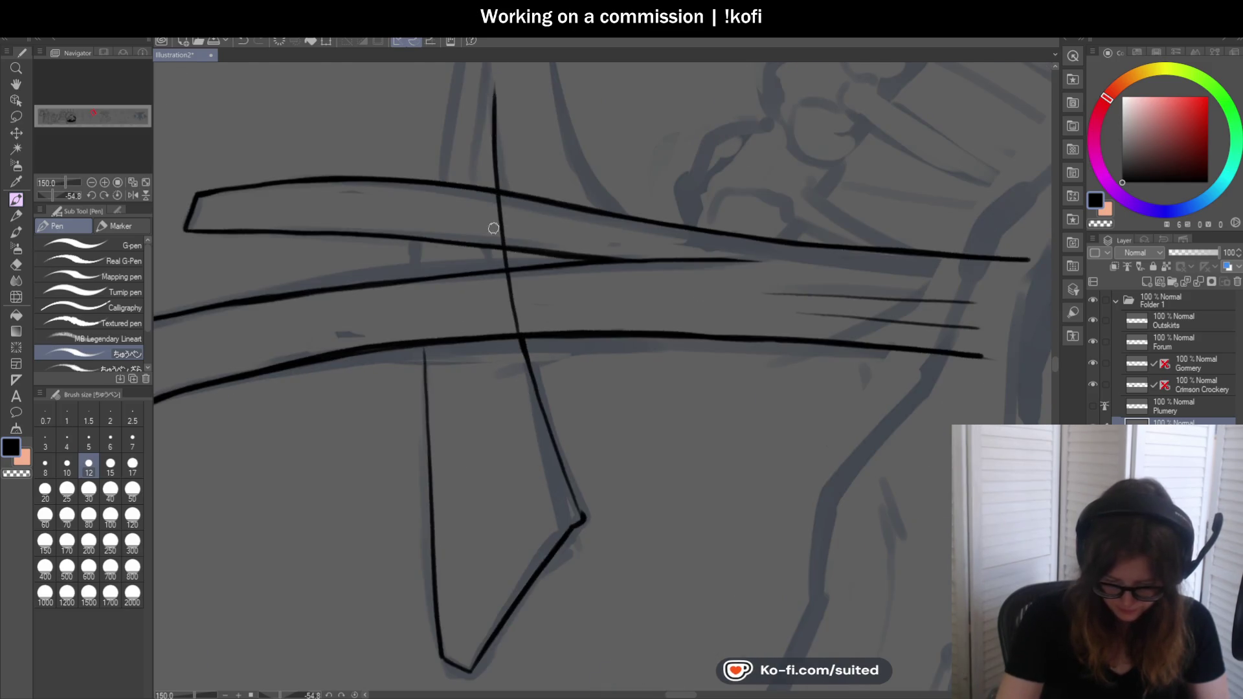
{"action": "scroll", "coordinate": [514, 389], "scroll_direction": "down", "scroll_amount": 2}
{"action": "scroll", "coordinate": [526, 420], "scroll_direction": "up", "scroll_amount": 1}
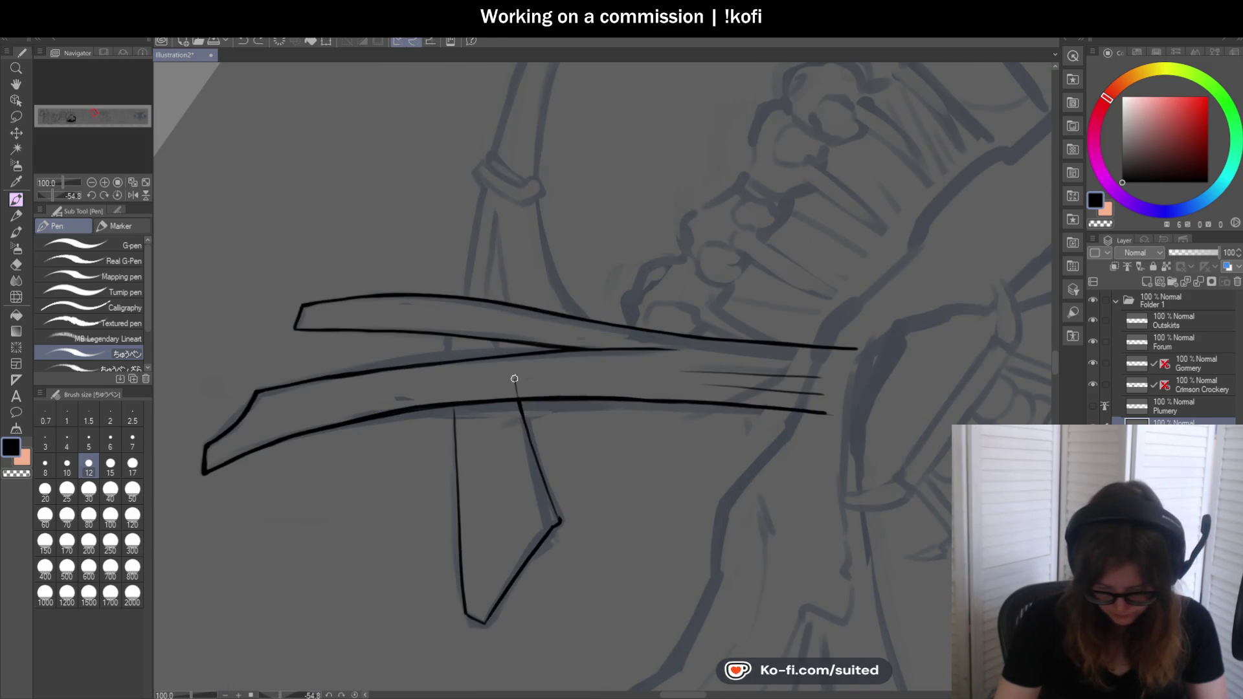
{"action": "key", "text": "ctrl+z"}
{"action": "left_click", "coordinate": [131, 194]}
{"action": "scroll", "coordinate": [691, 300], "scroll_direction": "down", "scroll_amount": 1}
{"action": "scroll", "coordinate": [690, 299], "scroll_direction": "down", "scroll_amount": 1}
{"action": "scroll", "coordinate": [690, 300], "scroll_direction": "up", "scroll_amount": 1}
{"action": "scroll", "coordinate": [661, 303], "scroll_direction": "up", "scroll_amount": 1}
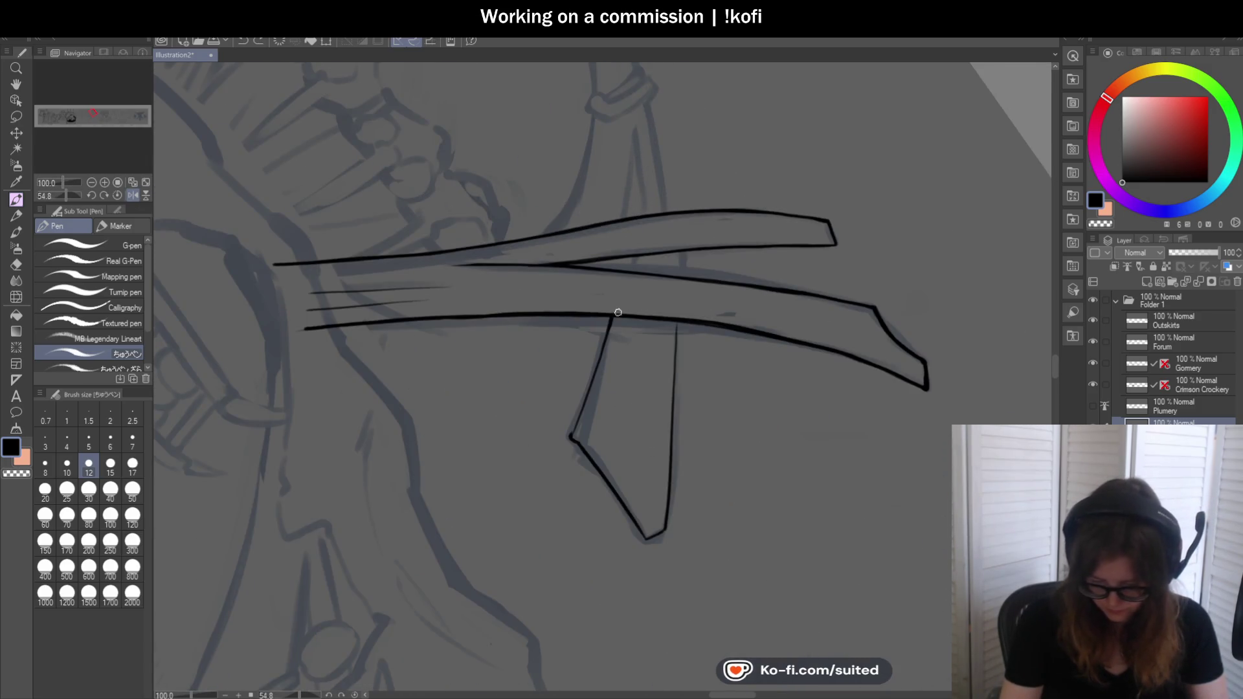
{"action": "scroll", "coordinate": [611, 327], "scroll_direction": "up", "scroll_amount": 1}
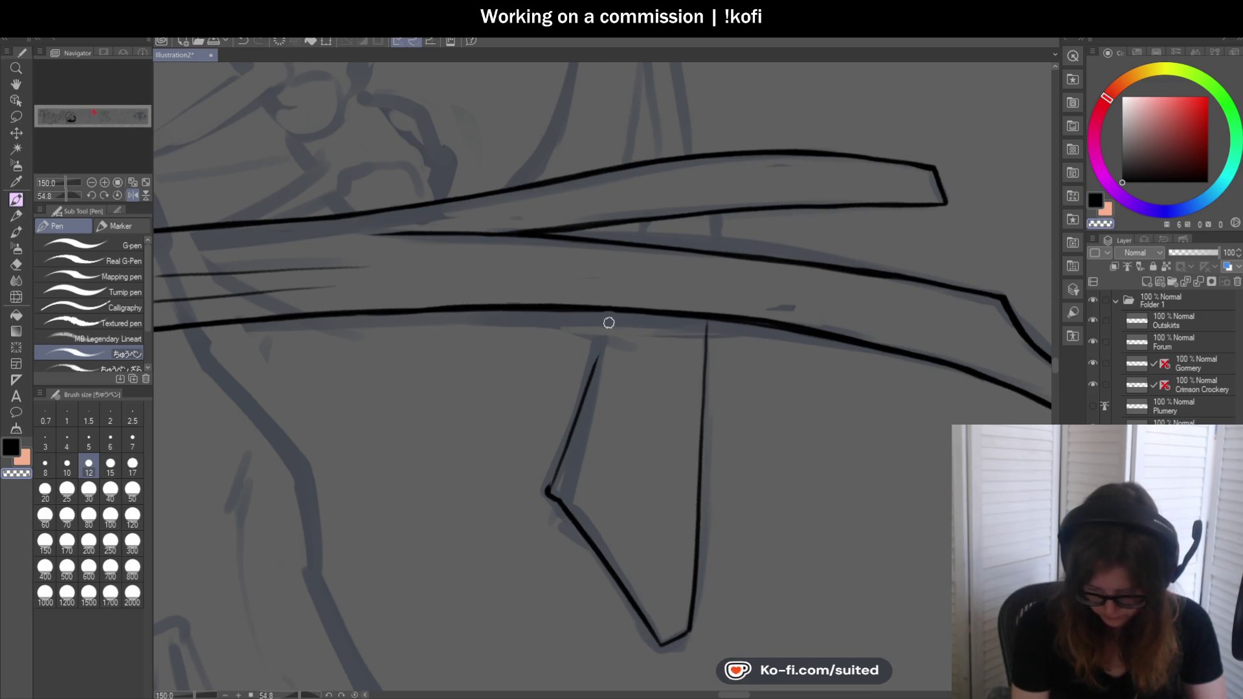
{"action": "scroll", "coordinate": [609, 323], "scroll_direction": "up", "scroll_amount": 2}
{"action": "scroll", "coordinate": [602, 300], "scroll_direction": "down", "scroll_amount": 2}
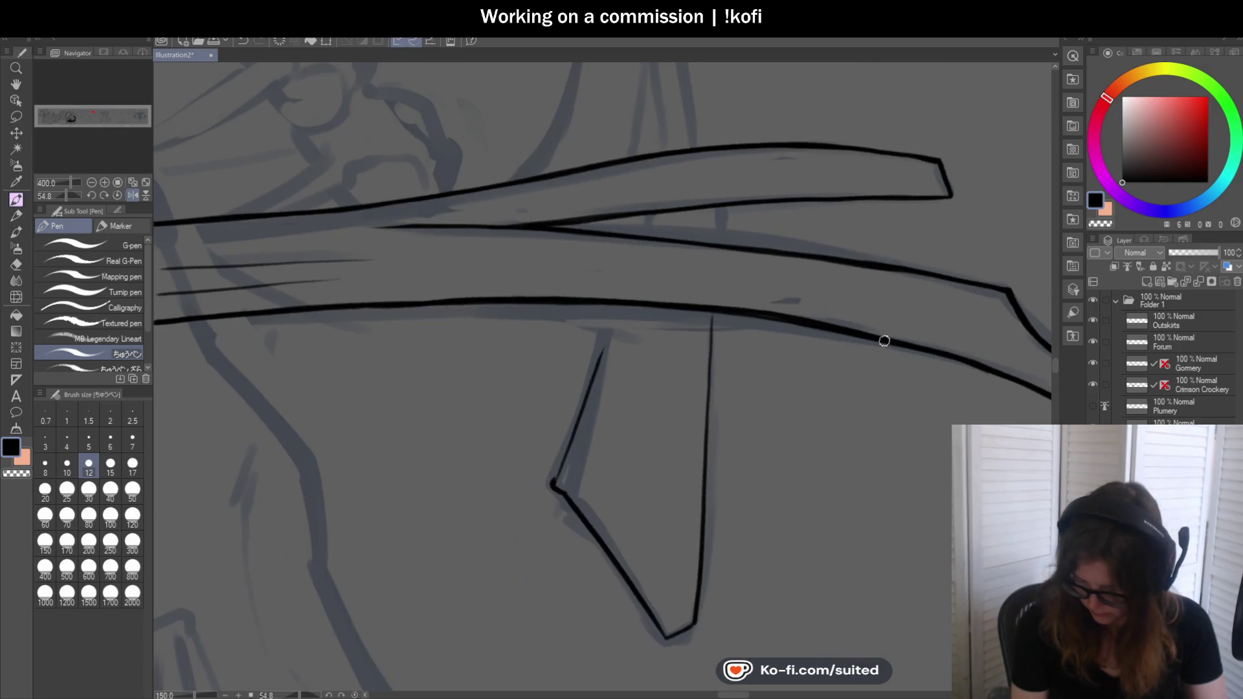
{"action": "scroll", "coordinate": [630, 398], "scroll_direction": "down", "scroll_amount": 1}
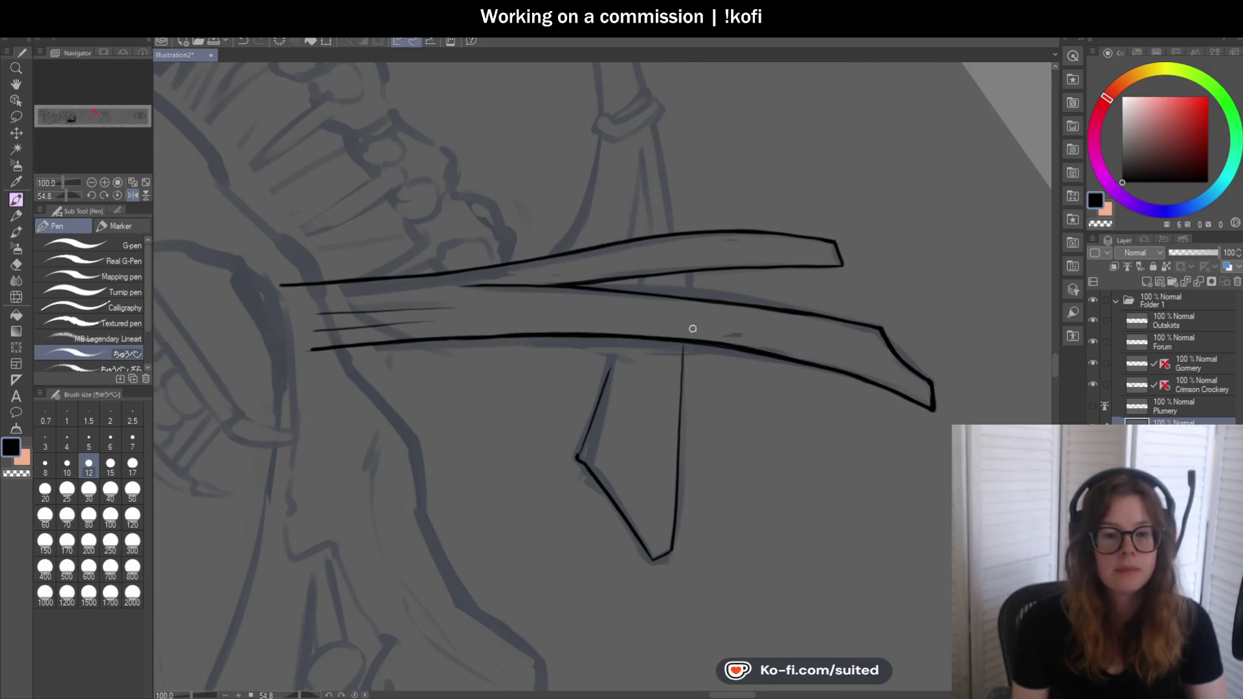
{"action": "scroll", "coordinate": [610, 388], "scroll_direction": "up", "scroll_amount": 1}
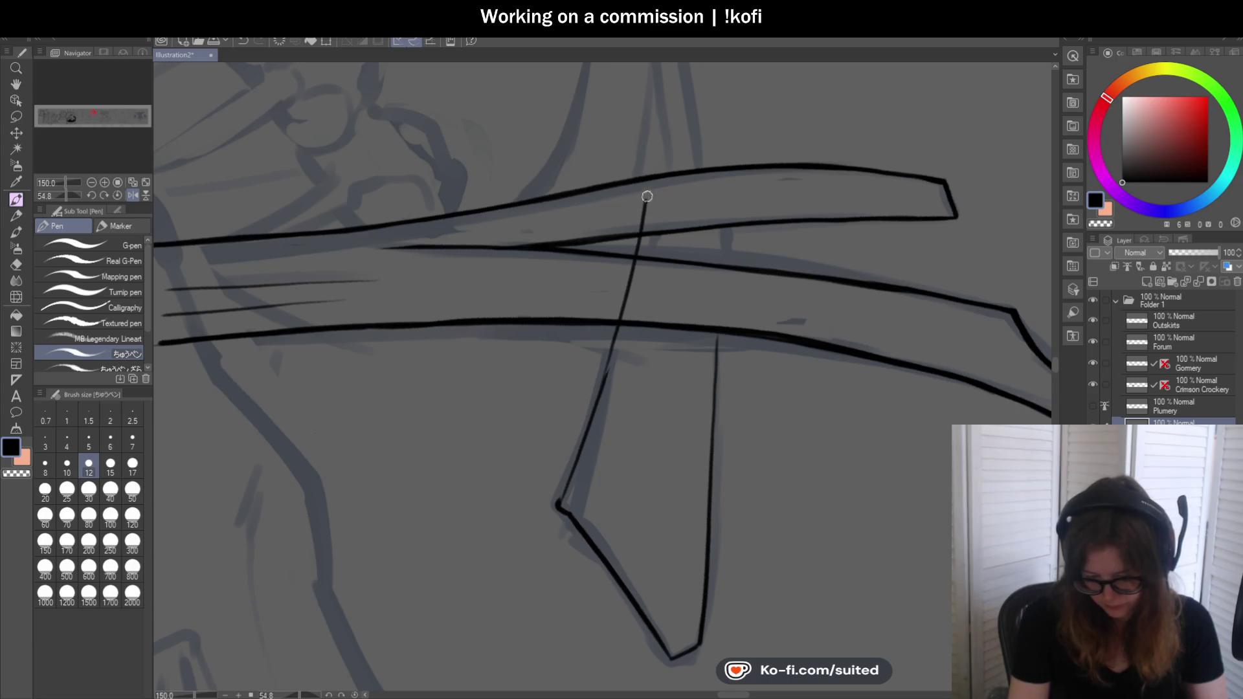
{"action": "scroll", "coordinate": [654, 154], "scroll_direction": "down", "scroll_amount": 1}
{"action": "scroll", "coordinate": [644, 217], "scroll_direction": "up", "scroll_amount": 1}
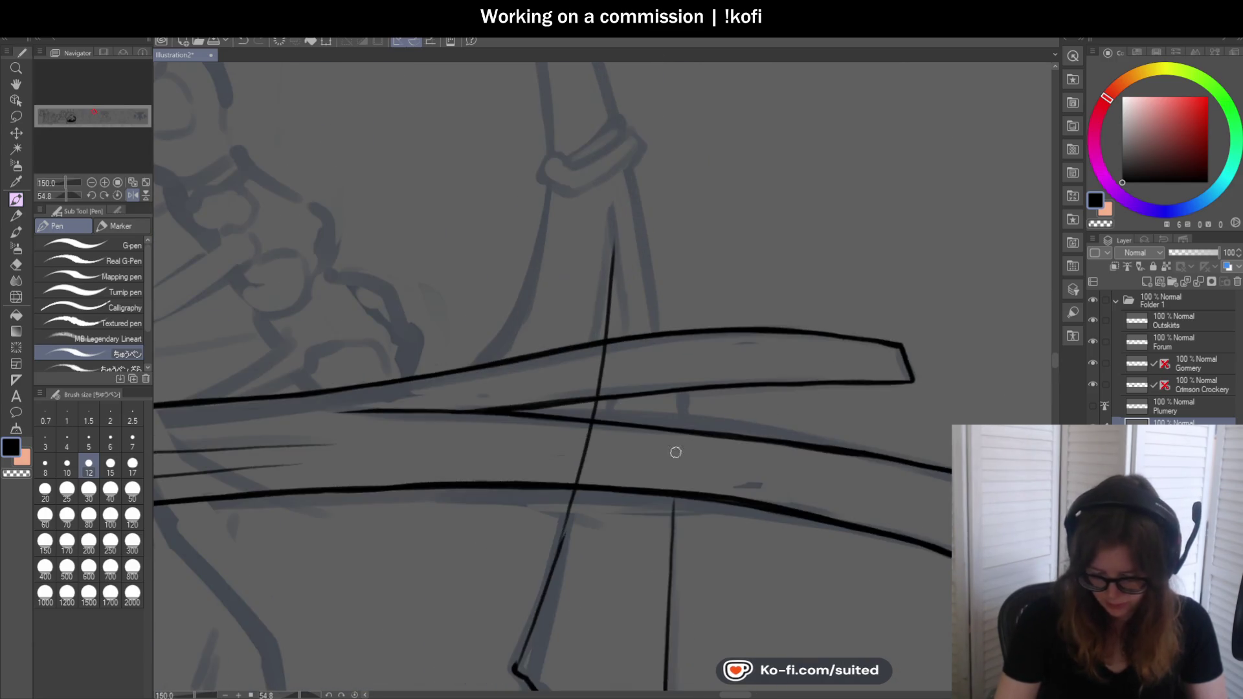
{"action": "mouse_move", "coordinate": [673, 520]}
{"action": "left_mouse_down"}
{"action": "mouse_move", "coordinate": [669, 347]}
{"action": "mouse_move", "coordinate": [627, 152]}
{"action": "left_mouse_up"}
{"action": "key", "text": "ctrl+z"}
{"action": "left_click_drag", "start_coordinate": [667, 433], "coordinate": [625, 145]}
{"action": "key", "text": "ctrl+z"}
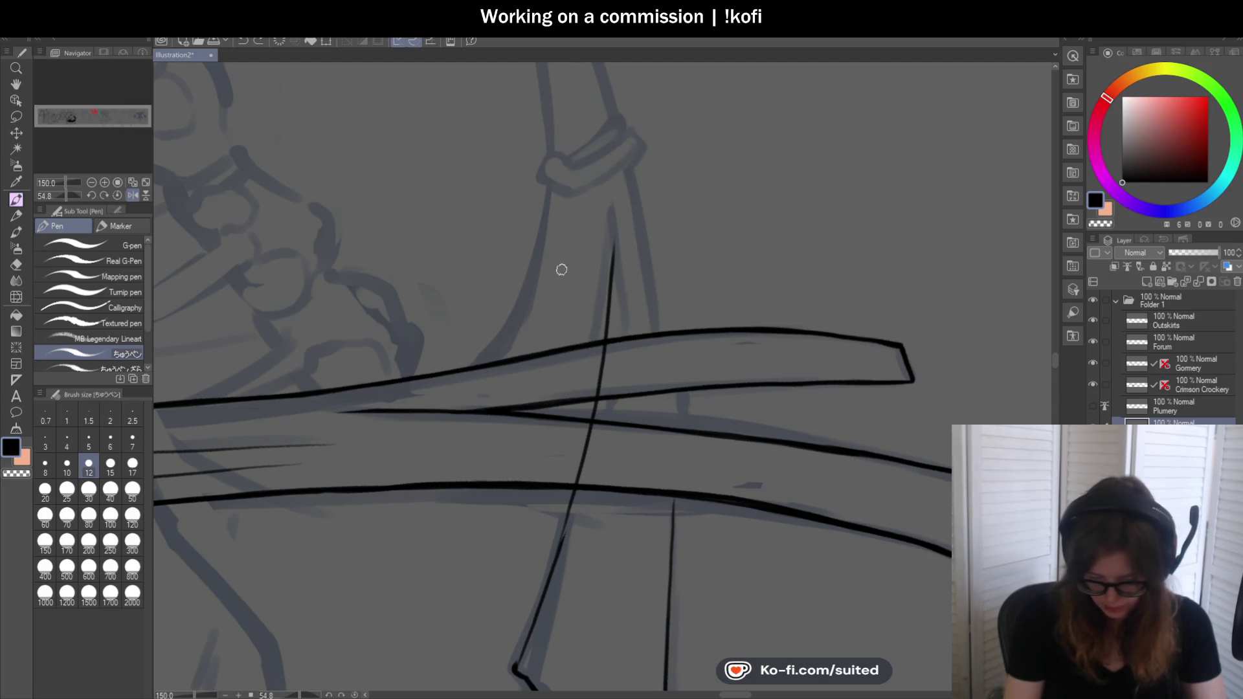
{"action": "scroll", "coordinate": [597, 155], "scroll_direction": "down", "scroll_amount": 2}
Rotate to the blade angle and extend its edge line down past the crossguard to the hilt
{"action": "left_click_drag", "start_coordinate": [56, 195], "coordinate": [78, 198]}
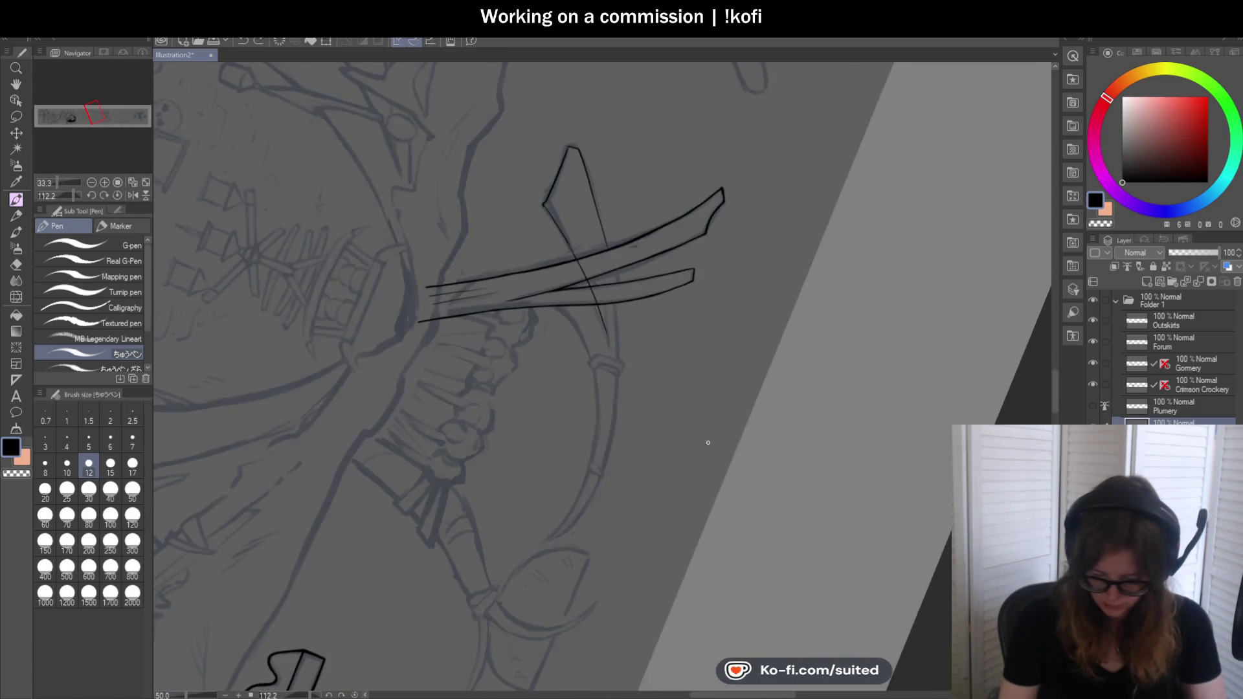
{"action": "scroll", "coordinate": [628, 285], "scroll_direction": "up", "scroll_amount": 4}
{"action": "left_click_drag", "start_coordinate": [542, 275], "coordinate": [547, 413]}
{"action": "scroll", "coordinate": [546, 414], "scroll_direction": "down", "scroll_amount": 2}
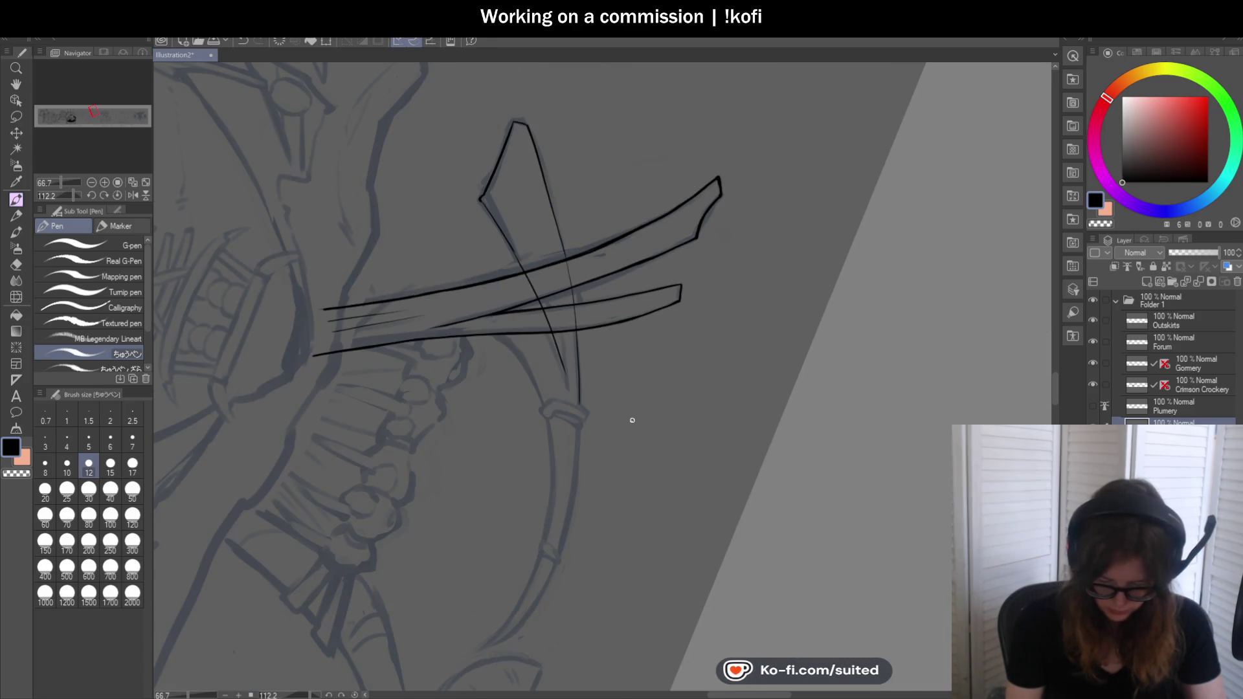
{"action": "scroll", "coordinate": [631, 420], "scroll_direction": "up", "scroll_amount": 2}
{"action": "scroll", "coordinate": [549, 337], "scroll_direction": "up", "scroll_amount": 1}
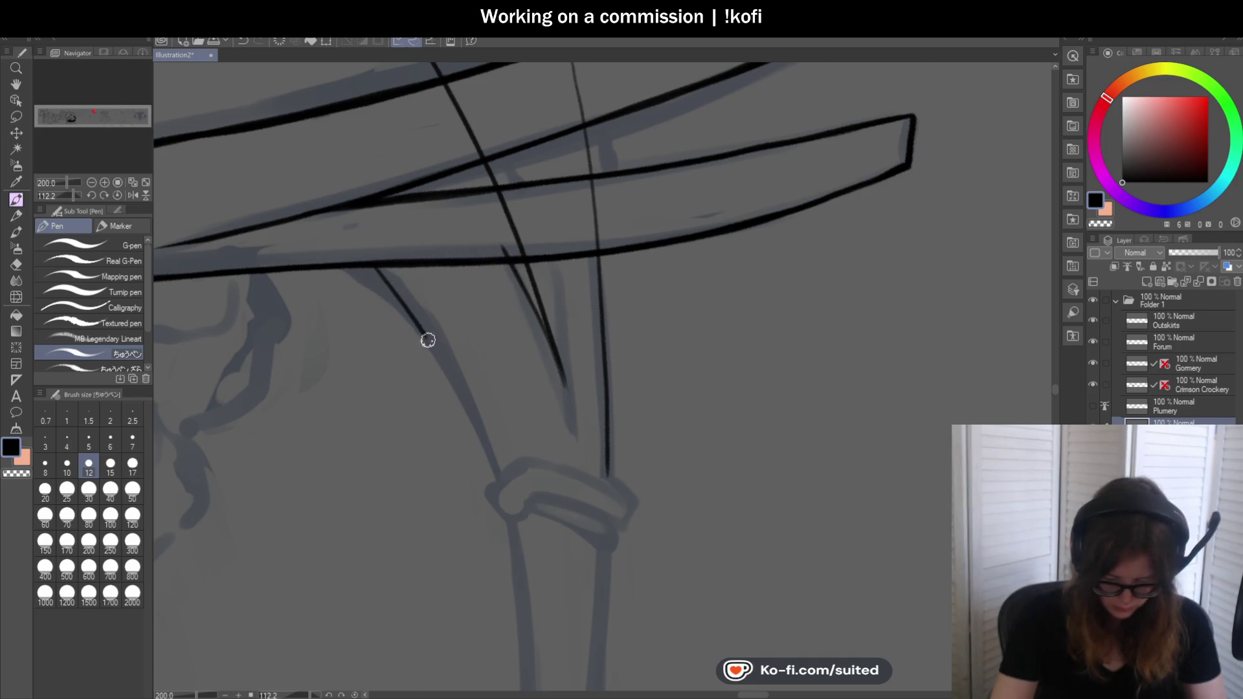
{"action": "left_click_drag", "start_coordinate": [424, 335], "coordinate": [502, 484]}
{"action": "scroll", "coordinate": [490, 222], "scroll_direction": "up", "scroll_amount": 1}
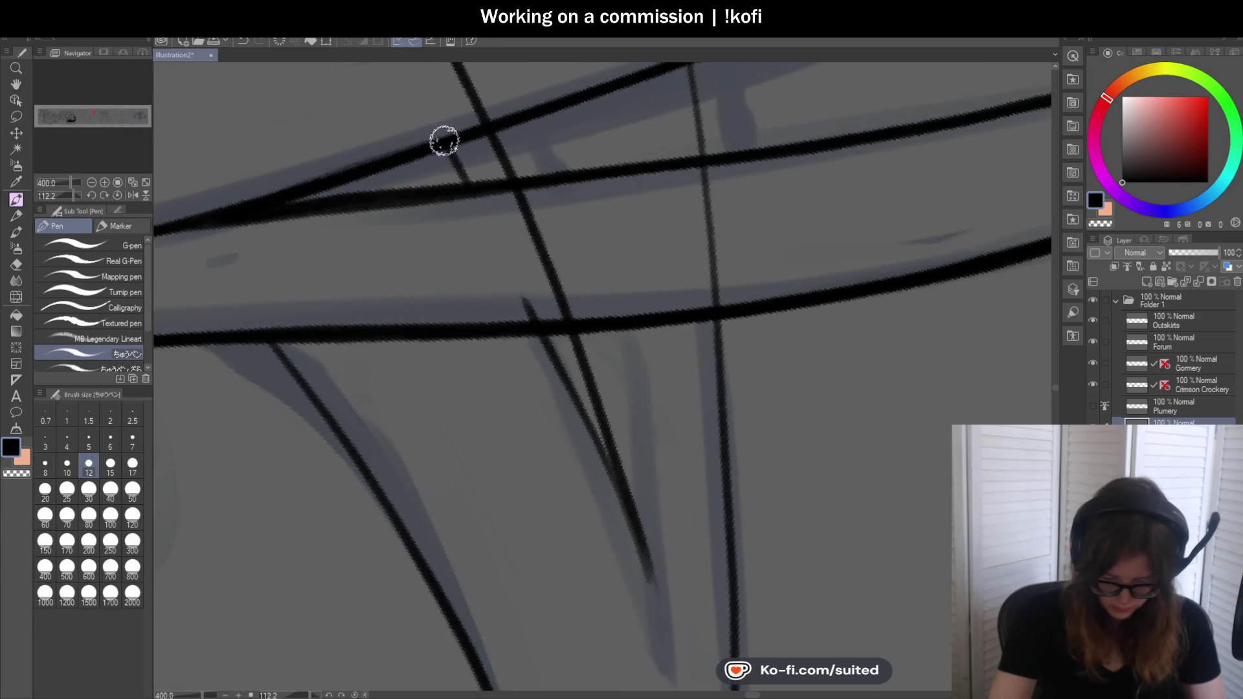
{"action": "scroll", "coordinate": [326, 176], "scroll_direction": "up", "scroll_amount": 1}
{"action": "scroll", "coordinate": [732, 250], "scroll_direction": "down", "scroll_amount": 2}
{"action": "scroll", "coordinate": [741, 286], "scroll_direction": "down", "scroll_amount": 1}
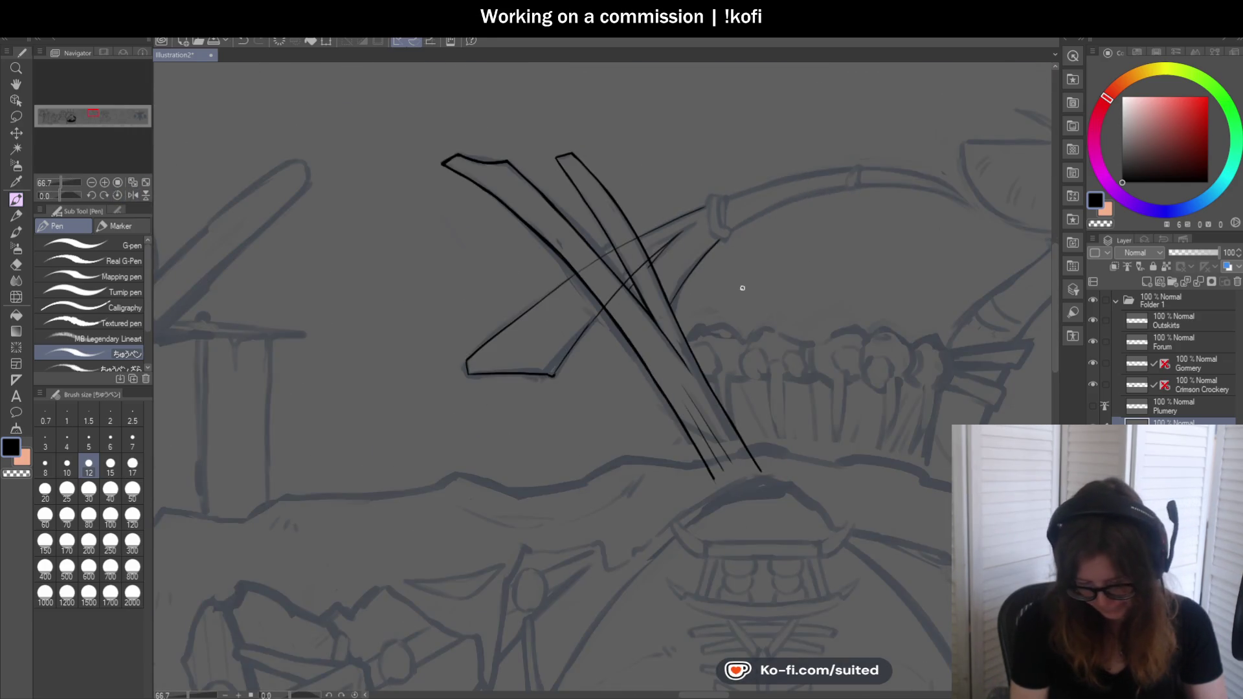
{"action": "scroll", "coordinate": [689, 281], "scroll_direction": "up", "scroll_amount": 1}
{"action": "scroll", "coordinate": [445, 282], "scroll_direction": "up", "scroll_amount": 1}
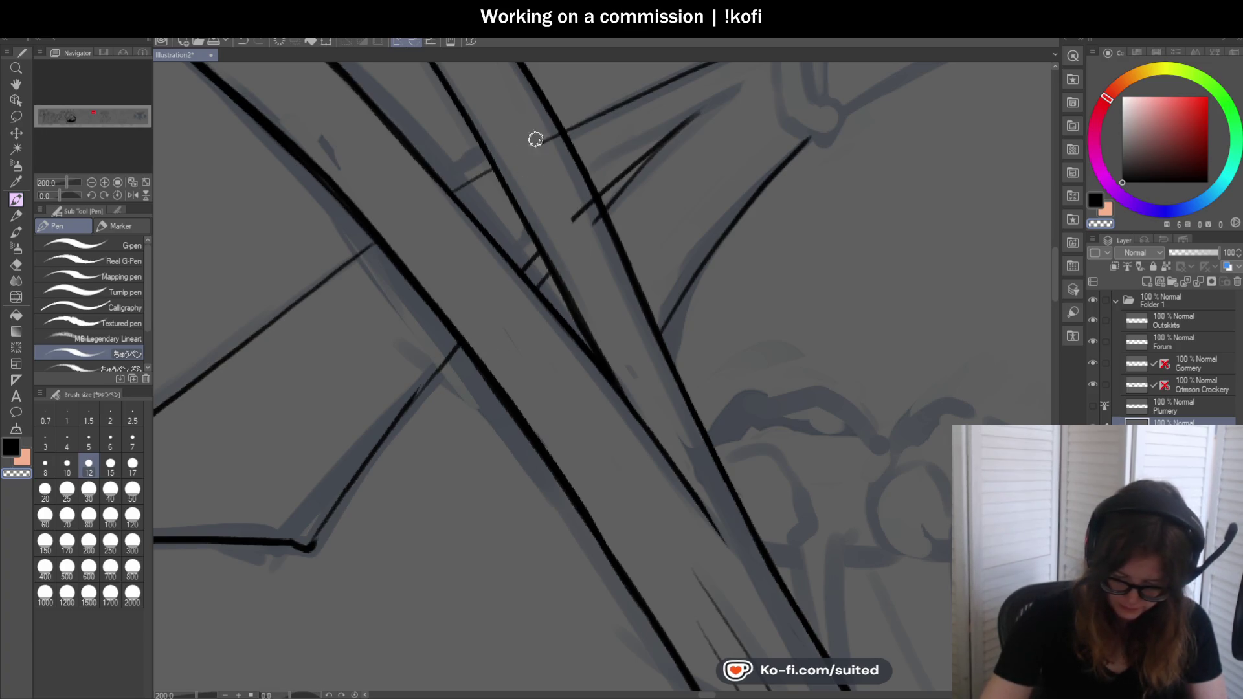
{"action": "scroll", "coordinate": [564, 149], "scroll_direction": "down", "scroll_amount": 1}
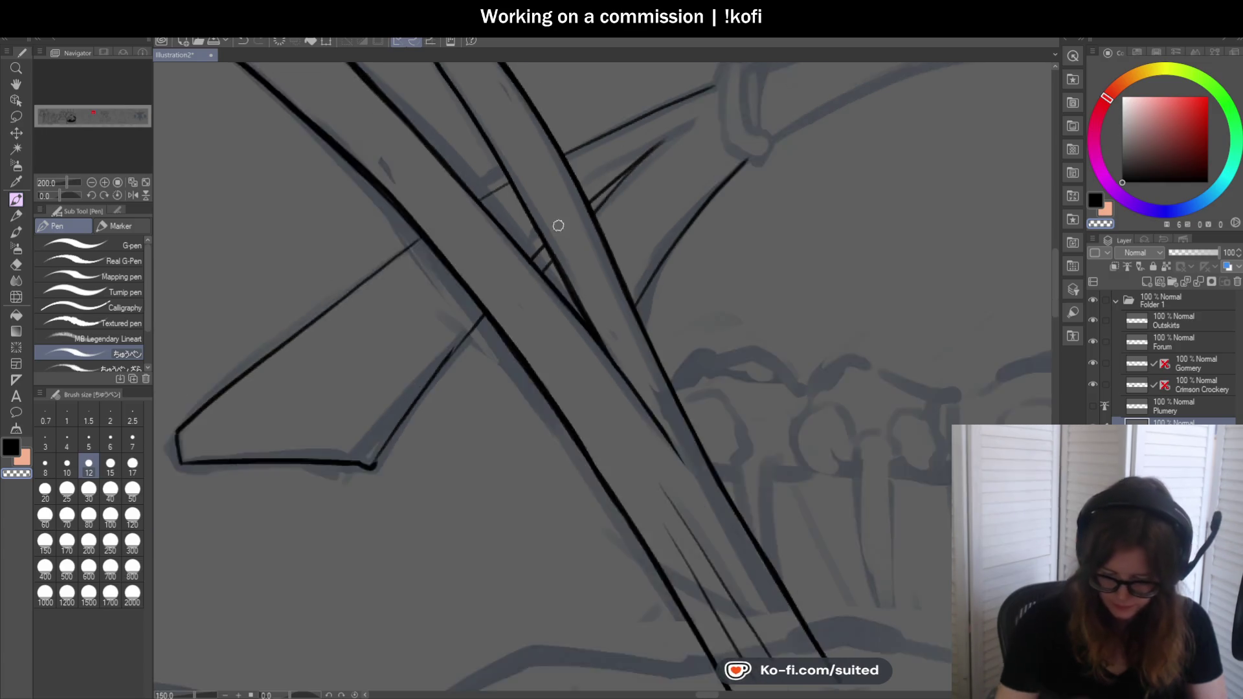
{"action": "scroll", "coordinate": [561, 184], "scroll_direction": "down", "scroll_amount": 1}
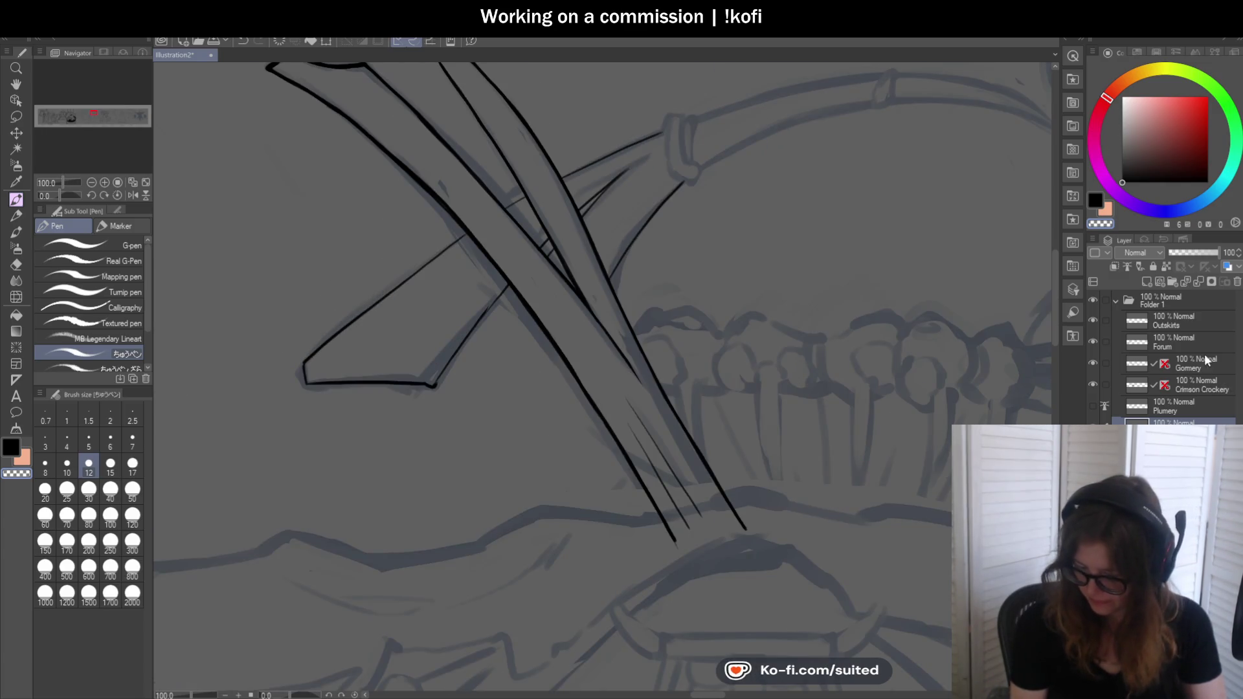
{"action": "scroll", "coordinate": [596, 200], "scroll_direction": "up", "scroll_amount": 4}
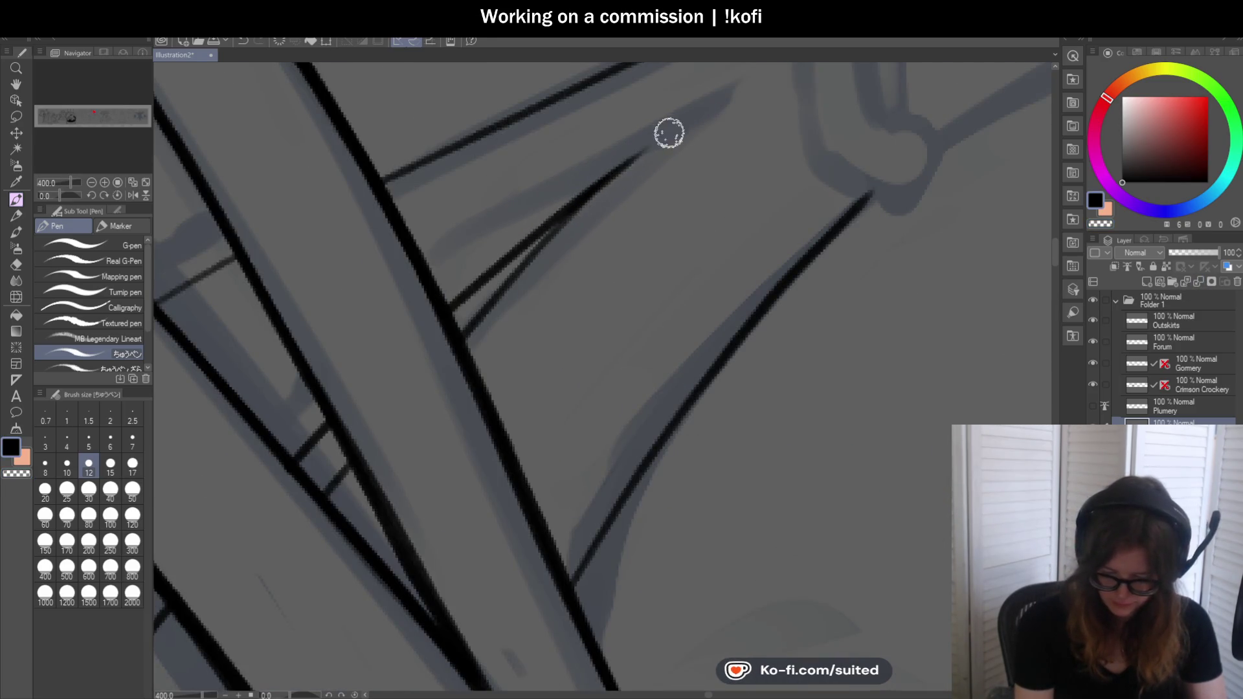
{"action": "scroll", "coordinate": [532, 275], "scroll_direction": "down", "scroll_amount": 2}
{"action": "scroll", "coordinate": [531, 276], "scroll_direction": "down", "scroll_amount": 2}
{"action": "scroll", "coordinate": [716, 264], "scroll_direction": "down", "scroll_amount": 1}
{"action": "scroll", "coordinate": [677, 249], "scroll_direction": "up", "scroll_amount": 2}
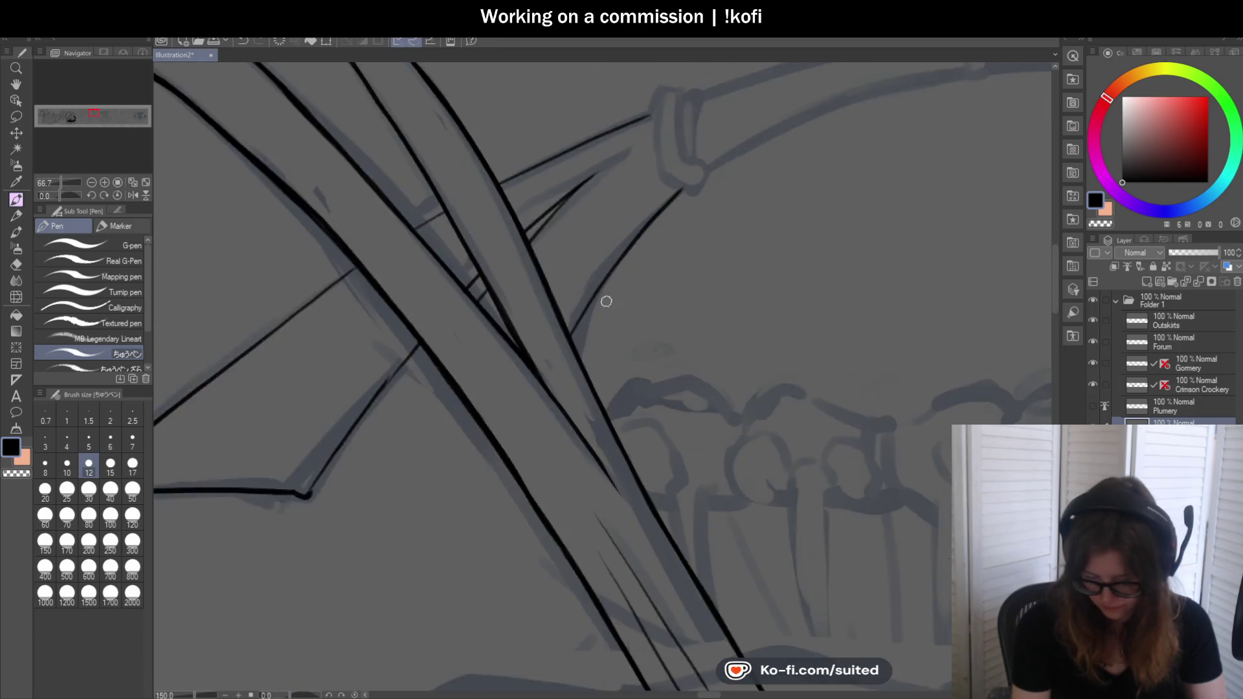
{"action": "scroll", "coordinate": [616, 245], "scroll_direction": "up", "scroll_amount": 2}
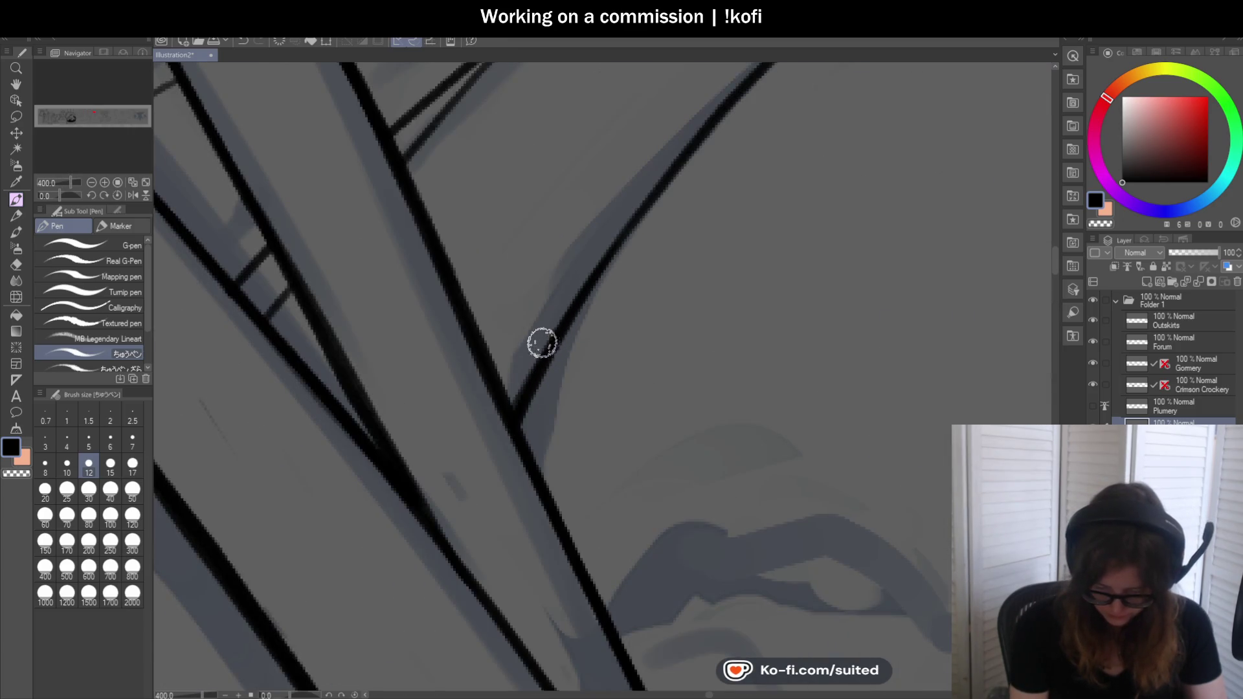
{"action": "scroll", "coordinate": [549, 337], "scroll_direction": "down", "scroll_amount": 4}
{"action": "scroll", "coordinate": [556, 333], "scroll_direction": "down", "scroll_amount": 2}
{"action": "scroll", "coordinate": [626, 232], "scroll_direction": "down", "scroll_amount": 1}
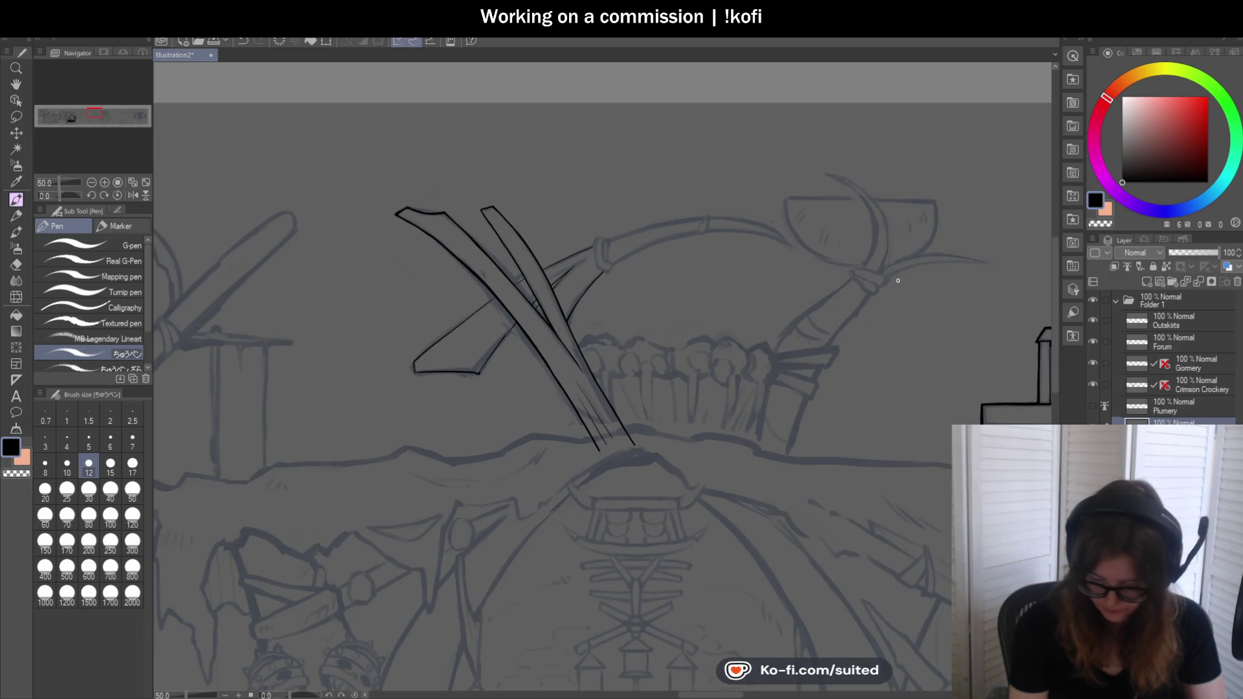
{"action": "scroll", "coordinate": [898, 280], "scroll_direction": "up", "scroll_amount": 2}
{"action": "scroll", "coordinate": [625, 267], "scroll_direction": "up", "scroll_amount": 2}
{"action": "scroll", "coordinate": [561, 224], "scroll_direction": "up", "scroll_amount": 2}
Ink the bracket's top, left and right sides and its lower right corner, redoing the first vertical stroke
{"action": "left_click_drag", "start_coordinate": [516, 124], "coordinate": [507, 292]}
{"action": "left_click_drag", "start_coordinate": [513, 310], "coordinate": [583, 384]}
{"action": "key", "text": "ctrl+z"}
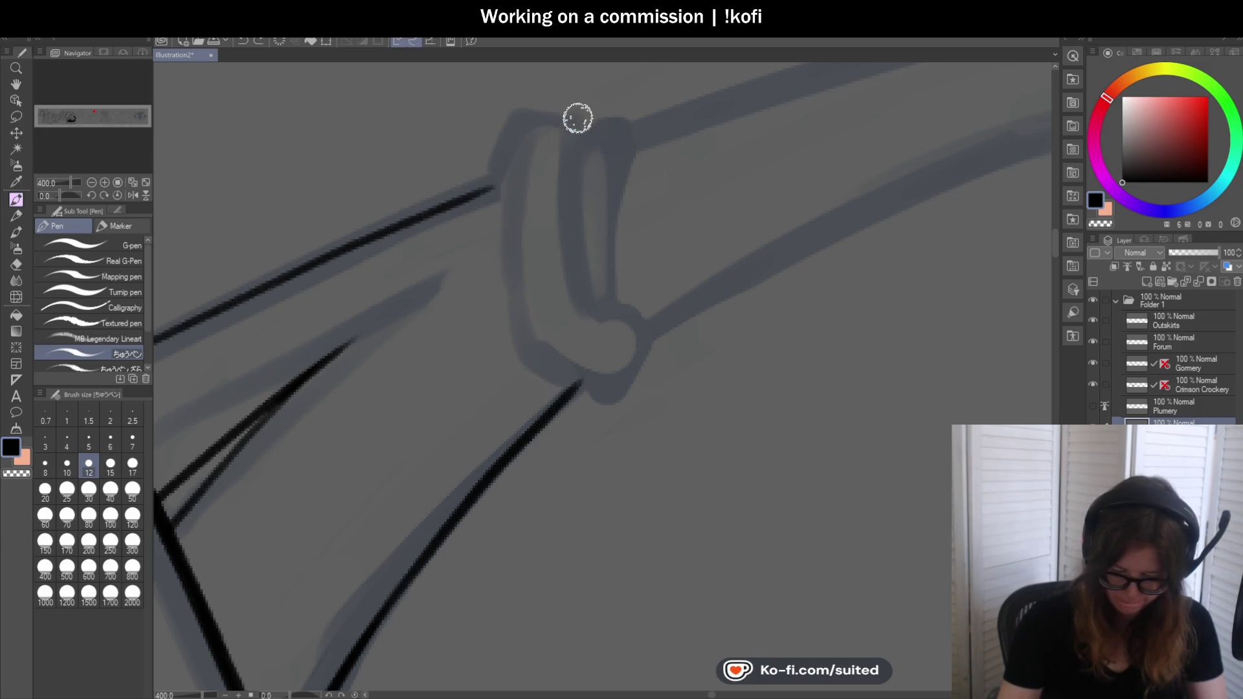
{"action": "mouse_move", "coordinate": [574, 144]}
{"action": "left_mouse_down"}
{"action": "mouse_move", "coordinate": [516, 137]}
{"action": "mouse_move", "coordinate": [524, 350]}
{"action": "mouse_move", "coordinate": [612, 382]}
{"action": "left_mouse_up"}
{"action": "left_click_drag", "start_coordinate": [575, 145], "coordinate": [583, 297]}
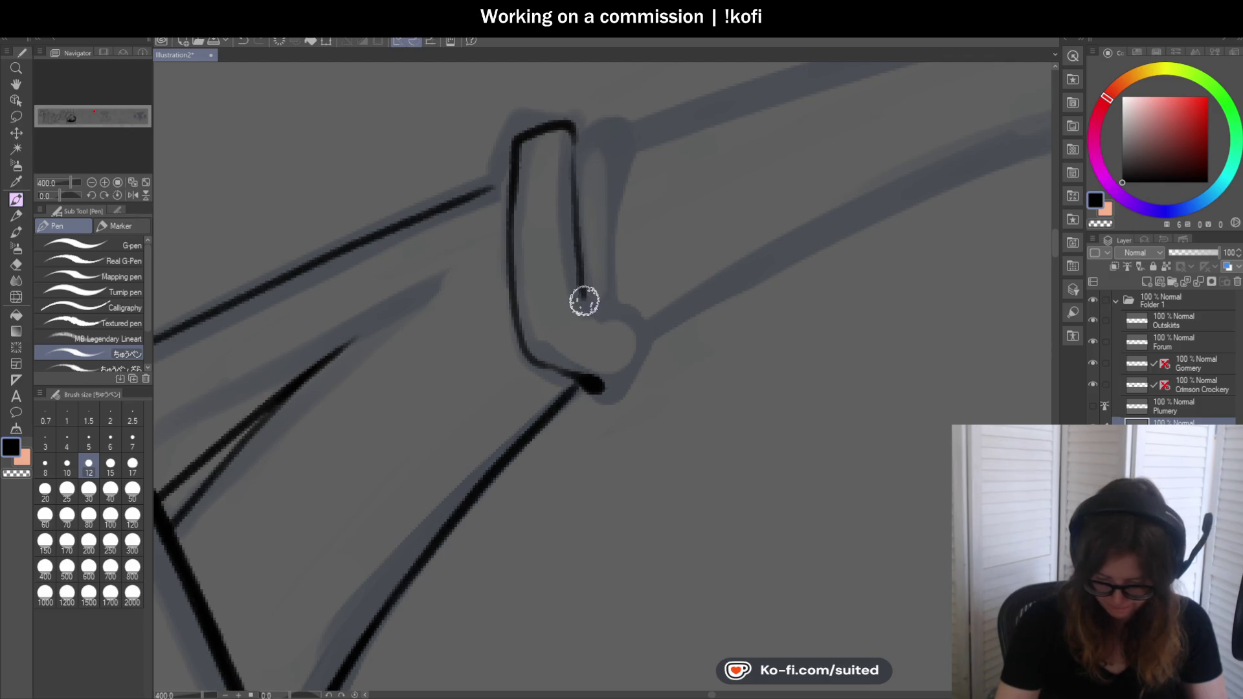
{"action": "mouse_move", "coordinate": [647, 324]}
{"action": "left_mouse_down"}
{"action": "mouse_move", "coordinate": [625, 375]}
{"action": "mouse_move", "coordinate": [593, 389]}
{"action": "left_mouse_up"}
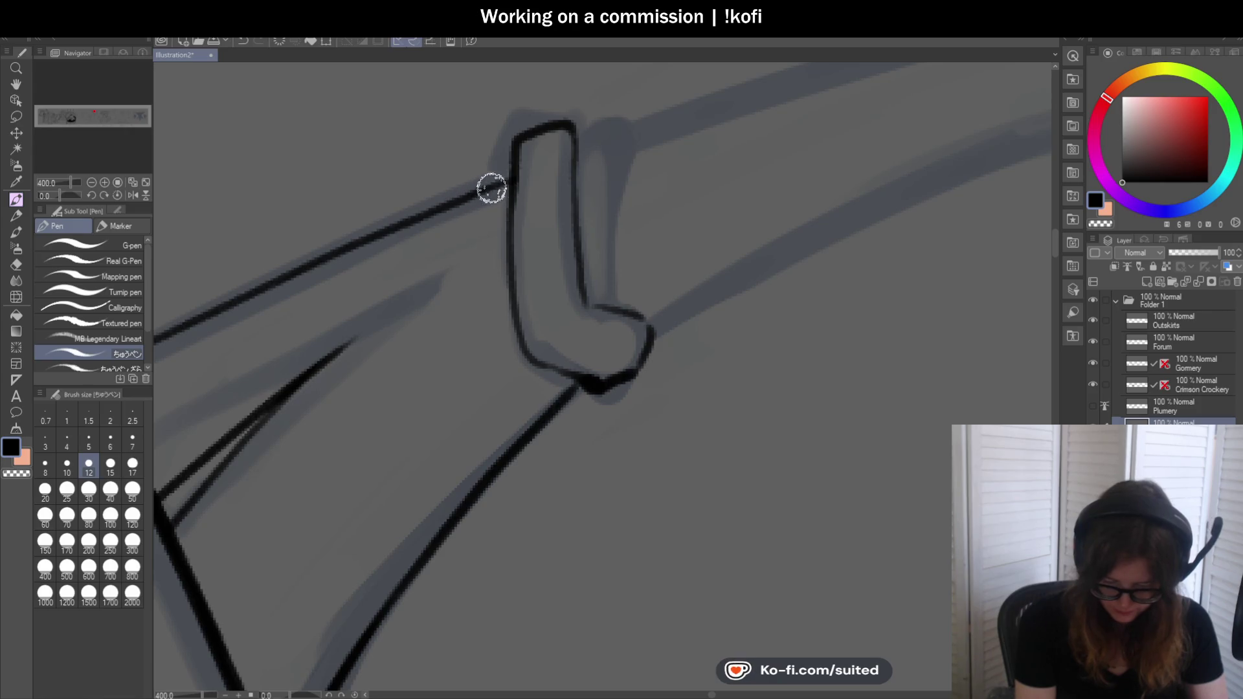
Ink the bracket's inner edge curving down into its base, undoing weak passes, and trim the line's top
{"action": "mouse_move", "coordinate": [586, 131]}
{"action": "left_mouse_down"}
{"action": "mouse_move", "coordinate": [613, 142]}
{"action": "mouse_move", "coordinate": [612, 310]}
{"action": "left_mouse_up"}
{"action": "left_click_drag", "start_coordinate": [577, 142], "coordinate": [580, 297]}
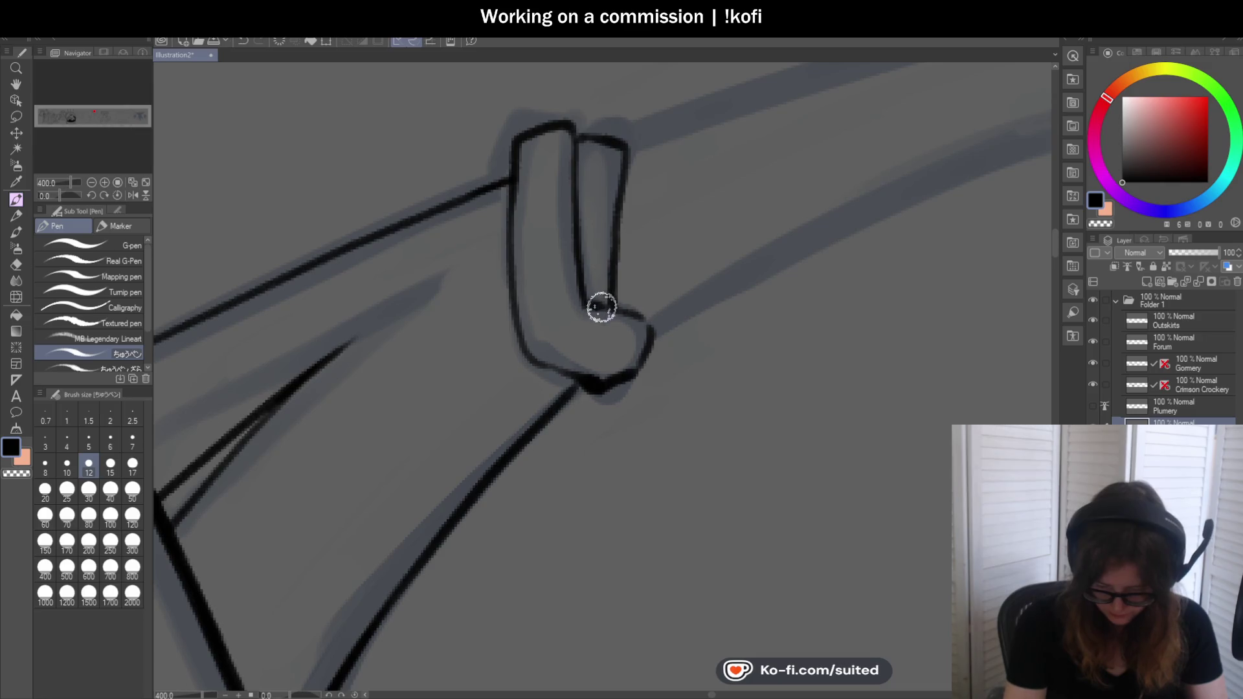
{"action": "scroll", "coordinate": [608, 201], "scroll_direction": "down", "scroll_amount": 4}
{"action": "scroll", "coordinate": [634, 312], "scroll_direction": "up", "scroll_amount": 1}
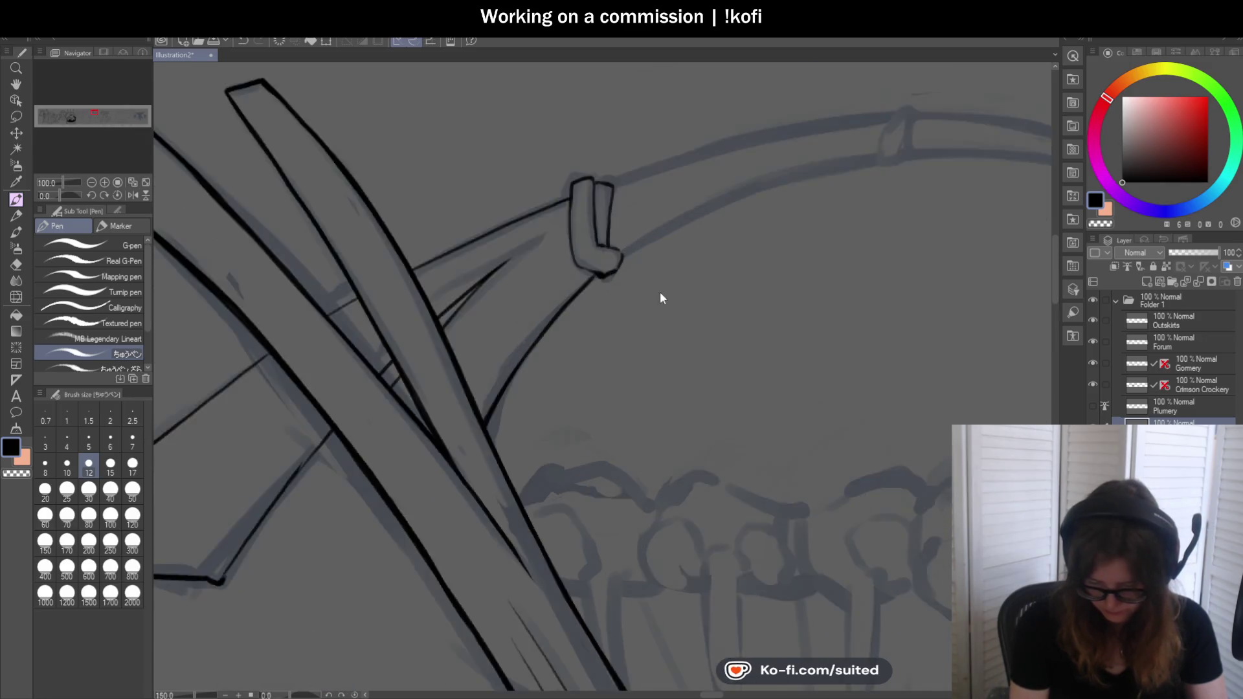
{"action": "scroll", "coordinate": [657, 292], "scroll_direction": "up", "scroll_amount": 1}
{"action": "key", "text": "ctrl+z"}
{"action": "key", "text": "ctrl+z"}
{"action": "key", "text": "ctrl+z"}
{"action": "key", "text": "ctrl+z"}
{"action": "key", "text": "ctrl+z"}
{"action": "scroll", "coordinate": [669, 292], "scroll_direction": "up", "scroll_amount": 1}
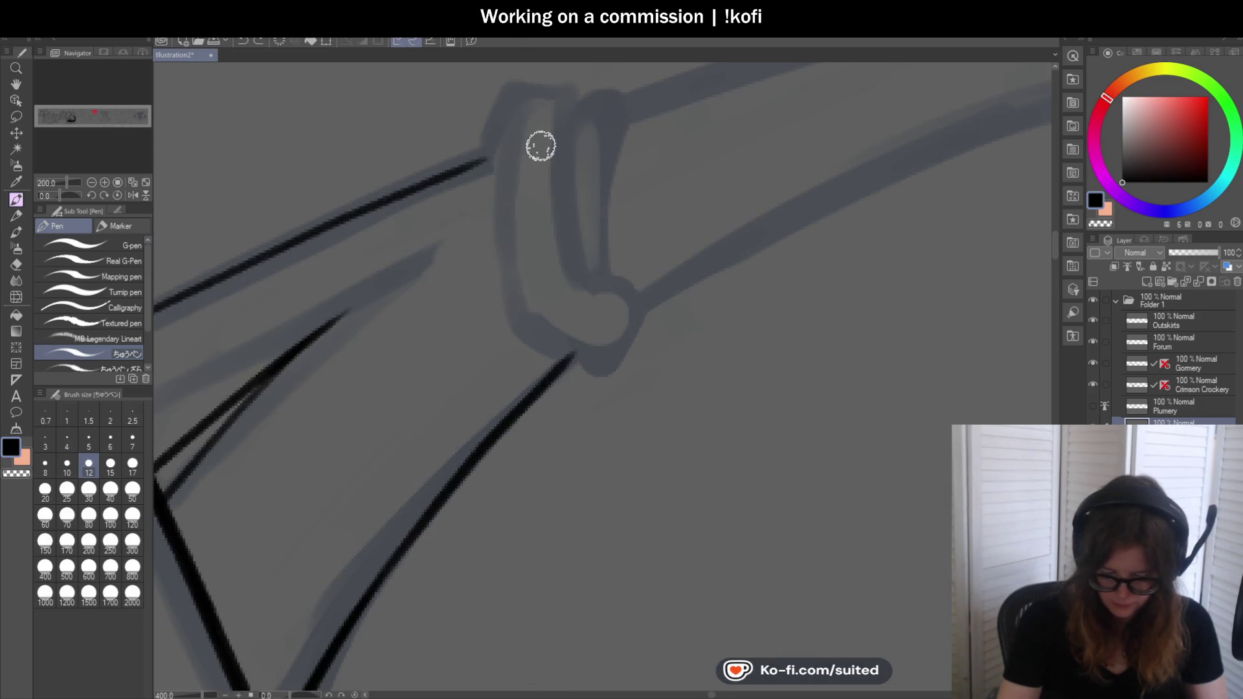
{"action": "mouse_move", "coordinate": [522, 95]}
{"action": "left_mouse_down"}
{"action": "mouse_move", "coordinate": [507, 297]}
{"action": "mouse_move", "coordinate": [601, 370]}
{"action": "left_mouse_up"}
{"action": "key", "text": "ctrl+z"}
{"action": "mouse_move", "coordinate": [515, 106]}
{"action": "left_mouse_down"}
{"action": "mouse_move", "coordinate": [531, 328]}
{"action": "mouse_move", "coordinate": [611, 351]}
{"action": "left_mouse_up"}
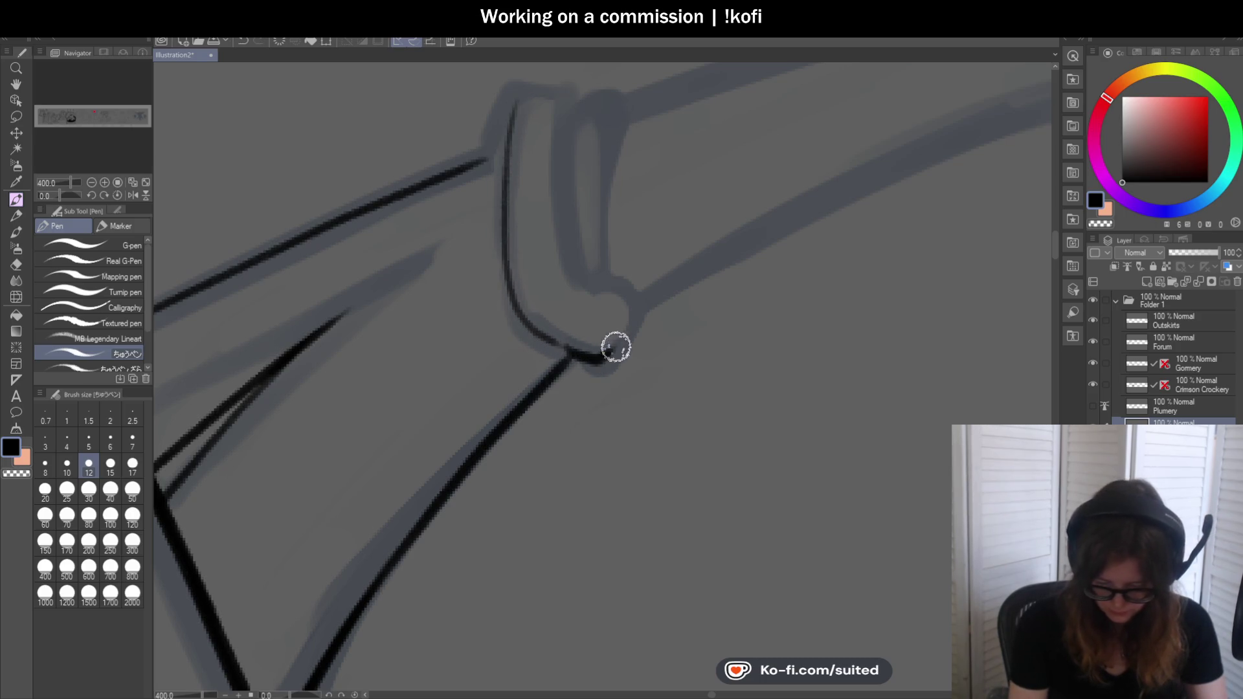
{"action": "mouse_move", "coordinate": [513, 97]}
{"action": "left_mouse_down"}
{"action": "mouse_move", "coordinate": [513, 288]}
{"action": "mouse_move", "coordinate": [518, 126]}
{"action": "left_mouse_up"}
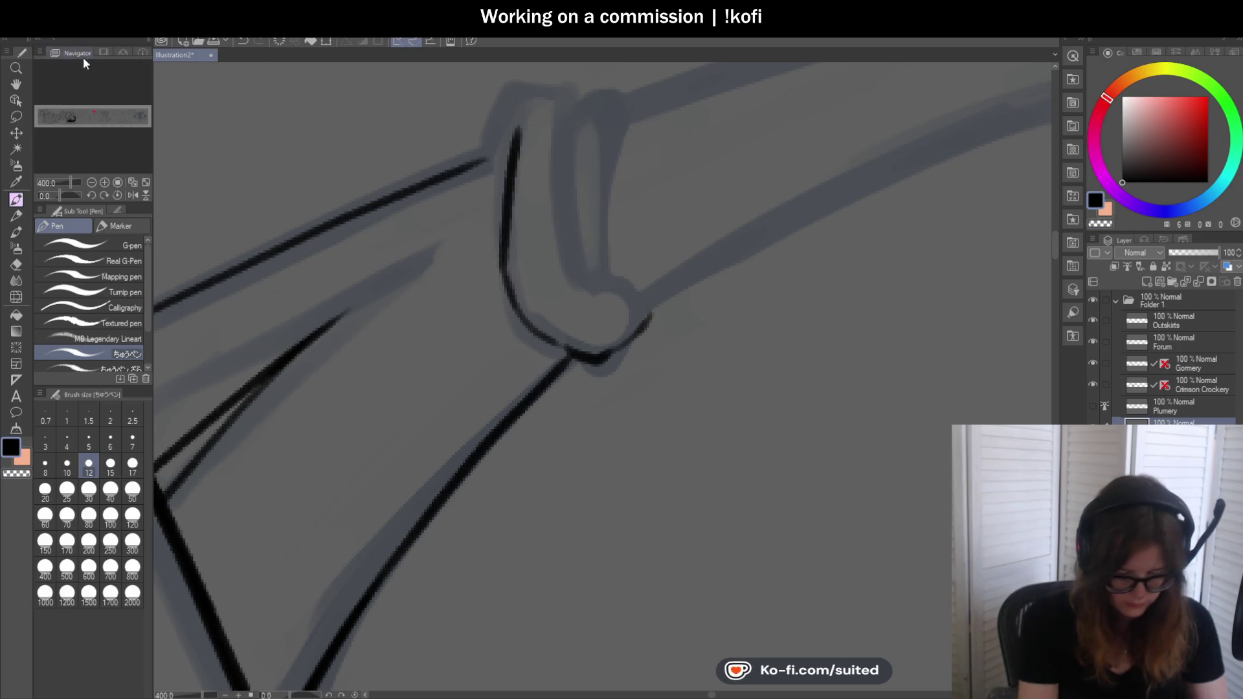
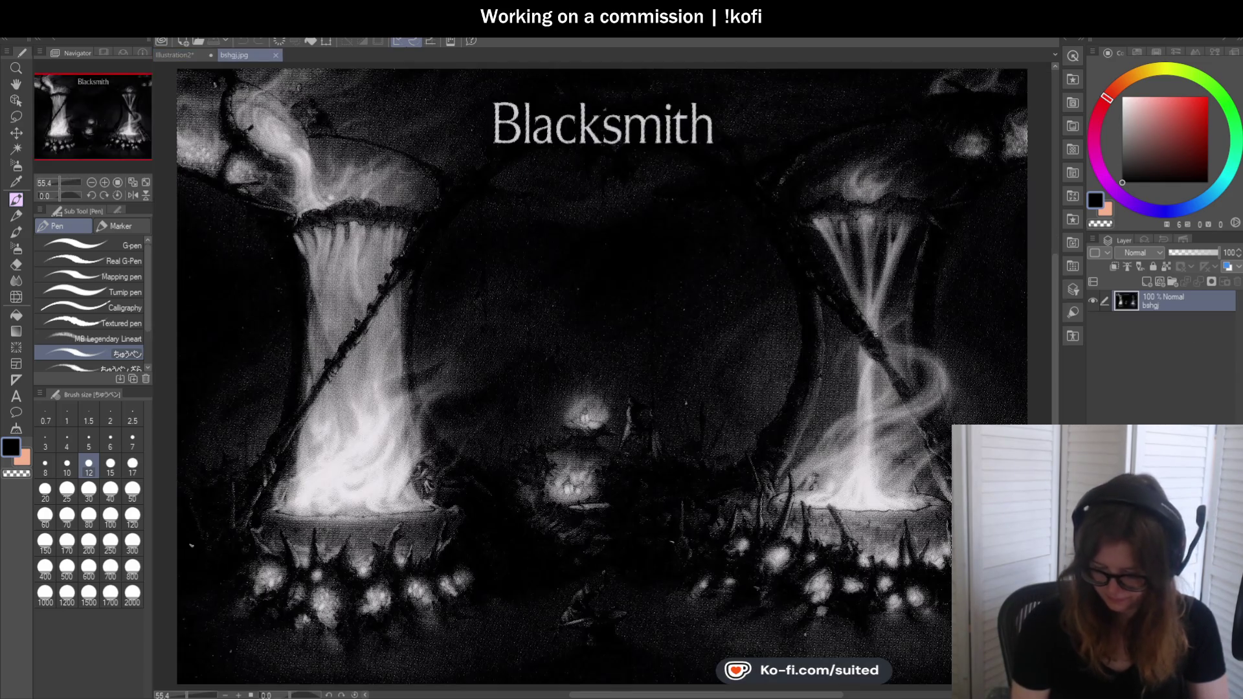
{"action": "scroll", "coordinate": [930, 198], "scroll_direction": "up", "scroll_amount": 3}
{"action": "scroll", "coordinate": [826, 208], "scroll_direction": "down", "scroll_amount": 3}
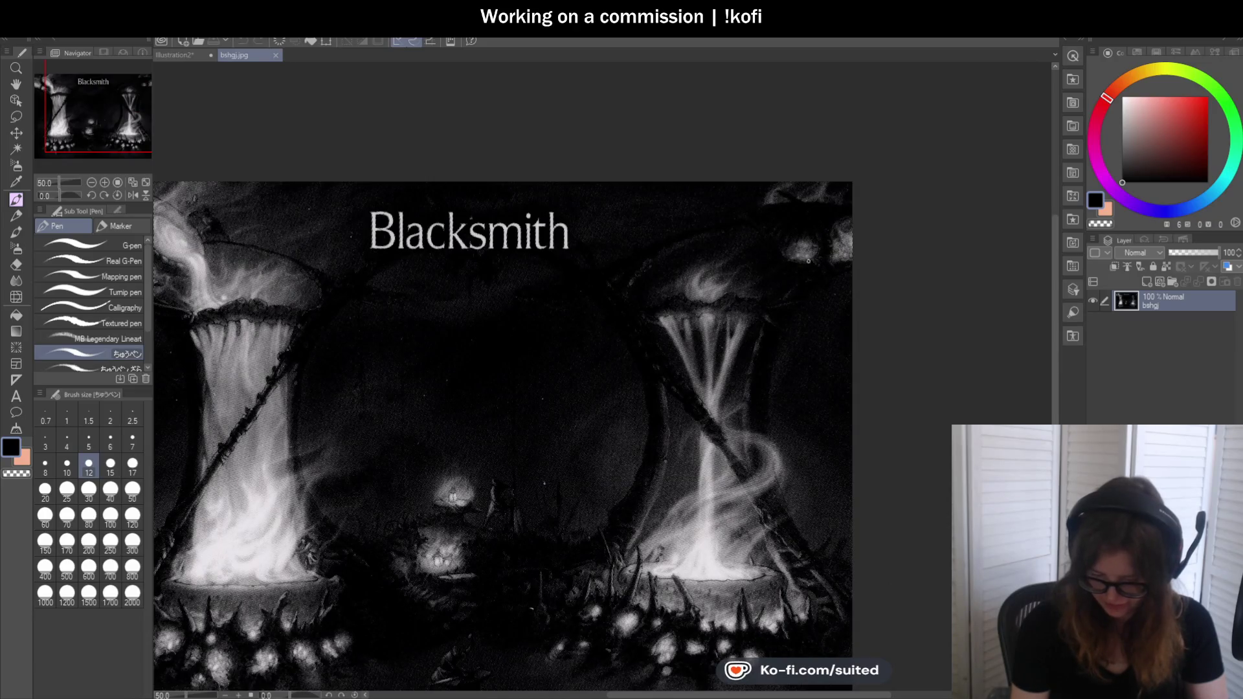
Close the bshgi.jpg reference tab to return to the Illustration2 canvas
{"action": "left_click", "coordinate": [276, 54]}
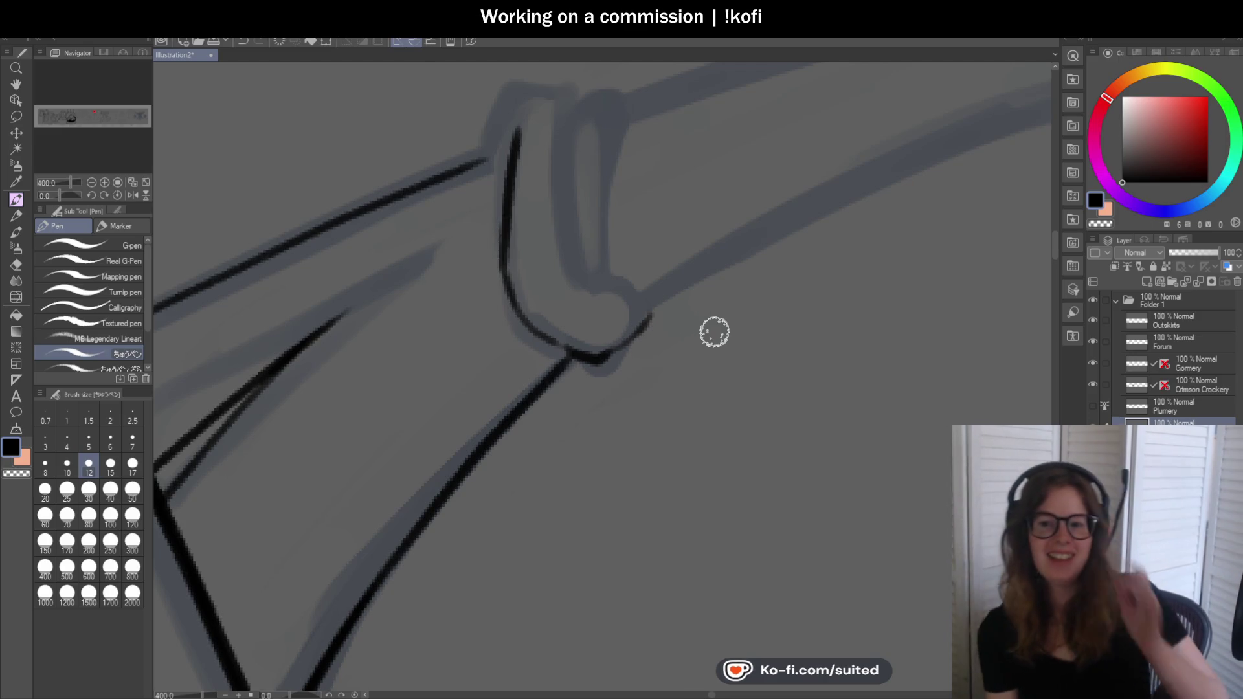
Ink the binding's top, right, lower-left and inner edges, join the shaft line, and bolden its base
{"action": "left_click_drag", "start_coordinate": [528, 120], "coordinate": [540, 116]}
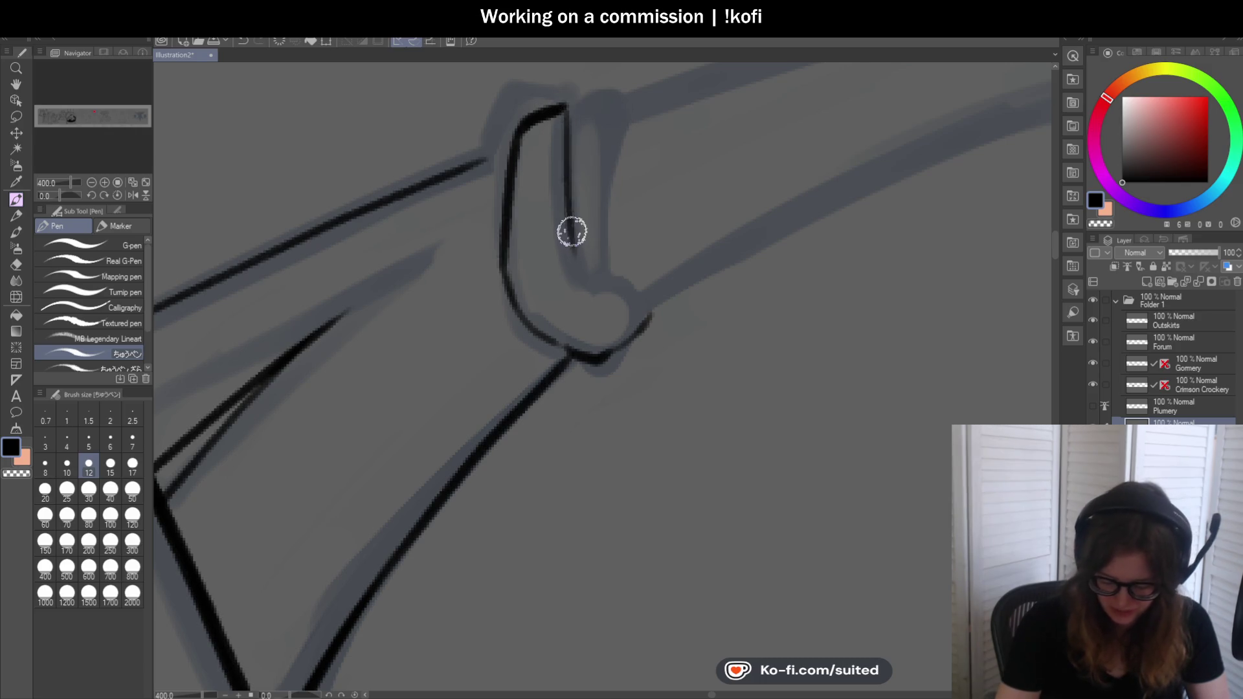
{"action": "left_click_drag", "start_coordinate": [566, 108], "coordinate": [651, 323]}
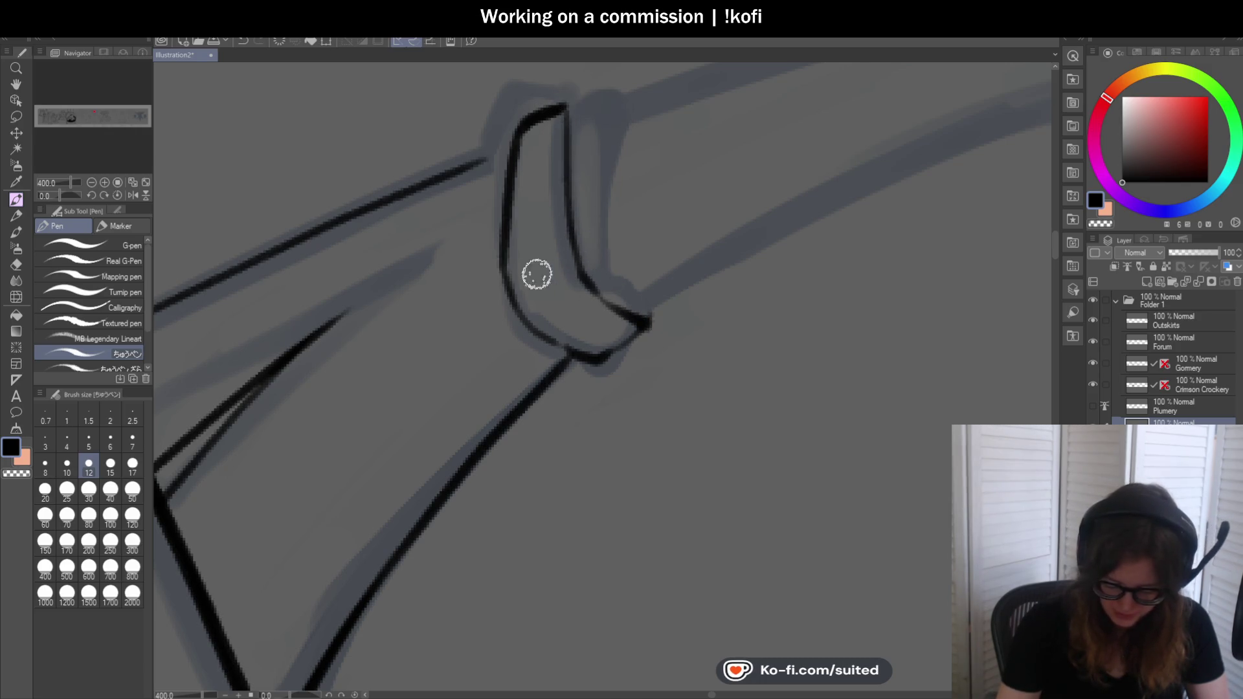
{"action": "mouse_move", "coordinate": [505, 284]}
{"action": "left_mouse_down"}
{"action": "mouse_move", "coordinate": [553, 371]}
{"action": "mouse_move", "coordinate": [566, 373]}
{"action": "left_mouse_up"}
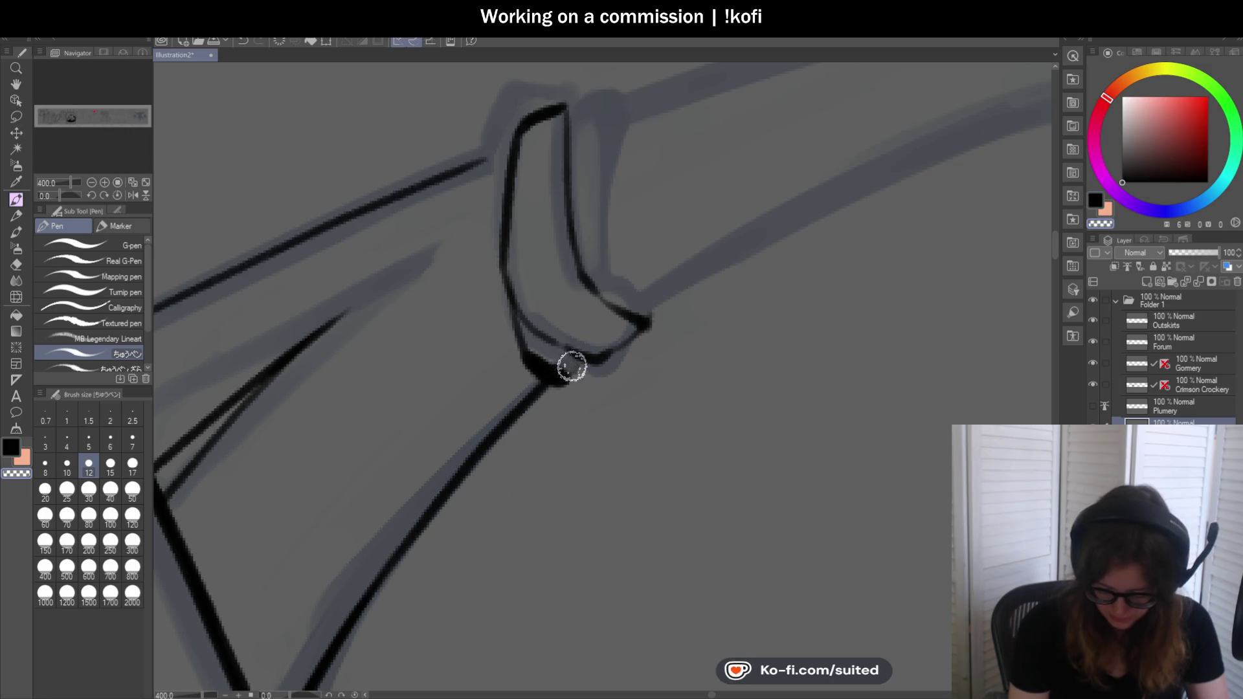
{"action": "mouse_move", "coordinate": [593, 278]}
{"action": "left_mouse_down"}
{"action": "mouse_move", "coordinate": [612, 108]}
{"action": "mouse_move", "coordinate": [616, 134]}
{"action": "left_mouse_up"}
{"action": "left_click_drag", "start_coordinate": [478, 164], "coordinate": [514, 145]}
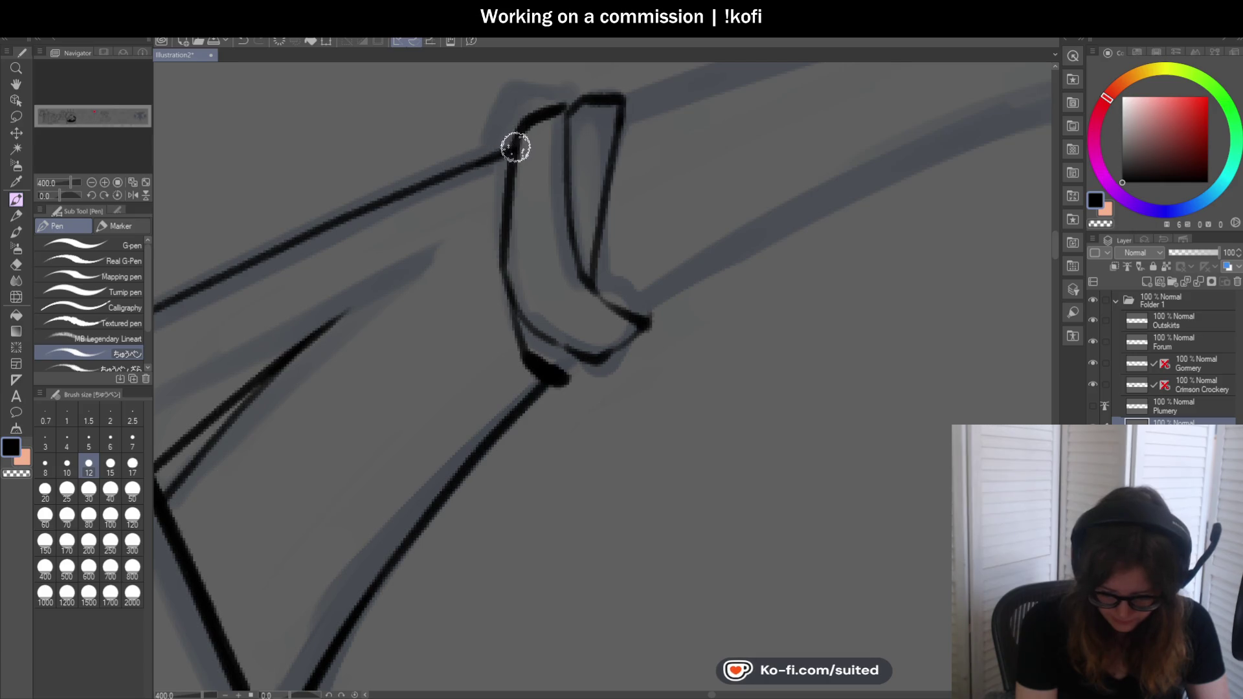
{"action": "mouse_move", "coordinate": [564, 372]}
{"action": "left_mouse_down"}
{"action": "mouse_move", "coordinate": [534, 346]}
{"action": "mouse_move", "coordinate": [530, 362]}
{"action": "mouse_move", "coordinate": [649, 321]}
{"action": "left_mouse_up"}
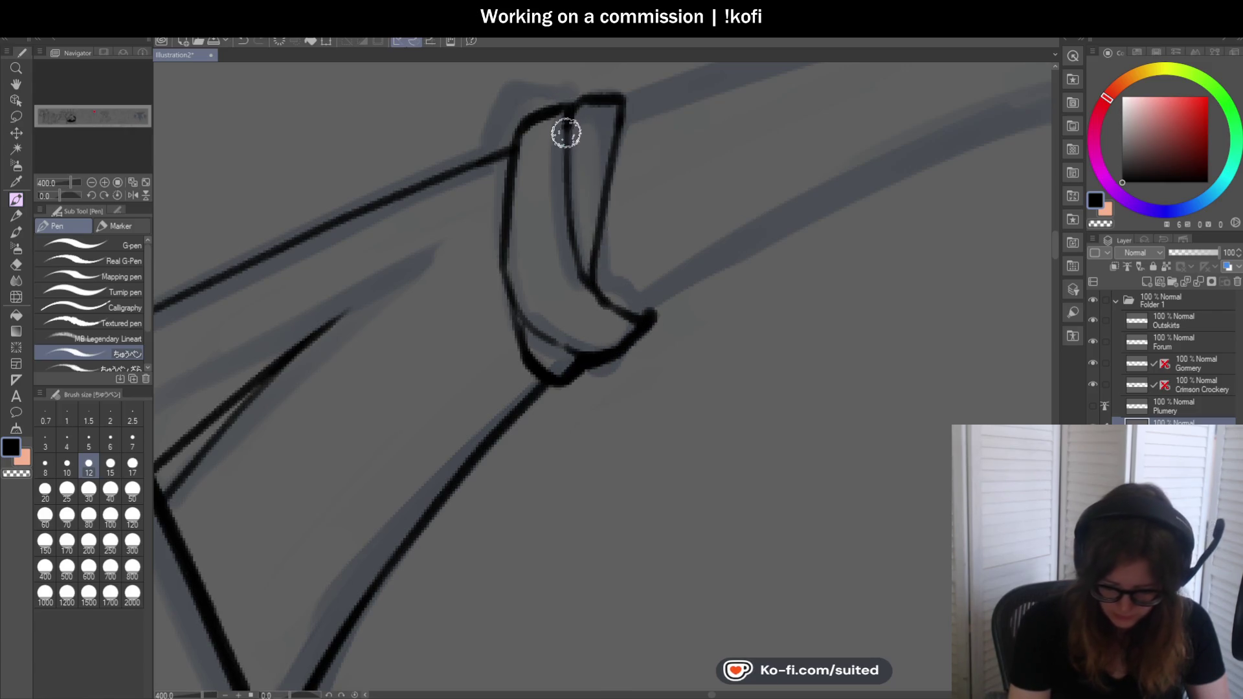
{"action": "scroll", "coordinate": [555, 194], "scroll_direction": "down", "scroll_amount": 4}
{"action": "scroll", "coordinate": [633, 283], "scroll_direction": "down", "scroll_amount": 2}
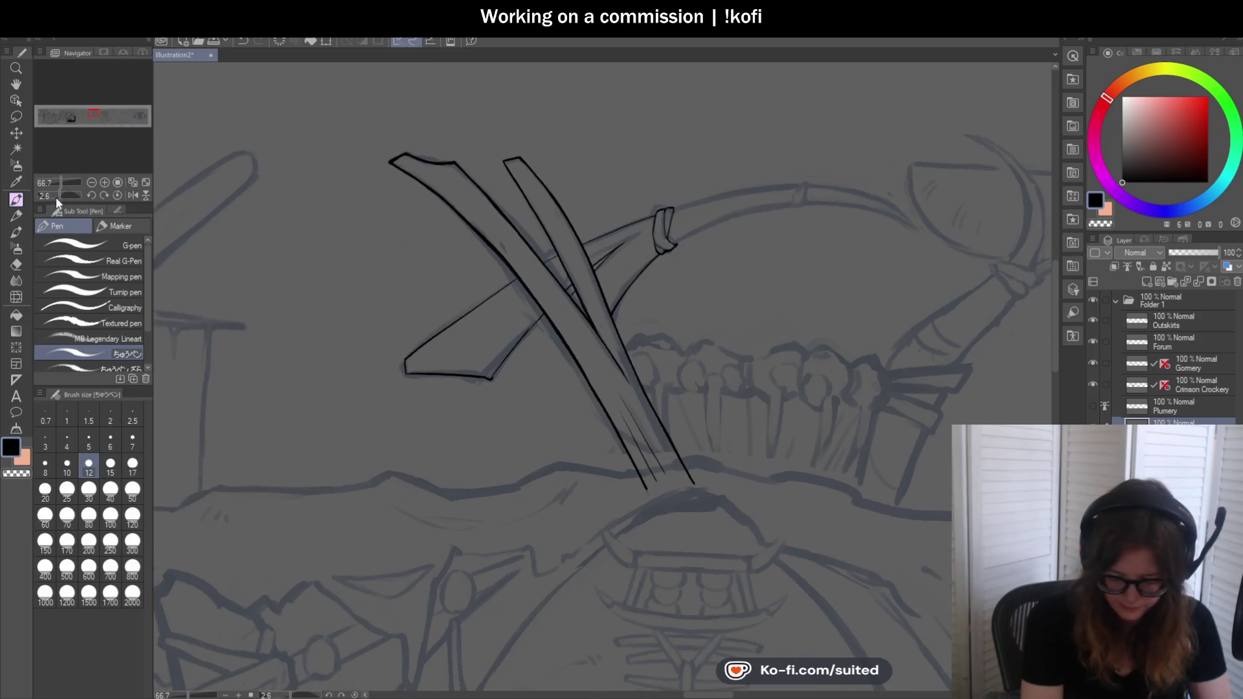
Ink the curved blade edge on a tilted view, reset rotation, and erase the stray speck at the tip
{"action": "left_click_drag", "start_coordinate": [59, 196], "coordinate": [50, 204]}
{"action": "scroll", "coordinate": [615, 324], "scroll_direction": "down", "scroll_amount": 2}
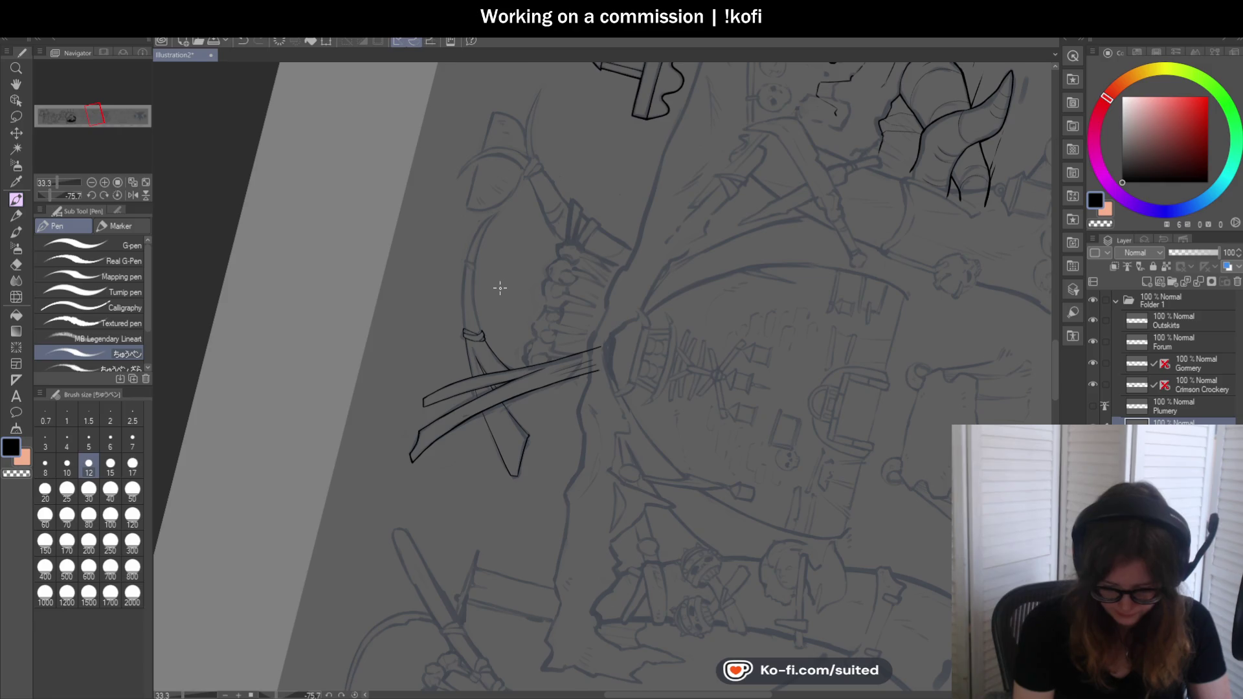
{"action": "scroll", "coordinate": [500, 287], "scroll_direction": "up", "scroll_amount": 1}
{"action": "scroll", "coordinate": [482, 186], "scroll_direction": "up", "scroll_amount": 1}
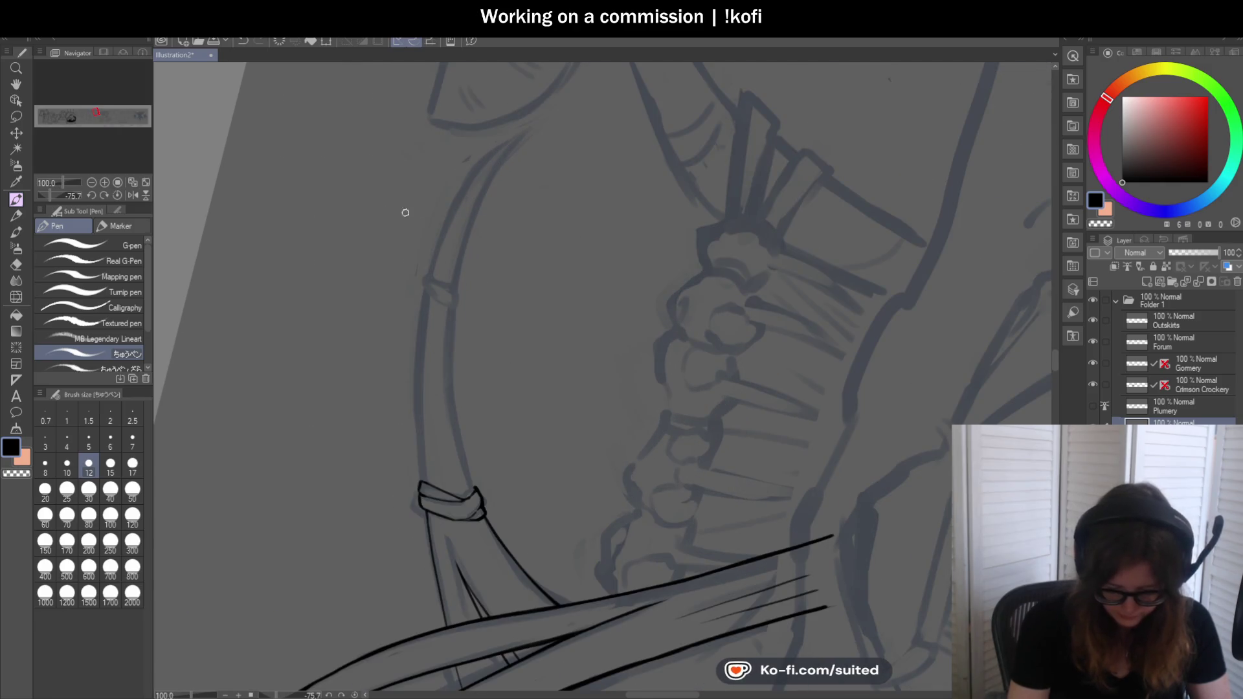
{"action": "scroll", "coordinate": [412, 213], "scroll_direction": "down", "scroll_amount": 1}
{"action": "left_click_drag", "start_coordinate": [446, 486], "coordinate": [446, 233]}
{"action": "scroll", "coordinate": [485, 286], "scroll_direction": "up", "scroll_amount": 1}
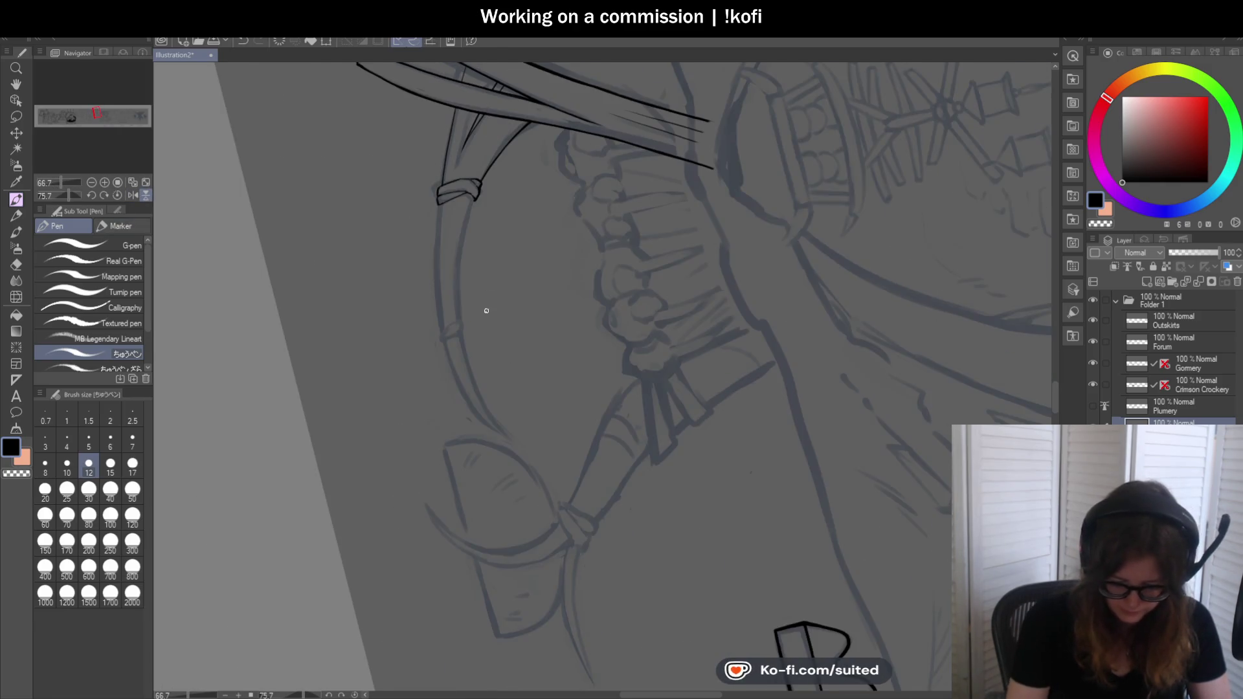
{"action": "scroll", "coordinate": [485, 286], "scroll_direction": "up", "scroll_amount": 1}
{"action": "left_click_drag", "start_coordinate": [422, 259], "coordinate": [518, 468]}
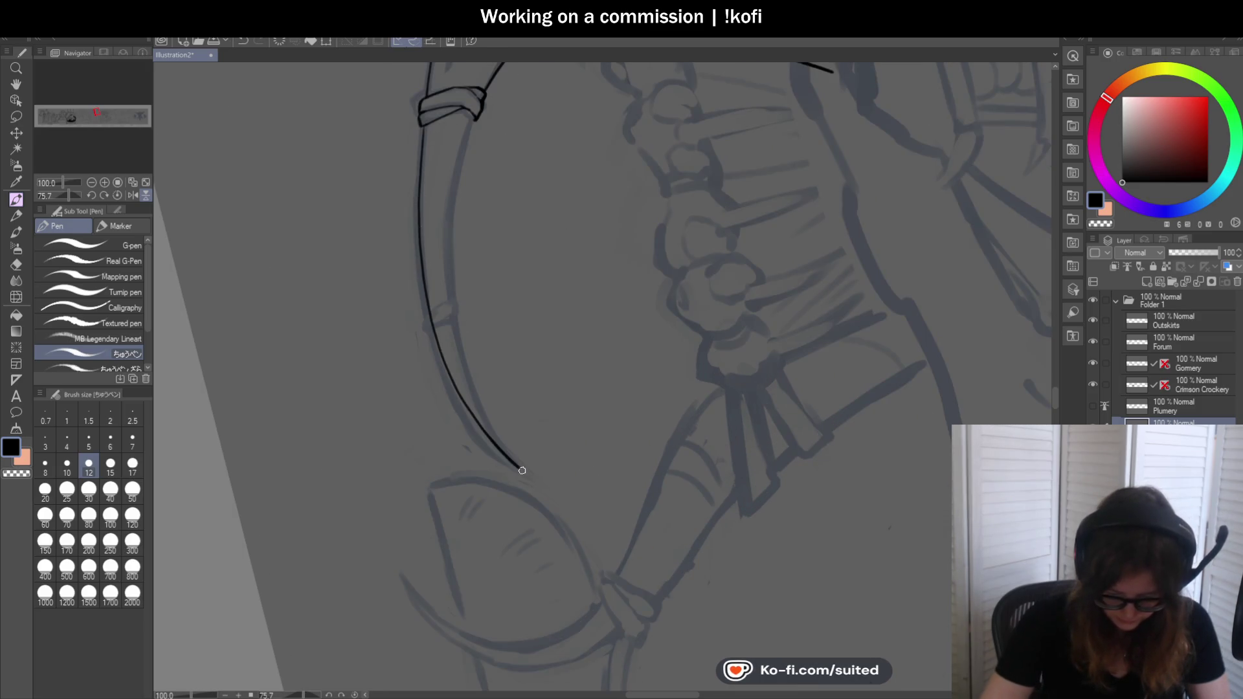
{"action": "key", "text": "ctrl+z"}
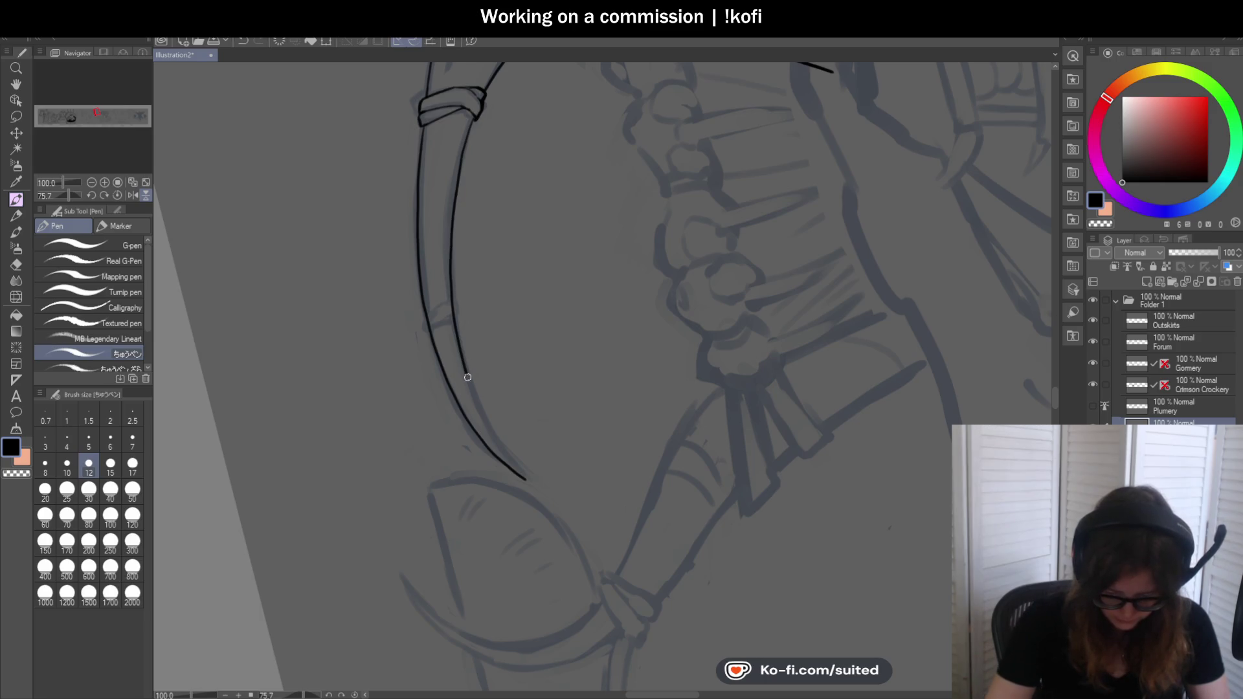
{"action": "left_click", "coordinate": [117, 195]}
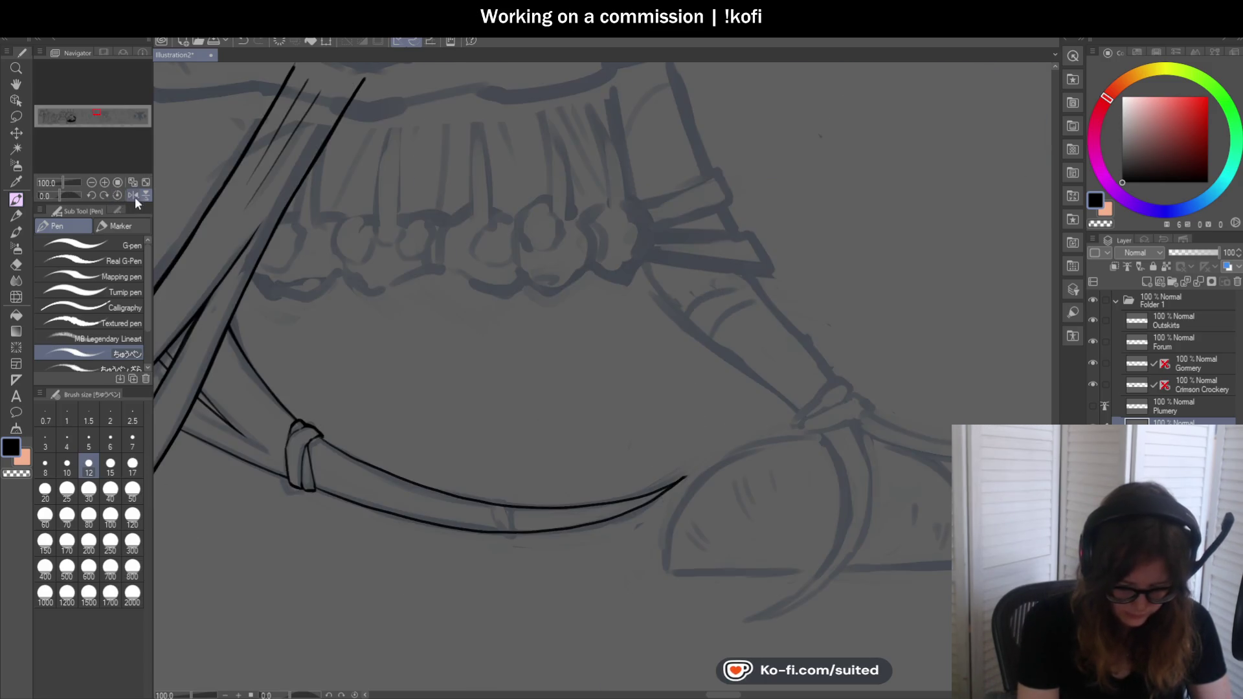
{"action": "scroll", "coordinate": [658, 244], "scroll_direction": "down", "scroll_amount": 1}
{"action": "scroll", "coordinate": [639, 228], "scroll_direction": "up", "scroll_amount": 2}
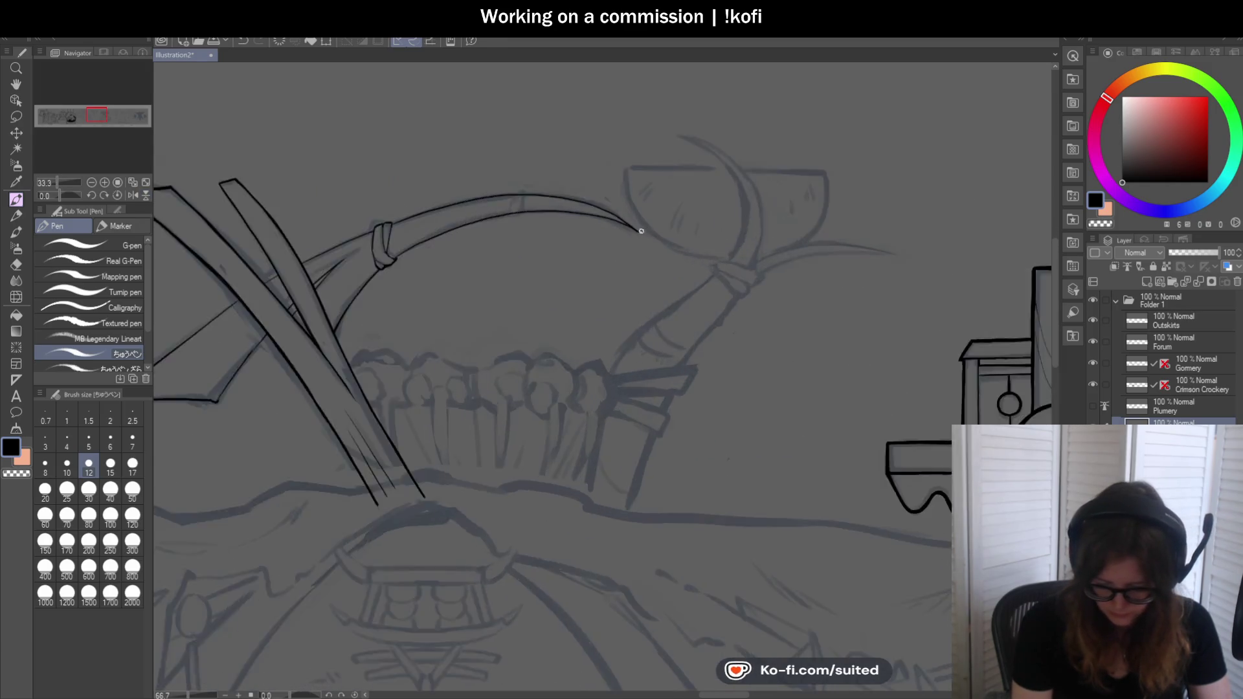
{"action": "scroll", "coordinate": [619, 217], "scroll_direction": "up", "scroll_amount": 2}
{"action": "scroll", "coordinate": [591, 216], "scroll_direction": "up", "scroll_amount": 1}
{"action": "mouse_move", "coordinate": [592, 216]}
{"action": "left_mouse_down"}
{"action": "mouse_move", "coordinate": [590, 261]}
{"action": "mouse_move", "coordinate": [614, 285]}
{"action": "left_mouse_up"}
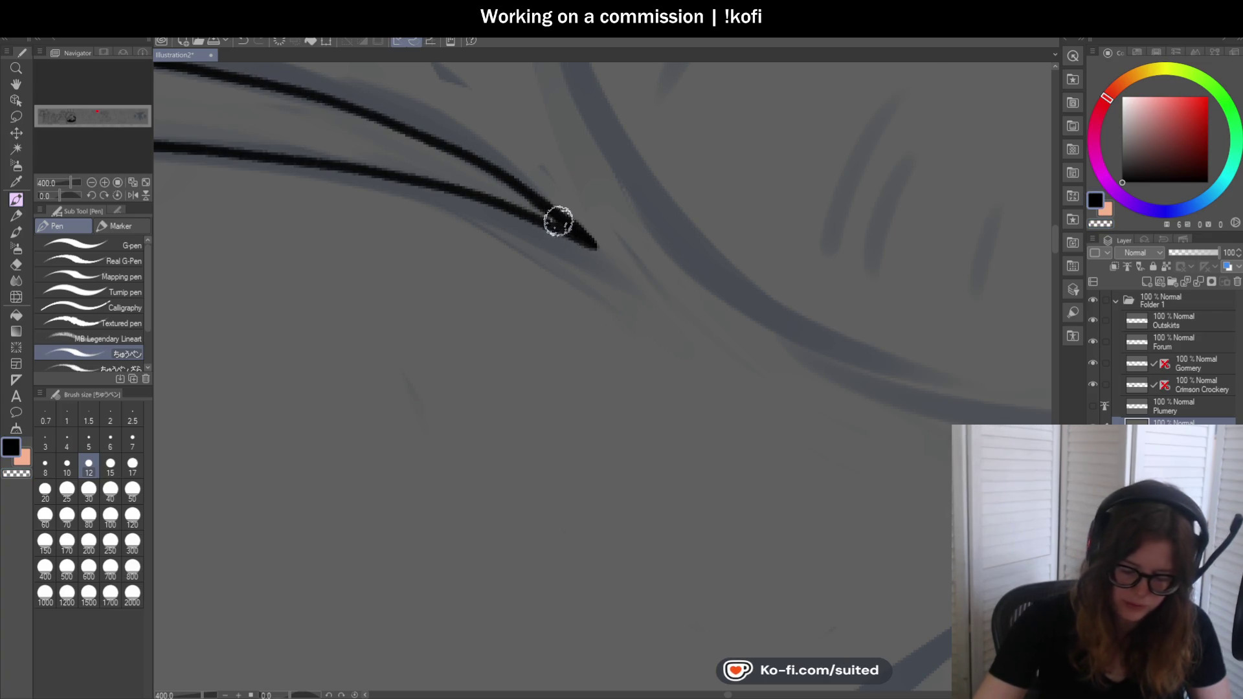
{"action": "scroll", "coordinate": [631, 258], "scroll_direction": "down", "scroll_amount": 4}
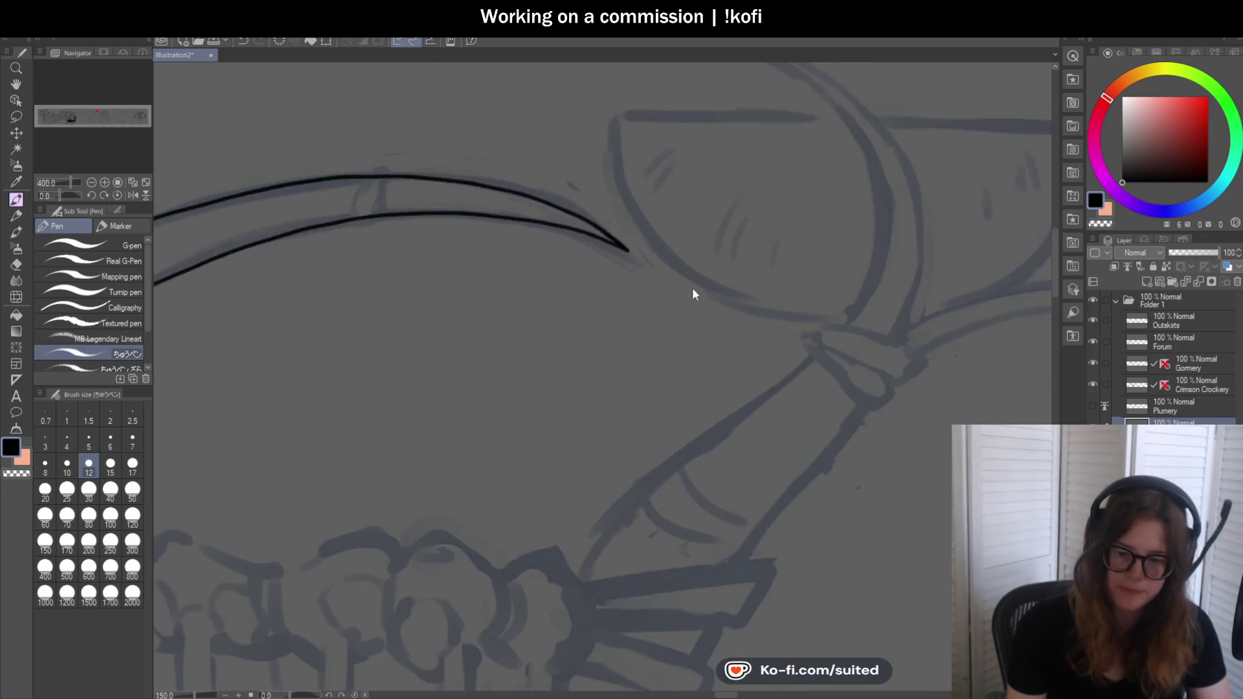
{"action": "scroll", "coordinate": [700, 296], "scroll_direction": "down", "scroll_amount": 2}
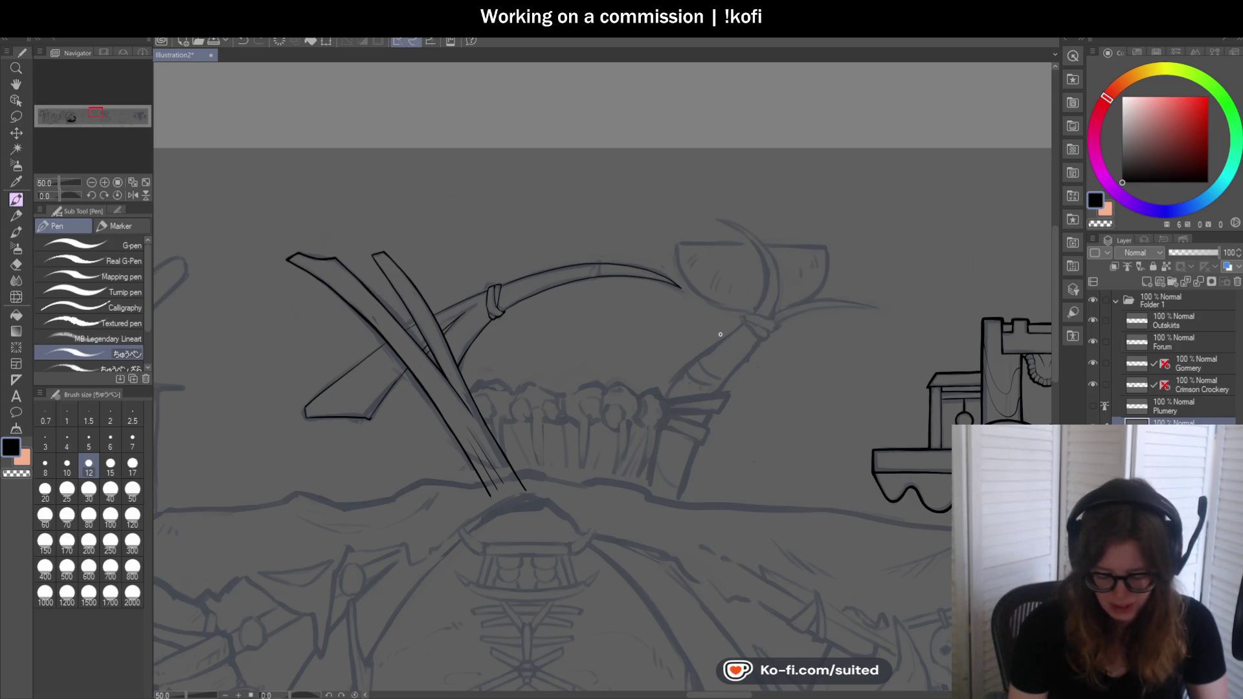
{"action": "scroll", "coordinate": [584, 358], "scroll_direction": "up", "scroll_amount": 3}
{"action": "scroll", "coordinate": [517, 303], "scroll_direction": "up", "scroll_amount": 1}
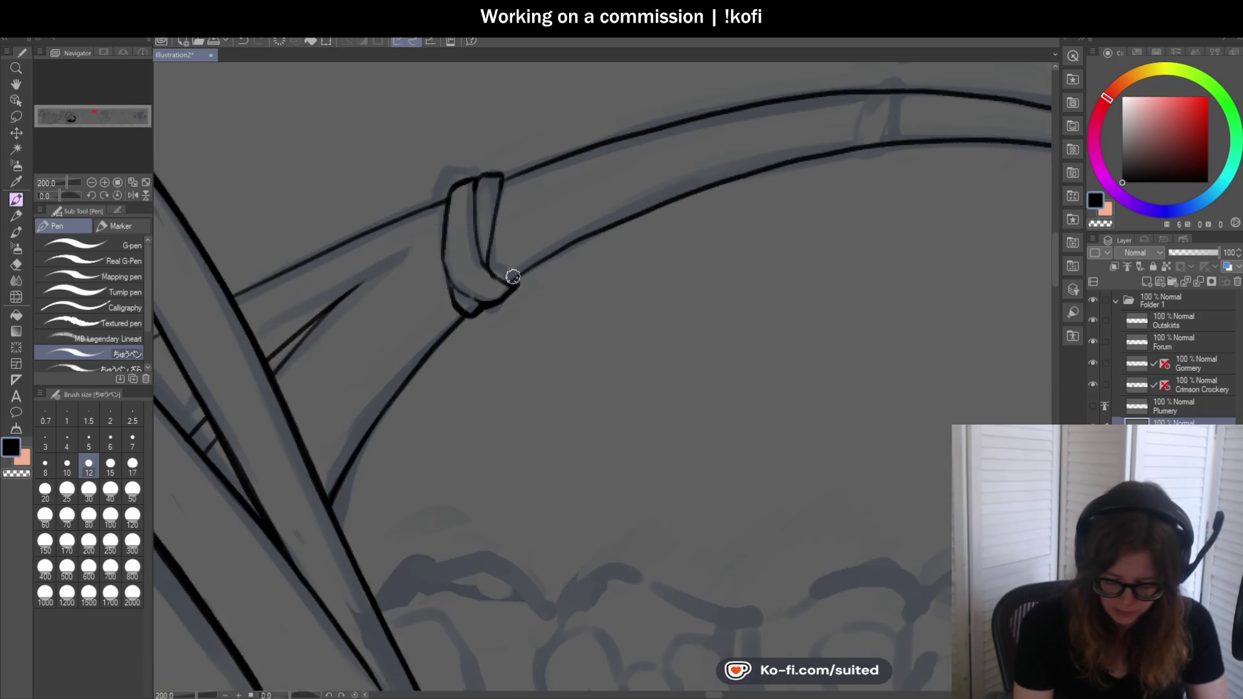
{"action": "scroll", "coordinate": [594, 228], "scroll_direction": "down", "scroll_amount": 2}
{"action": "scroll", "coordinate": [487, 217], "scroll_direction": "up", "scroll_amount": 1}
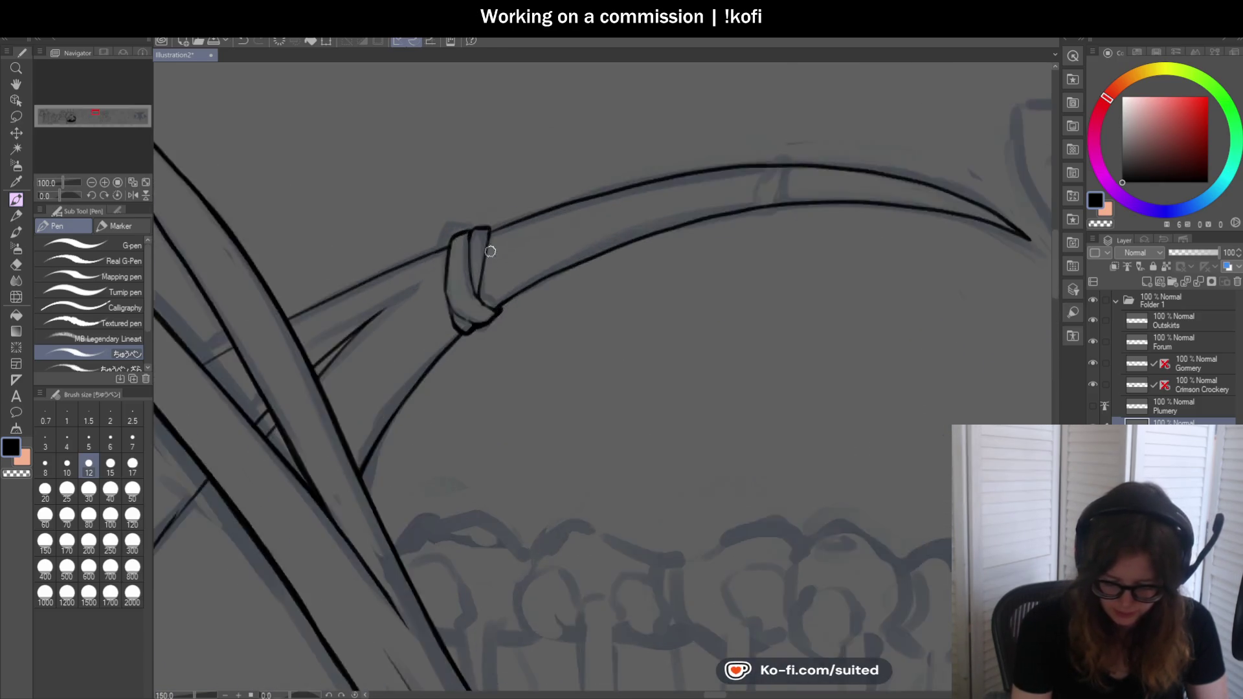
{"action": "scroll", "coordinate": [487, 217], "scroll_direction": "up", "scroll_amount": 2}
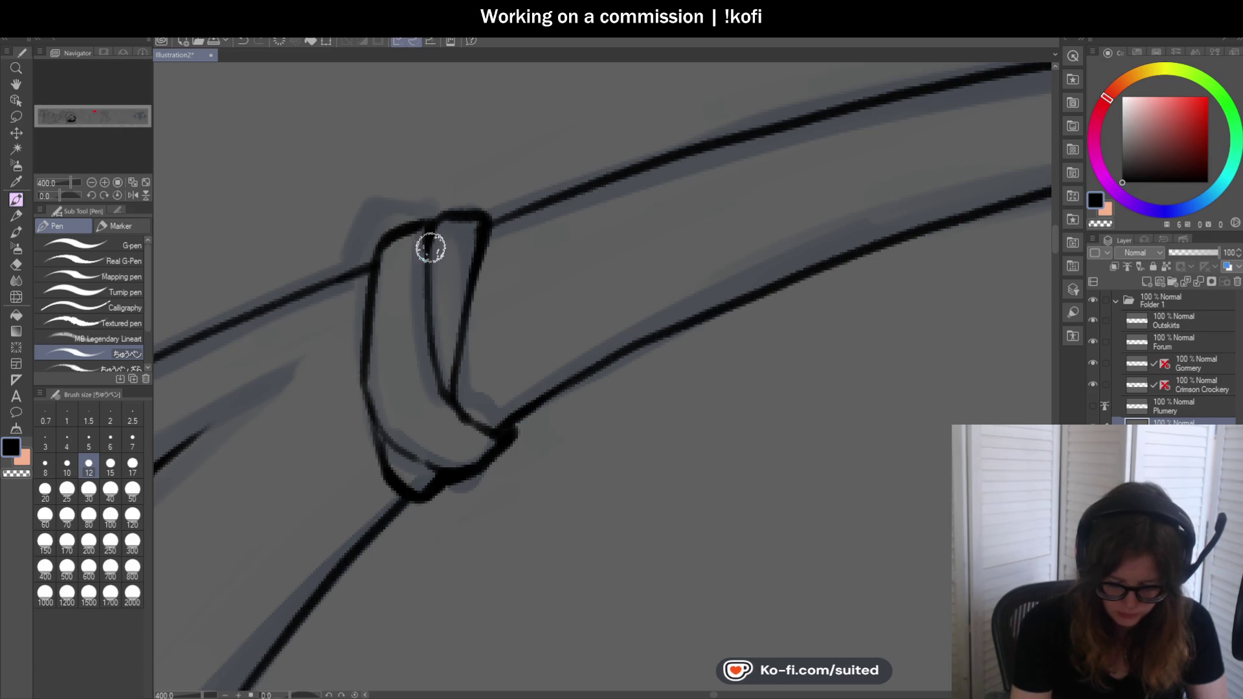
{"action": "scroll", "coordinate": [438, 311], "scroll_direction": "down", "scroll_amount": 2}
{"action": "scroll", "coordinate": [389, 317], "scroll_direction": "up", "scroll_amount": 2}
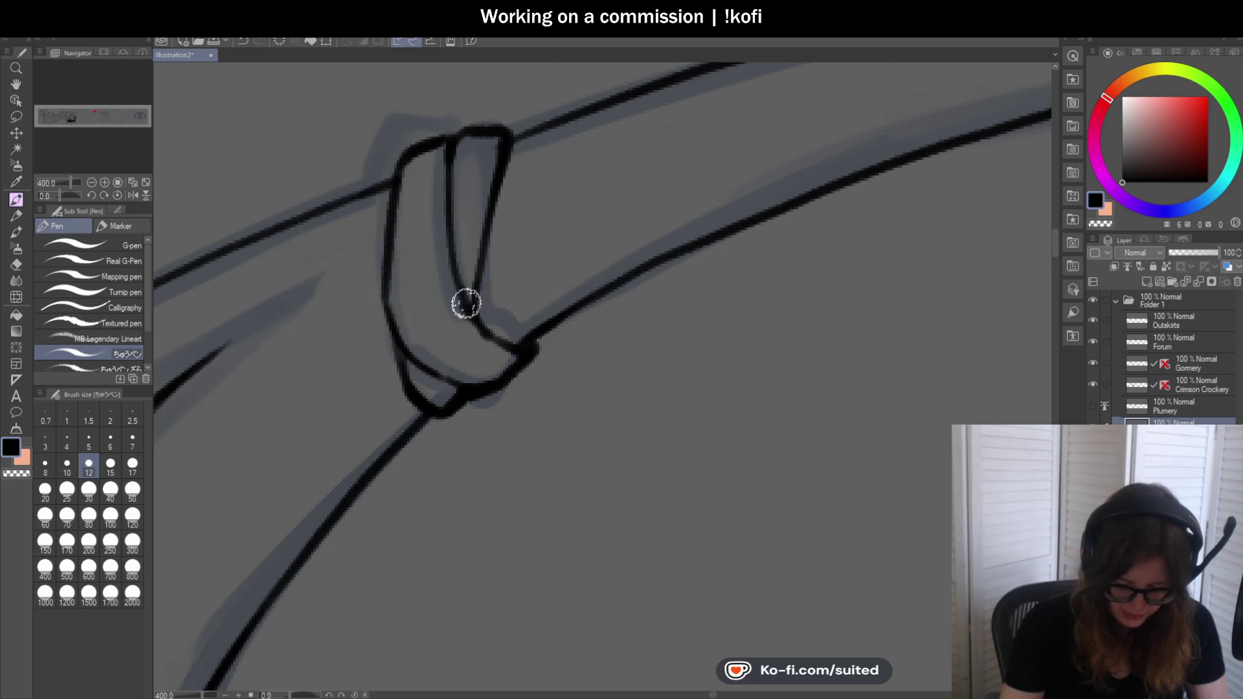
{"action": "scroll", "coordinate": [464, 299], "scroll_direction": "down", "scroll_amount": 1}
{"action": "scroll", "coordinate": [455, 211], "scroll_direction": "down", "scroll_amount": 1}
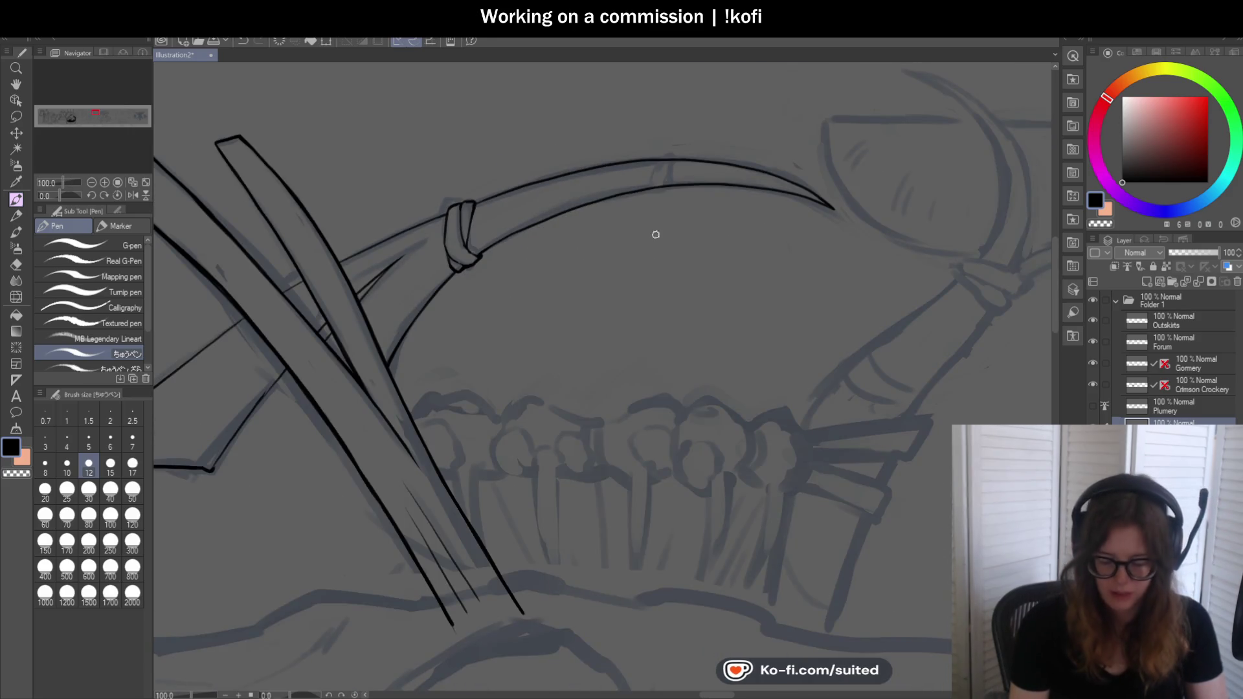
{"action": "scroll", "coordinate": [650, 235], "scroll_direction": "up", "scroll_amount": 1}
{"action": "scroll", "coordinate": [670, 165], "scroll_direction": "up", "scroll_amount": 2}
Ink a new binding loop around the shaft with both sides, a rounded top and darkened inner line
{"action": "mouse_move", "coordinate": [609, 121]}
{"action": "left_mouse_down"}
{"action": "mouse_move", "coordinate": [580, 138]}
{"action": "mouse_move", "coordinate": [533, 256]}
{"action": "mouse_move", "coordinate": [547, 272]}
{"action": "mouse_move", "coordinate": [607, 260]}
{"action": "left_mouse_up"}
{"action": "mouse_move", "coordinate": [612, 207]}
{"action": "left_mouse_down"}
{"action": "mouse_move", "coordinate": [629, 131]}
{"action": "mouse_move", "coordinate": [560, 222]}
{"action": "left_mouse_up"}
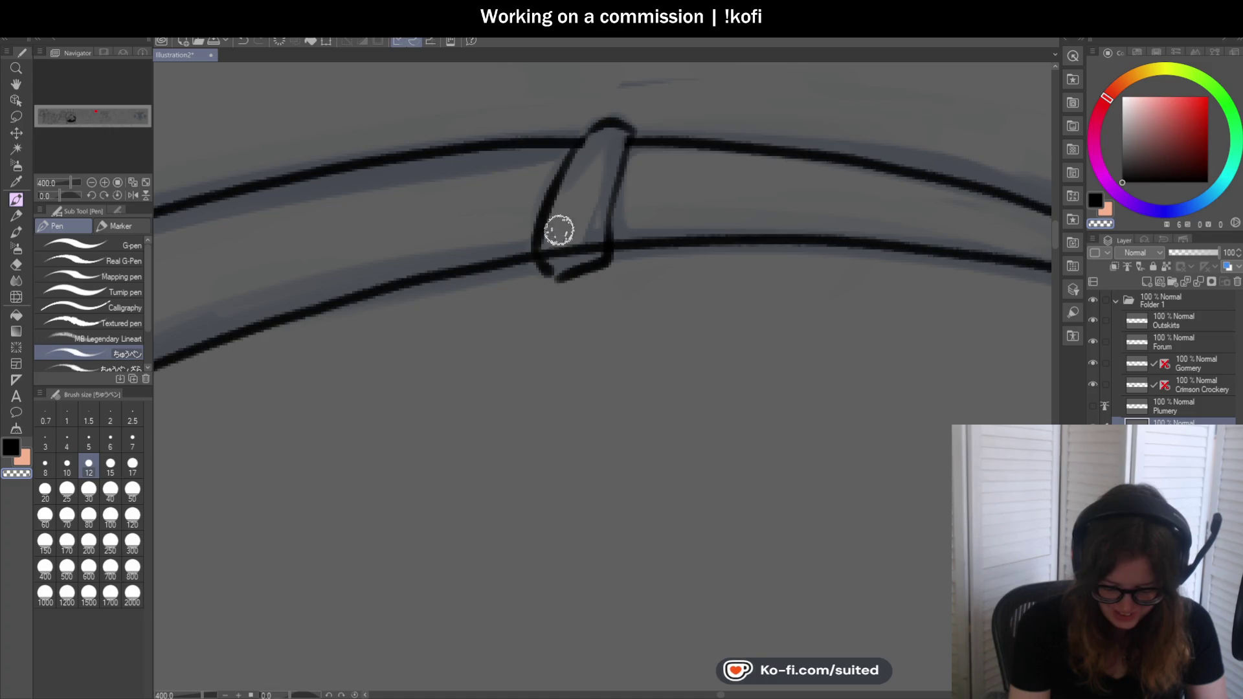
{"action": "mouse_move", "coordinate": [630, 148]}
{"action": "left_mouse_down"}
{"action": "mouse_move", "coordinate": [633, 249]}
{"action": "mouse_move", "coordinate": [621, 242]}
{"action": "left_mouse_up"}
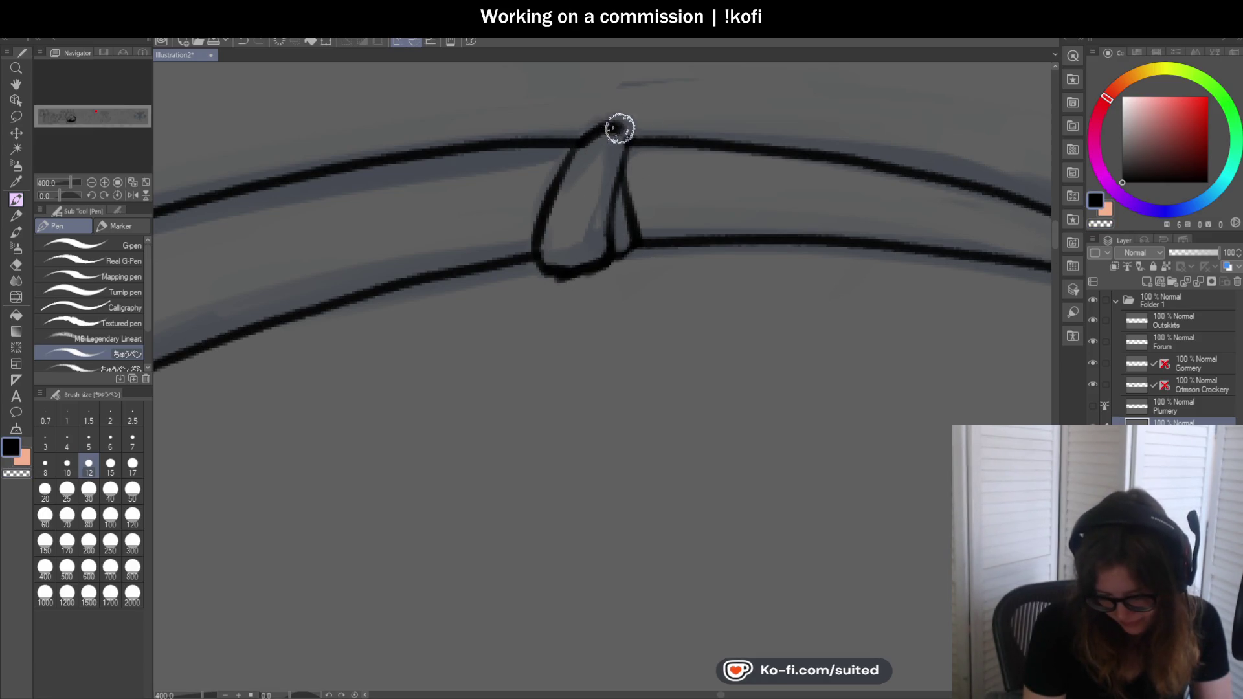
{"action": "left_click_drag", "start_coordinate": [616, 127], "coordinate": [610, 137]}
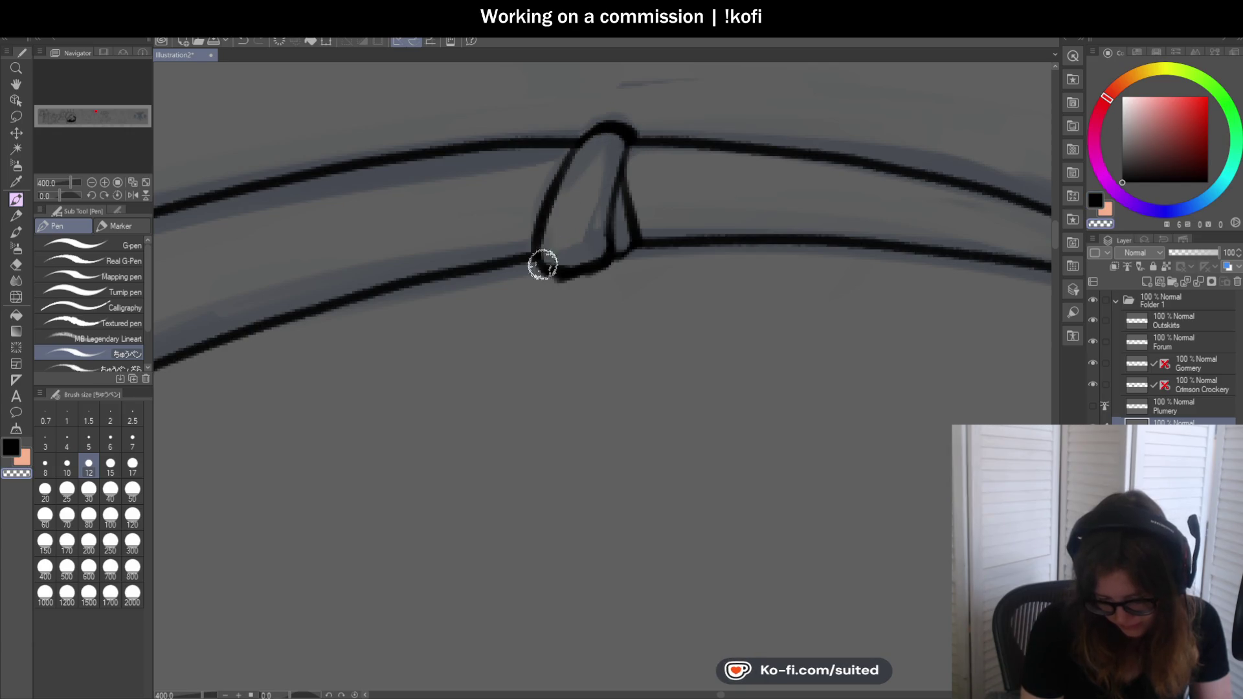
{"action": "left_click_drag", "start_coordinate": [606, 252], "coordinate": [610, 240]}
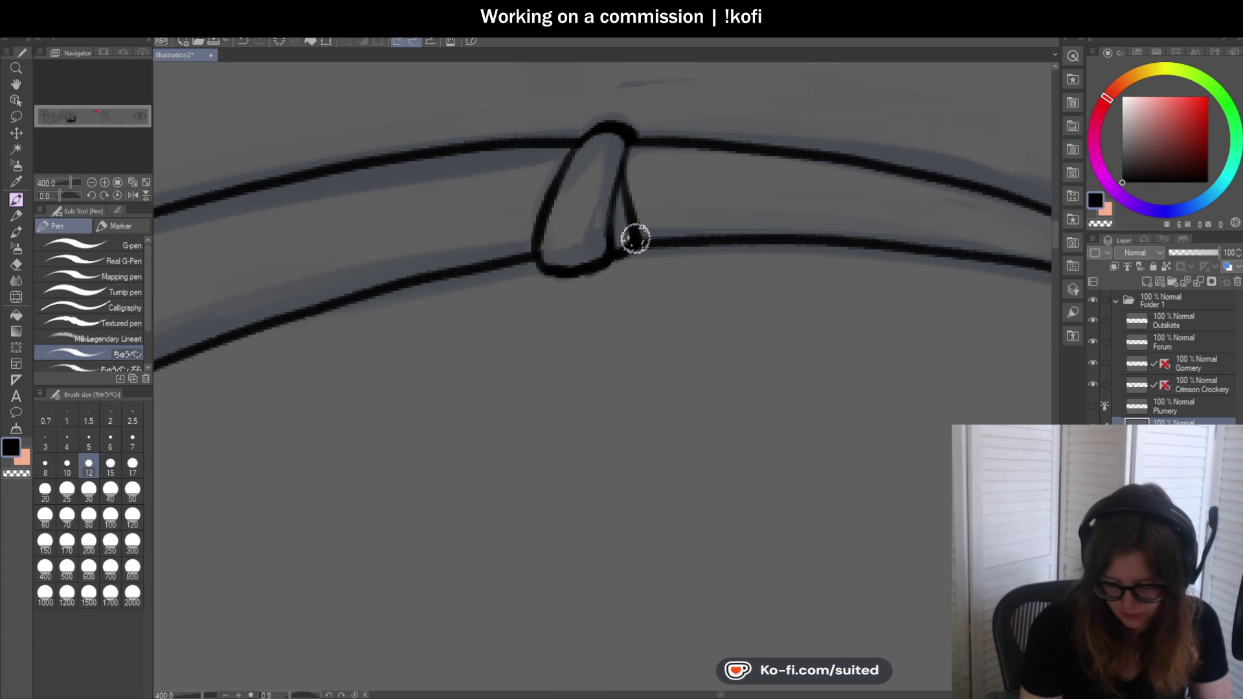
{"action": "scroll", "coordinate": [634, 241], "scroll_direction": "down", "scroll_amount": 4}
{"action": "scroll", "coordinate": [593, 201], "scroll_direction": "down", "scroll_amount": 3}
{"action": "scroll", "coordinate": [661, 230], "scroll_direction": "down", "scroll_amount": 1}
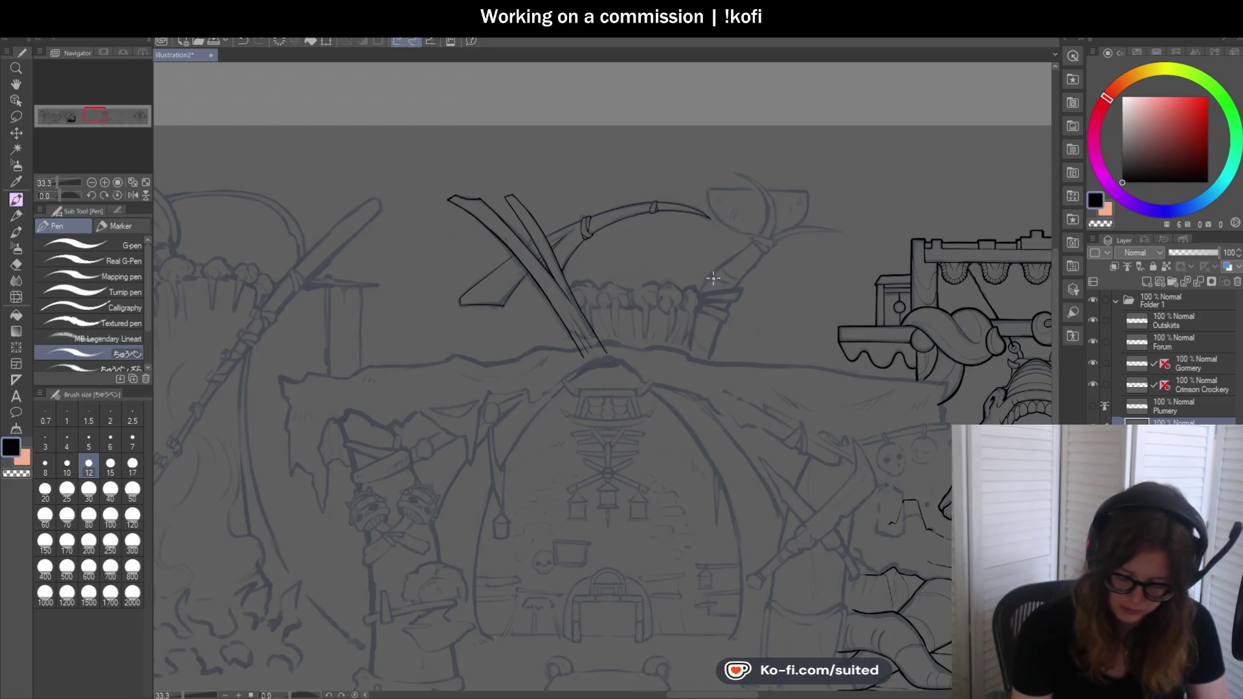
{"action": "scroll", "coordinate": [754, 343], "scroll_direction": "up", "scroll_amount": 1}
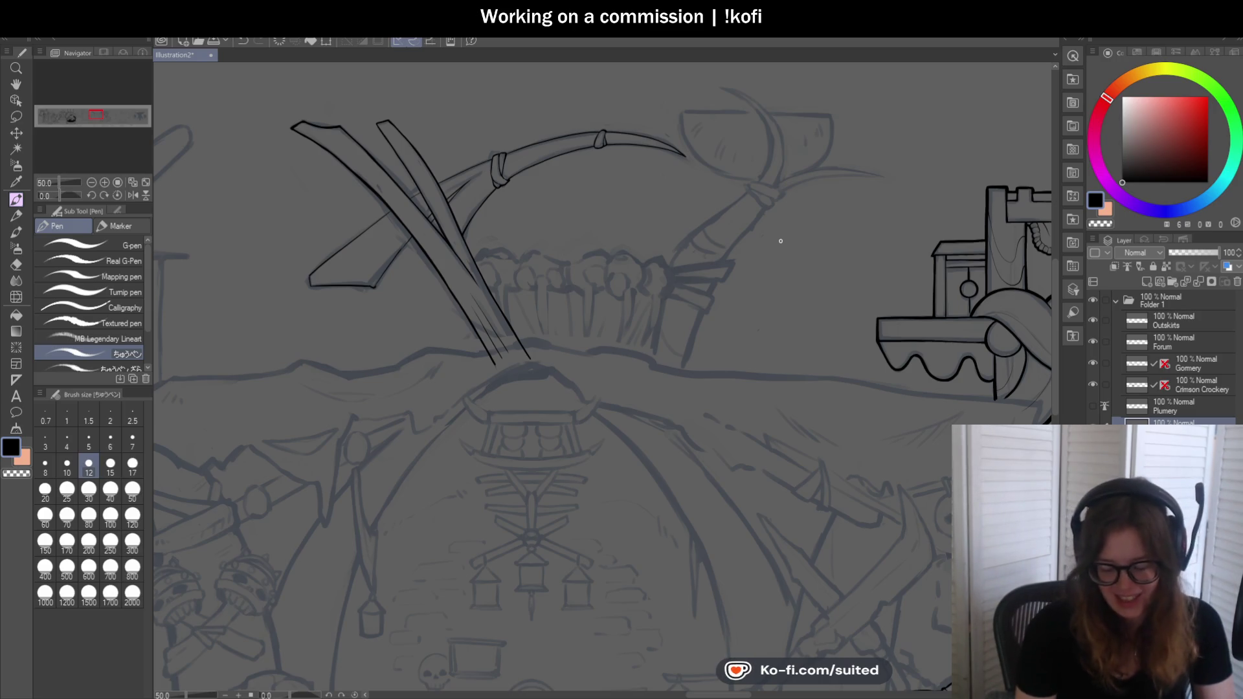
{"action": "scroll", "coordinate": [780, 241], "scroll_direction": "down", "scroll_amount": 2}
{"action": "scroll", "coordinate": [780, 240], "scroll_direction": "down", "scroll_amount": 1}
{"action": "scroll", "coordinate": [516, 274], "scroll_direction": "down", "scroll_amount": 1}
{"action": "scroll", "coordinate": [516, 275], "scroll_direction": "up", "scroll_amount": 1}
{"action": "scroll", "coordinate": [516, 276], "scroll_direction": "up", "scroll_amount": 3}
{"action": "scroll", "coordinate": [861, 179], "scroll_direction": "down", "scroll_amount": 3}
{"action": "scroll", "coordinate": [546, 83], "scroll_direction": "up", "scroll_amount": 1}
{"action": "scroll", "coordinate": [583, 145], "scroll_direction": "up", "scroll_amount": 1}
{"action": "scroll", "coordinate": [672, 210], "scroll_direction": "down", "scroll_amount": 1}
{"action": "scroll", "coordinate": [672, 210], "scroll_direction": "down", "scroll_amount": 3}
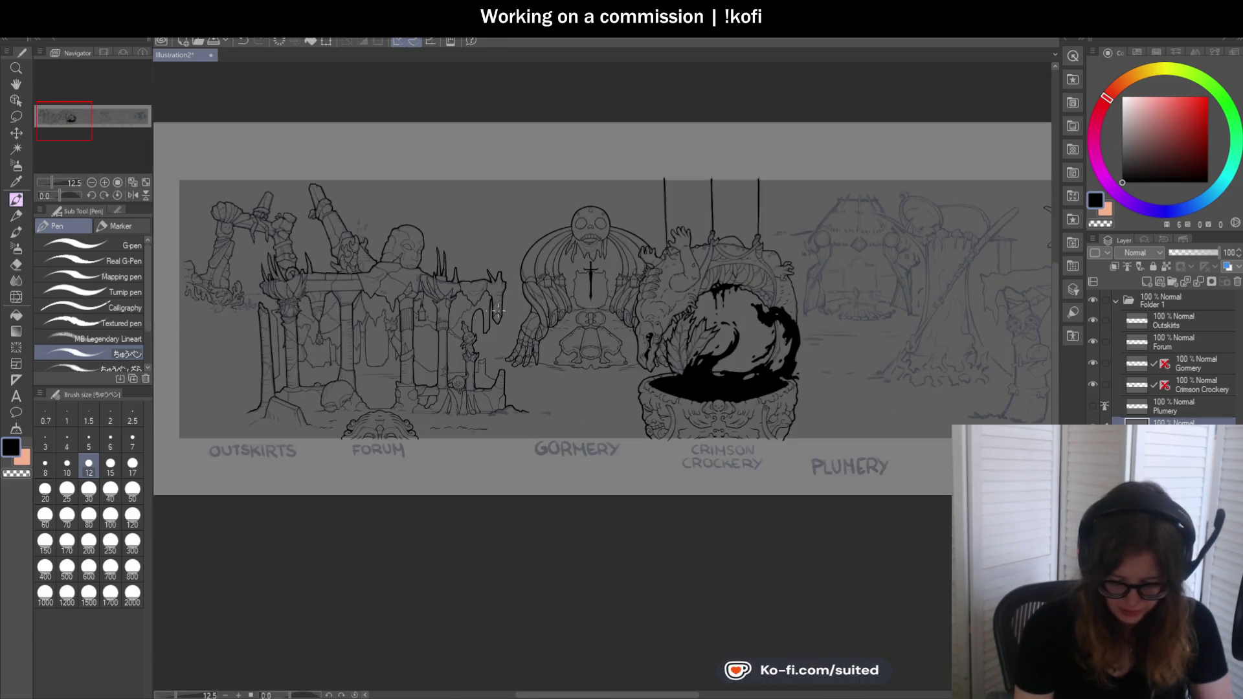
{"action": "scroll", "coordinate": [701, 287], "scroll_direction": "down", "scroll_amount": 1}
{"action": "scroll", "coordinate": [867, 323], "scroll_direction": "up", "scroll_amount": 4}
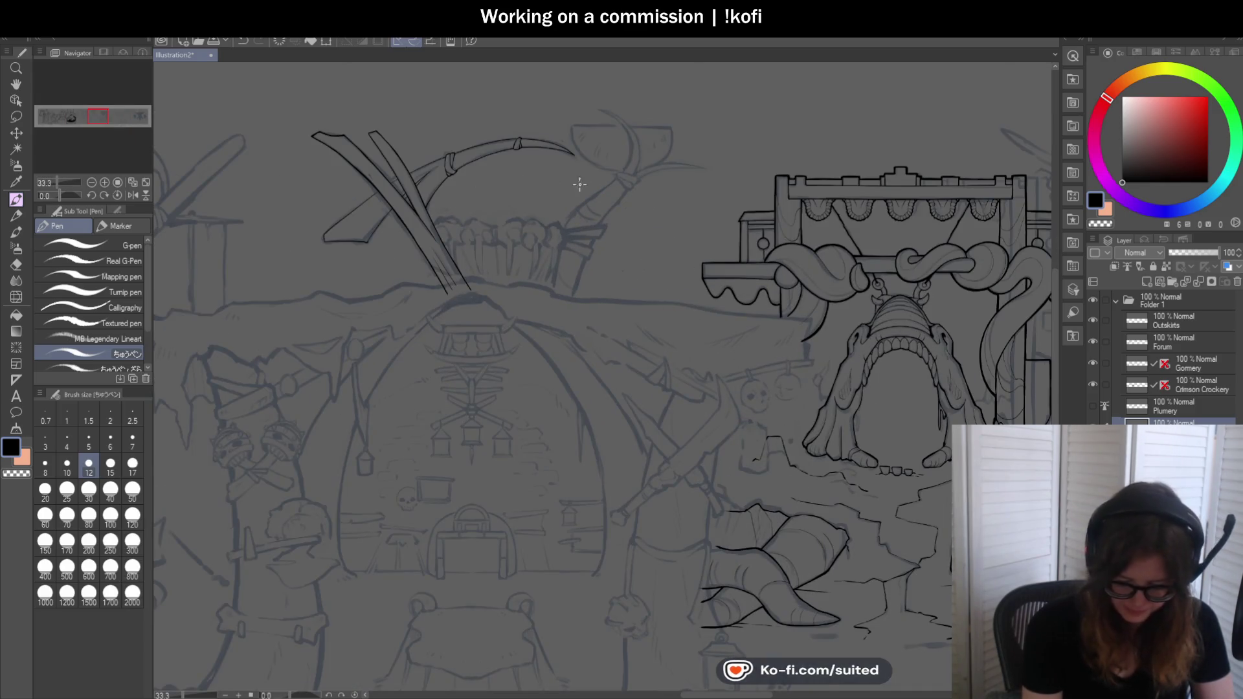
{"action": "scroll", "coordinate": [553, 281], "scroll_direction": "up", "scroll_amount": 2}
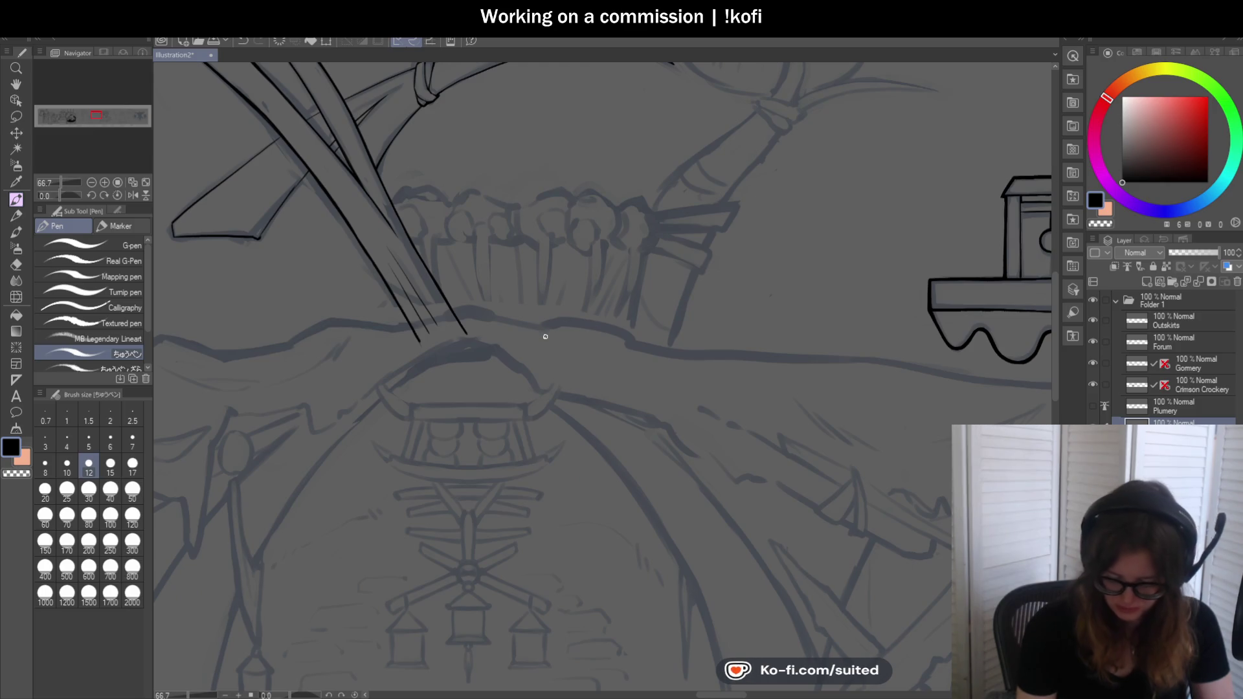
{"action": "scroll", "coordinate": [547, 339], "scroll_direction": "down", "scroll_amount": 1}
{"action": "scroll", "coordinate": [547, 344], "scroll_direction": "down", "scroll_amount": 1}
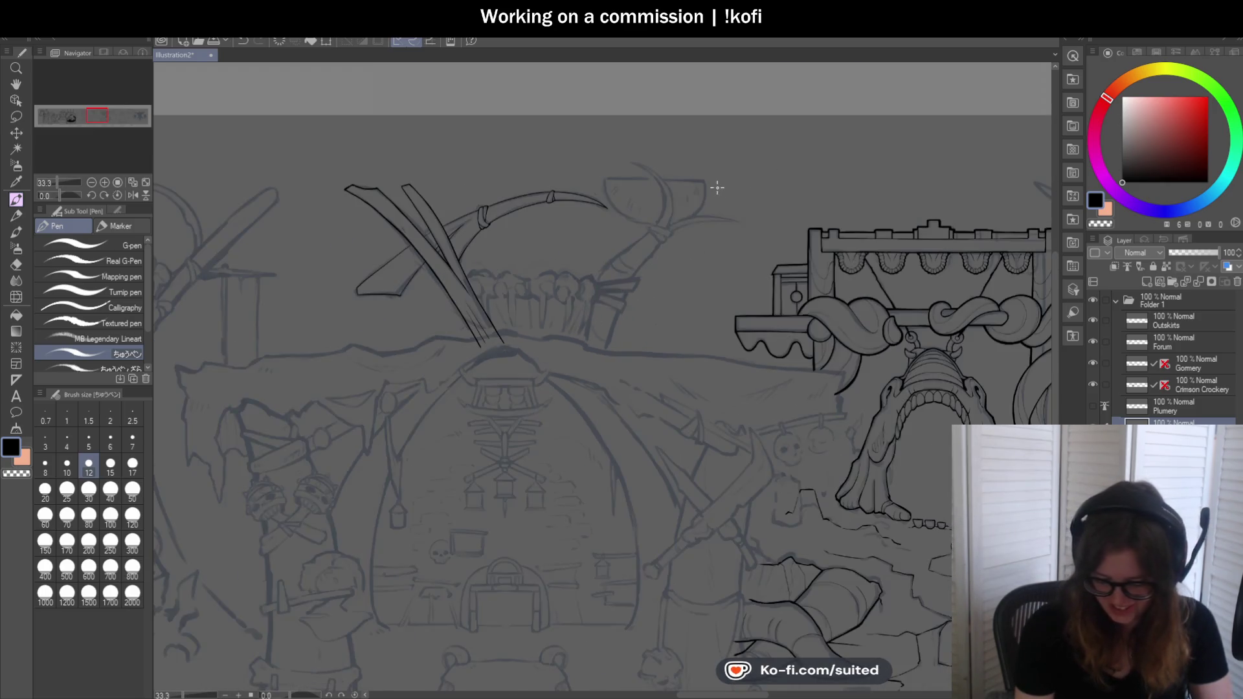
{"action": "scroll", "coordinate": [718, 194], "scroll_direction": "up", "scroll_amount": 2}
{"action": "scroll", "coordinate": [406, 116], "scroll_direction": "up", "scroll_amount": 1}
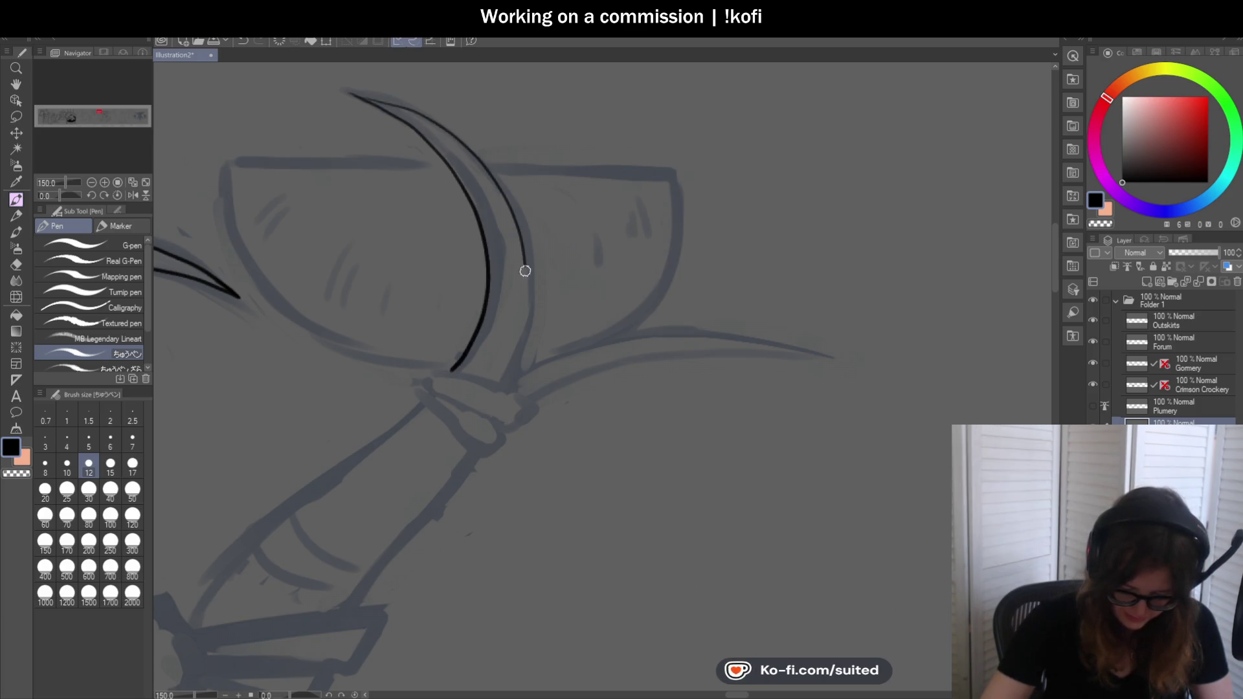
Redraw the pickaxe blade's outer curve and ink the binding band at its base on a tilted view
{"action": "key", "text": "ctrl+z"}
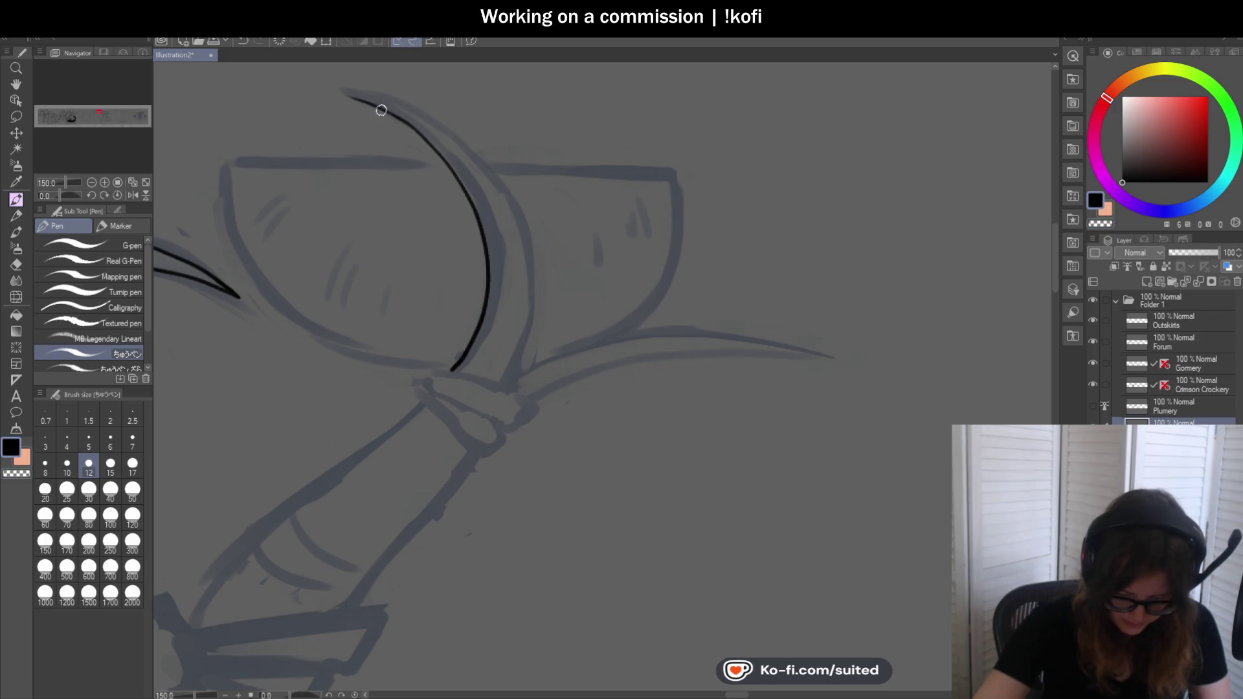
{"action": "left_click_drag", "start_coordinate": [388, 102], "coordinate": [507, 379]}
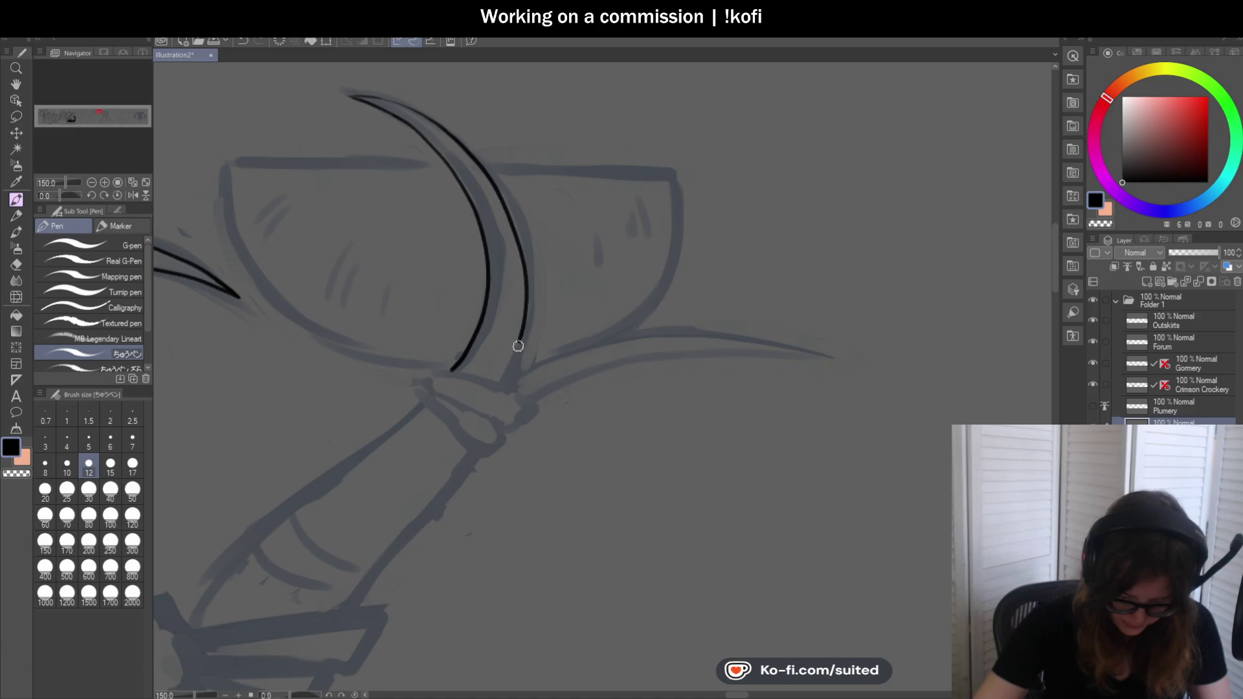
{"action": "scroll", "coordinate": [674, 290], "scroll_direction": "down", "scroll_amount": 3}
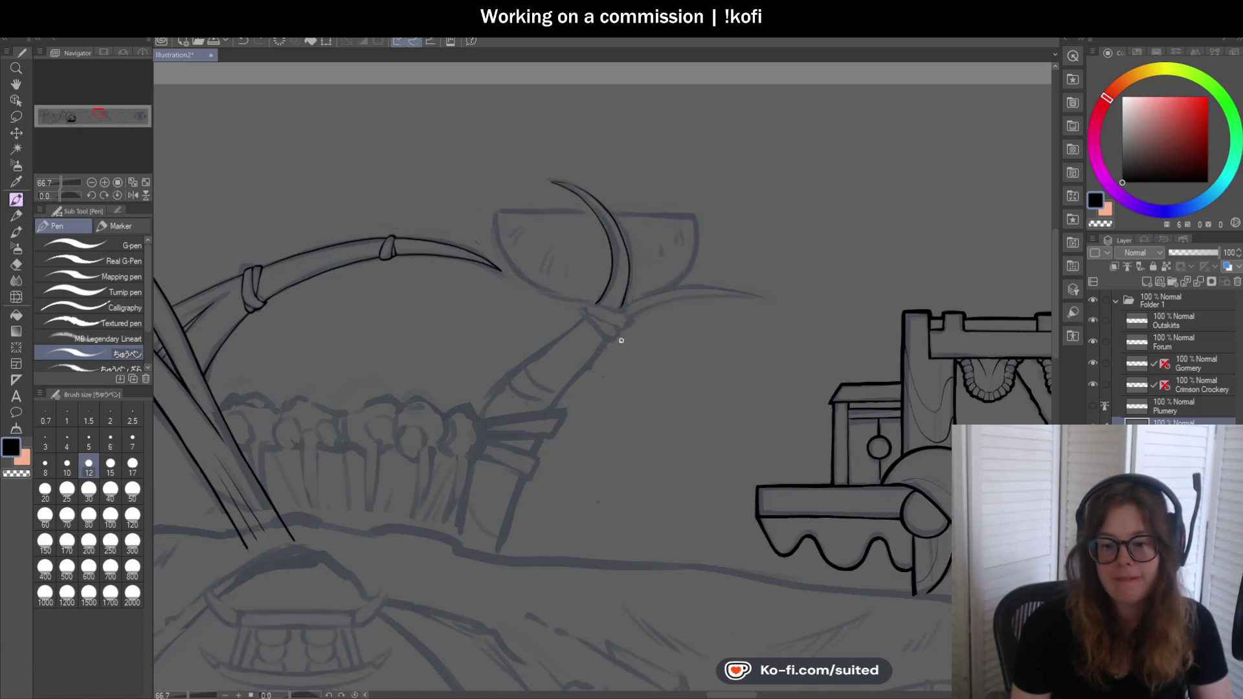
{"action": "scroll", "coordinate": [622, 333], "scroll_direction": "up", "scroll_amount": 2}
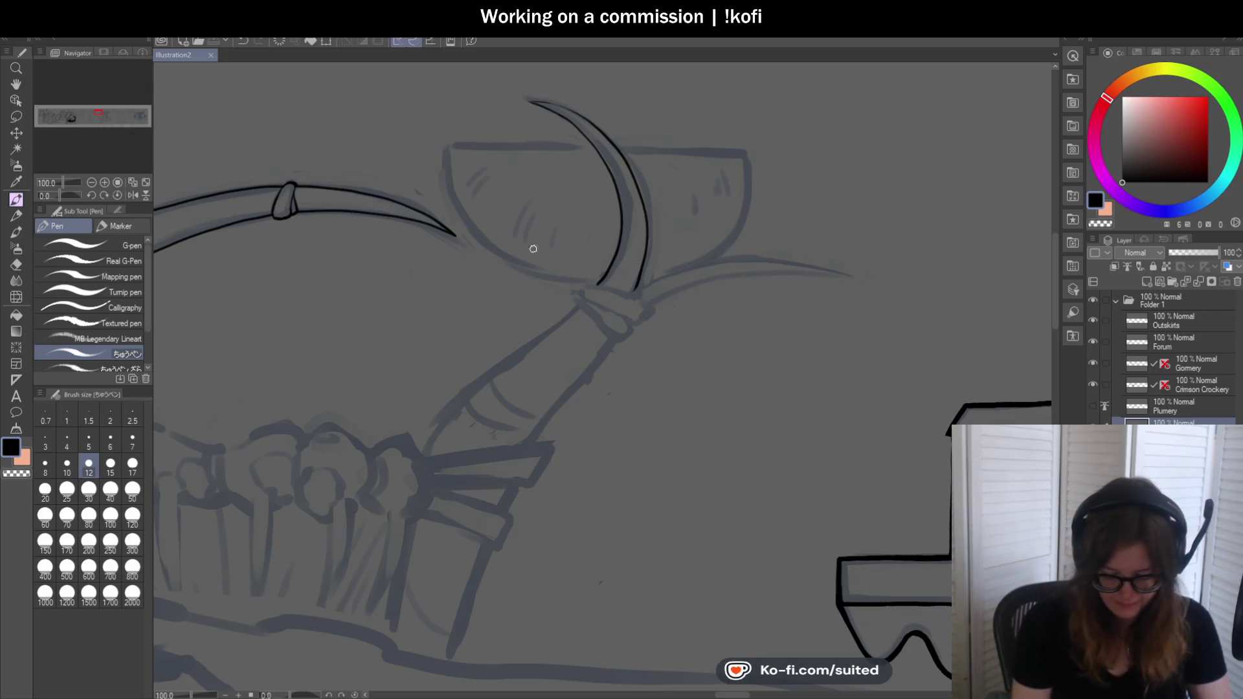
{"action": "left_click_drag", "start_coordinate": [67, 196], "coordinate": [46, 198]}
{"action": "scroll", "coordinate": [517, 372], "scroll_direction": "up", "scroll_amount": 3}
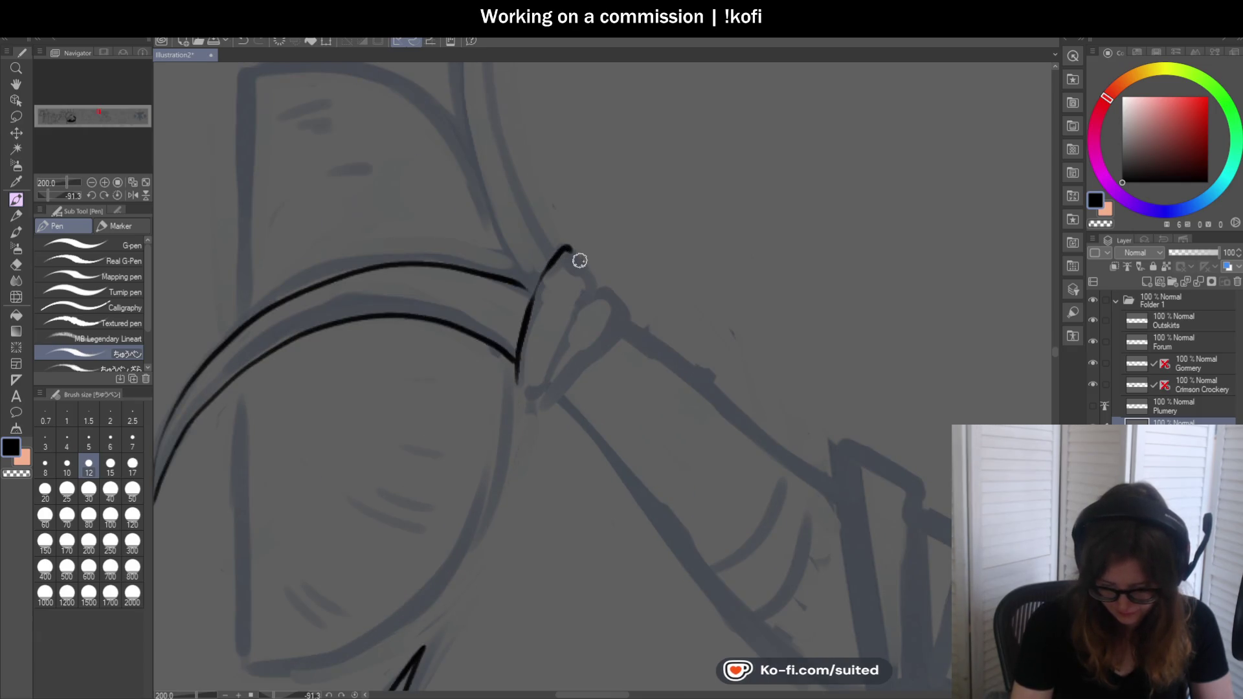
{"action": "left_click_drag", "start_coordinate": [591, 289], "coordinate": [540, 383]}
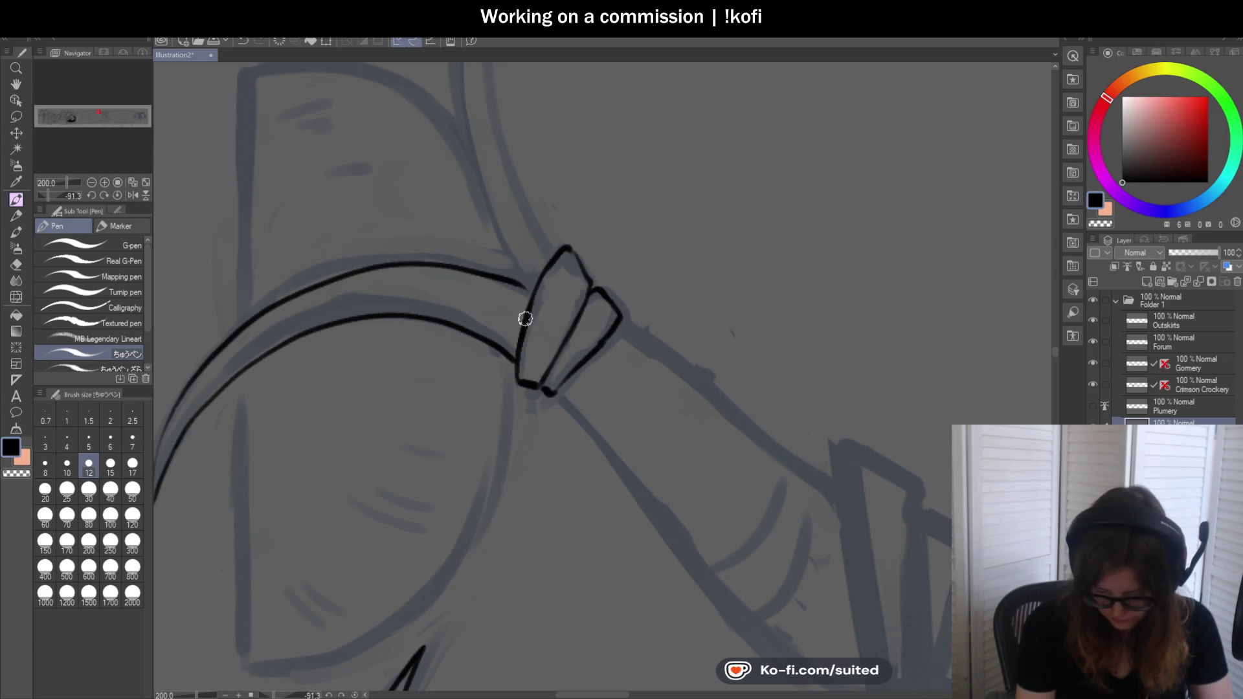
{"action": "key", "text": "ctrl+0"}
{"action": "scroll", "coordinate": [518, 253], "scroll_direction": "up", "scroll_amount": 3}
{"action": "scroll", "coordinate": [679, 313], "scroll_direction": "up", "scroll_amount": 2}
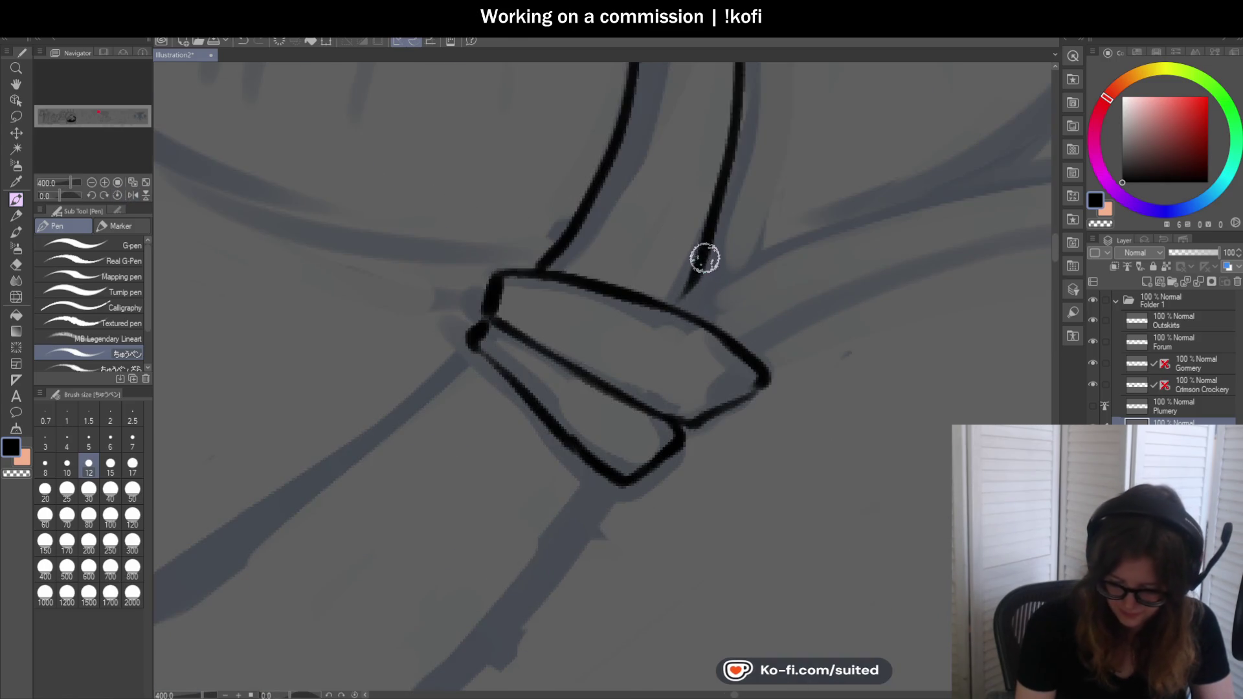
{"action": "scroll", "coordinate": [678, 313], "scroll_direction": "down", "scroll_amount": 2}
{"action": "scroll", "coordinate": [699, 269], "scroll_direction": "down", "scroll_amount": 2}
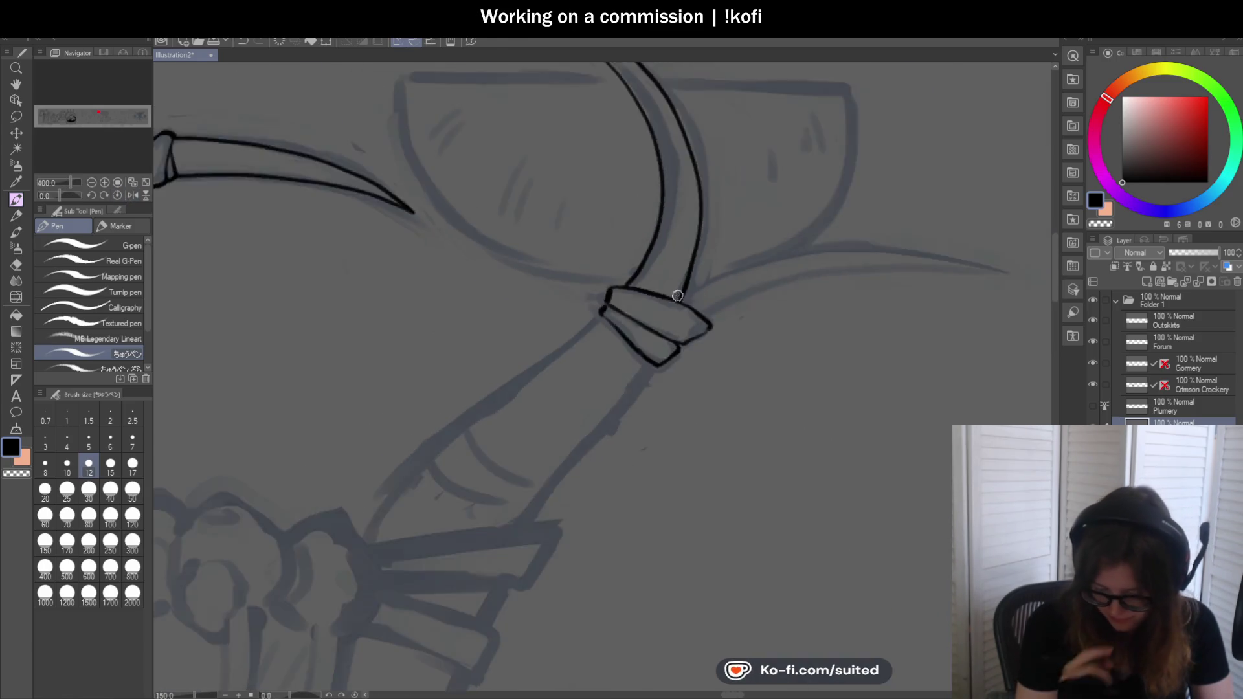
{"action": "scroll", "coordinate": [677, 295], "scroll_direction": "up", "scroll_amount": 2}
{"action": "scroll", "coordinate": [645, 283], "scroll_direction": "up", "scroll_amount": 2}
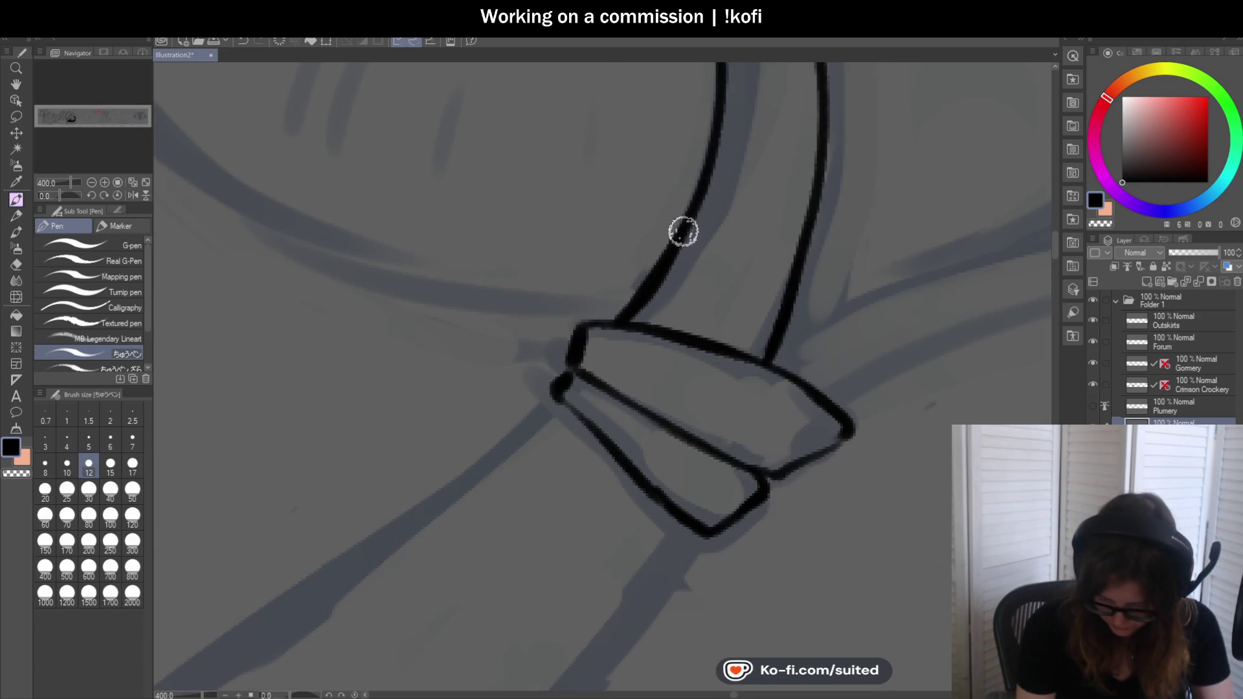
{"action": "scroll", "coordinate": [725, 267], "scroll_direction": "down", "scroll_amount": 4}
Try a left edge line down the pickaxe handle on a tilted view and undo it
{"action": "left_click_drag", "start_coordinate": [725, 267], "coordinate": [561, 236]}
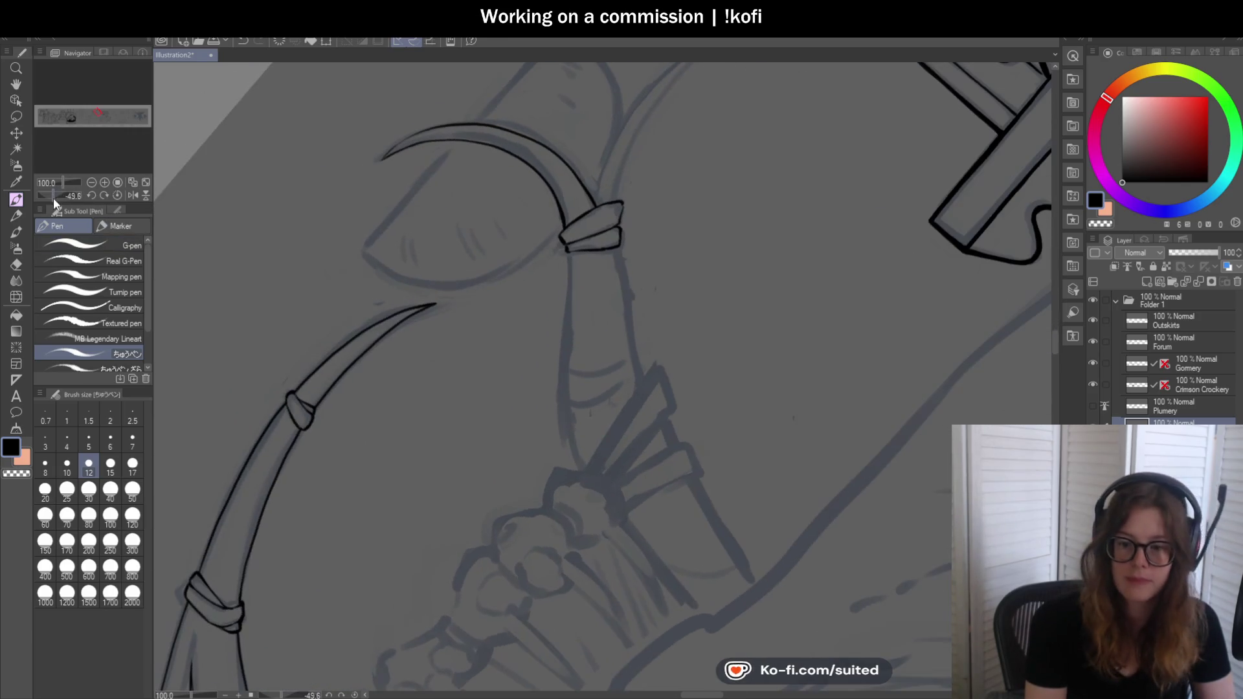
{"action": "scroll", "coordinate": [573, 291], "scroll_direction": "down", "scroll_amount": 2}
{"action": "scroll", "coordinate": [573, 321], "scroll_direction": "up", "scroll_amount": 1}
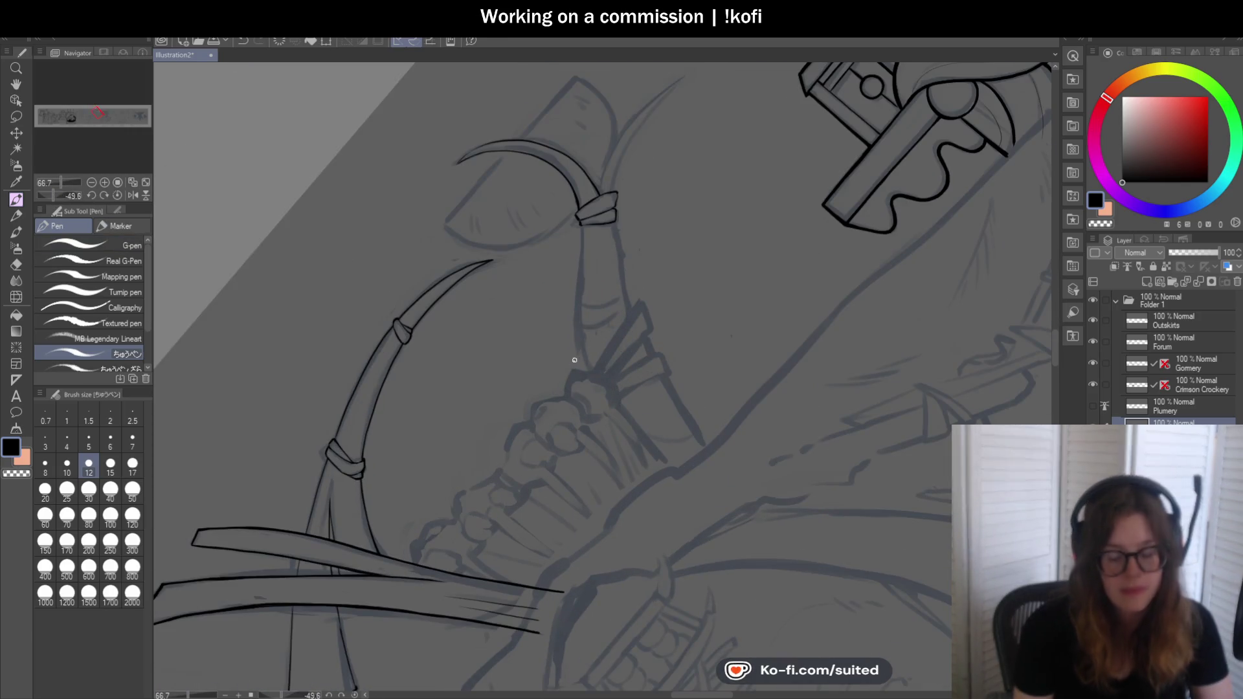
{"action": "scroll", "coordinate": [608, 263], "scroll_direction": "up", "scroll_amount": 1}
{"action": "scroll", "coordinate": [608, 263], "scroll_direction": "up", "scroll_amount": 3}
{"action": "mouse_move", "coordinate": [521, 149]}
{"action": "left_mouse_down"}
{"action": "mouse_move", "coordinate": [508, 355]}
{"action": "mouse_move", "coordinate": [530, 574]}
{"action": "left_mouse_up"}
{"action": "scroll", "coordinate": [529, 573], "scroll_direction": "down", "scroll_amount": 2}
{"action": "scroll", "coordinate": [638, 324], "scroll_direction": "up", "scroll_amount": 1}
{"action": "key", "text": "ctrl+z"}
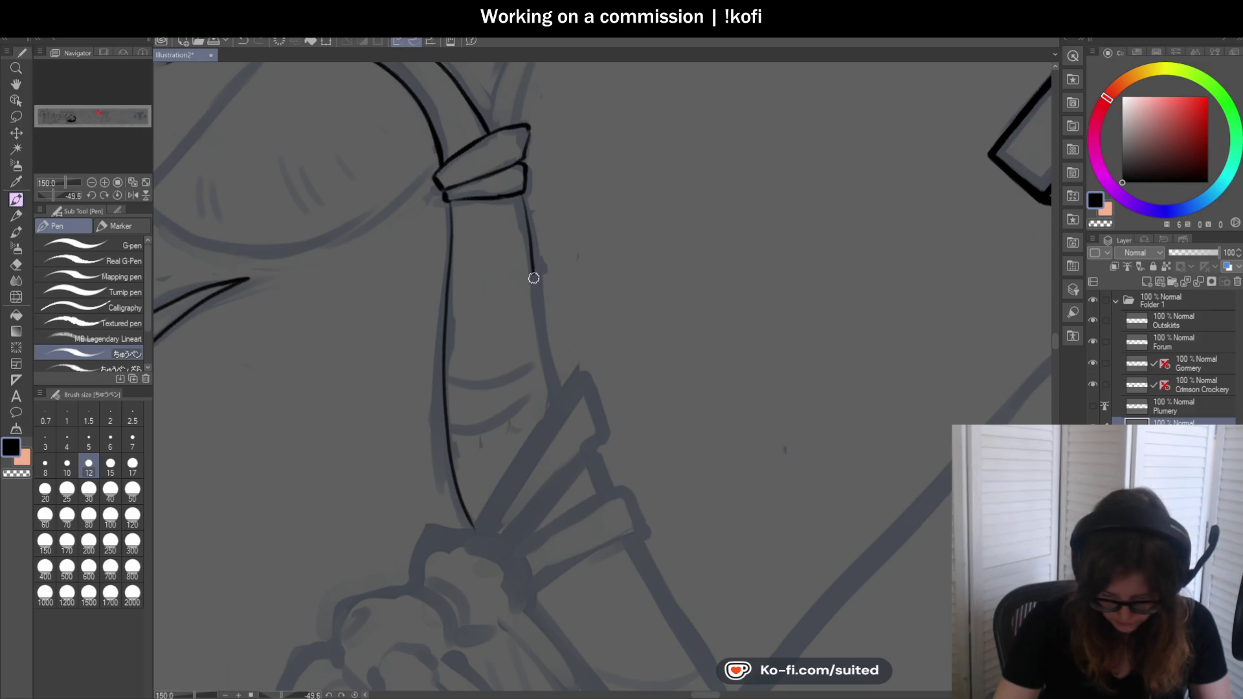
{"action": "scroll", "coordinate": [577, 235], "scroll_direction": "down", "scroll_amount": 2}
Trial the handle edges, undoing them, and extend the blade line down to the binding band
{"action": "left_click", "coordinate": [119, 194]}
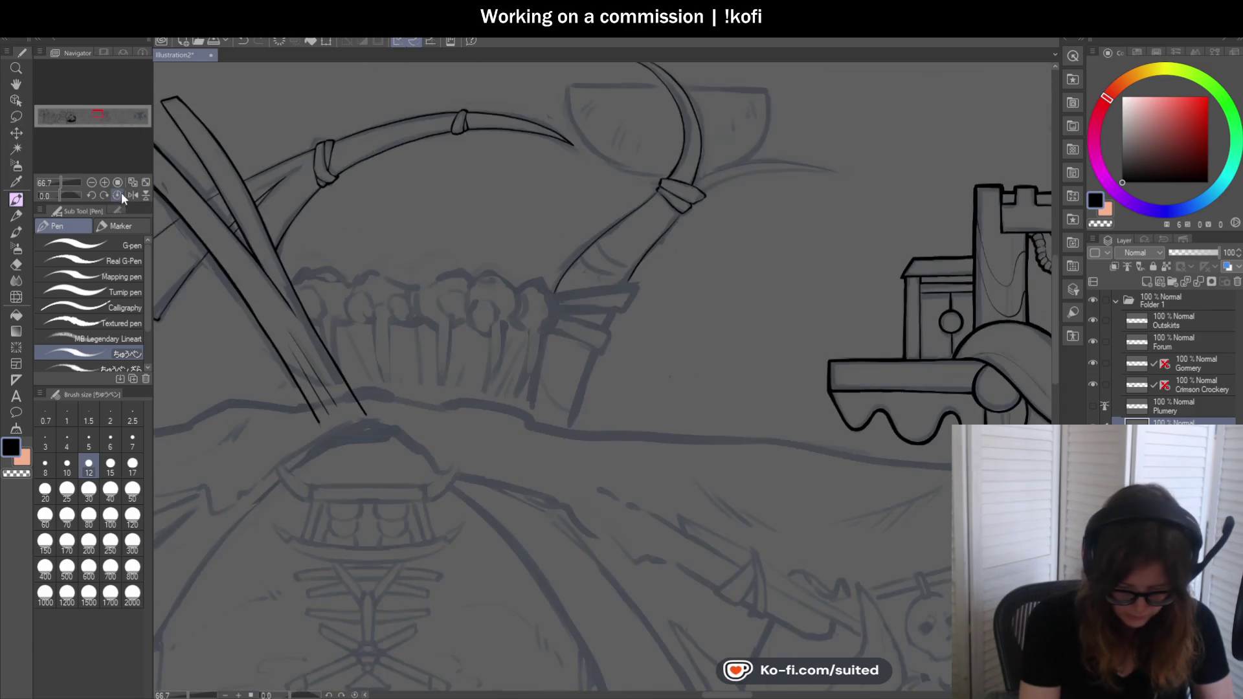
{"action": "scroll", "coordinate": [592, 205], "scroll_direction": "up", "scroll_amount": 1}
{"action": "key", "text": "ctrl+z"}
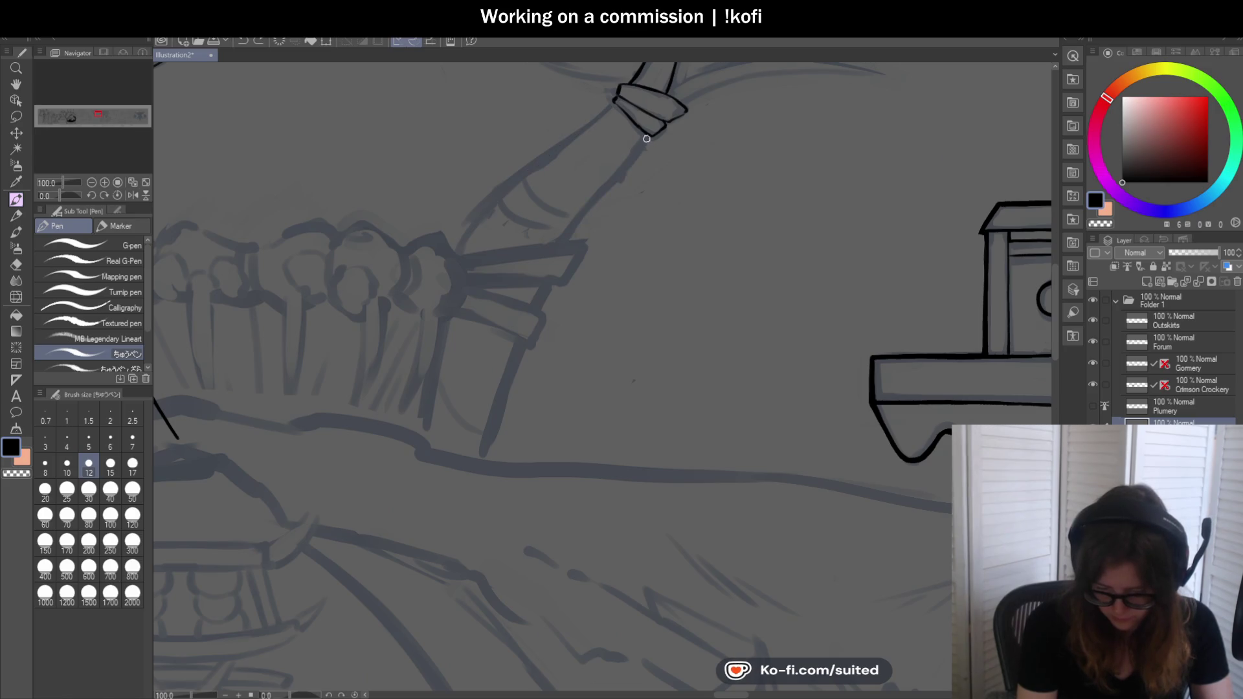
{"action": "mouse_move", "coordinate": [648, 138]}
{"action": "left_mouse_down"}
{"action": "mouse_move", "coordinate": [540, 263]}
{"action": "mouse_move", "coordinate": [485, 471]}
{"action": "left_mouse_up"}
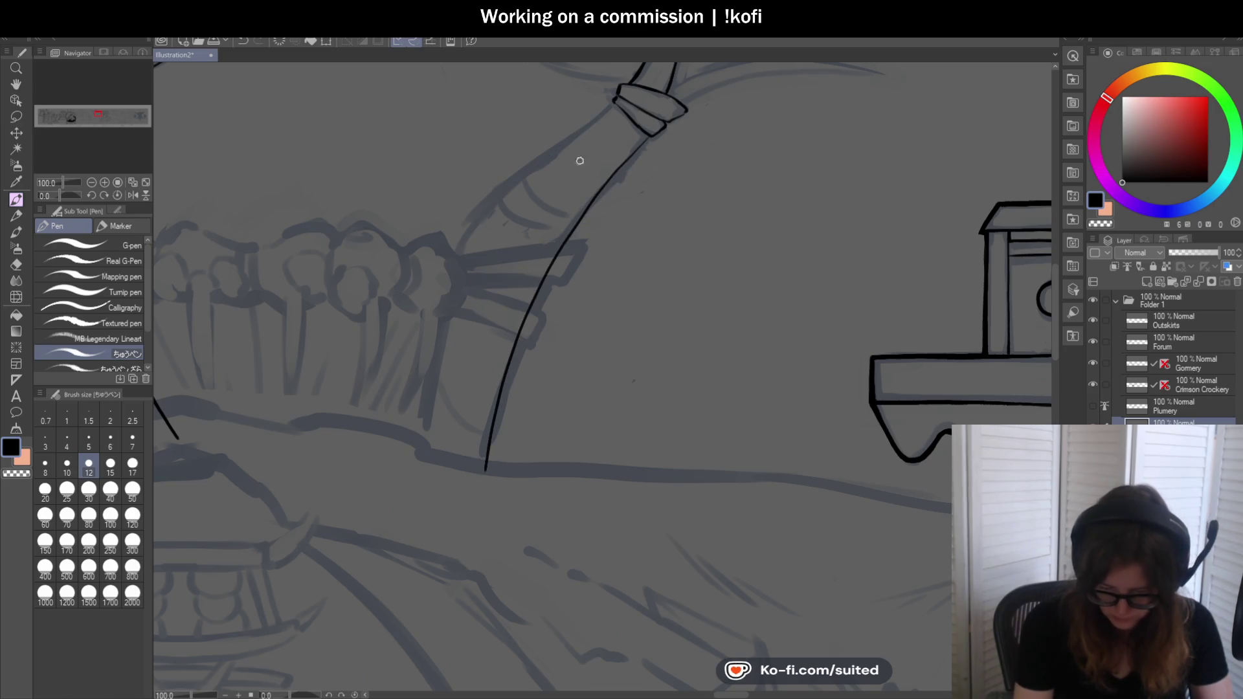
{"action": "left_click_drag", "start_coordinate": [525, 173], "coordinate": [421, 453]}
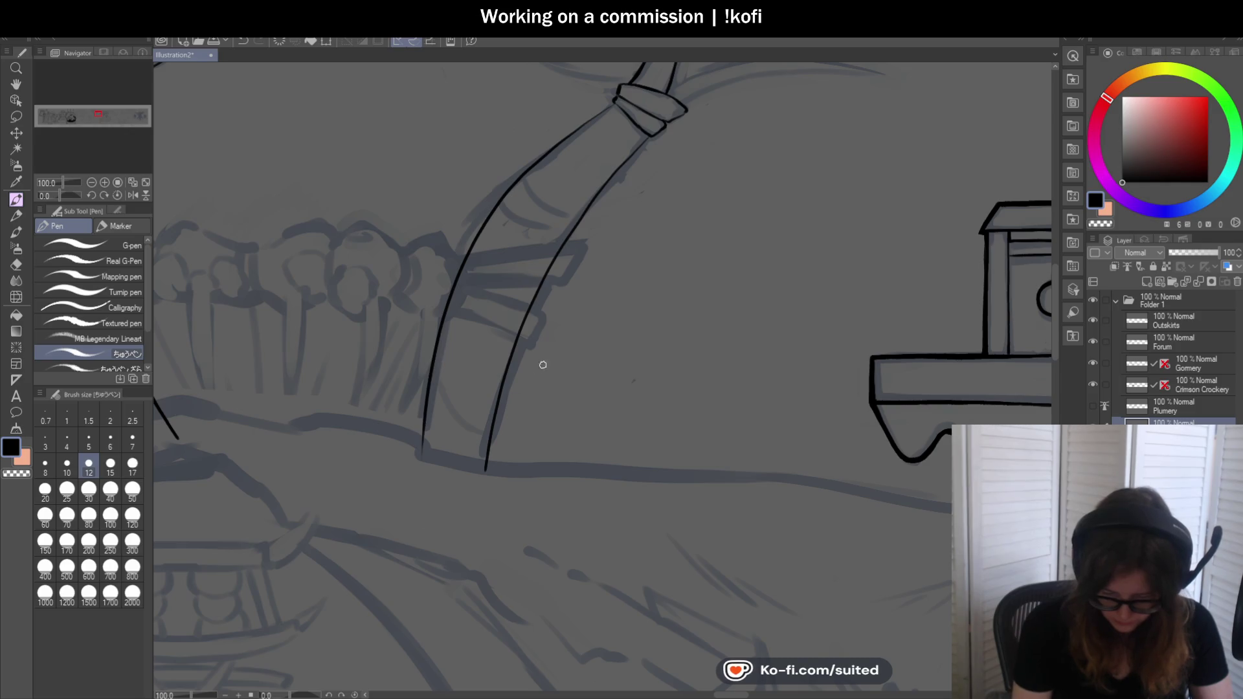
{"action": "scroll", "coordinate": [537, 369], "scroll_direction": "down", "scroll_amount": 3}
{"action": "key", "text": "ctrl+z"}
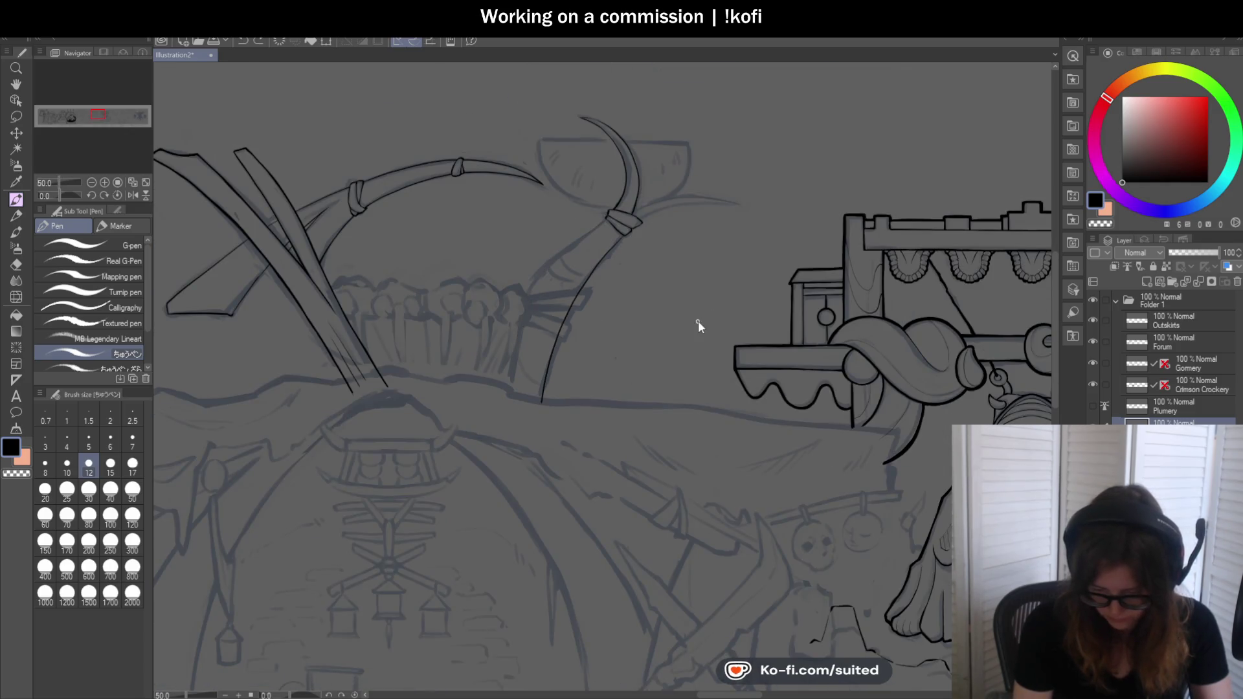
{"action": "scroll", "coordinate": [617, 213], "scroll_direction": "up", "scroll_amount": 2}
{"action": "scroll", "coordinate": [610, 228], "scroll_direction": "up", "scroll_amount": 2}
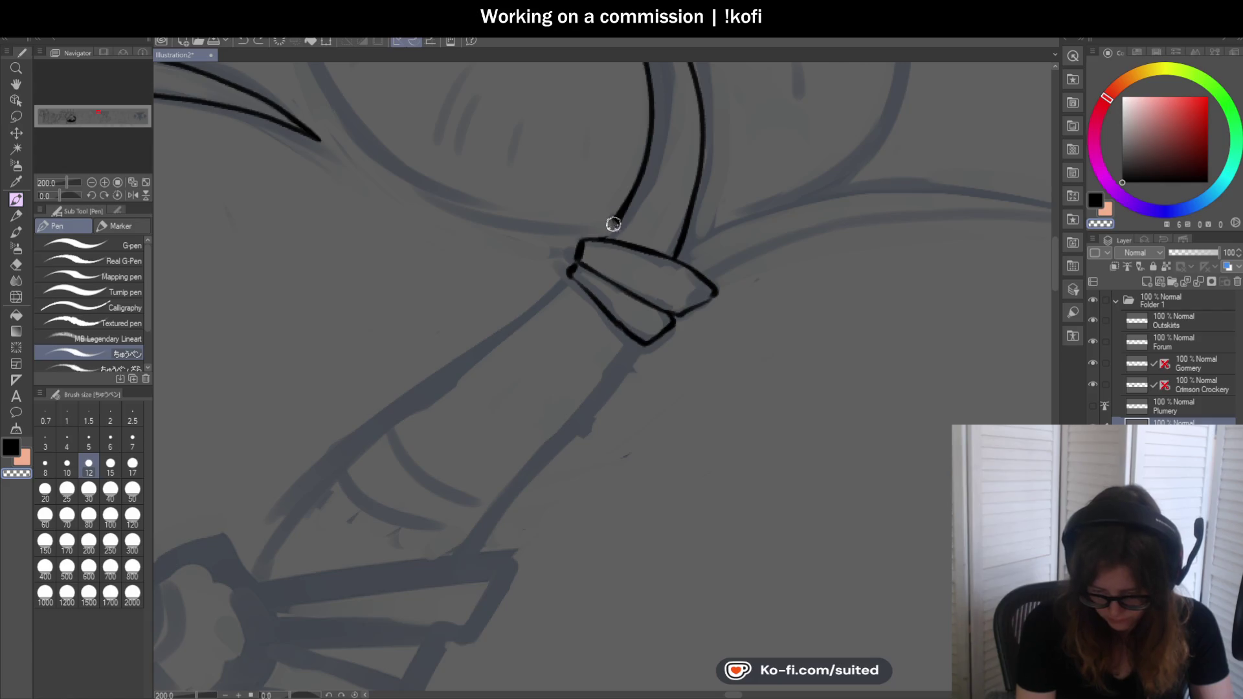
{"action": "left_click_drag", "start_coordinate": [630, 197], "coordinate": [619, 215]}
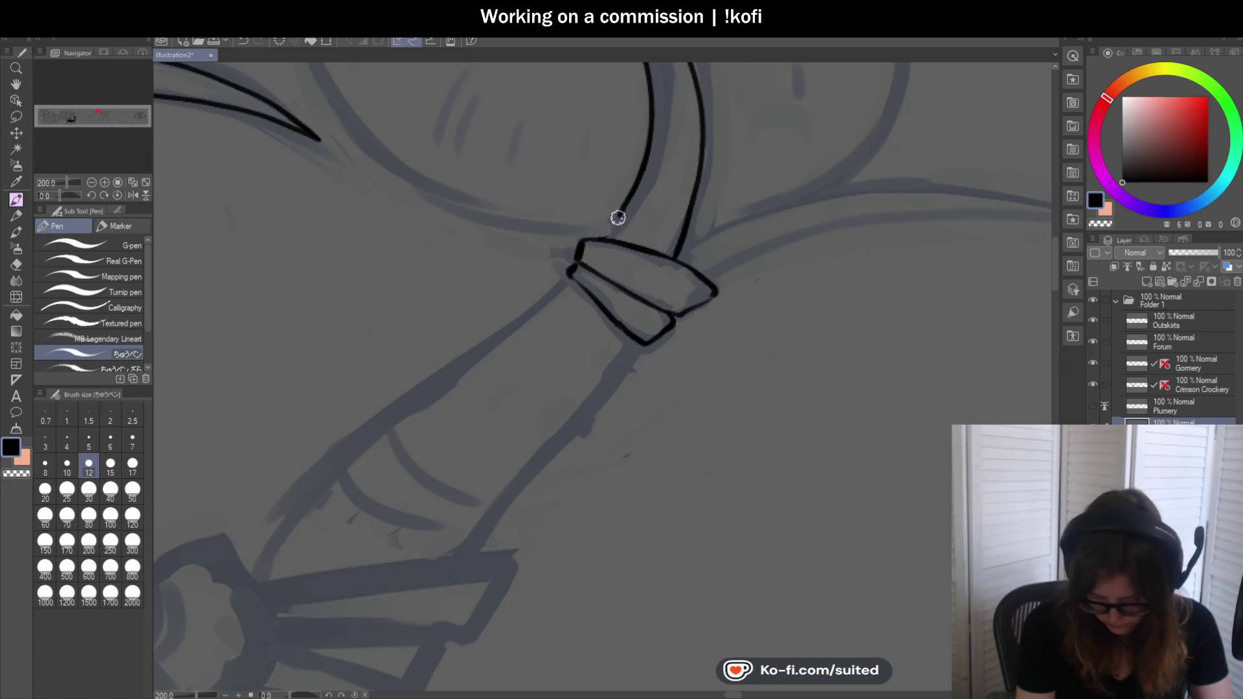
{"action": "scroll", "coordinate": [616, 219], "scroll_direction": "up", "scroll_amount": 2}
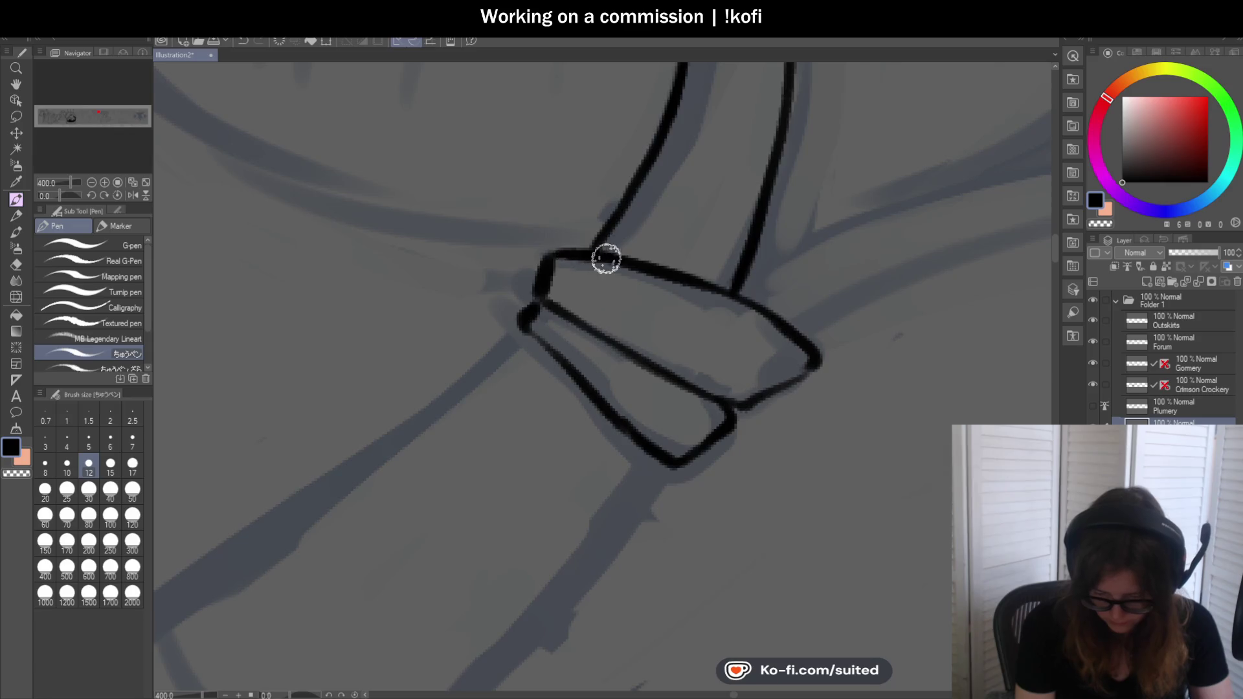
{"action": "scroll", "coordinate": [606, 258], "scroll_direction": "down", "scroll_amount": 3}
{"action": "scroll", "coordinate": [712, 262], "scroll_direction": "up", "scroll_amount": 1}
{"action": "key", "text": "c"}
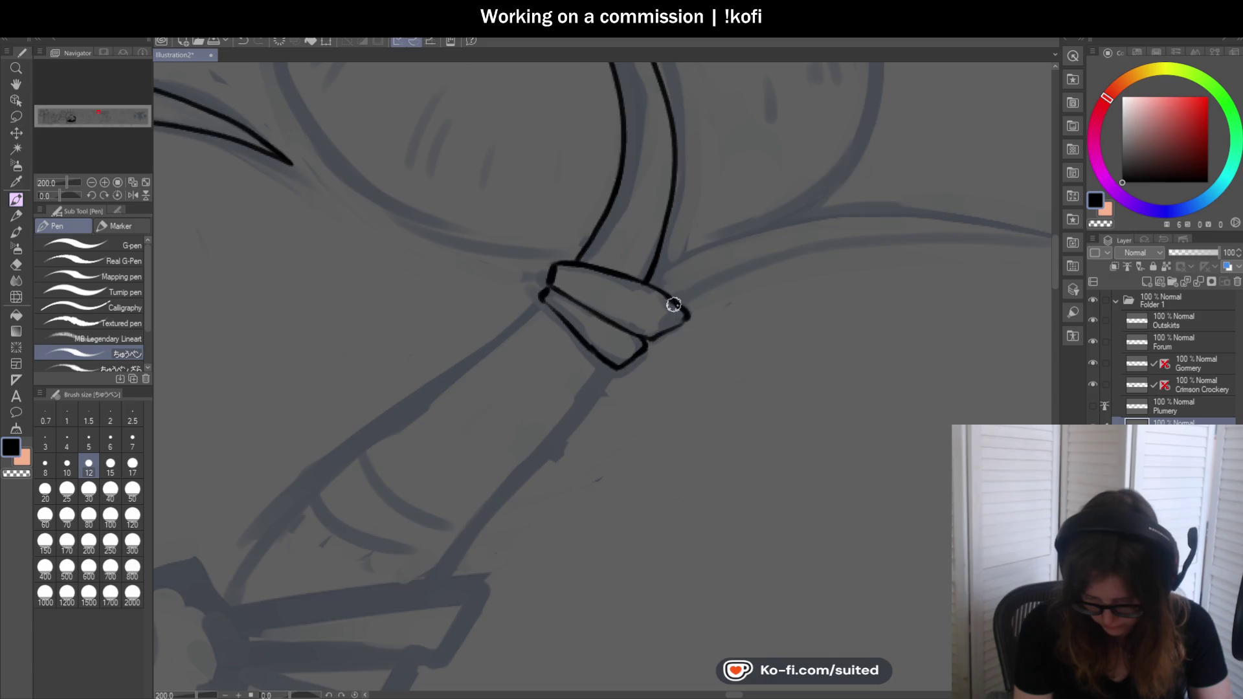
{"action": "scroll", "coordinate": [675, 306], "scroll_direction": "down", "scroll_amount": 2}
{"action": "scroll", "coordinate": [677, 295], "scroll_direction": "up", "scroll_amount": 2}
Ink both edges of the long spike right of the band, join it to the blade, and tidy the band corners
{"action": "left_click_drag", "start_coordinate": [566, 316], "coordinate": [966, 260]}
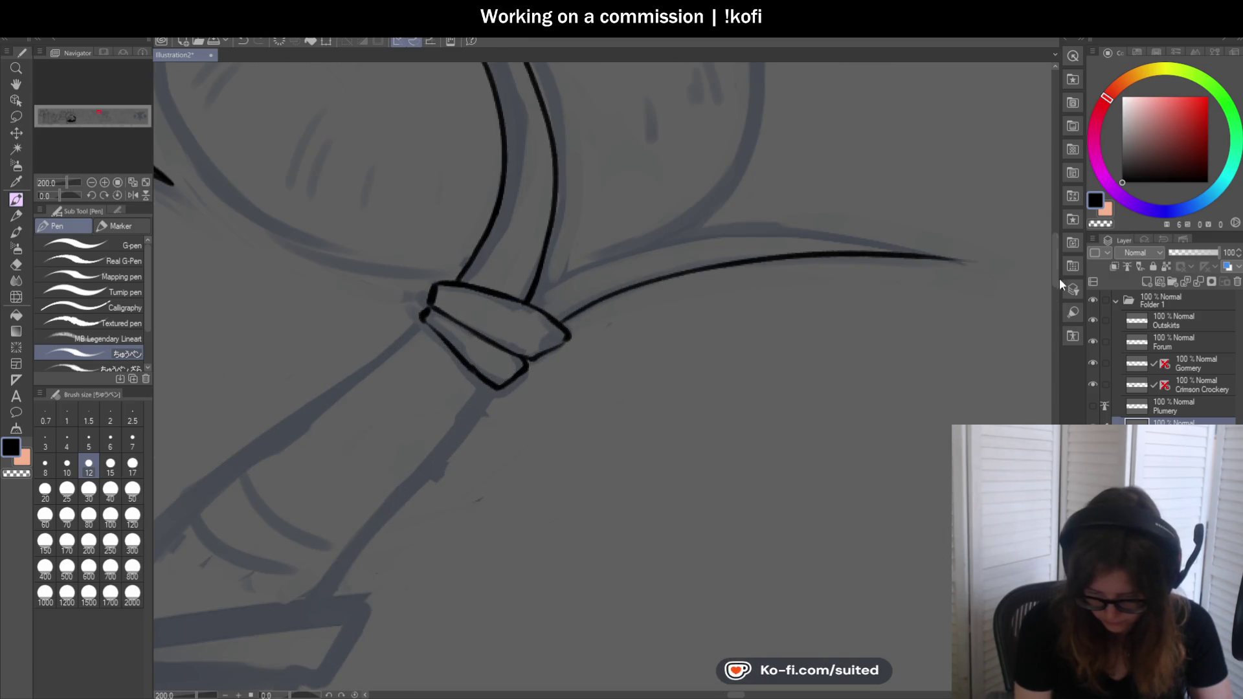
{"action": "left_click_drag", "start_coordinate": [533, 292], "coordinate": [966, 243]}
{"action": "key", "text": "ctrl+z"}
{"action": "left_click_drag", "start_coordinate": [588, 260], "coordinate": [952, 258]}
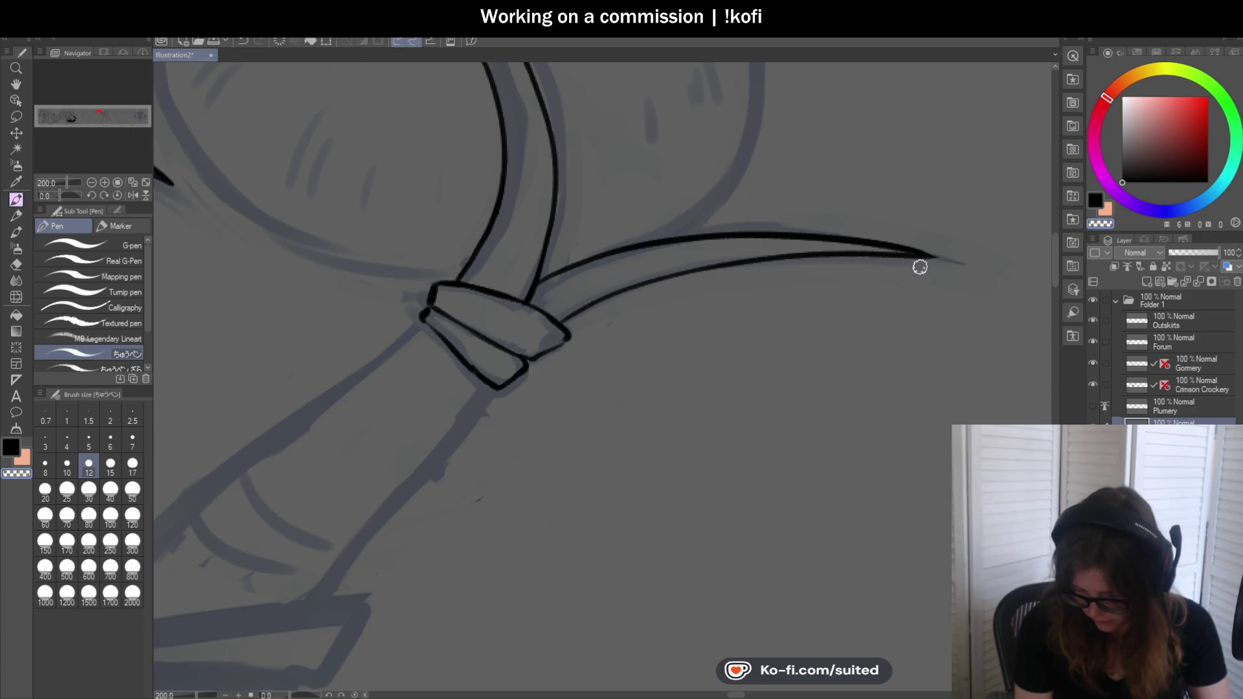
{"action": "scroll", "coordinate": [550, 268], "scroll_direction": "up", "scroll_amount": 2}
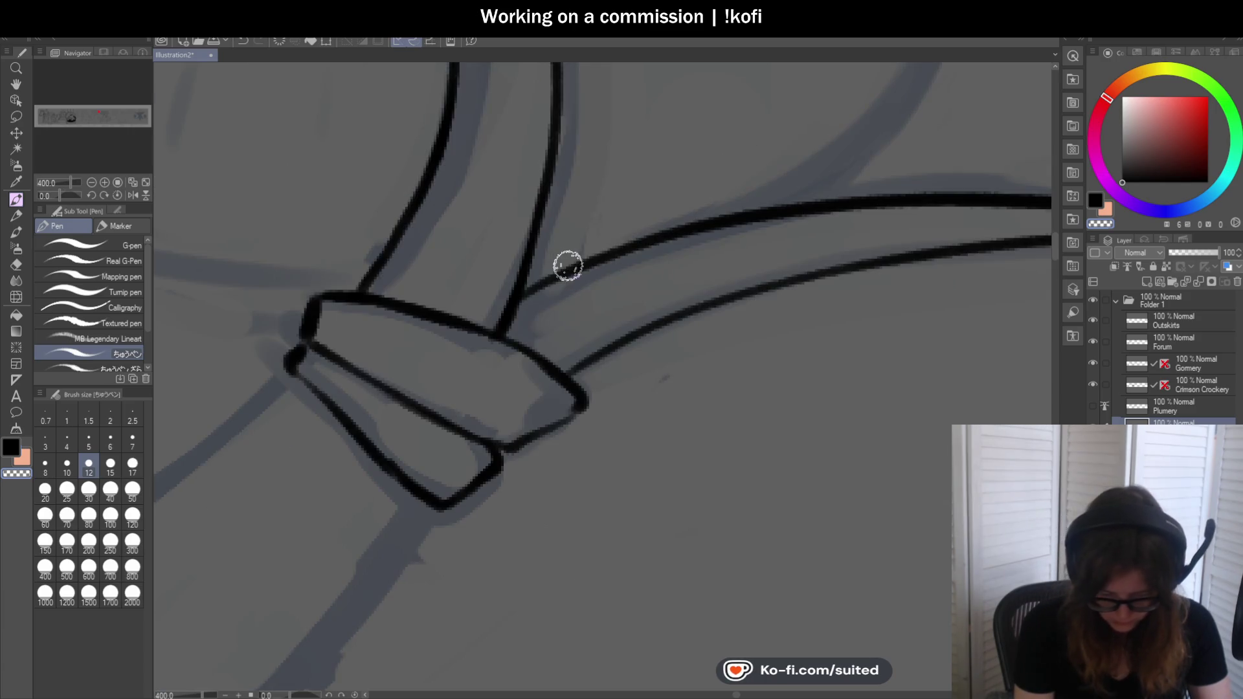
{"action": "left_click_drag", "start_coordinate": [513, 292], "coordinate": [670, 231]}
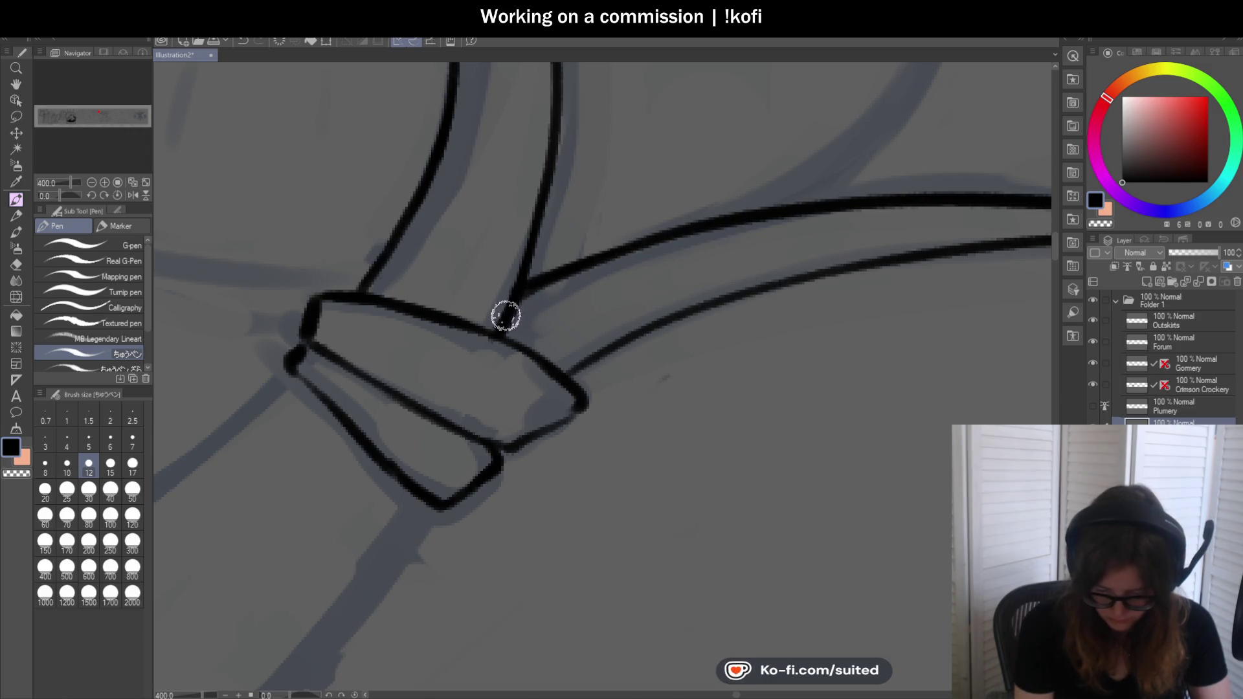
{"action": "scroll", "coordinate": [518, 315], "scroll_direction": "down", "scroll_amount": 3}
{"action": "scroll", "coordinate": [639, 292], "scroll_direction": "up", "scroll_amount": 3}
{"action": "left_click_drag", "start_coordinate": [638, 298], "coordinate": [568, 346]}
{"action": "mouse_move", "coordinate": [380, 227]}
{"action": "left_mouse_down"}
{"action": "mouse_move", "coordinate": [381, 204]}
{"action": "mouse_move", "coordinate": [380, 235]}
{"action": "left_mouse_up"}
{"action": "scroll", "coordinate": [710, 275], "scroll_direction": "down", "scroll_amount": 5}
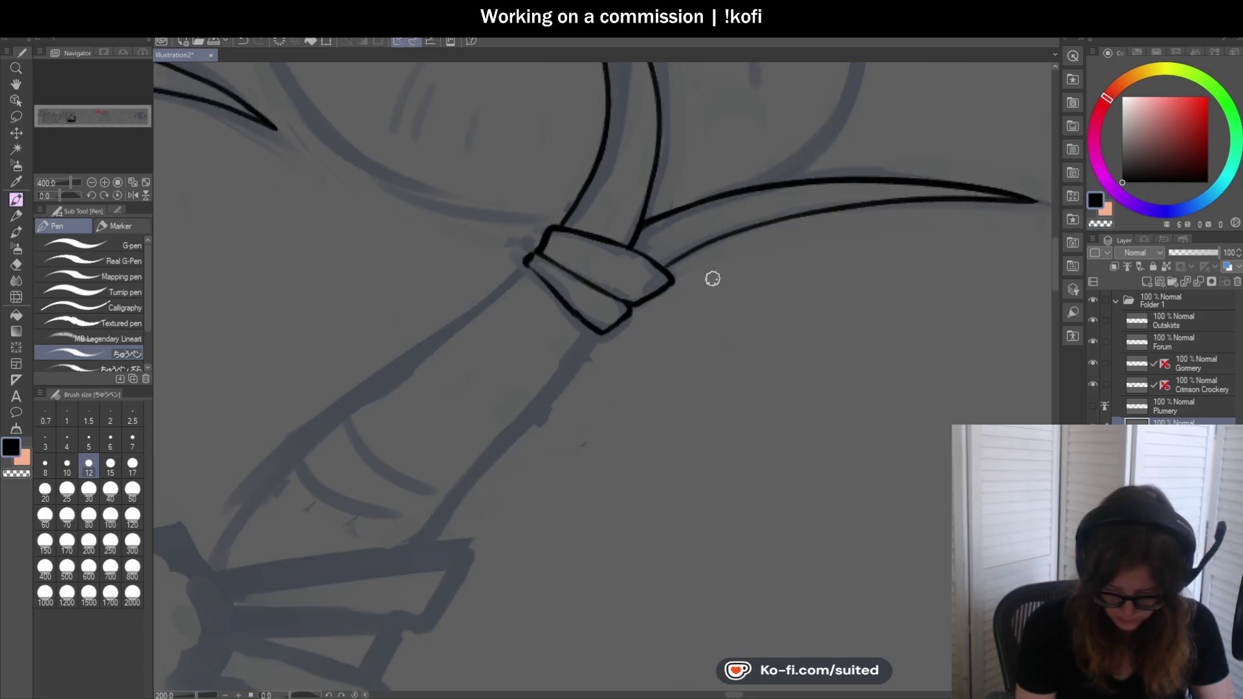
{"action": "scroll", "coordinate": [736, 318], "scroll_direction": "down", "scroll_amount": 2}
{"action": "scroll", "coordinate": [736, 319], "scroll_direction": "down", "scroll_amount": 1}
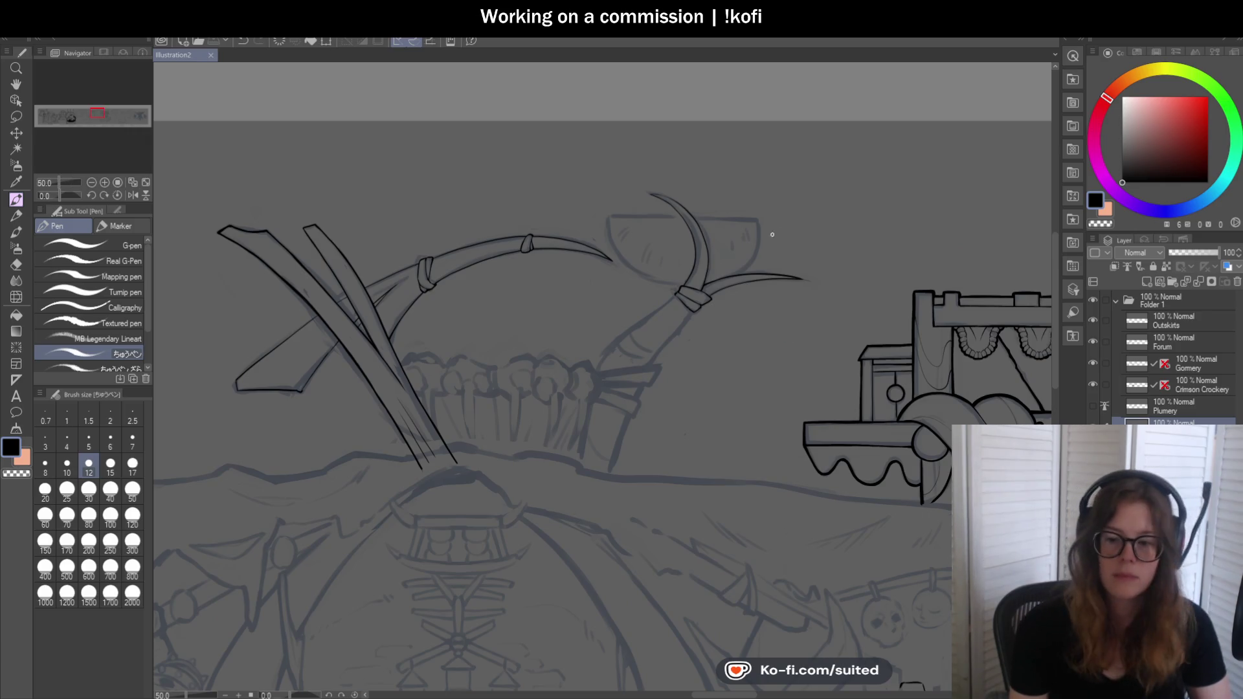
{"action": "scroll", "coordinate": [734, 254], "scroll_direction": "up", "scroll_amount": 1}
{"action": "scroll", "coordinate": [733, 254], "scroll_direction": "up", "scroll_amount": 1}
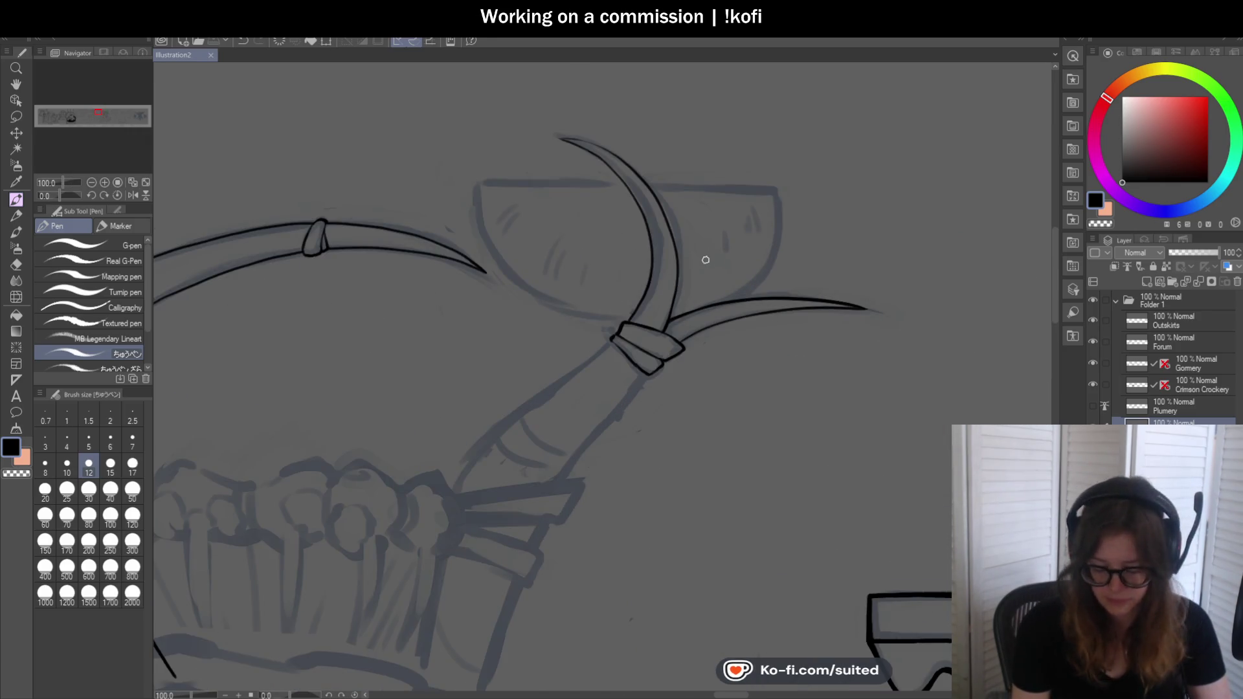
{"action": "scroll", "coordinate": [702, 258], "scroll_direction": "up", "scroll_amount": 1}
{"action": "scroll", "coordinate": [680, 289], "scroll_direction": "up", "scroll_amount": 1}
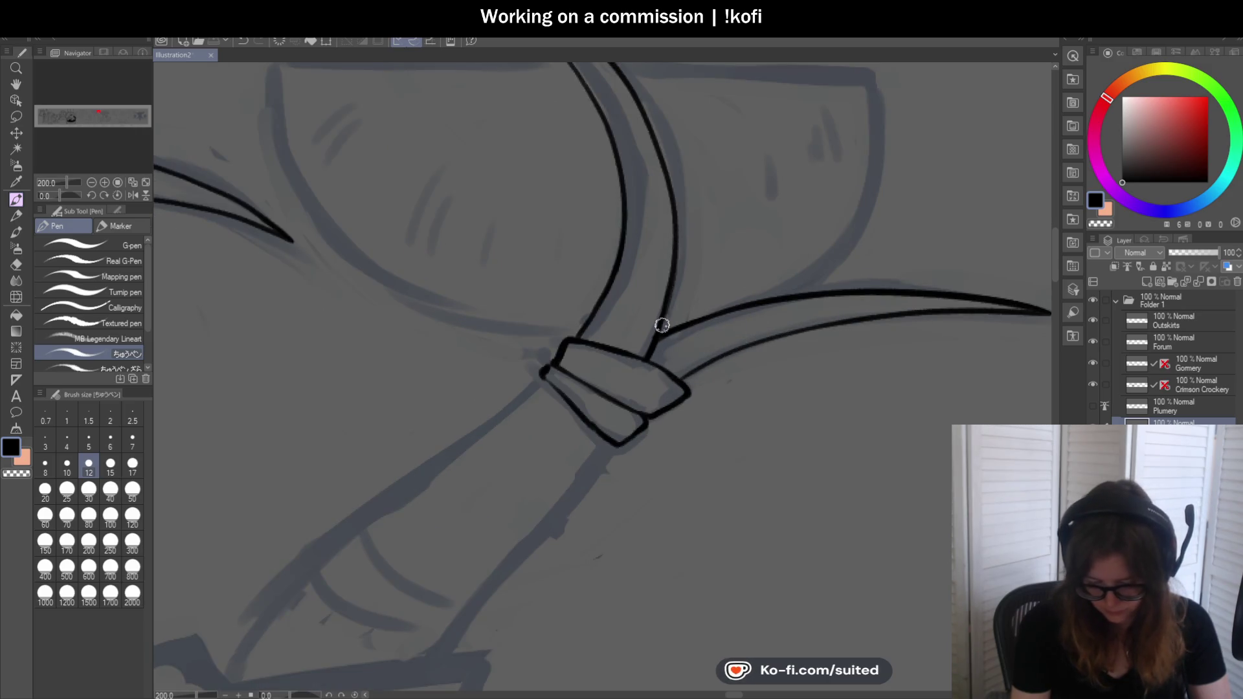
{"action": "scroll", "coordinate": [646, 350], "scroll_direction": "down", "scroll_amount": 2}
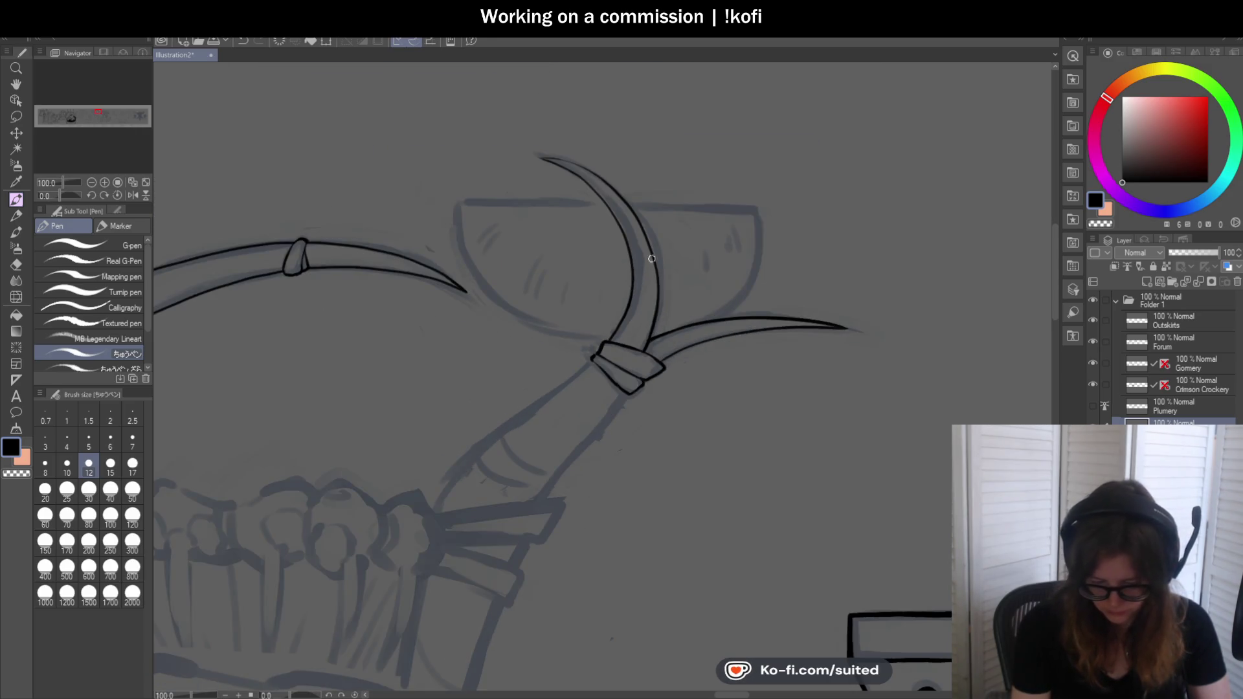
On a flipped view, redraw the upper blade tip outline thicker and longer, then unflip
{"action": "key", "text": "h"}
{"action": "scroll", "coordinate": [631, 161], "scroll_direction": "up", "scroll_amount": 4}
{"action": "mouse_move", "coordinate": [648, 149]}
{"action": "left_mouse_down"}
{"action": "mouse_move", "coordinate": [796, 125]}
{"action": "mouse_move", "coordinate": [696, 153]}
{"action": "left_mouse_up"}
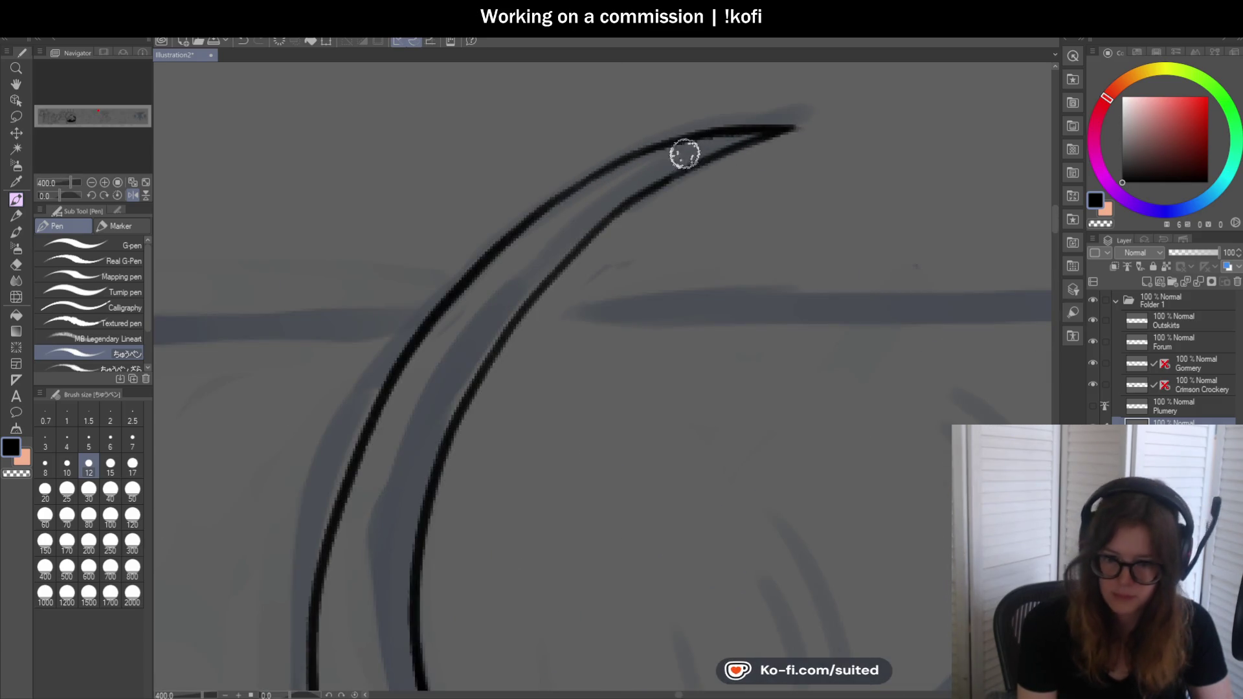
{"action": "scroll", "coordinate": [696, 154], "scroll_direction": "down", "scroll_amount": 3}
{"action": "scroll", "coordinate": [631, 291], "scroll_direction": "down", "scroll_amount": 2}
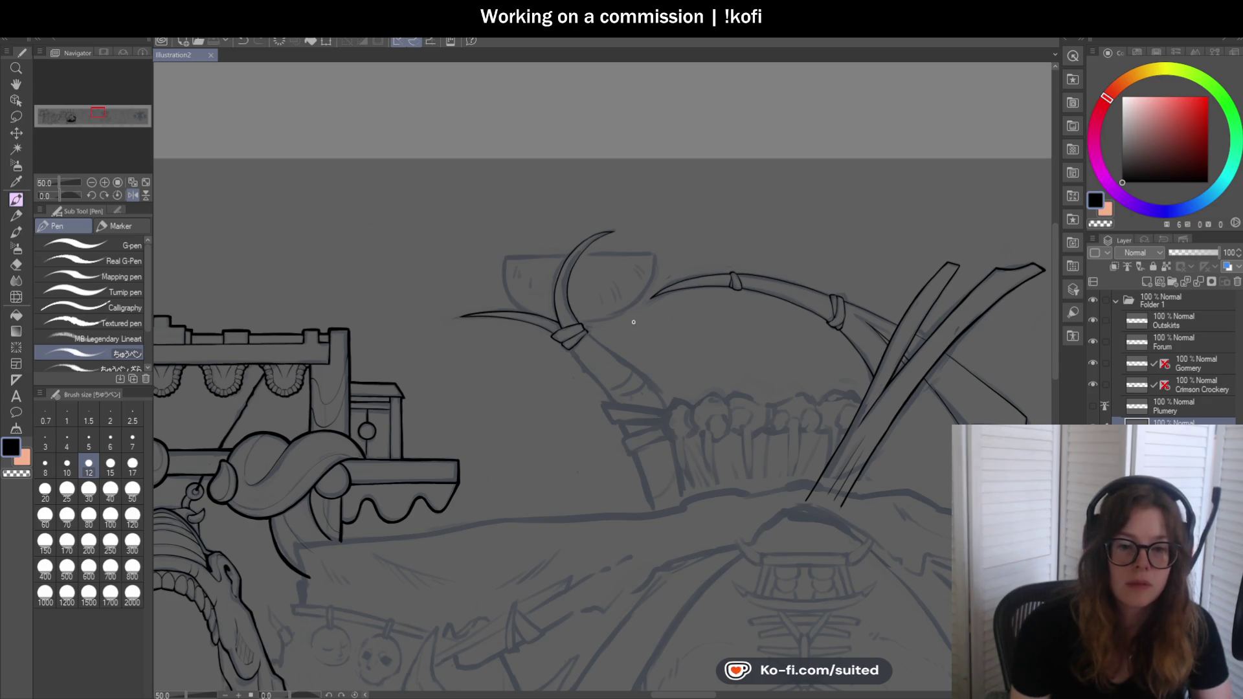
{"action": "scroll", "coordinate": [634, 321], "scroll_direction": "down", "scroll_amount": 2}
{"action": "key", "text": "h"}
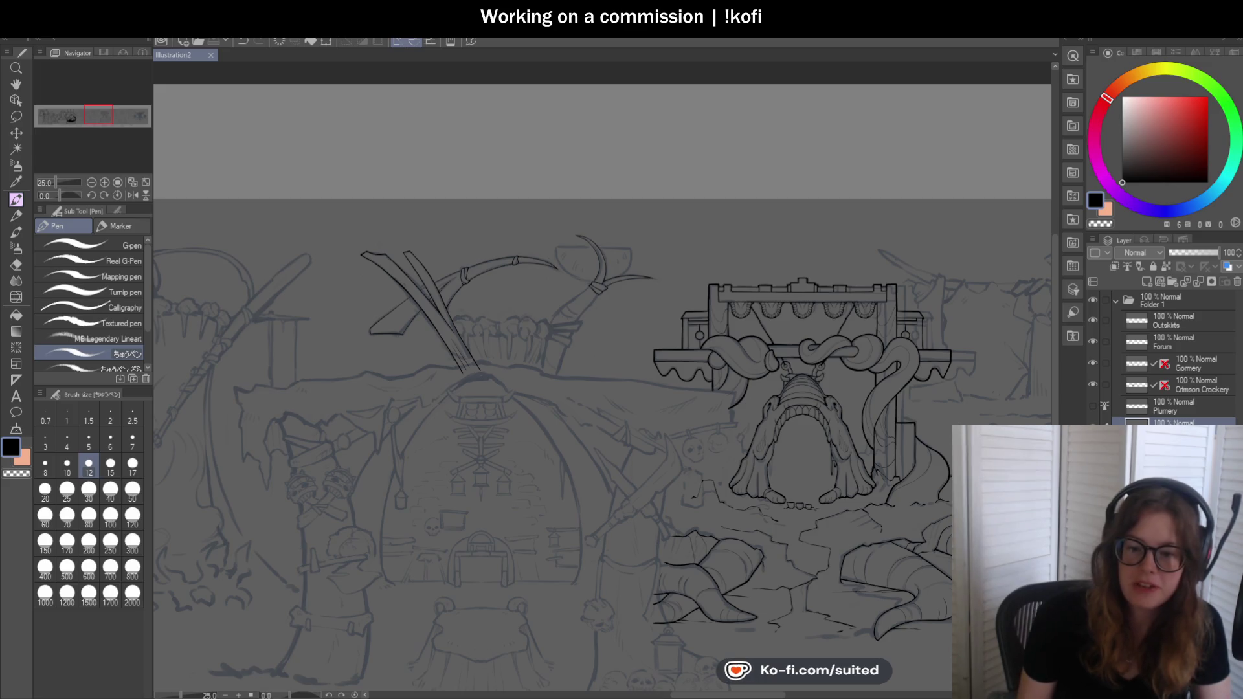
{"action": "scroll", "coordinate": [425, 125], "scroll_direction": "down", "scroll_amount": 2}
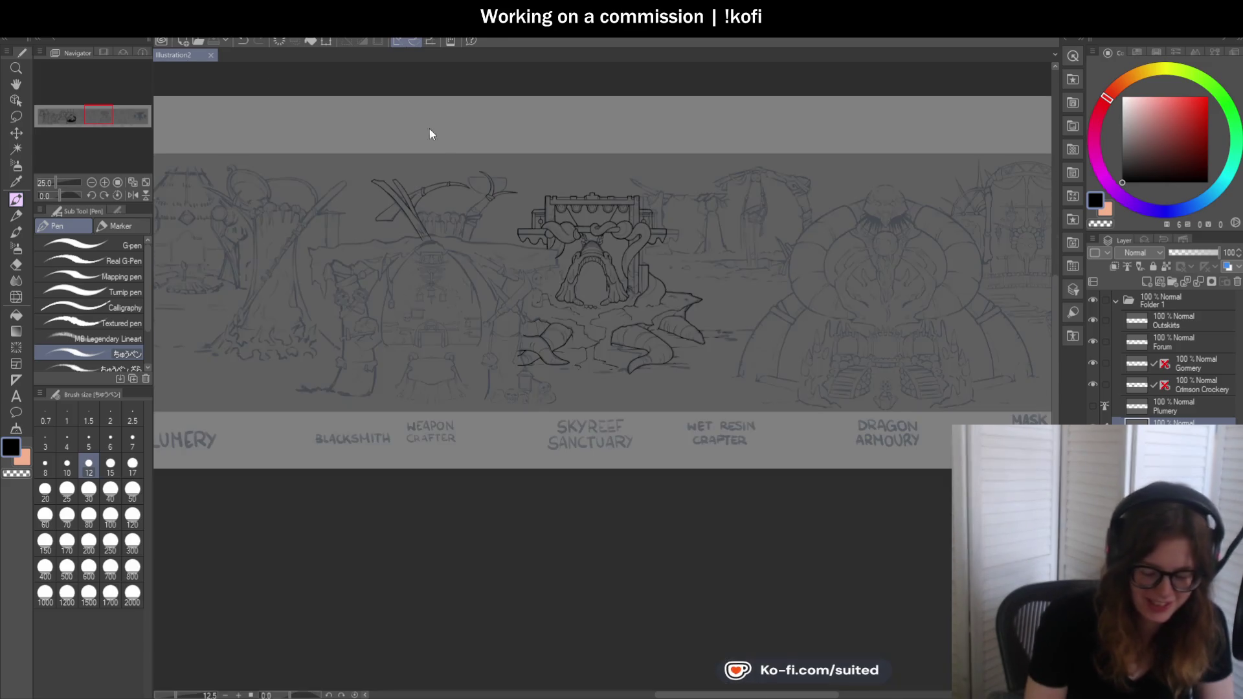
{"action": "scroll", "coordinate": [488, 224], "scroll_direction": "up", "scroll_amount": 2}
{"action": "scroll", "coordinate": [477, 236], "scroll_direction": "up", "scroll_amount": 2}
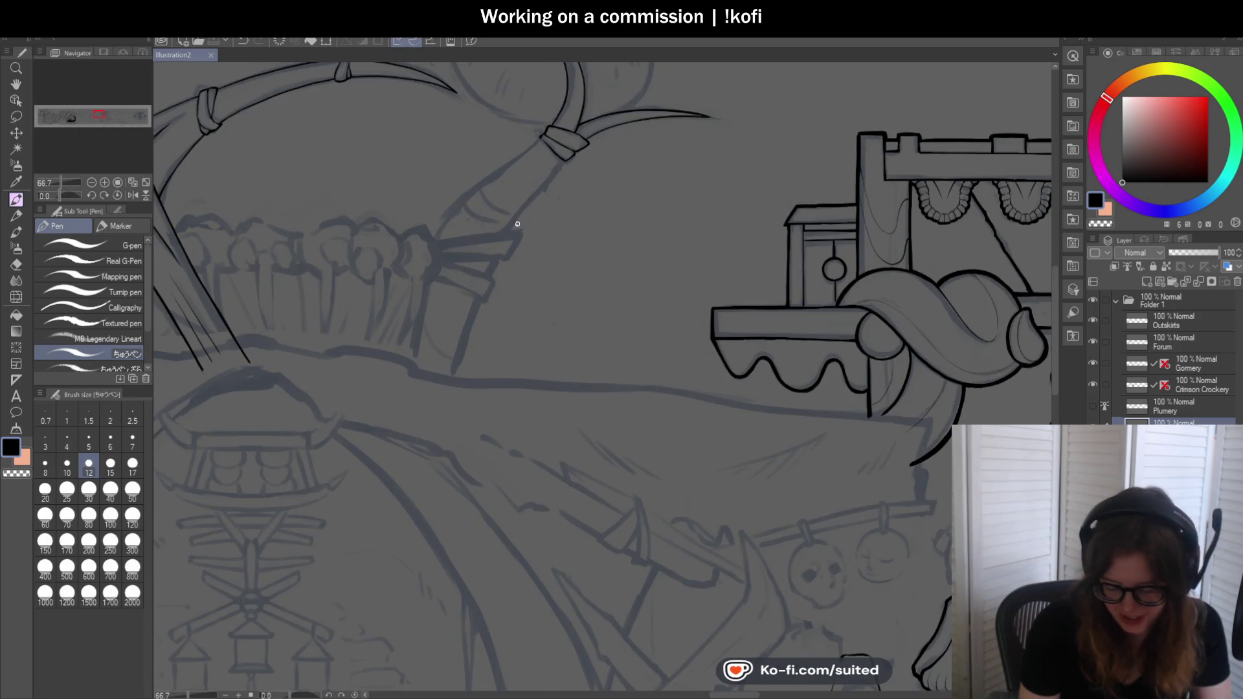
{"action": "scroll", "coordinate": [540, 190], "scroll_direction": "up", "scroll_amount": 1}
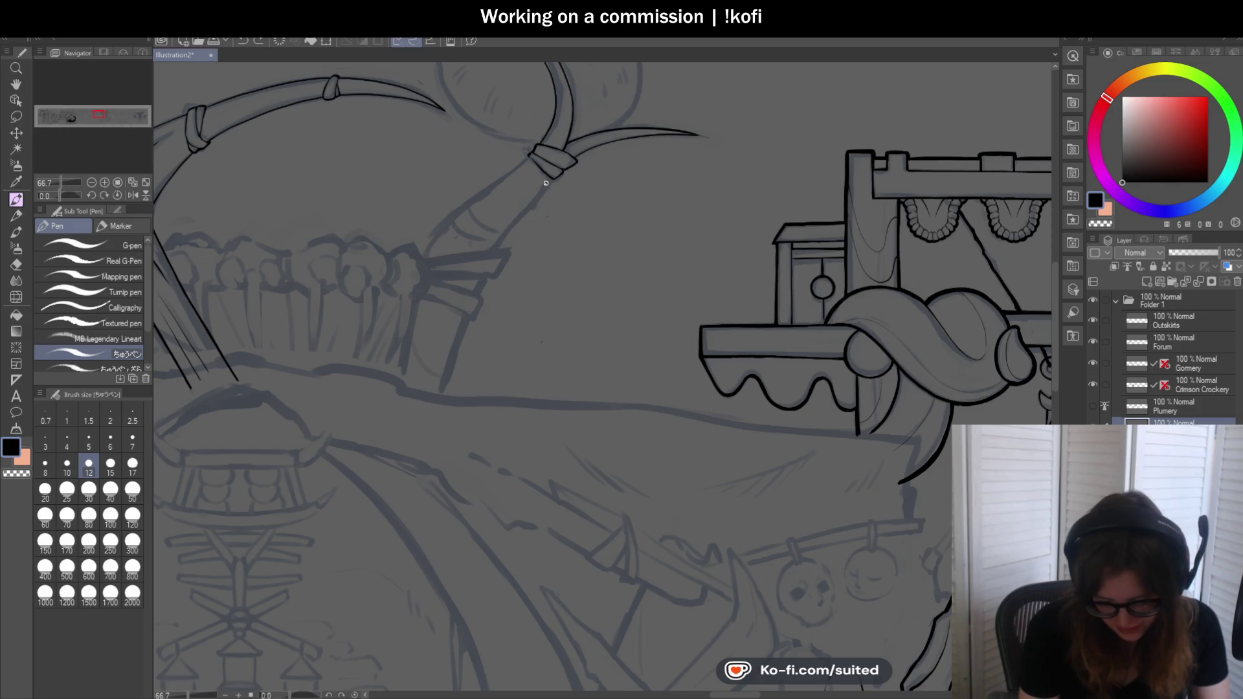
Try handle lines down from the horn and undo each, leaving no new strokes on the banner
{"action": "key", "text": "ctrl+z"}
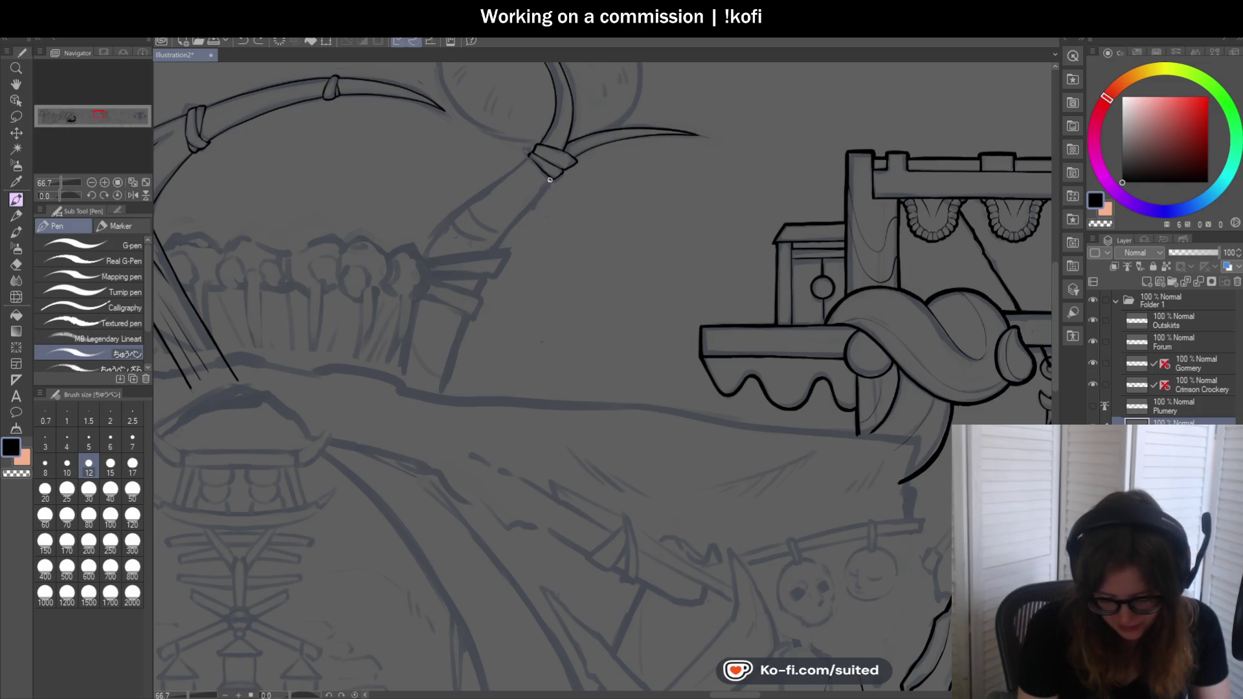
{"action": "left_click_drag", "start_coordinate": [529, 205], "coordinate": [440, 420]}
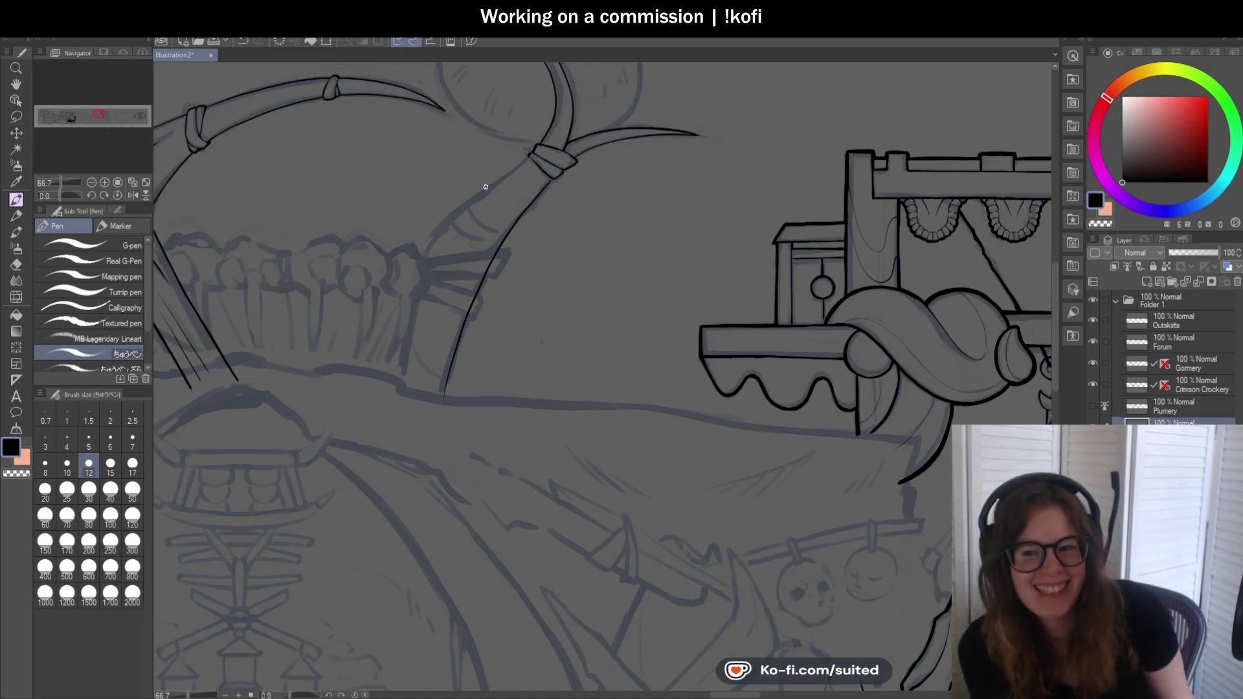
{"action": "key", "text": "ctrl+z"}
{"action": "scroll", "coordinate": [585, 217], "scroll_direction": "up", "scroll_amount": 1}
{"action": "scroll", "coordinate": [528, 159], "scroll_direction": "up", "scroll_amount": 1}
{"action": "left_click_drag", "start_coordinate": [543, 138], "coordinate": [369, 283]}
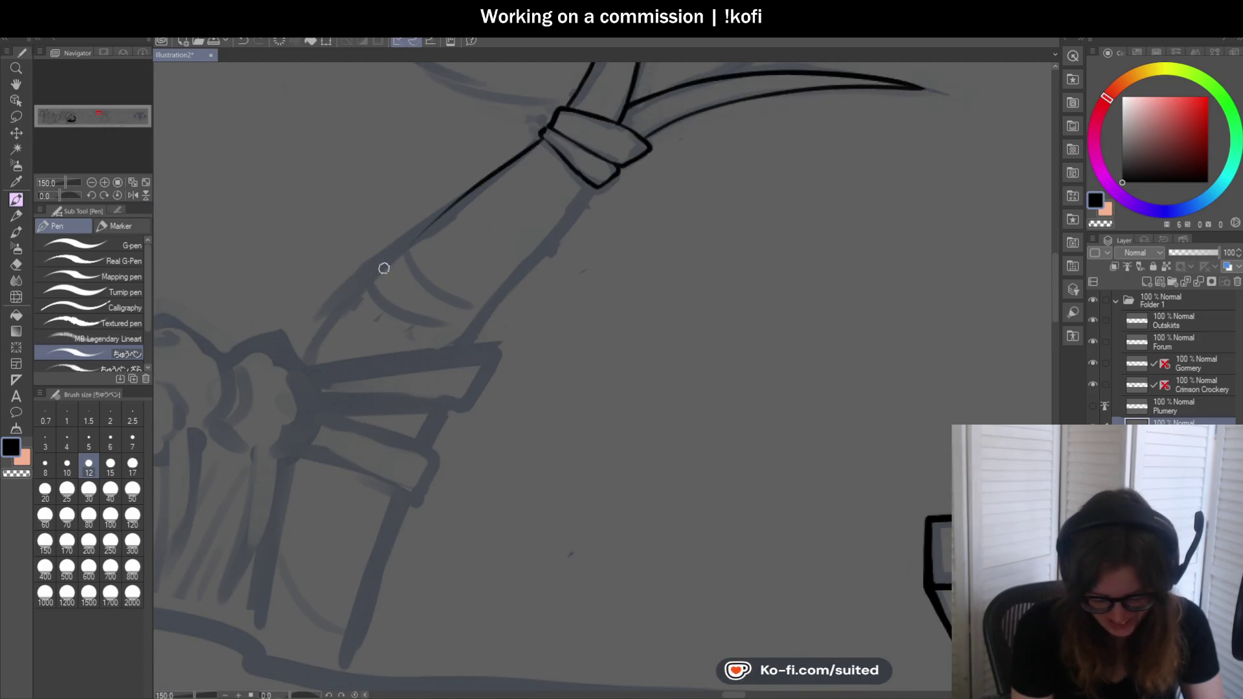
{"action": "key", "text": "ctrl+z"}
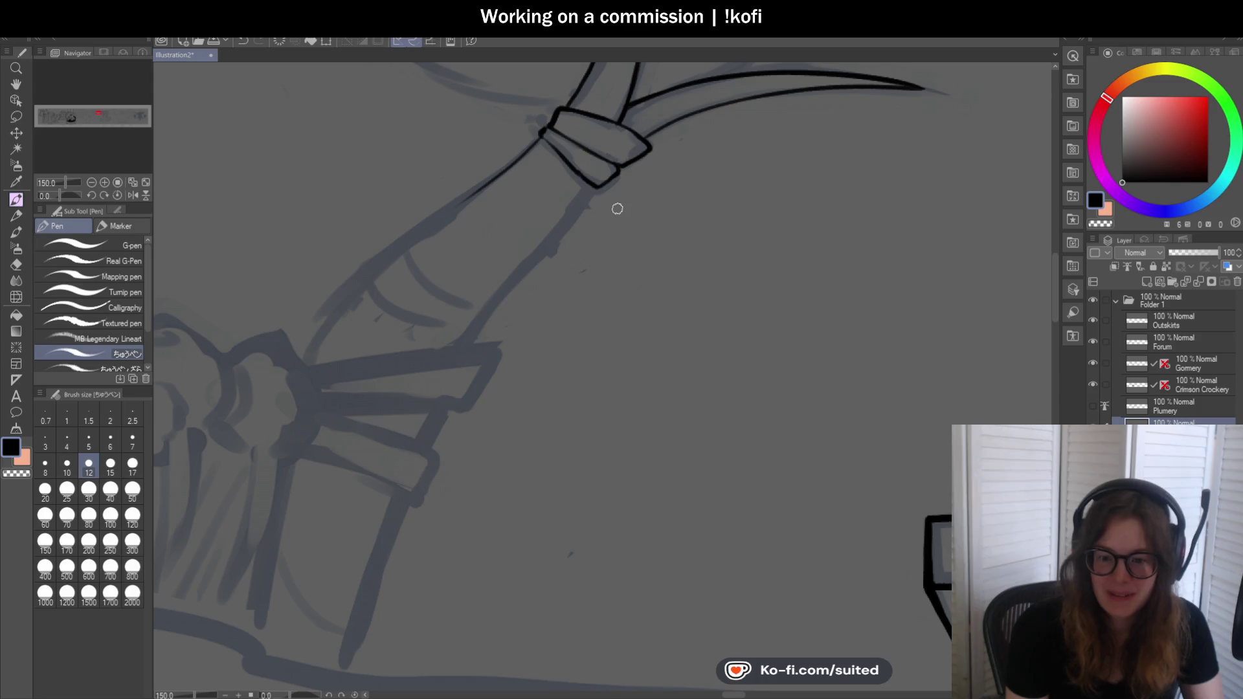
{"action": "scroll", "coordinate": [650, 168], "scroll_direction": "down", "scroll_amount": 1}
{"action": "scroll", "coordinate": [650, 167], "scroll_direction": "down", "scroll_amount": 1}
{"action": "scroll", "coordinate": [628, 217], "scroll_direction": "down", "scroll_amount": 1}
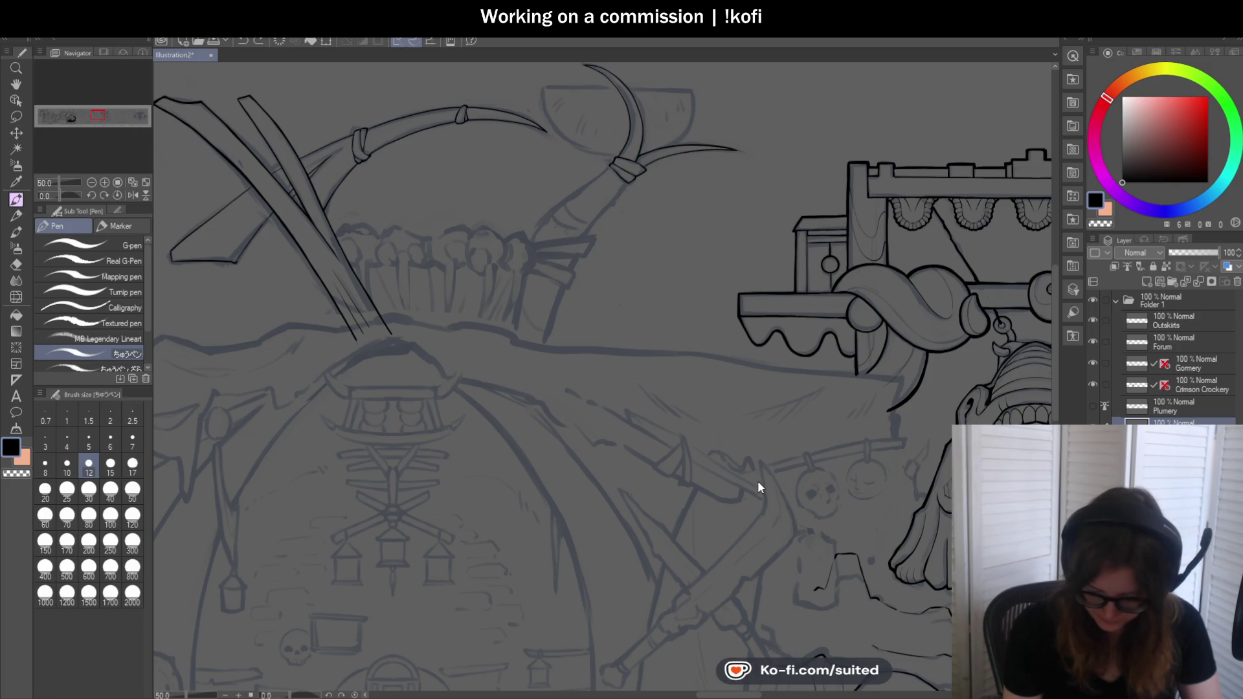
{"action": "scroll", "coordinate": [901, 281], "scroll_direction": "up", "scroll_amount": 1}
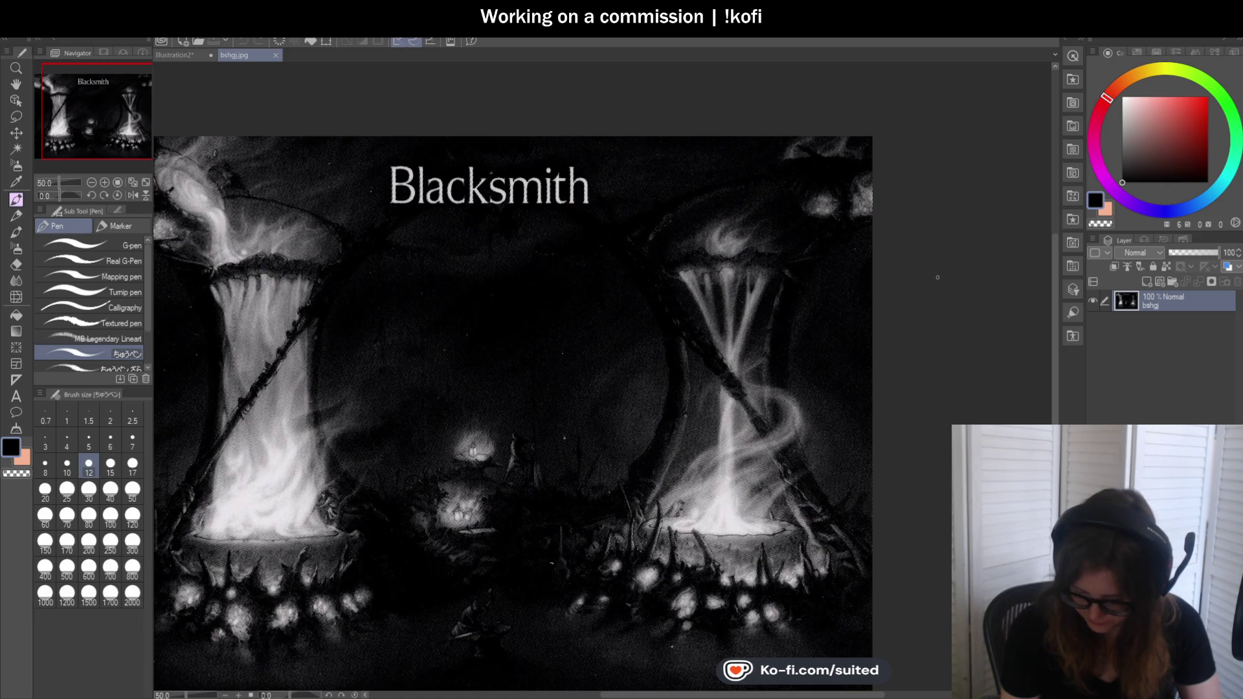
Close the reference, tilt the view and trial handle lines from the horn band, undoing failures
{"action": "left_click", "coordinate": [275, 55]}
{"action": "left_click_drag", "start_coordinate": [291, 180], "coordinate": [447, 197]}
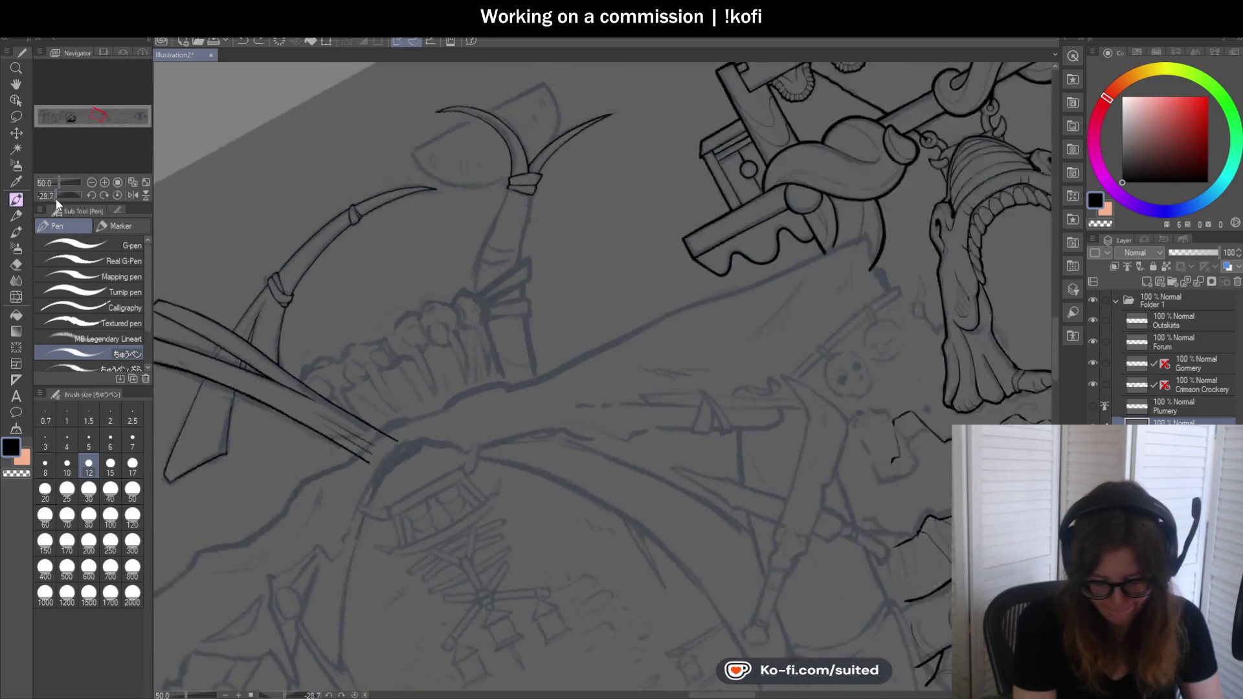
{"action": "scroll", "coordinate": [447, 196], "scroll_direction": "up", "scroll_amount": 1}
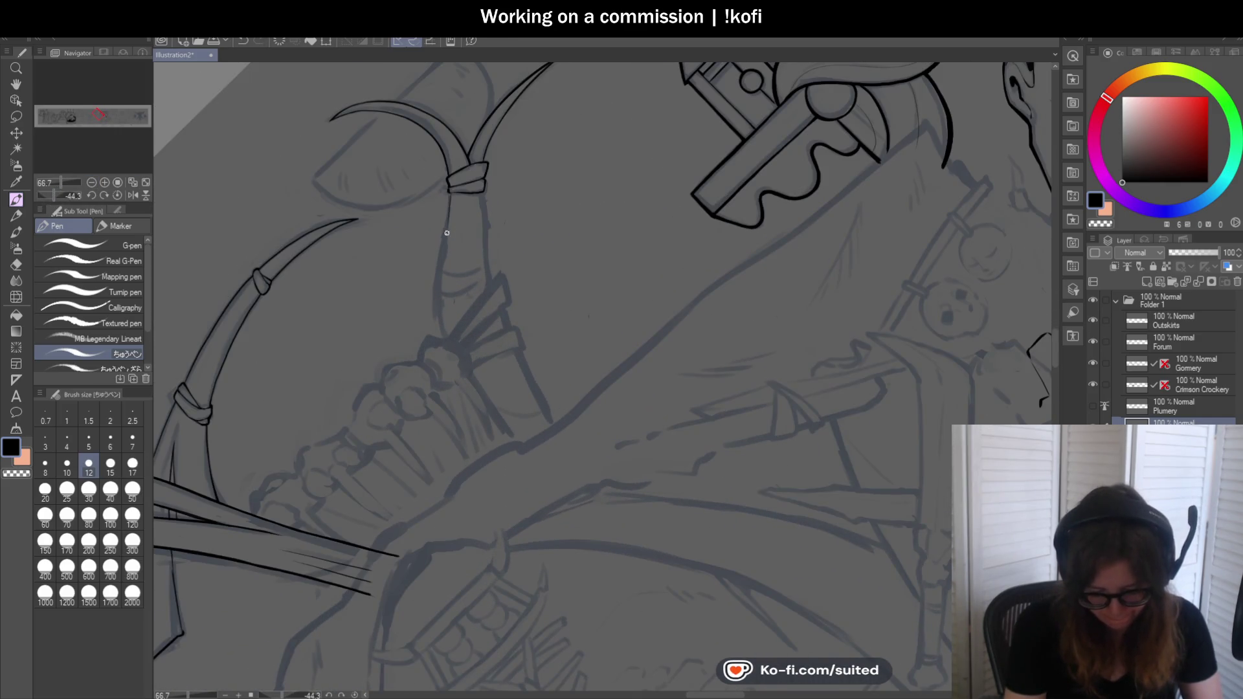
{"action": "mouse_move", "coordinate": [451, 191]}
{"action": "left_mouse_down"}
{"action": "mouse_move", "coordinate": [449, 310]}
{"action": "mouse_move", "coordinate": [521, 454]}
{"action": "left_mouse_up"}
{"action": "key", "text": "ctrl+z"}
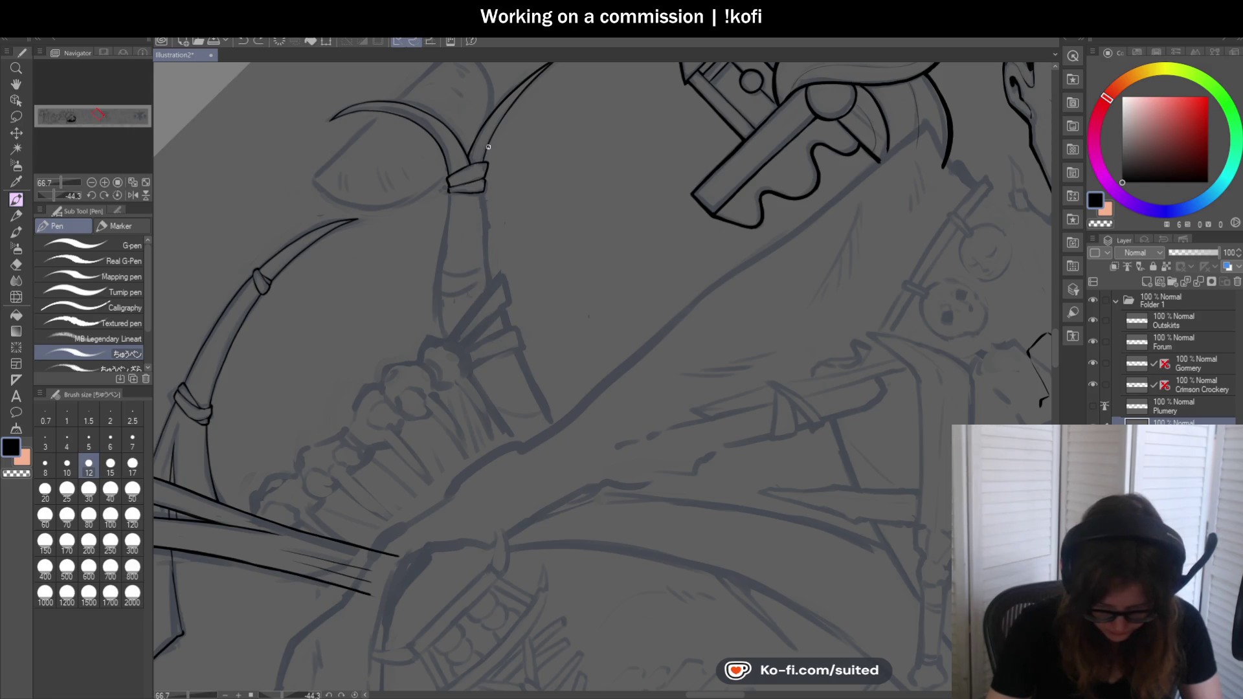
{"action": "left_click_drag", "start_coordinate": [494, 313], "coordinate": [565, 443]}
{"action": "key", "text": "ctrl+z"}
{"action": "left_click_drag", "start_coordinate": [483, 166], "coordinate": [557, 440]}
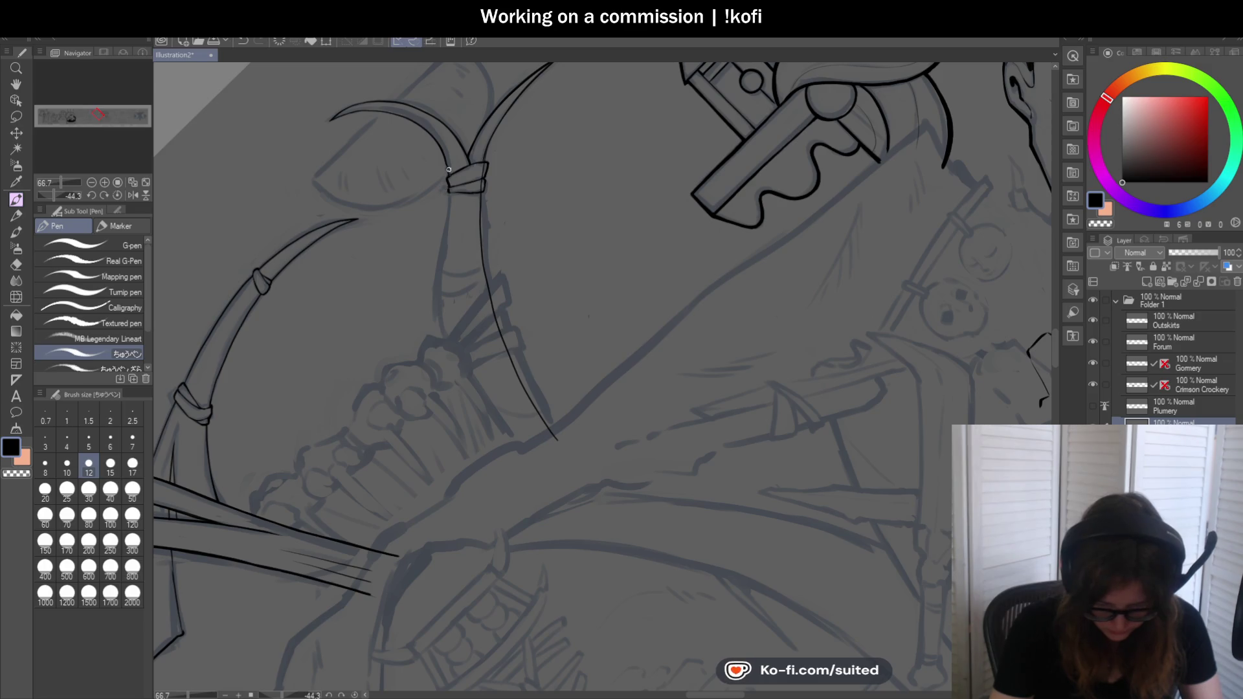
{"action": "scroll", "coordinate": [449, 170], "scroll_direction": "up", "scroll_amount": 2}
{"action": "scroll", "coordinate": [443, 158], "scroll_direction": "down", "scroll_amount": 2}
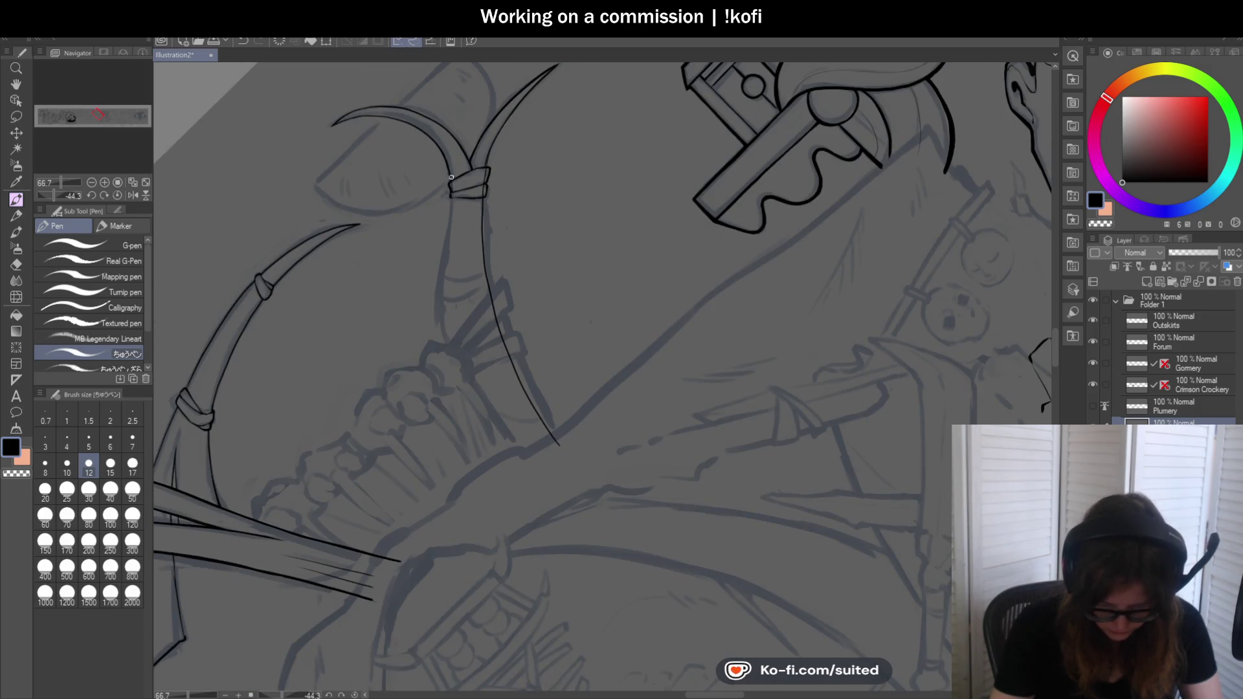
{"action": "left_click_drag", "start_coordinate": [445, 316], "coordinate": [531, 480]}
{"action": "scroll", "coordinate": [627, 306], "scroll_direction": "down", "scroll_amount": 2}
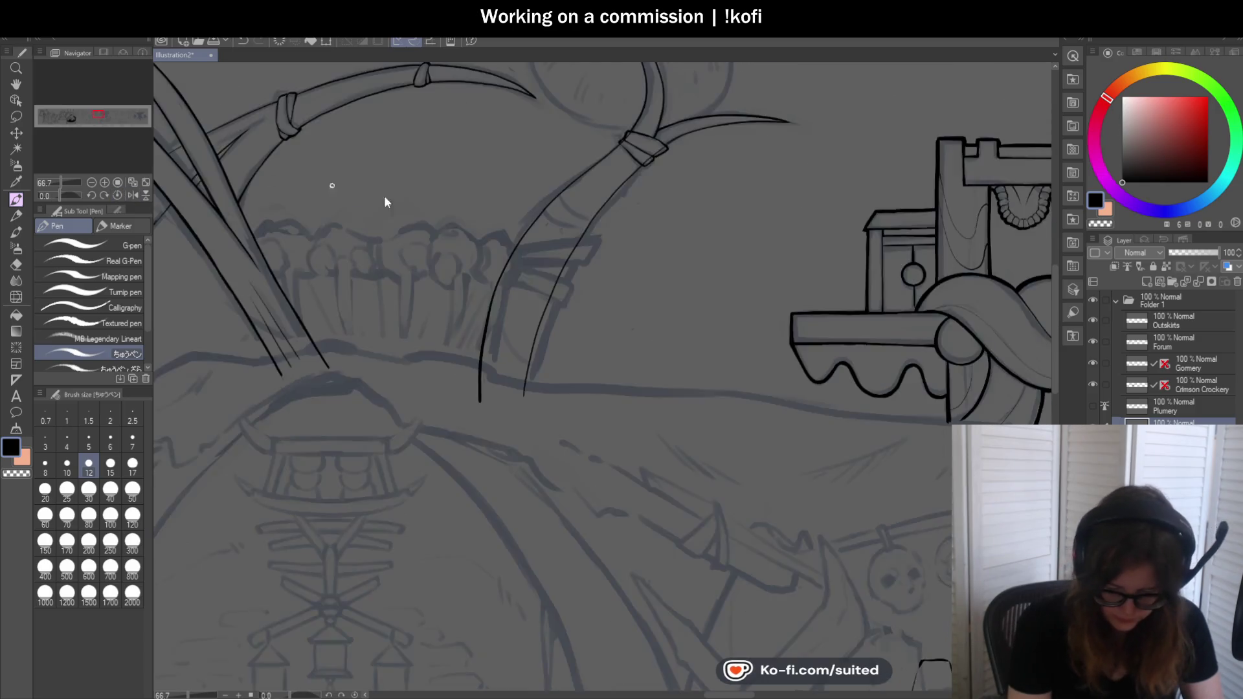
{"action": "key", "text": "ctrl+z"}
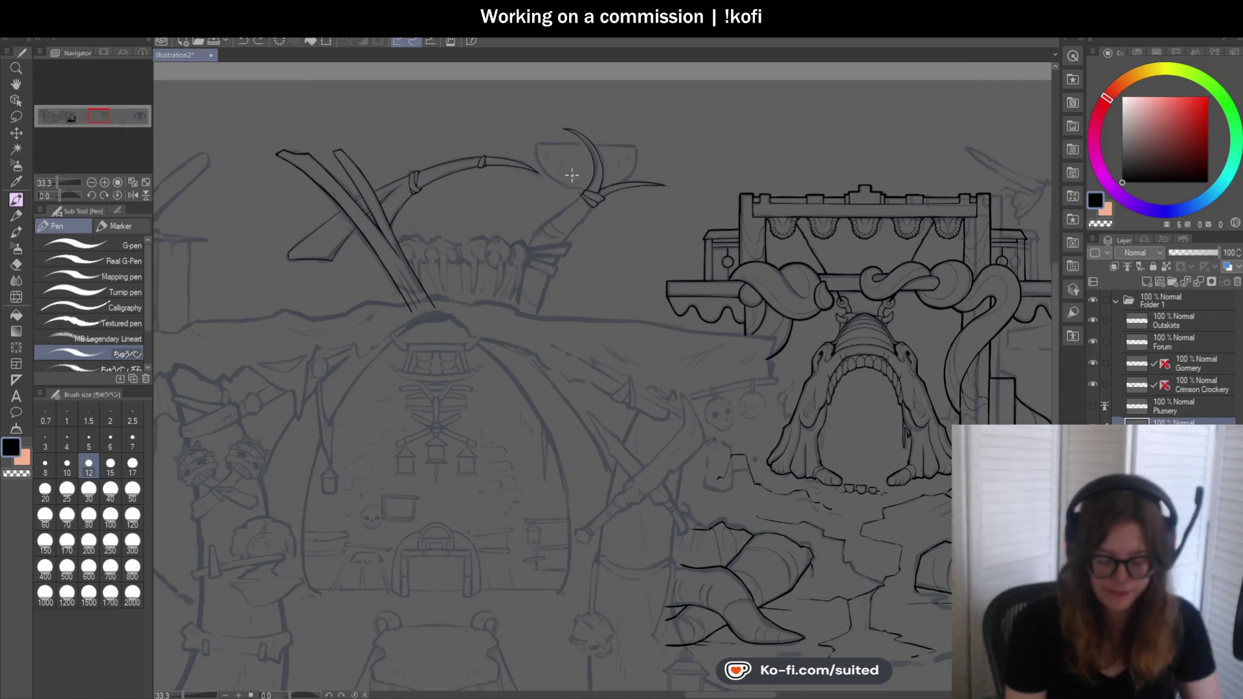
{"action": "scroll", "coordinate": [588, 199], "scroll_direction": "up", "scroll_amount": 3}
After more undone attempts, ink the handle's left and right edges down to the ground
{"action": "mouse_move", "coordinate": [570, 202]}
{"action": "left_mouse_down"}
{"action": "mouse_move", "coordinate": [477, 280]}
{"action": "mouse_move", "coordinate": [365, 586]}
{"action": "left_mouse_up"}
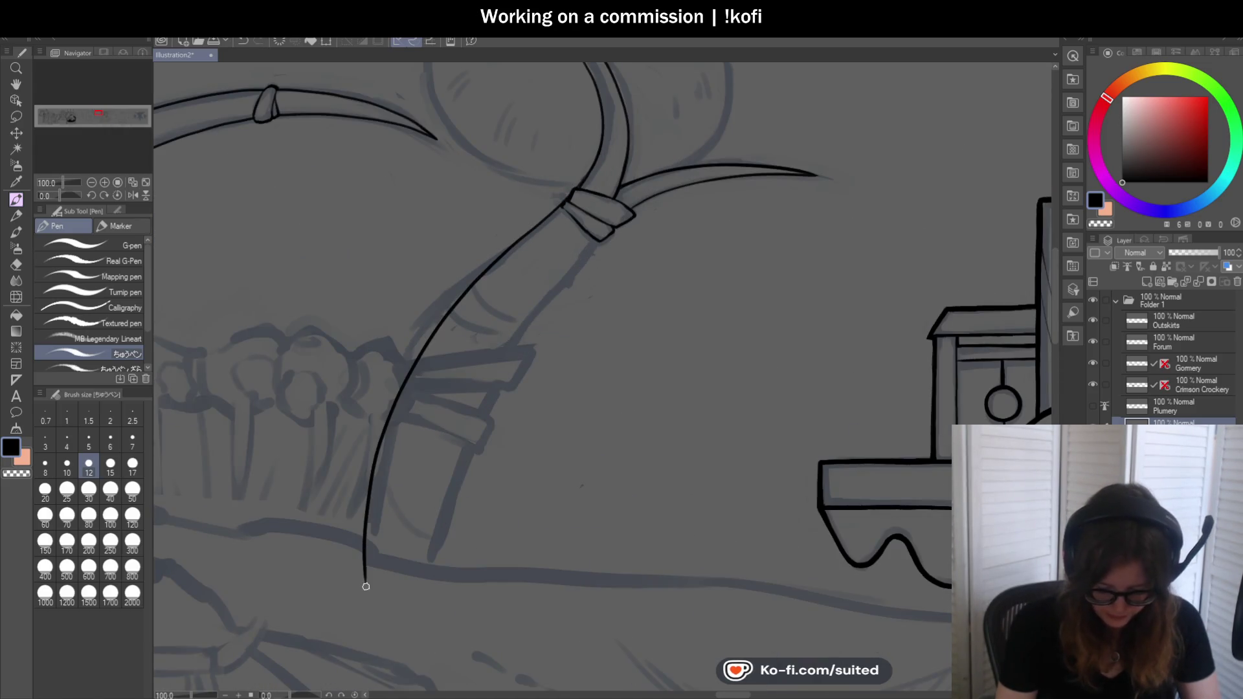
{"action": "key", "text": "ctrl+z"}
{"action": "left_click_drag", "start_coordinate": [551, 216], "coordinate": [367, 577]}
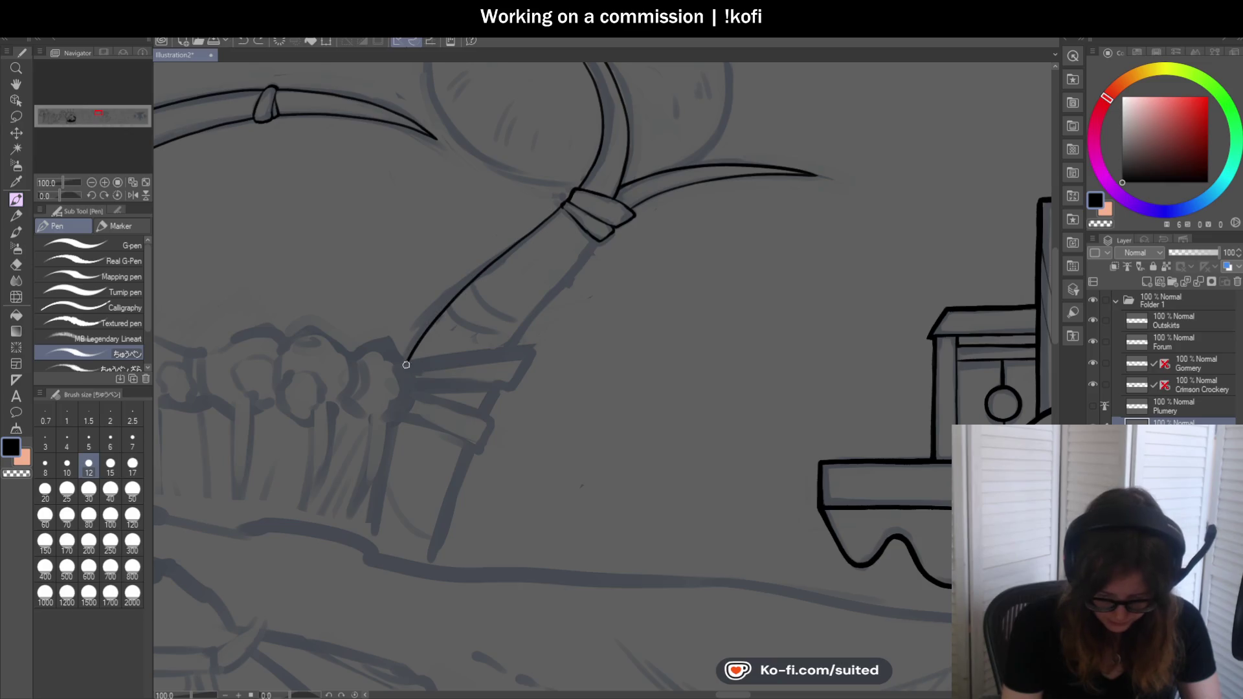
{"action": "key", "text": "ctrl+z"}
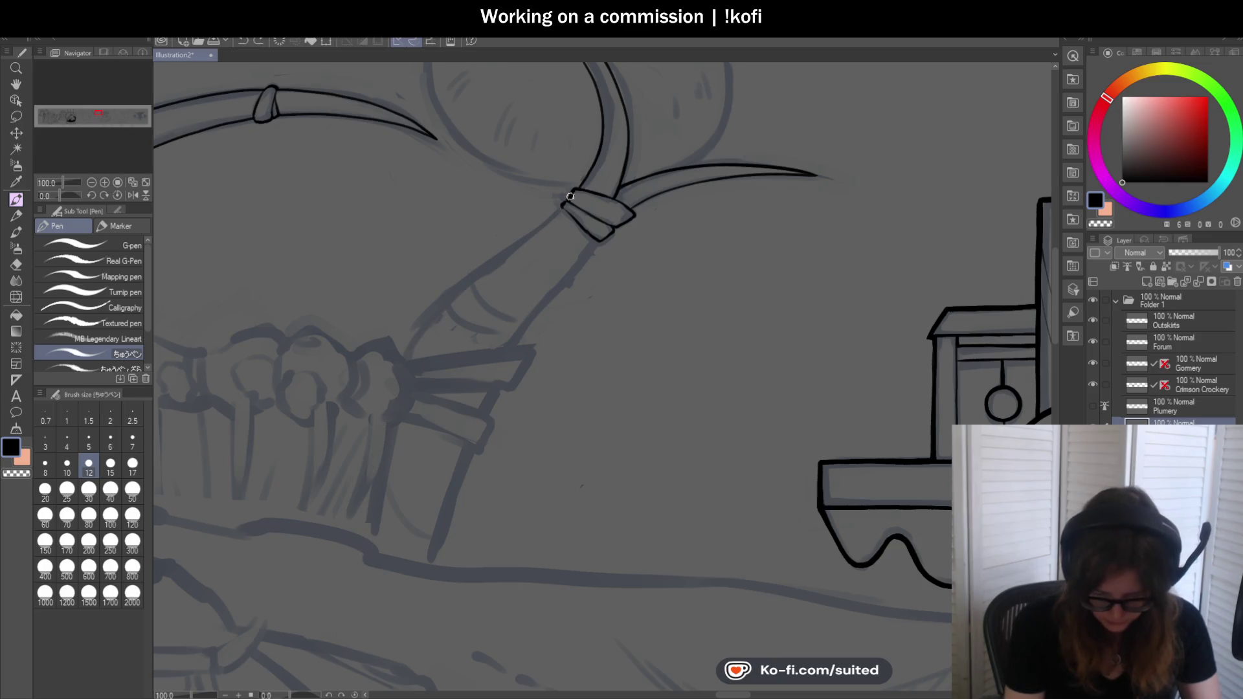
{"action": "left_click_drag", "start_coordinate": [443, 318], "coordinate": [363, 565]}
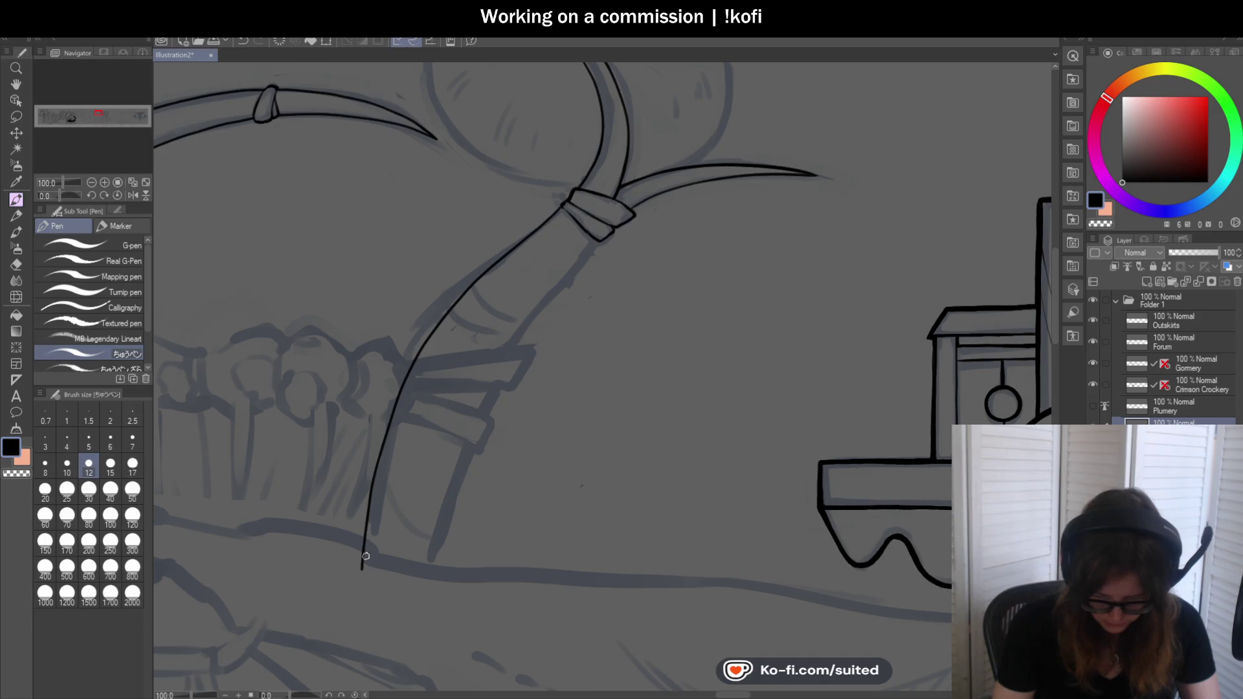
{"action": "left_click_drag", "start_coordinate": [611, 227], "coordinate": [443, 613]}
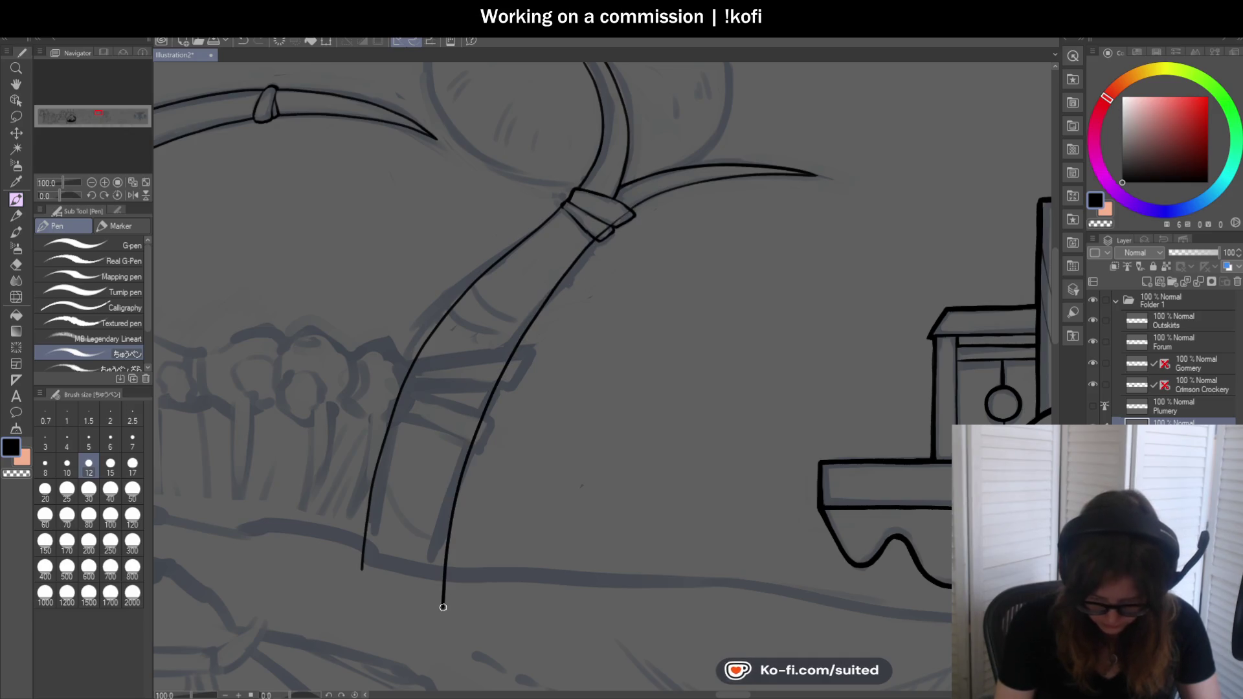
{"action": "scroll", "coordinate": [670, 314], "scroll_direction": "down", "scroll_amount": 3}
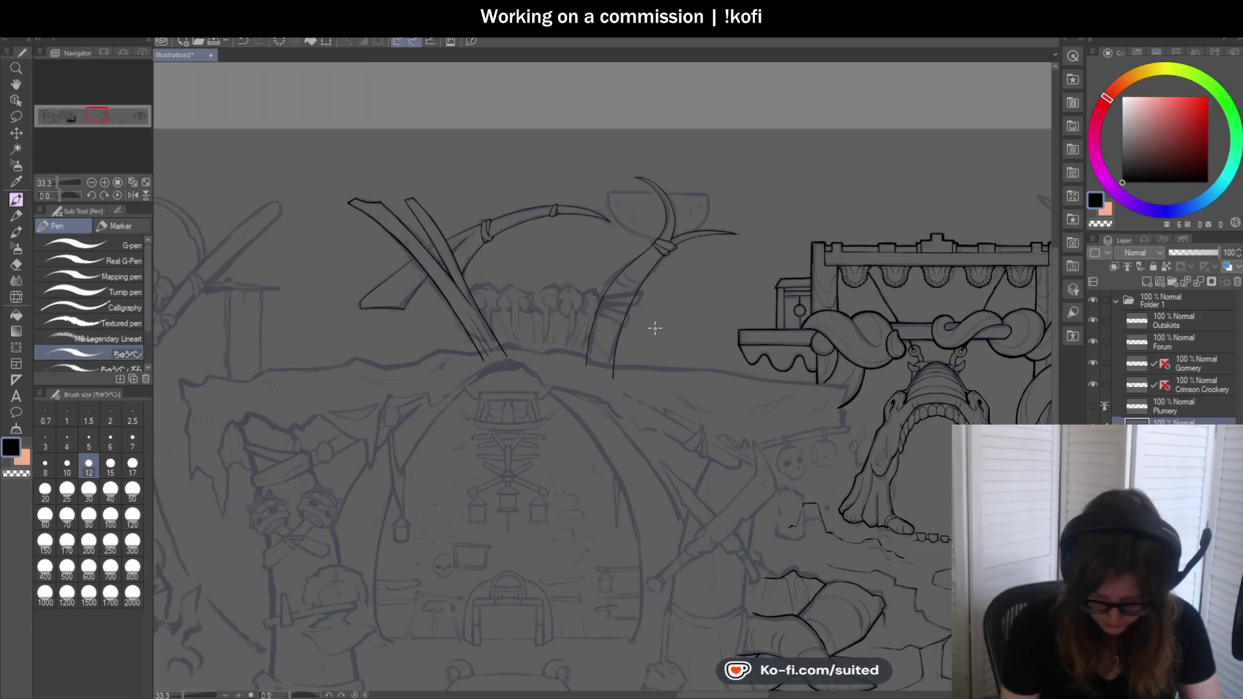
{"action": "scroll", "coordinate": [654, 329], "scroll_direction": "up", "scroll_amount": 1}
{"action": "scroll", "coordinate": [657, 324], "scroll_direction": "up", "scroll_amount": 1}
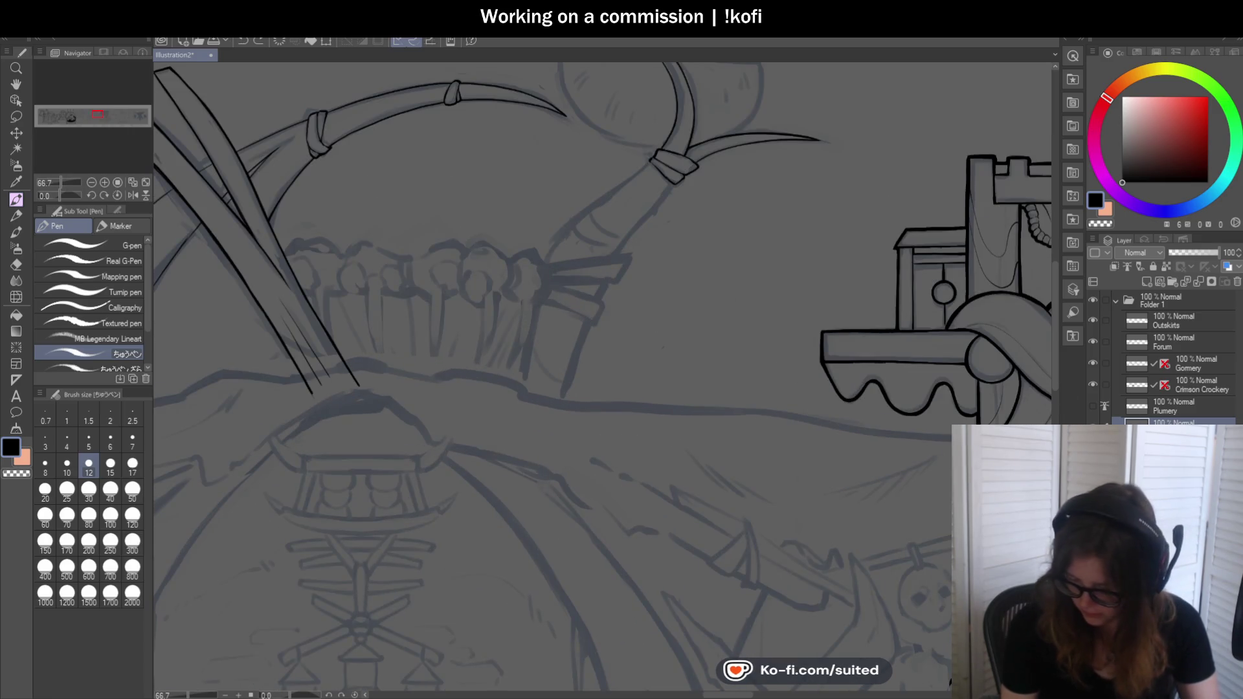
{"action": "scroll", "coordinate": [813, 172], "scroll_direction": "down", "scroll_amount": 1}
Lasso and delete the inked right blade, clear the selection, and return to the pen on the ink layer
{"action": "key", "text": "m"}
{"action": "mouse_move", "coordinate": [758, 114]}
{"action": "left_mouse_down"}
{"action": "mouse_move", "coordinate": [696, 99]}
{"action": "mouse_move", "coordinate": [905, 175]}
{"action": "left_mouse_up"}
{"action": "key", "text": "Delete"}
{"action": "key", "text": "ctrl+d"}
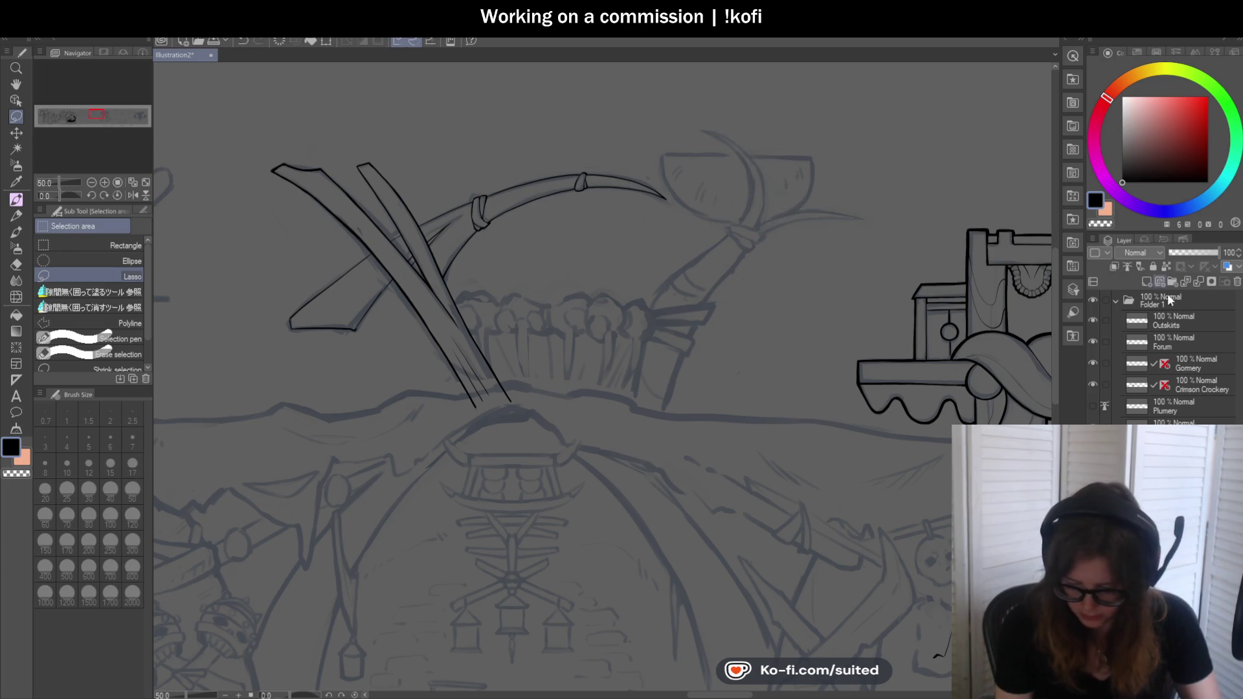
{"action": "left_click", "coordinate": [1175, 422]}
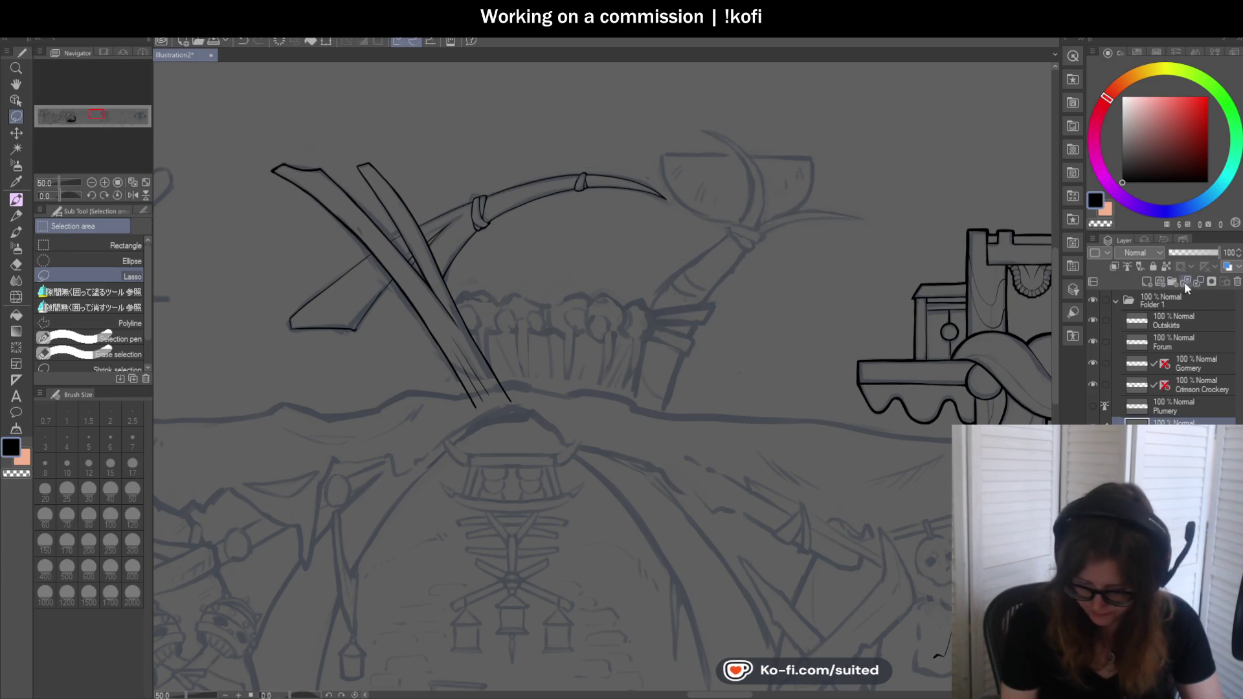
{"action": "key", "text": "p"}
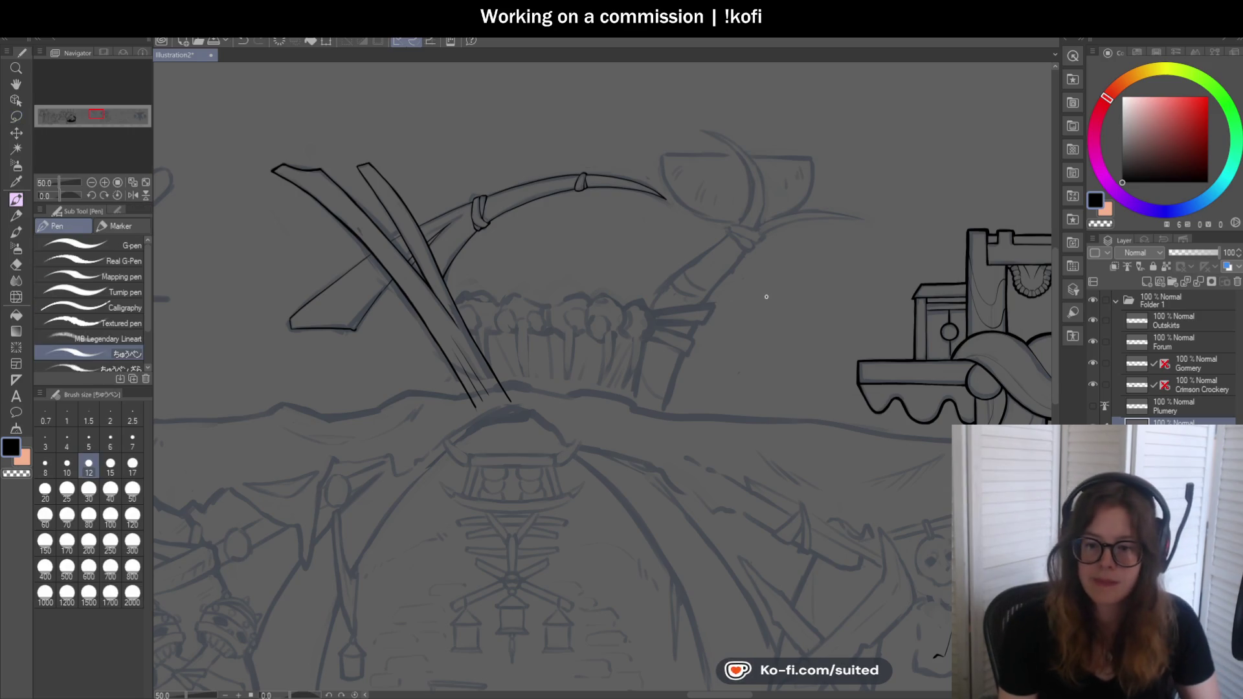
{"action": "scroll", "coordinate": [768, 227], "scroll_direction": "up", "scroll_amount": 2}
Rotate the view to the axe head and ink the first straight edge of it
{"action": "left_click_drag", "start_coordinate": [70, 185], "coordinate": [46, 206]}
{"action": "left_click_drag", "start_coordinate": [286, 221], "coordinate": [330, 166]}
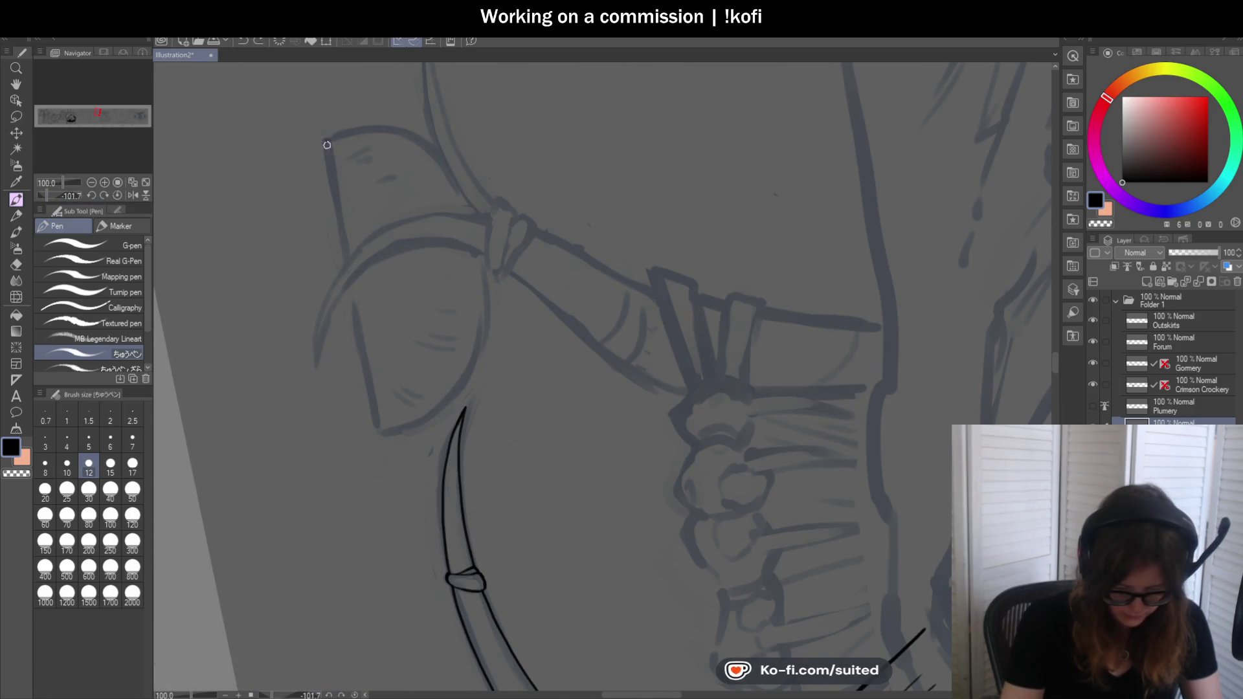
{"action": "key", "text": "ctrl+z"}
{"action": "left_click_drag", "start_coordinate": [334, 181], "coordinate": [369, 399]}
{"action": "scroll", "coordinate": [349, 534], "scroll_direction": "down", "scroll_amount": 3}
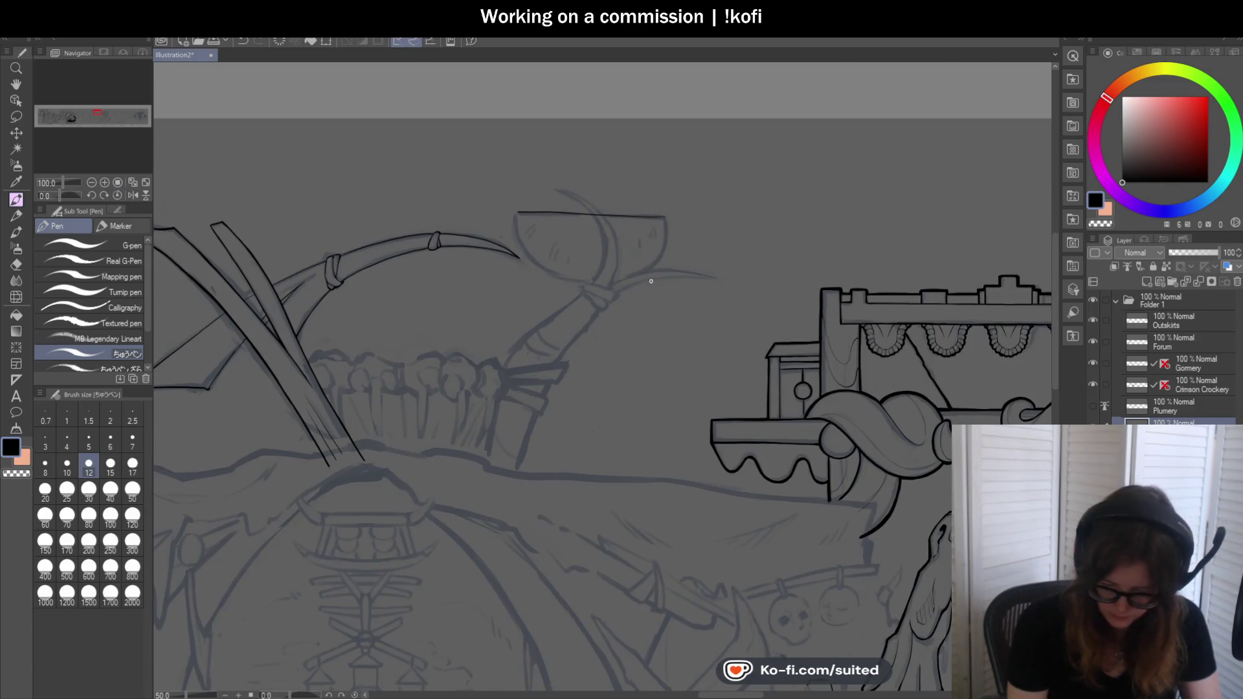
{"action": "scroll", "coordinate": [627, 232], "scroll_direction": "up", "scroll_amount": 3}
{"action": "scroll", "coordinate": [314, 165], "scroll_direction": "up", "scroll_amount": 2}
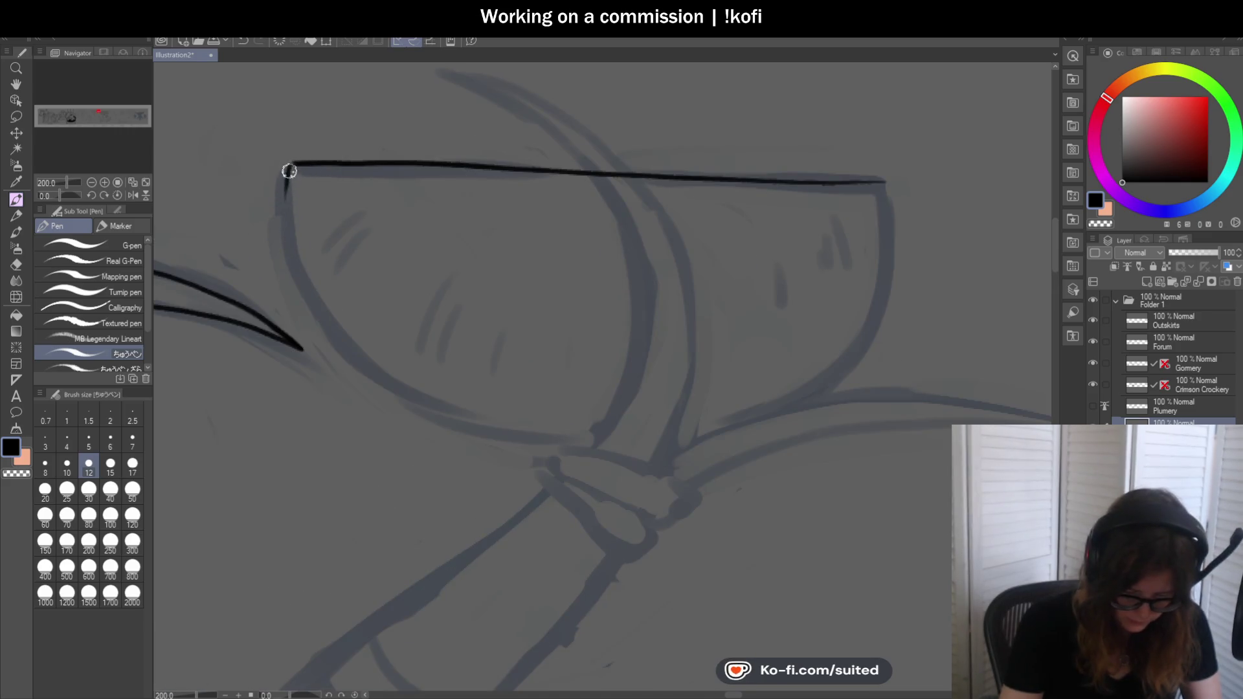
Ink the axe head's left curve in black, redrawing it once, and try the right side
{"action": "left_click_drag", "start_coordinate": [289, 238], "coordinate": [695, 388]}
{"action": "key", "text": "ctrl+z"}
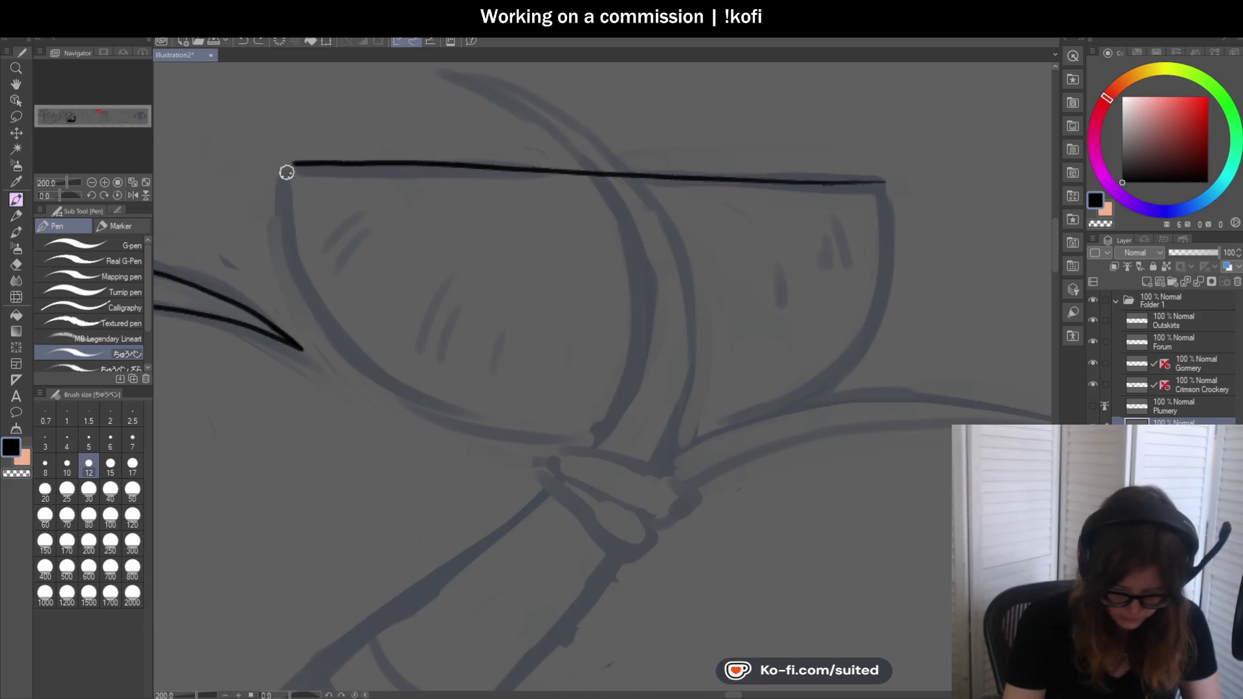
{"action": "left_click_drag", "start_coordinate": [295, 259], "coordinate": [554, 423]}
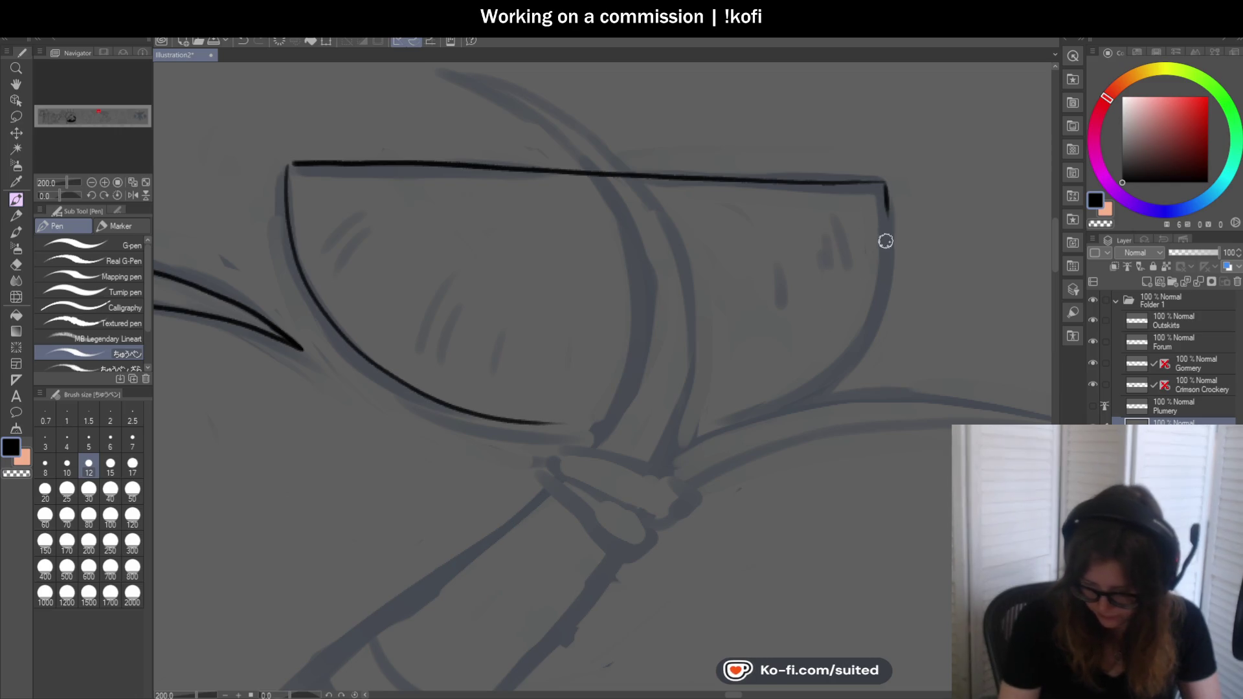
{"action": "left_click_drag", "start_coordinate": [886, 185], "coordinate": [705, 437]}
{"action": "key", "text": "ctrl+z"}
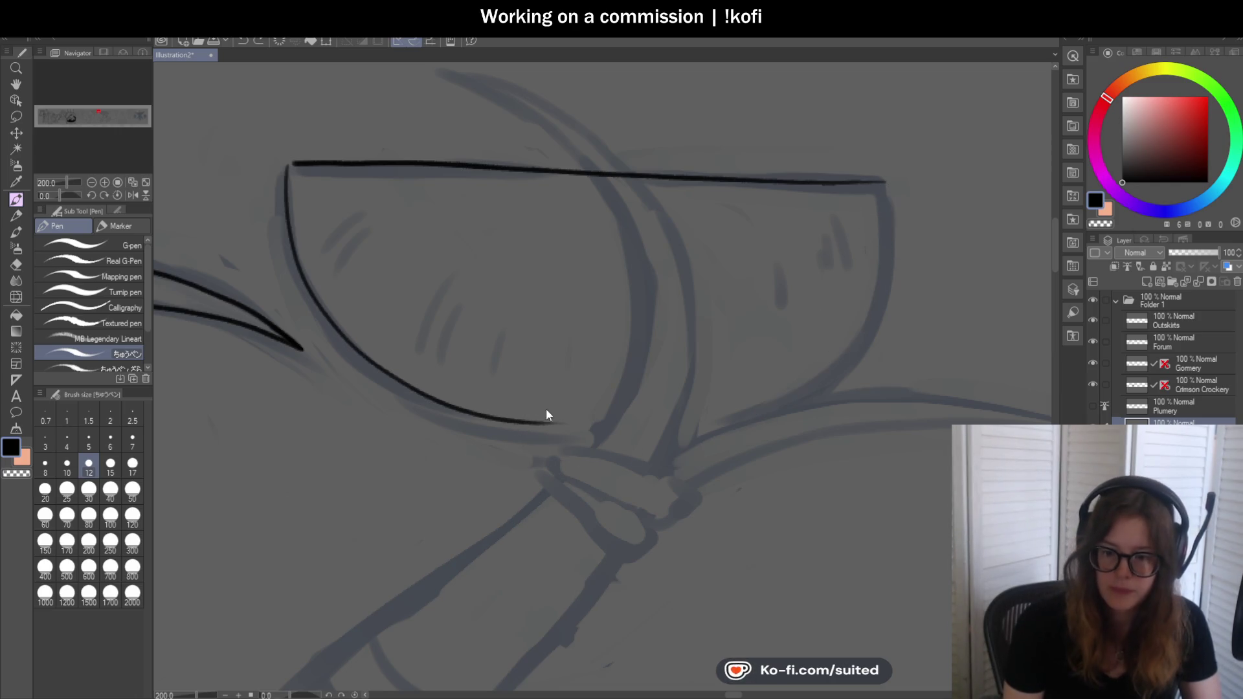
Trim the curved line, extend the top edge rightward and ink the right side down to the bottom curve
{"action": "left_click_drag", "start_coordinate": [59, 195], "coordinate": [55, 194]}
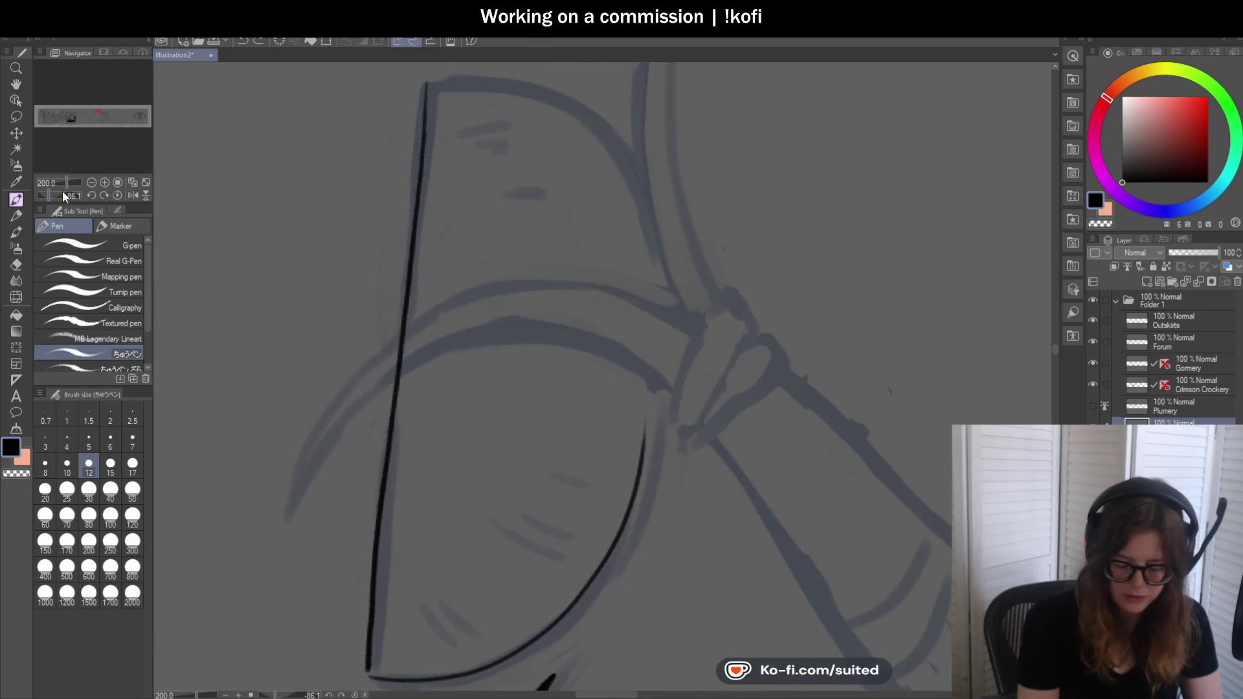
{"action": "left_click_drag", "start_coordinate": [594, 353], "coordinate": [563, 466]}
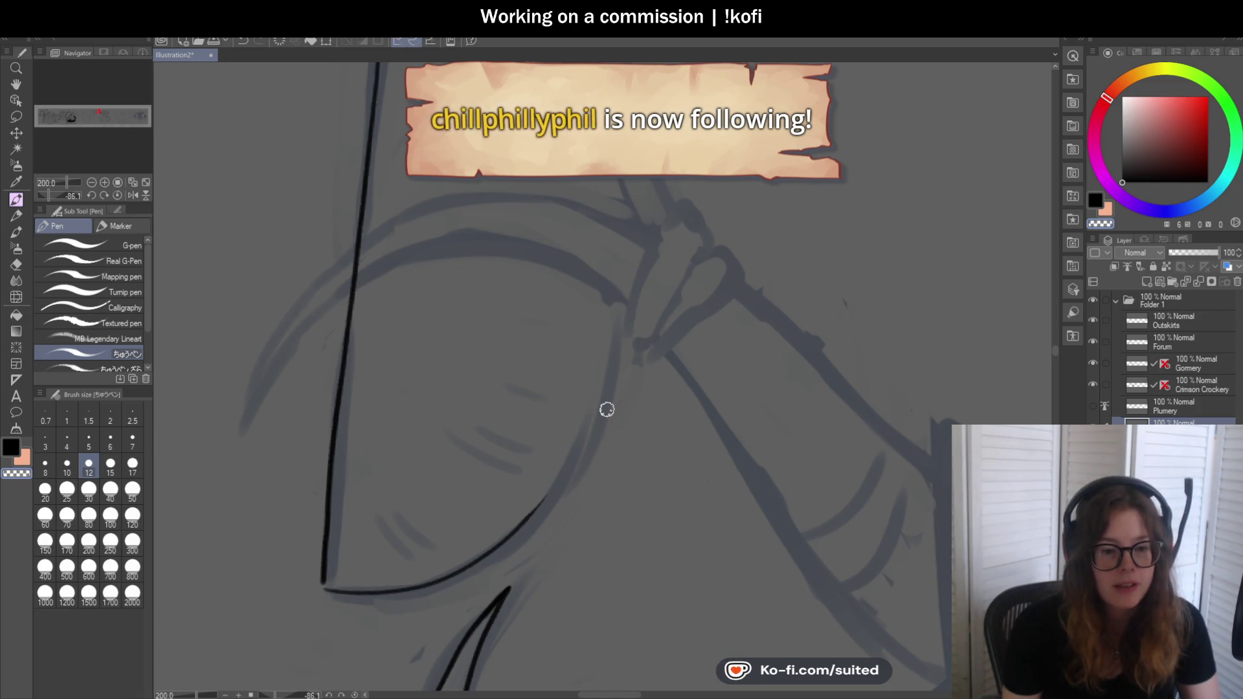
{"action": "scroll", "coordinate": [605, 352], "scroll_direction": "down", "scroll_amount": 1}
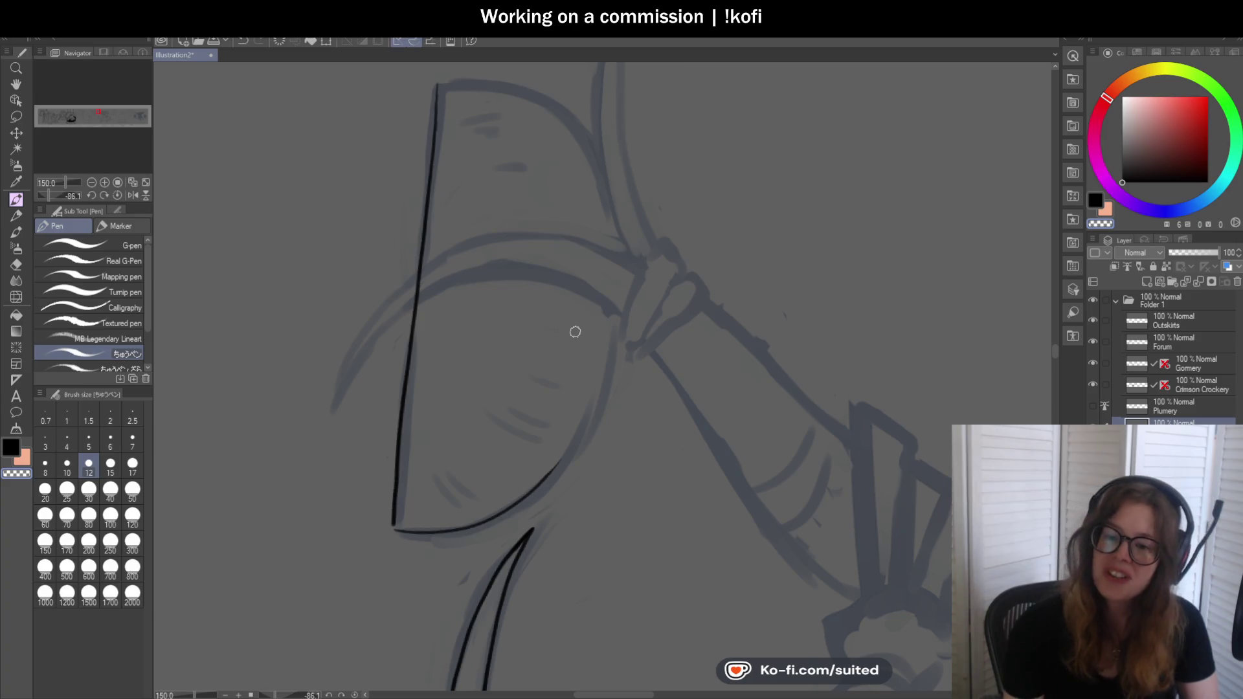
{"action": "left_click", "coordinate": [118, 195]}
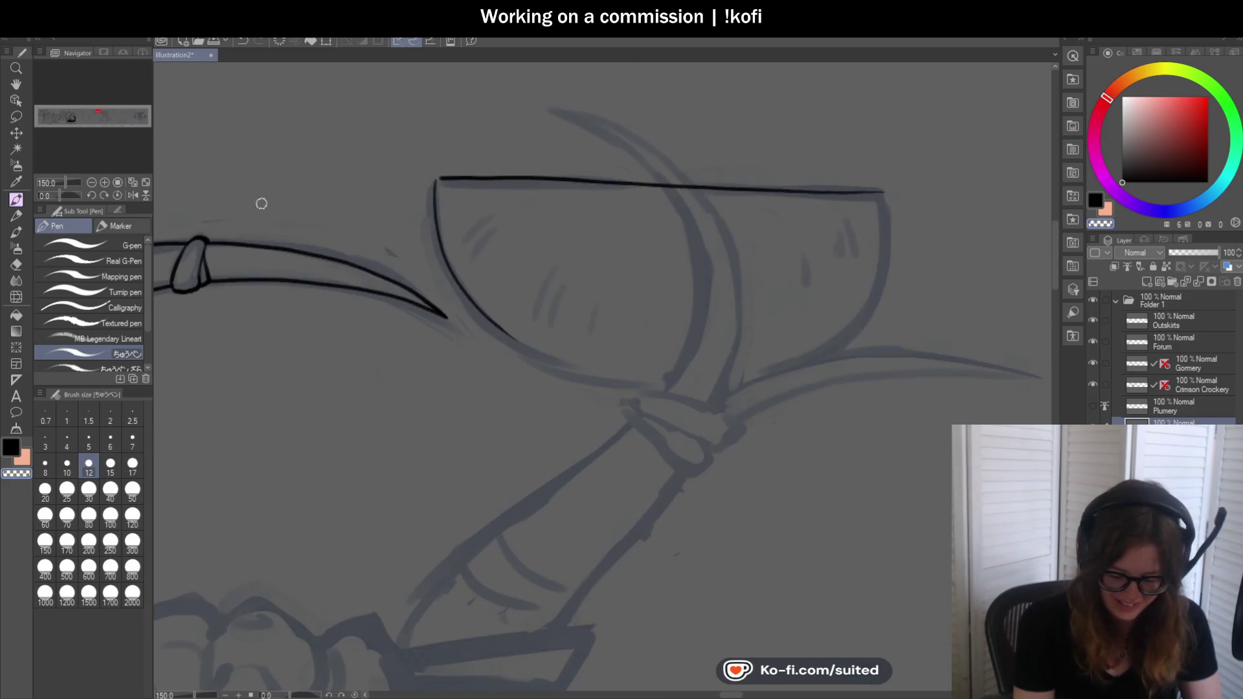
{"action": "scroll", "coordinate": [423, 166], "scroll_direction": "up", "scroll_amount": 1}
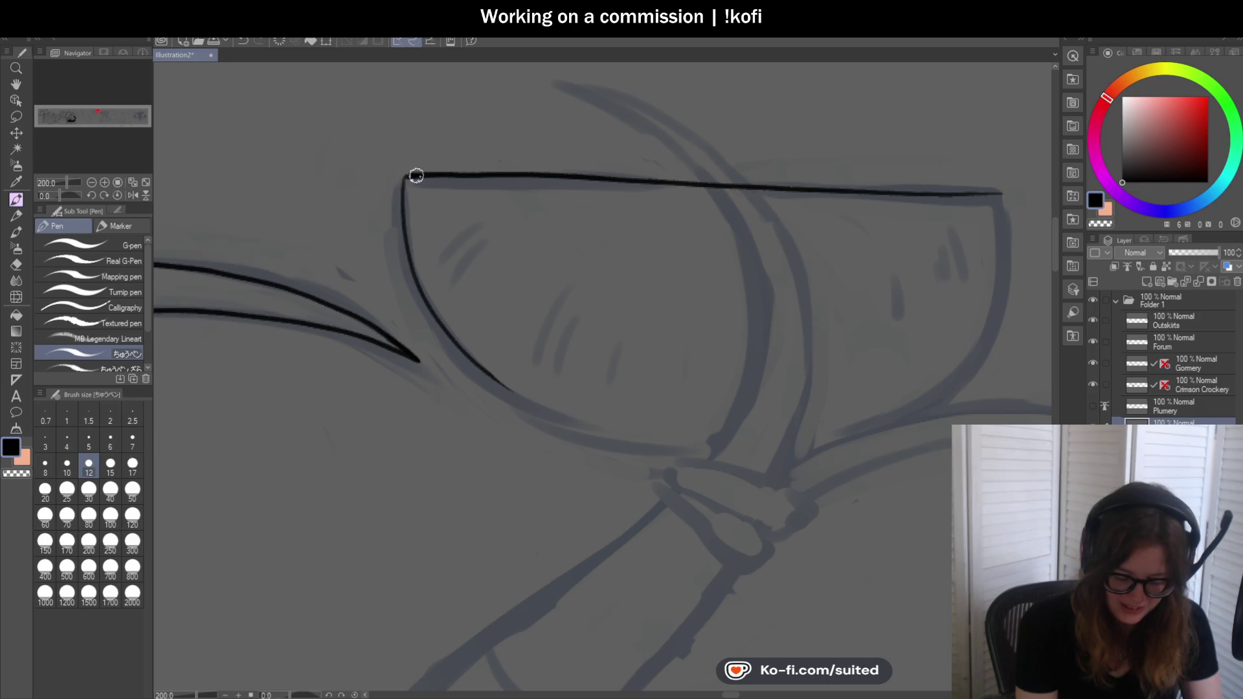
{"action": "scroll", "coordinate": [410, 174], "scroll_direction": "up", "scroll_amount": 1}
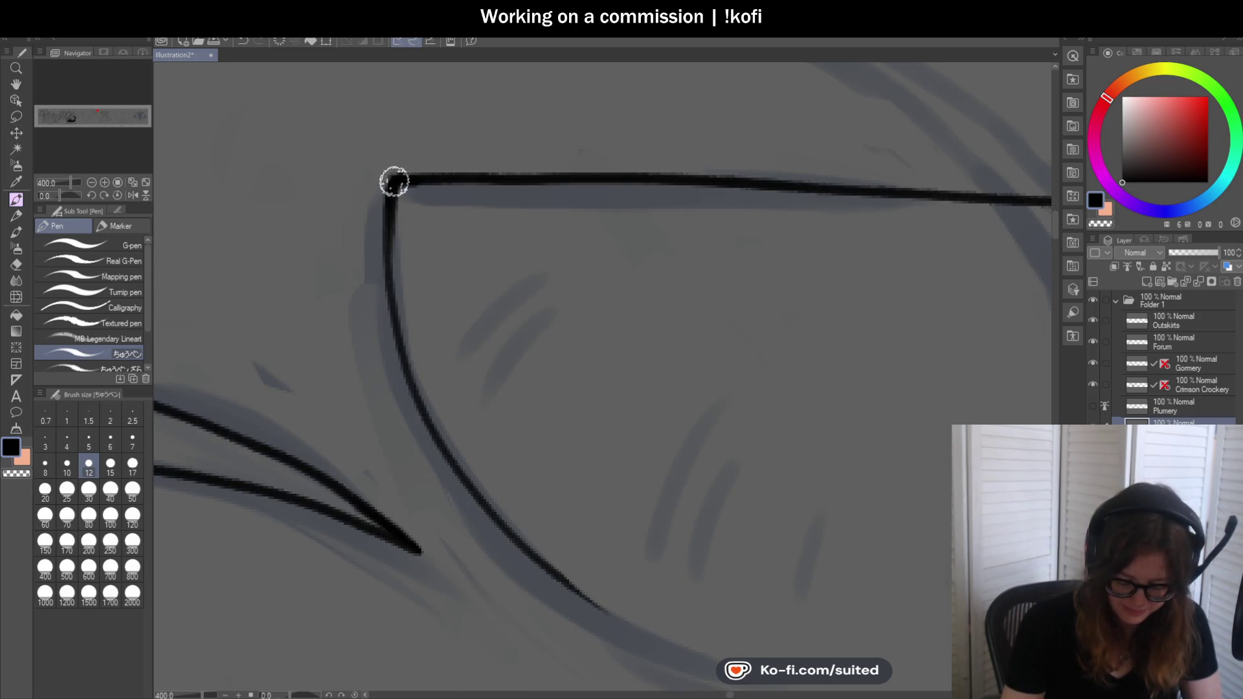
{"action": "scroll", "coordinate": [389, 194], "scroll_direction": "down", "scroll_amount": 1}
{"action": "scroll", "coordinate": [389, 223], "scroll_direction": "down", "scroll_amount": 2}
{"action": "scroll", "coordinate": [717, 192], "scroll_direction": "up", "scroll_amount": 2}
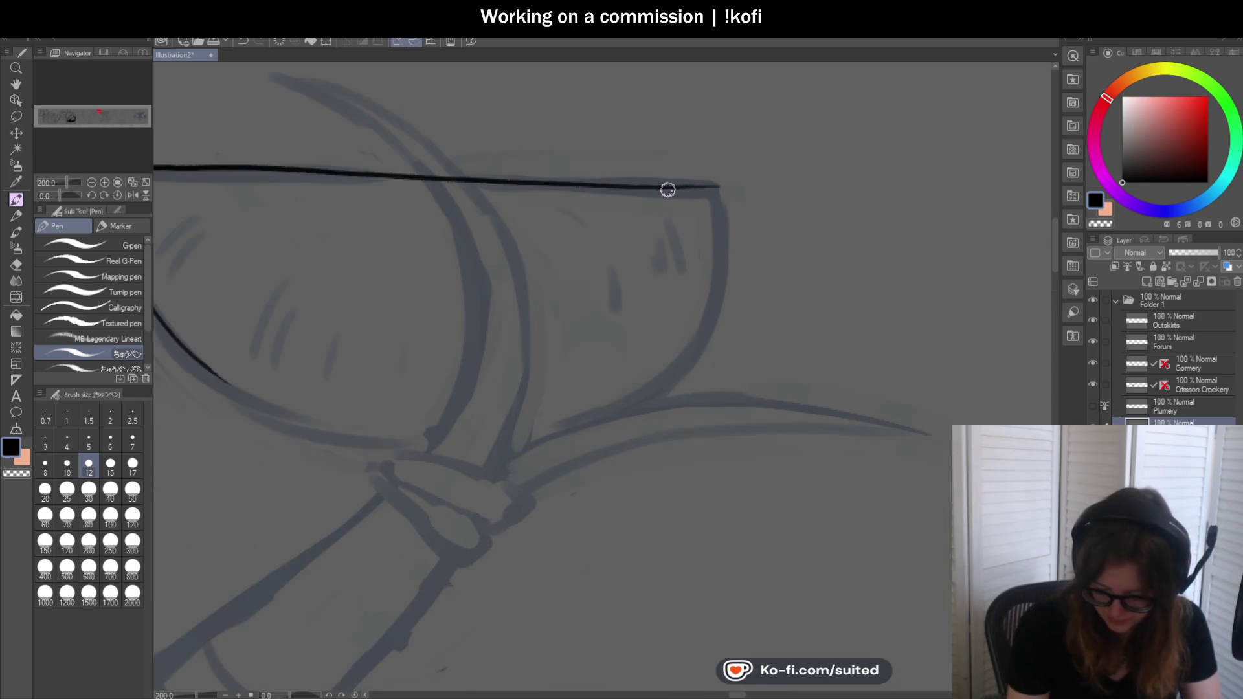
{"action": "left_click_drag", "start_coordinate": [712, 193], "coordinate": [721, 189]}
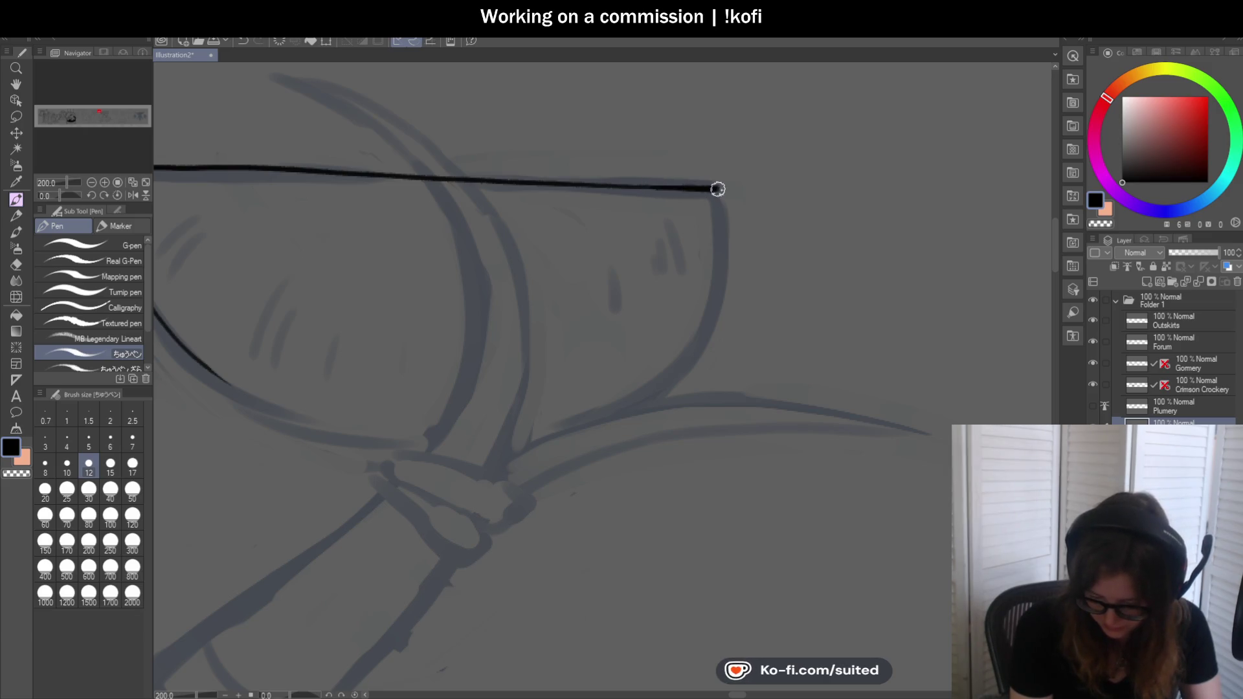
{"action": "left_click_drag", "start_coordinate": [717, 186], "coordinate": [531, 439]}
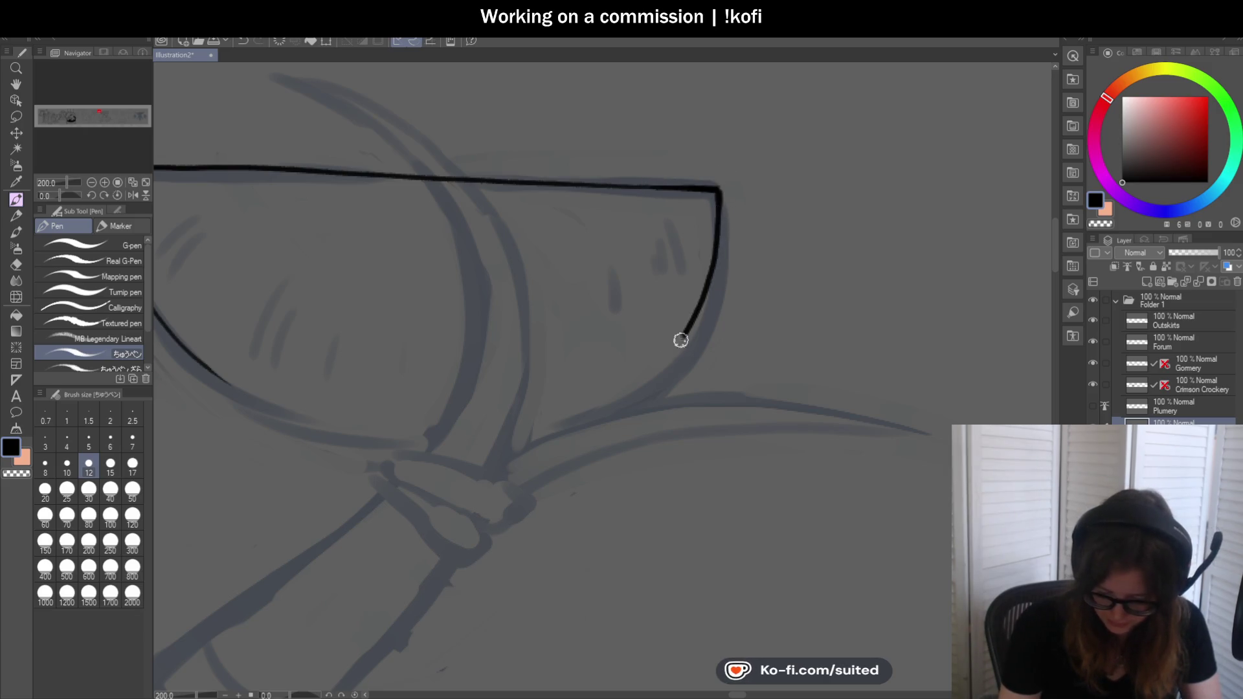
{"action": "scroll", "coordinate": [506, 296], "scroll_direction": "down", "scroll_amount": 1}
{"action": "scroll", "coordinate": [507, 296], "scroll_direction": "down", "scroll_amount": 1}
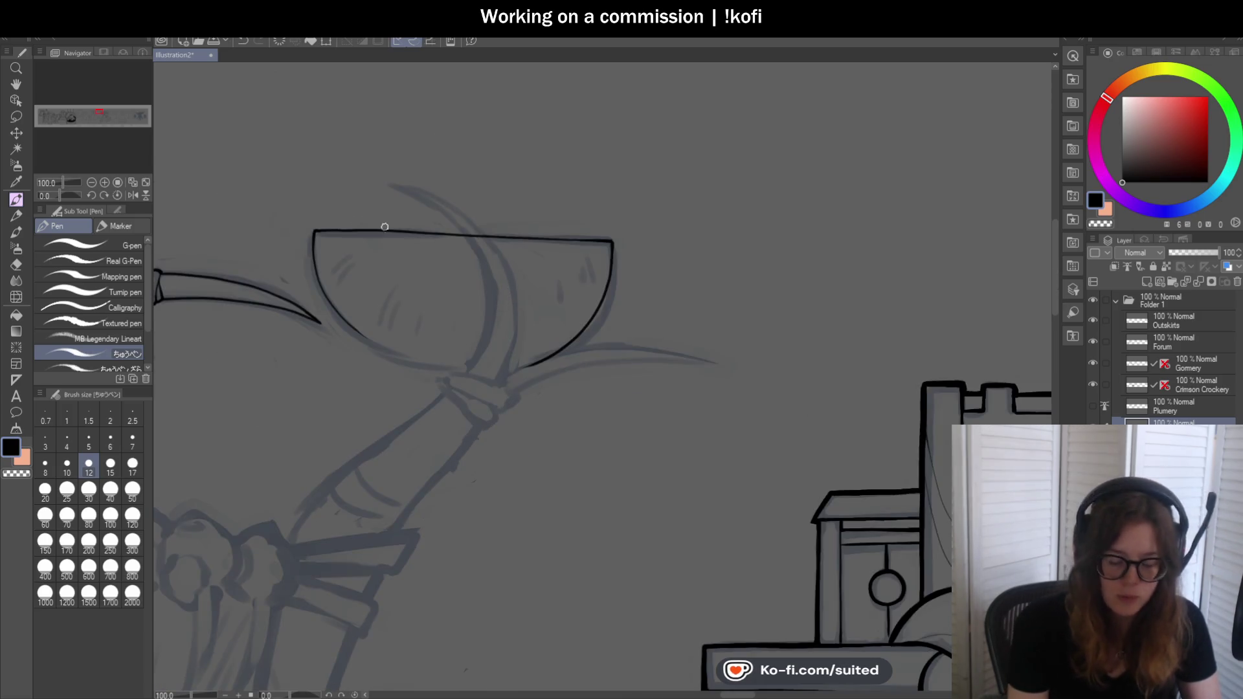
{"action": "left_click_drag", "start_coordinate": [66, 197], "coordinate": [69, 194]}
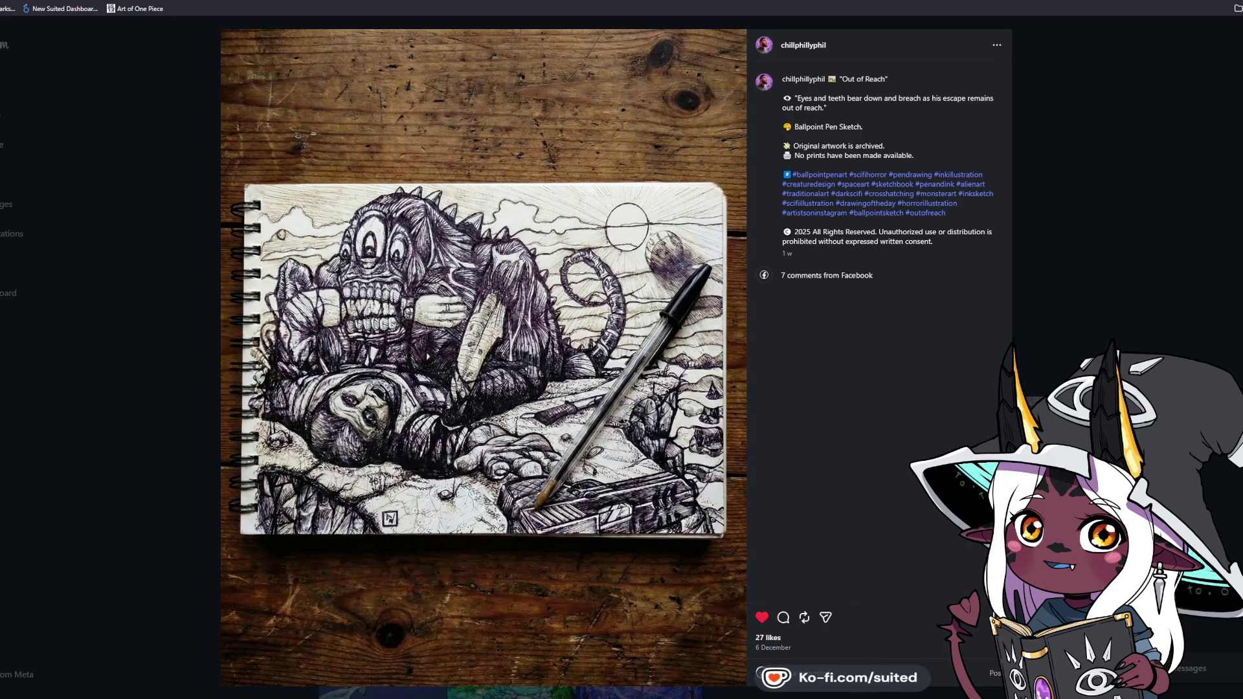
Like the Confronting Fear post and move on to Celestial Stare
{"action": "key", "text": "Right"}
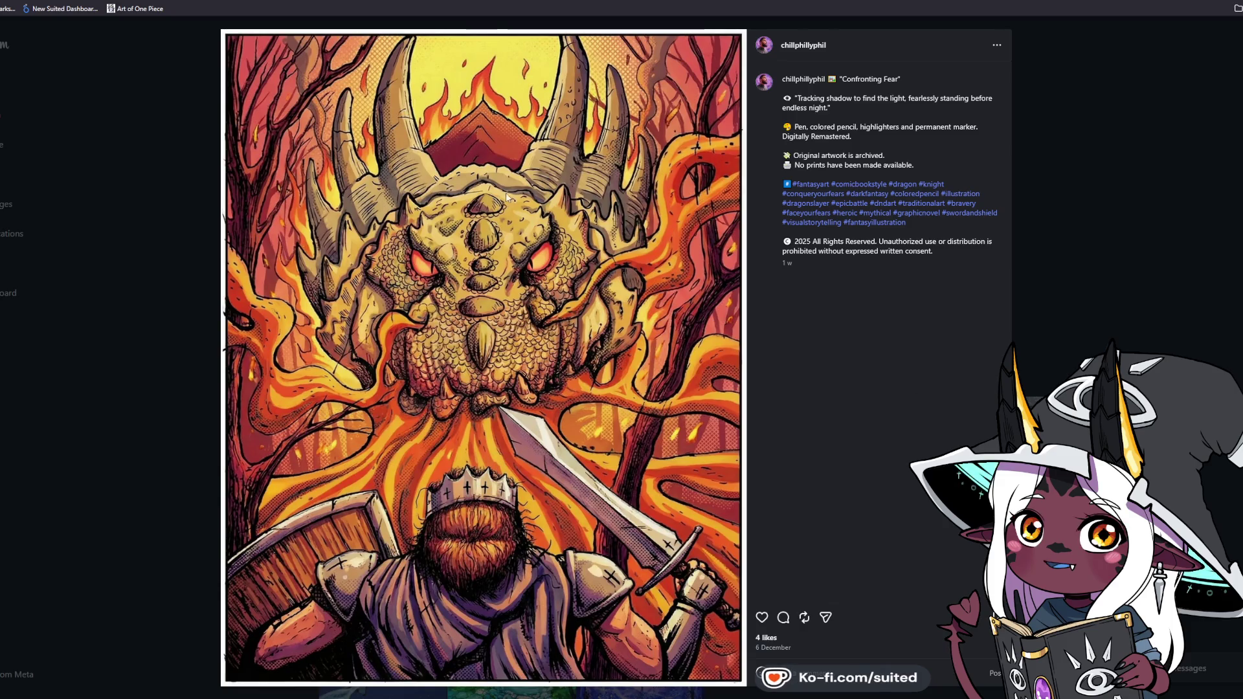
{"action": "left_click", "coordinate": [761, 616]}
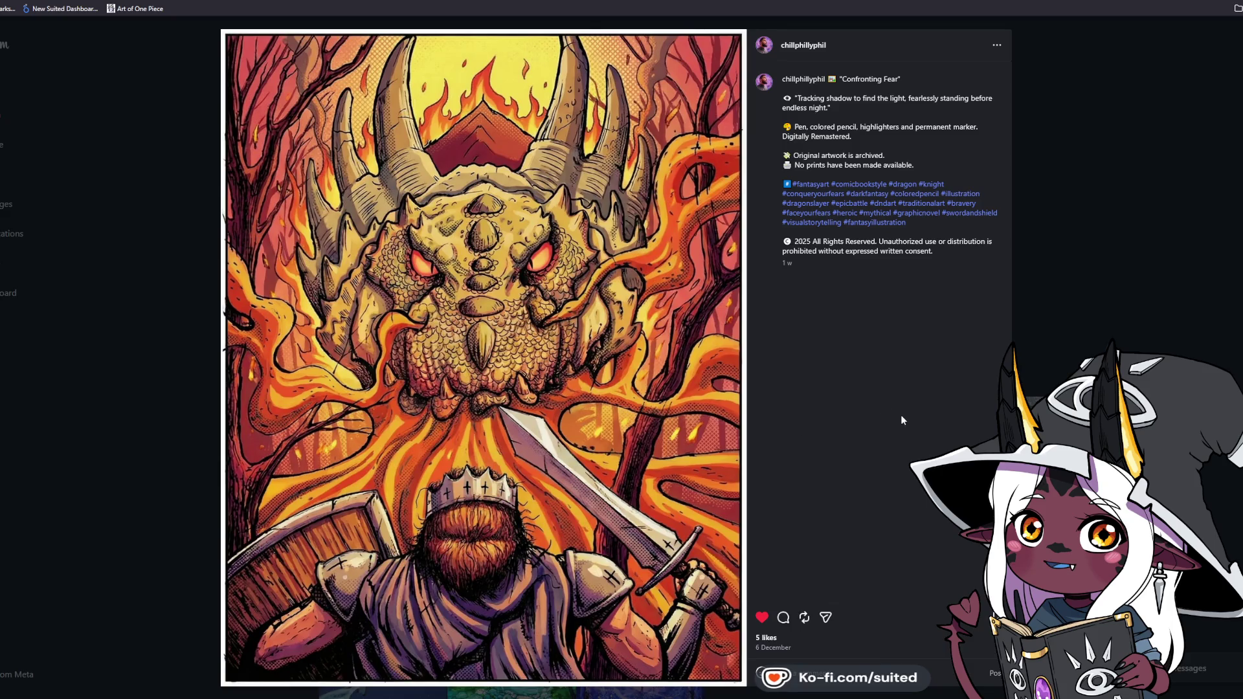
{"action": "left_click", "coordinate": [1214, 357]}
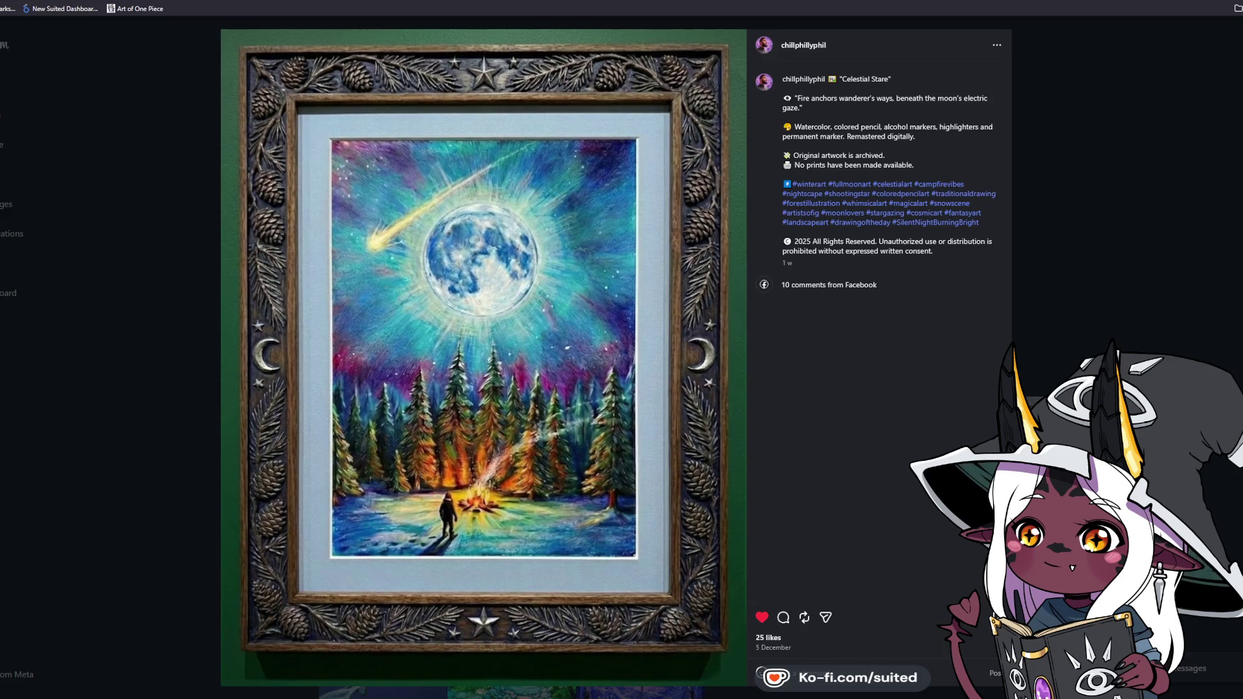
Like the Moon Raven painting and close the post viewer back to the profile grid
{"action": "key", "text": "Right"}
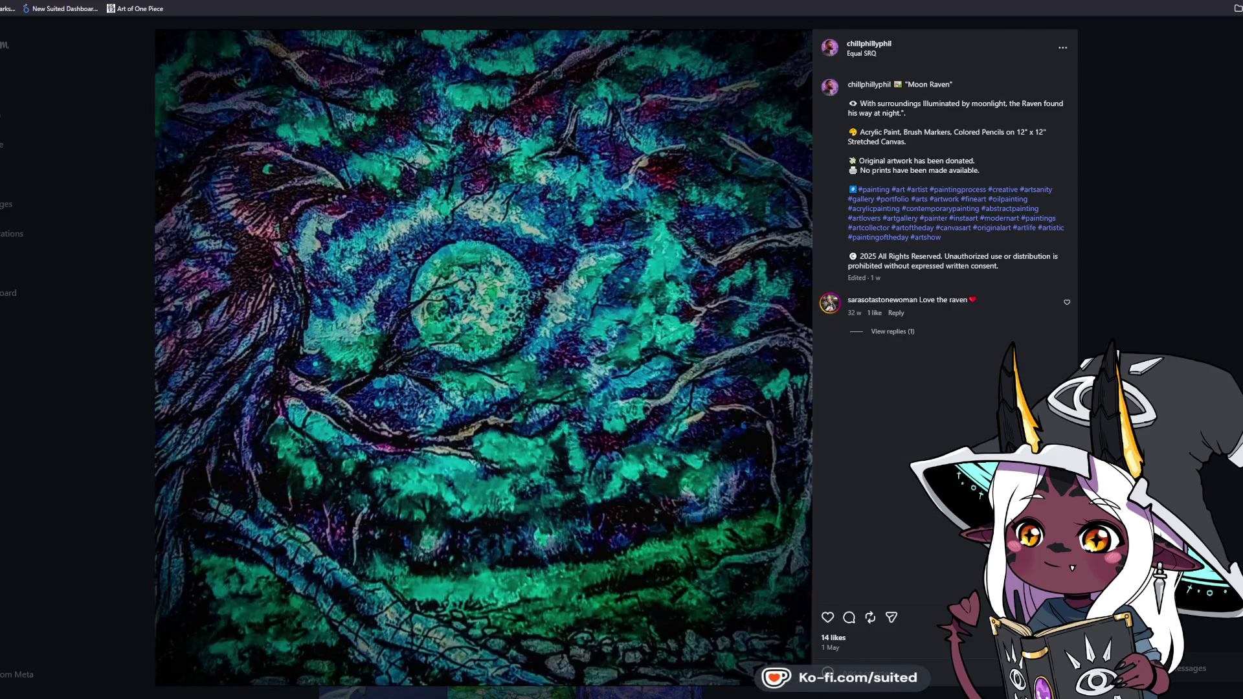
{"action": "double_click", "coordinate": [391, 277]}
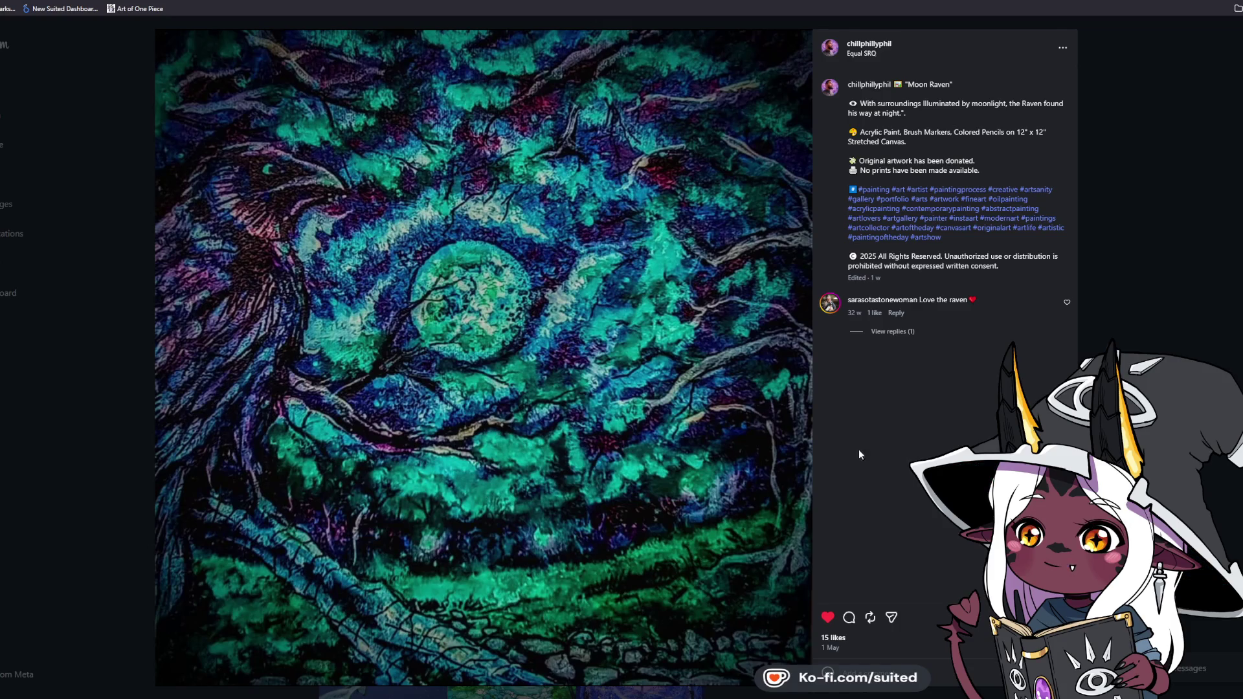
{"action": "left_click", "coordinate": [1164, 131]}
{"action": "scroll", "coordinate": [1151, 296], "scroll_direction": "down", "scroll_amount": 1}
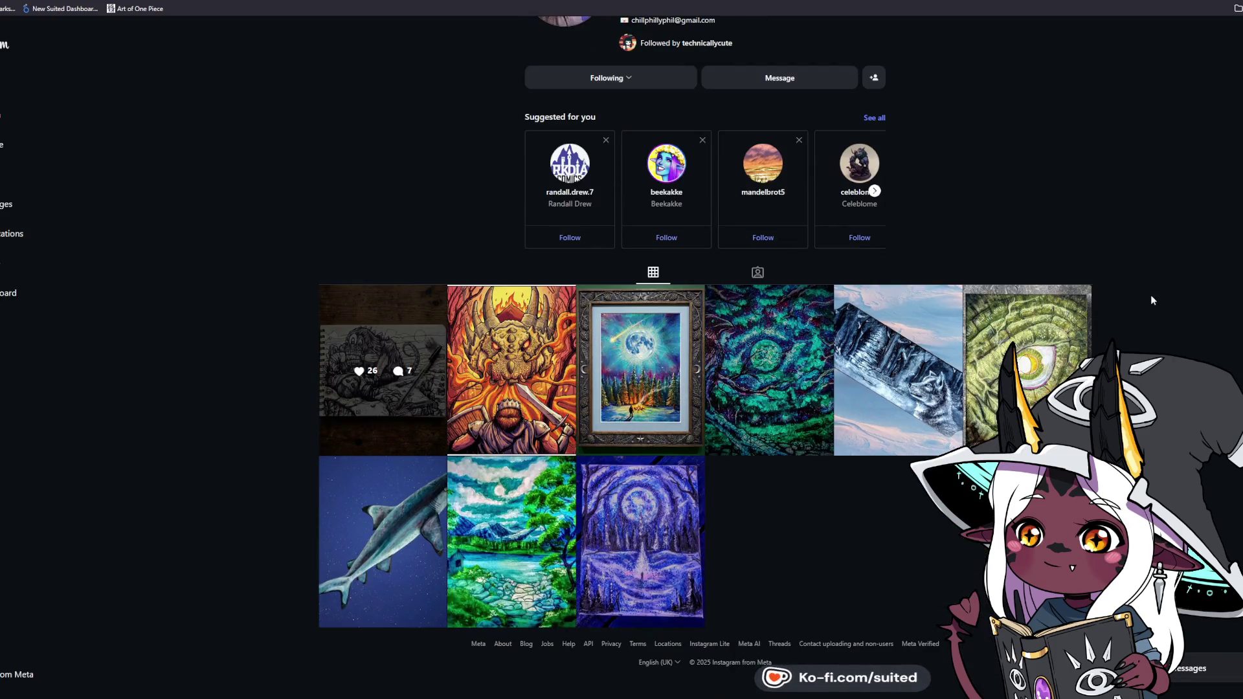
{"action": "left_click", "coordinate": [896, 430]}
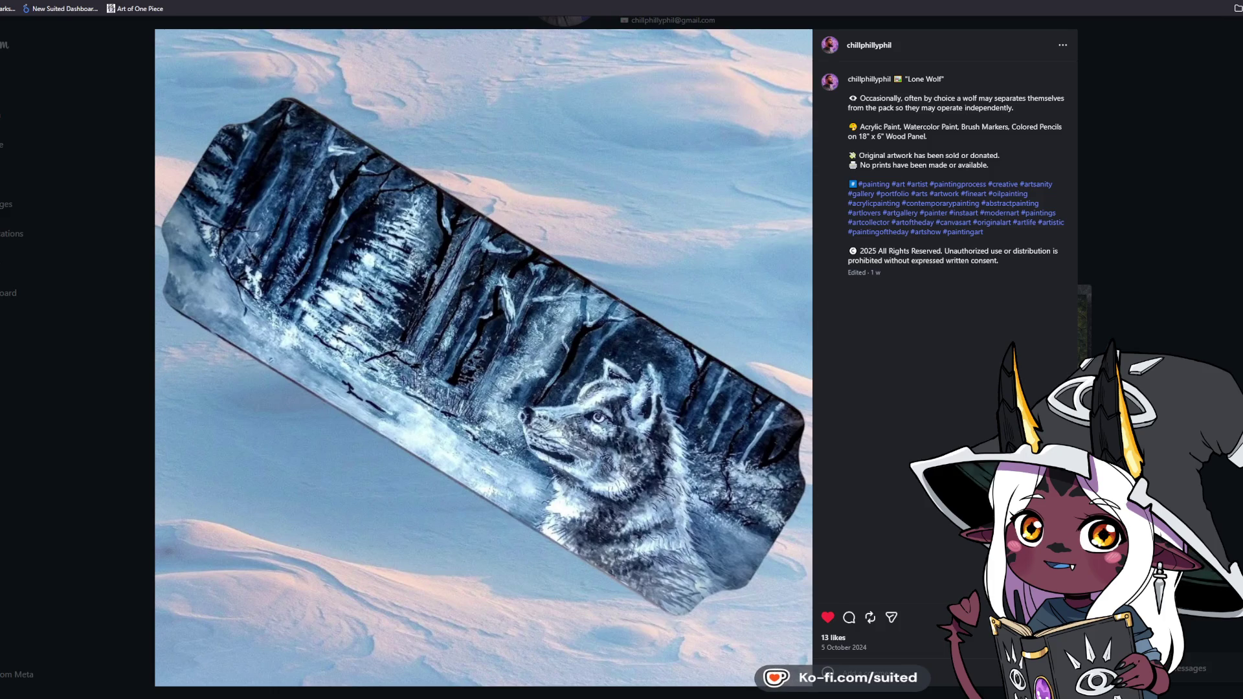
{"action": "left_click", "coordinate": [286, 51]}
{"action": "key", "text": "ctrl+l"}
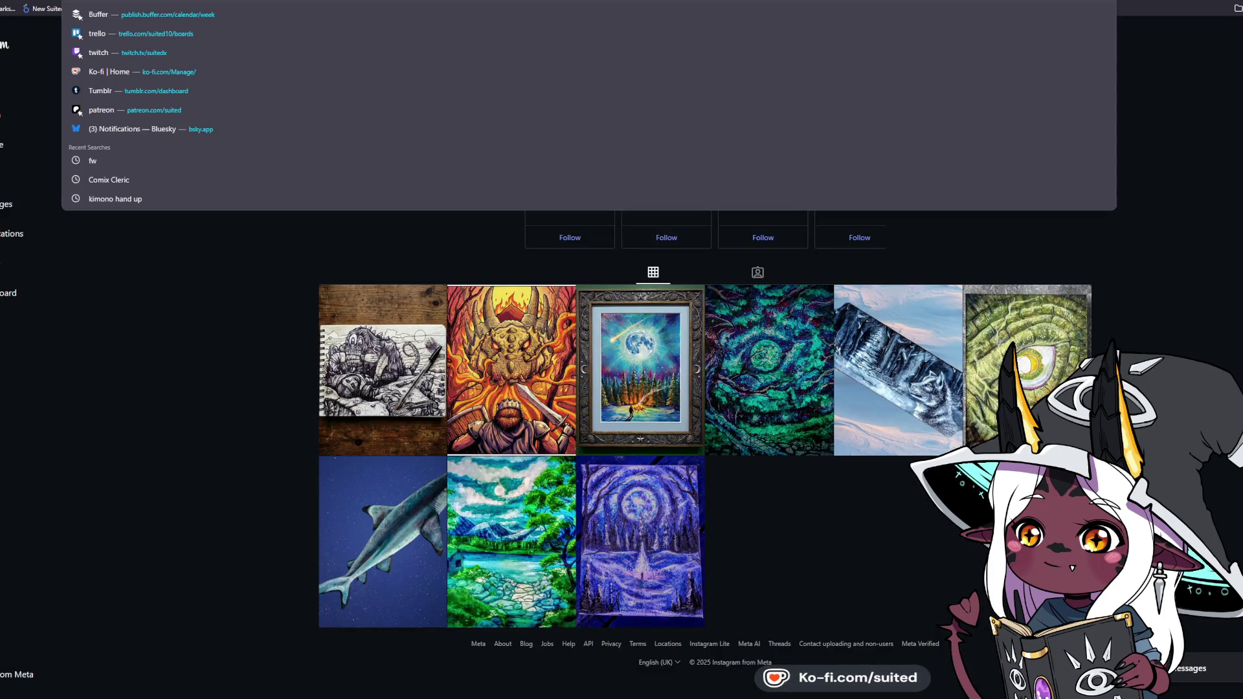
{"action": "key", "text": "Escape"}
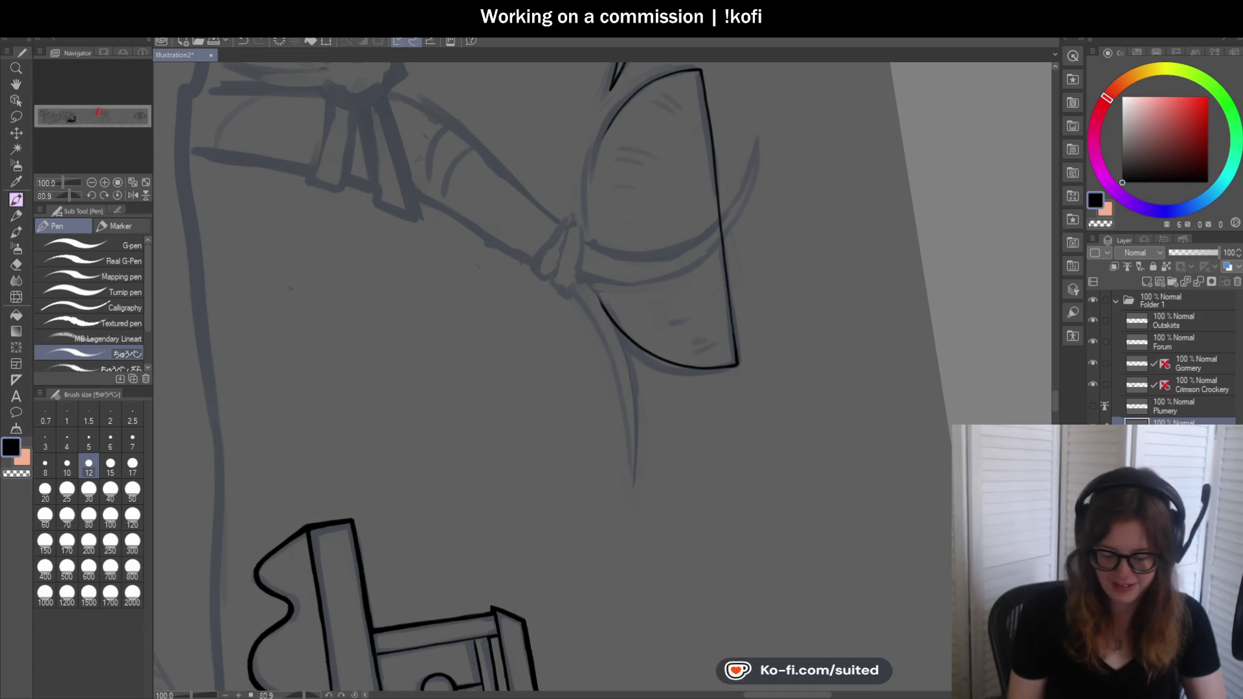
{"action": "scroll", "coordinate": [461, 156], "scroll_direction": "up", "scroll_amount": 1}
{"action": "scroll", "coordinate": [460, 156], "scroll_direction": "up", "scroll_amount": 1}
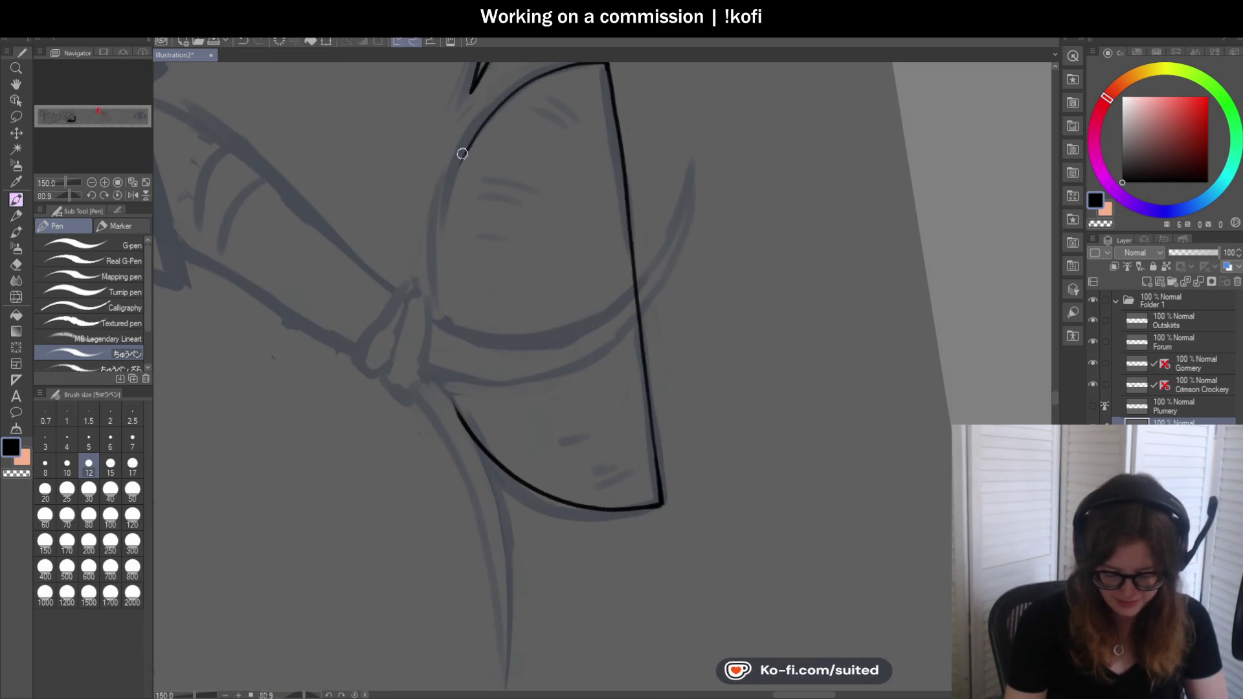
Ink the bowl's left edge in black, redrawing it once, and add hatch marks inside, undoing the last
{"action": "left_click_drag", "start_coordinate": [468, 131], "coordinate": [437, 382]}
{"action": "key", "text": "ctrl+z"}
{"action": "left_click_drag", "start_coordinate": [486, 118], "coordinate": [439, 357]}
{"action": "scroll", "coordinate": [445, 364], "scroll_direction": "up", "scroll_amount": 1}
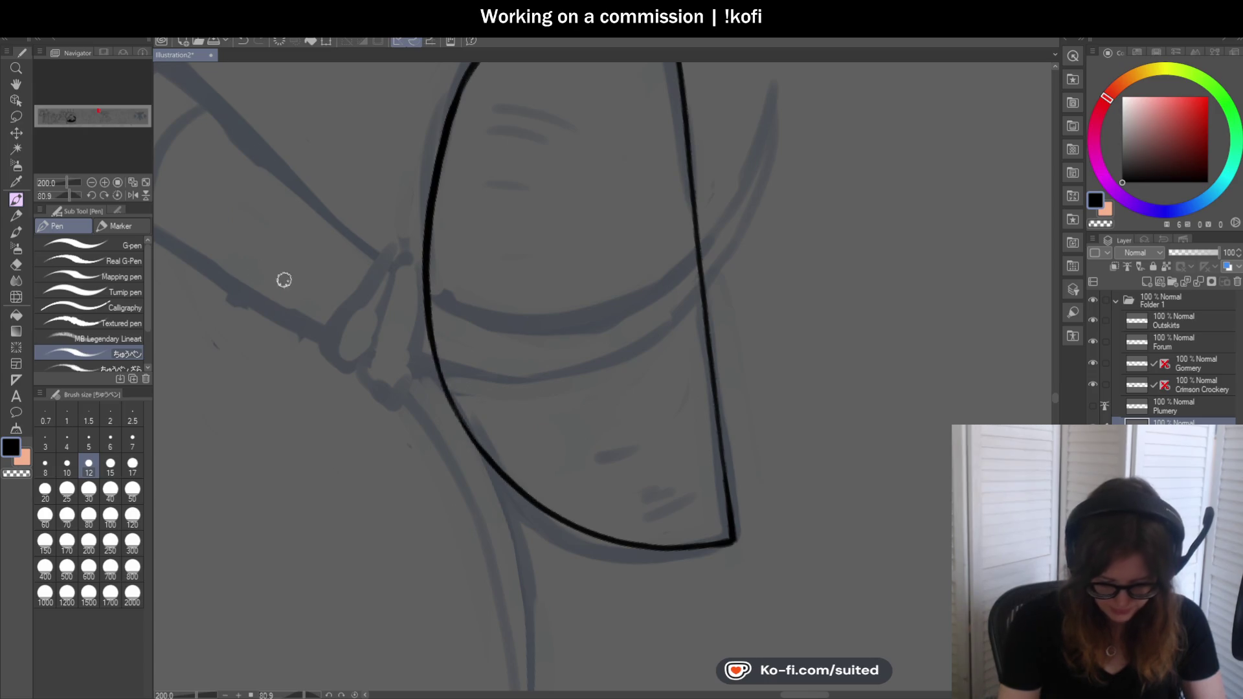
{"action": "scroll", "coordinate": [310, 290], "scroll_direction": "down", "scroll_amount": 1}
{"action": "scroll", "coordinate": [745, 250], "scroll_direction": "down", "scroll_amount": 1}
{"action": "scroll", "coordinate": [749, 305], "scroll_direction": "down", "scroll_amount": 1}
{"action": "scroll", "coordinate": [664, 331], "scroll_direction": "up", "scroll_amount": 1}
{"action": "scroll", "coordinate": [663, 331], "scroll_direction": "up", "scroll_amount": 4}
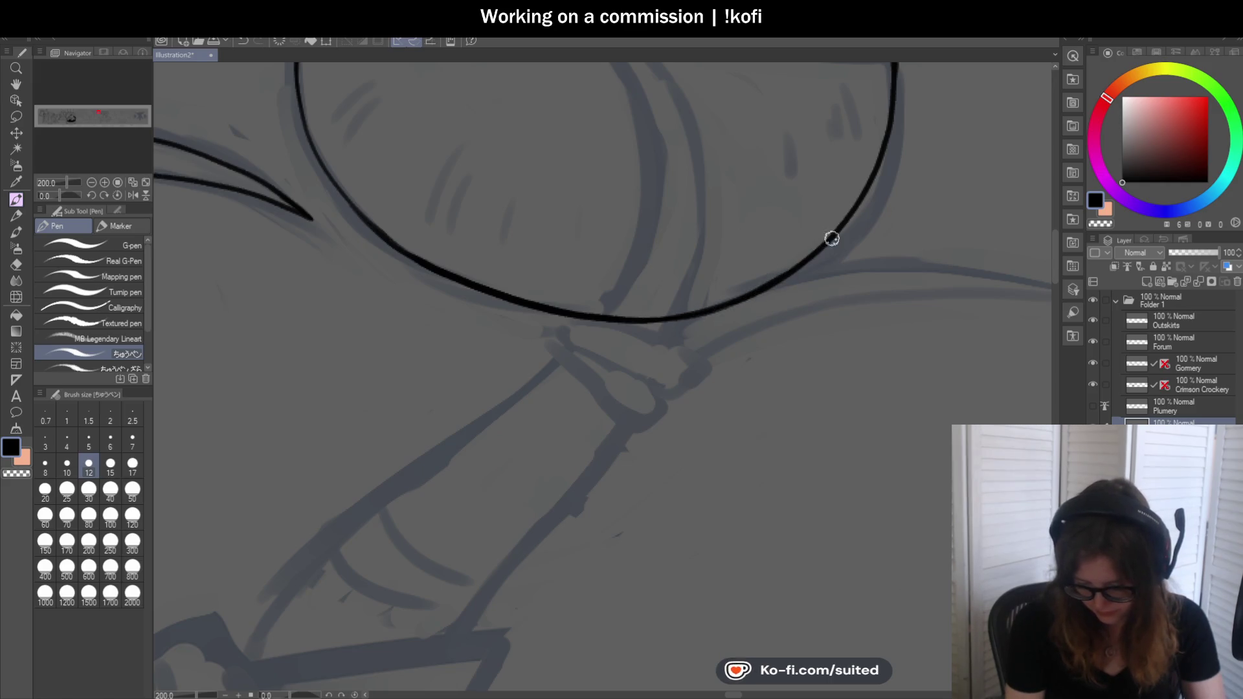
{"action": "scroll", "coordinate": [703, 266], "scroll_direction": "down", "scroll_amount": 2}
{"action": "scroll", "coordinate": [444, 213], "scroll_direction": "up", "scroll_amount": 2}
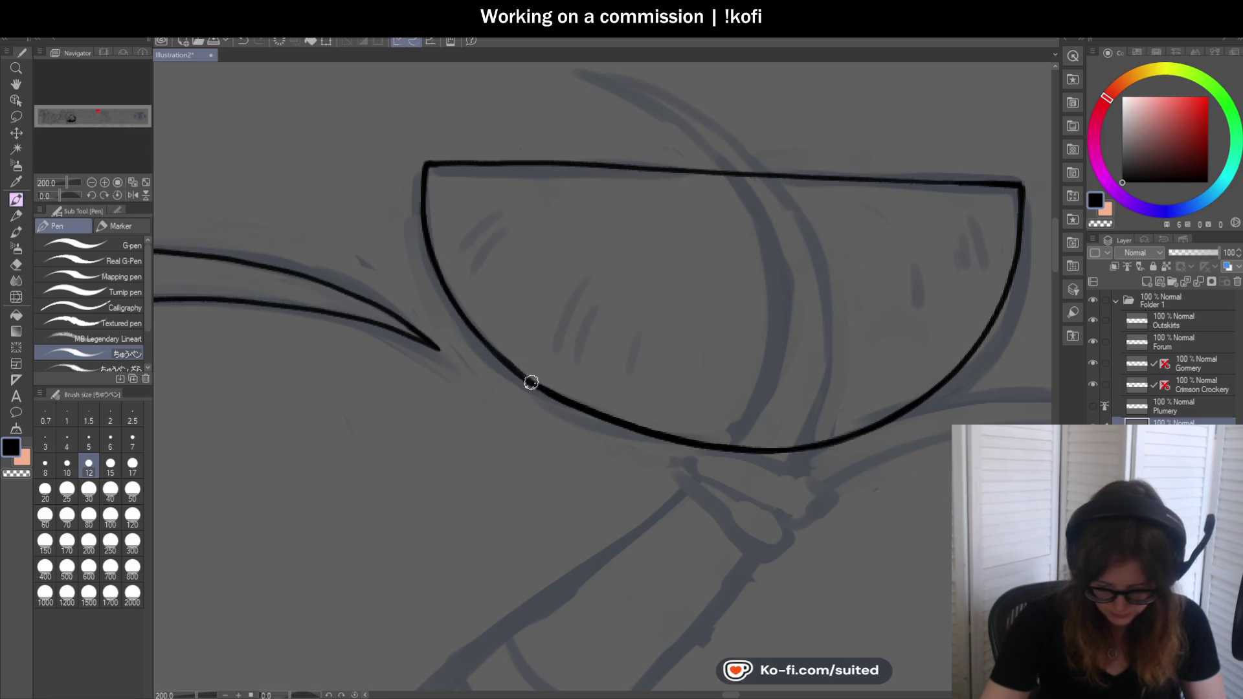
{"action": "scroll", "coordinate": [511, 363], "scroll_direction": "down", "scroll_amount": 2}
{"action": "scroll", "coordinate": [563, 227], "scroll_direction": "down", "scroll_amount": 2}
{"action": "scroll", "coordinate": [564, 228], "scroll_direction": "up", "scroll_amount": 3}
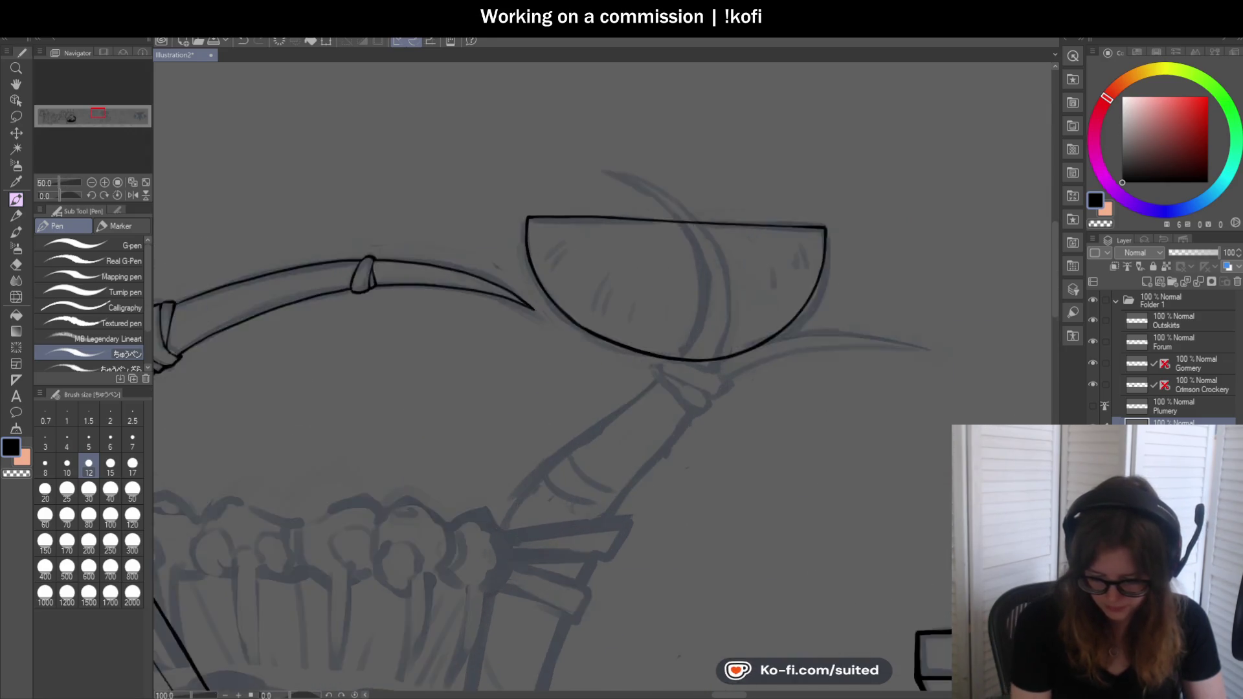
{"action": "scroll", "coordinate": [519, 214], "scroll_direction": "up", "scroll_amount": 1}
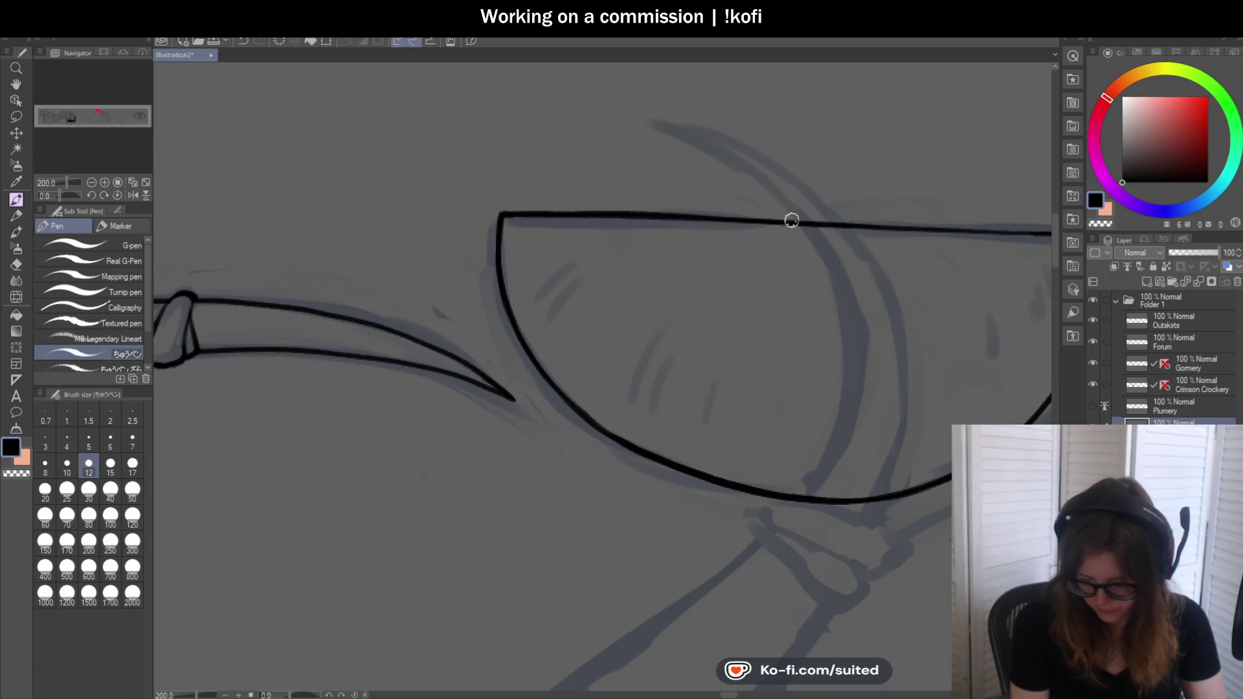
{"action": "scroll", "coordinate": [675, 244], "scroll_direction": "down", "scroll_amount": 1}
{"action": "scroll", "coordinate": [638, 227], "scroll_direction": "up", "scroll_amount": 1}
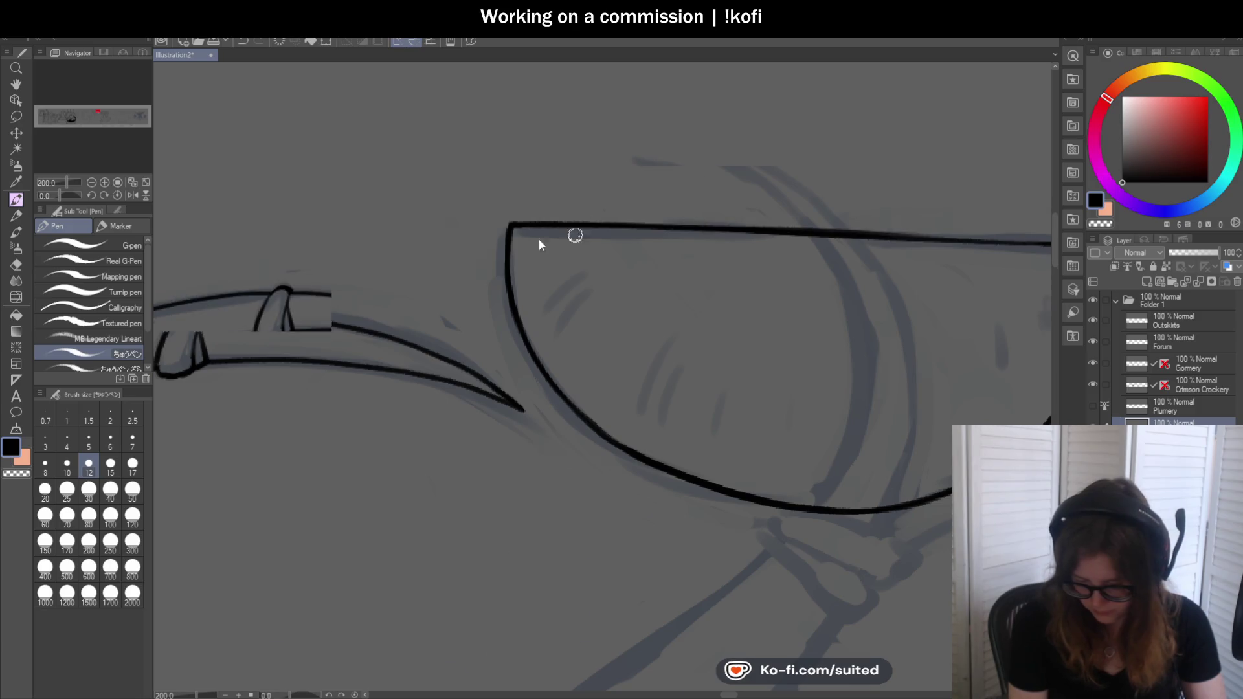
{"action": "scroll", "coordinate": [921, 255], "scroll_direction": "right", "scroll_amount": 2}
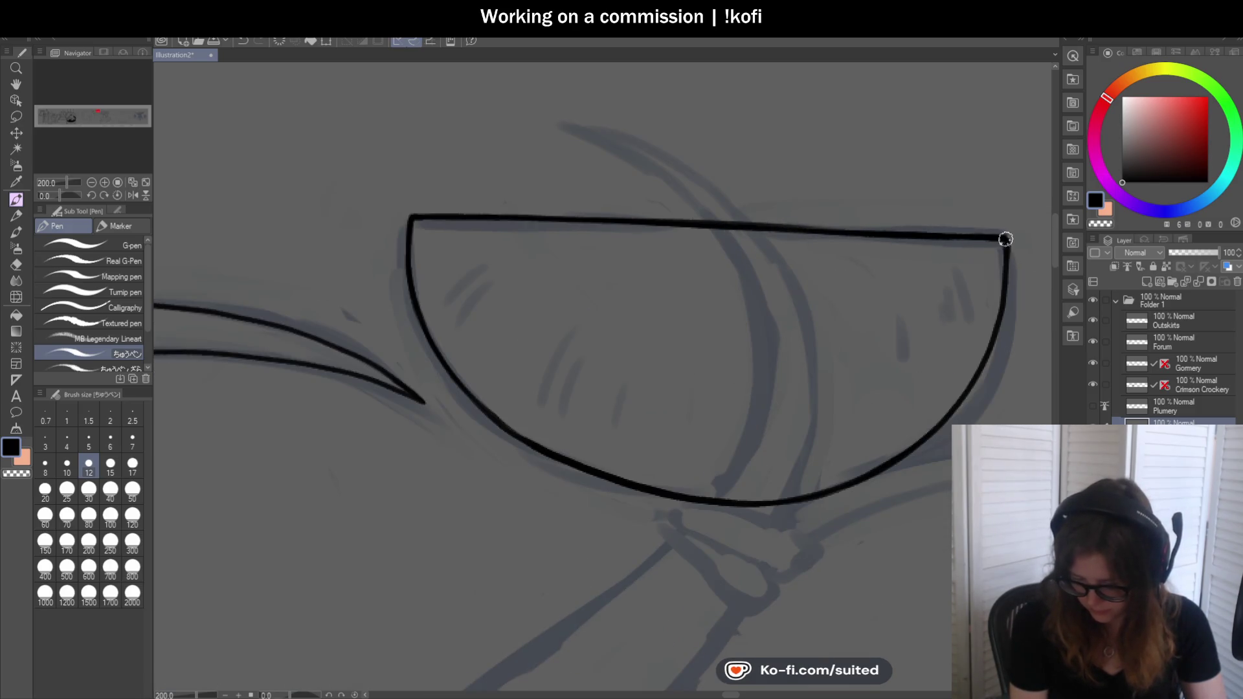
{"action": "scroll", "coordinate": [667, 233], "scroll_direction": "down", "scroll_amount": 2}
{"action": "scroll", "coordinate": [599, 314], "scroll_direction": "right", "scroll_amount": 1}
{"action": "scroll", "coordinate": [784, 326], "scroll_direction": "up", "scroll_amount": 1}
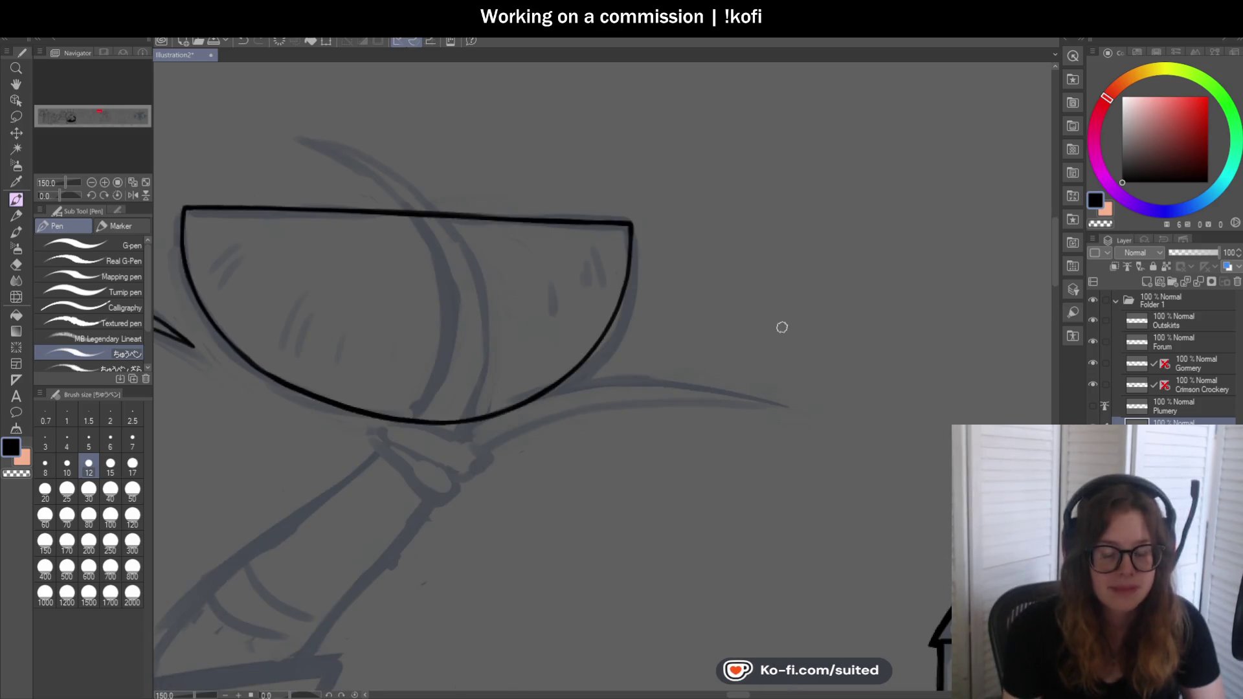
{"action": "left_click_drag", "start_coordinate": [603, 257], "coordinate": [592, 293]}
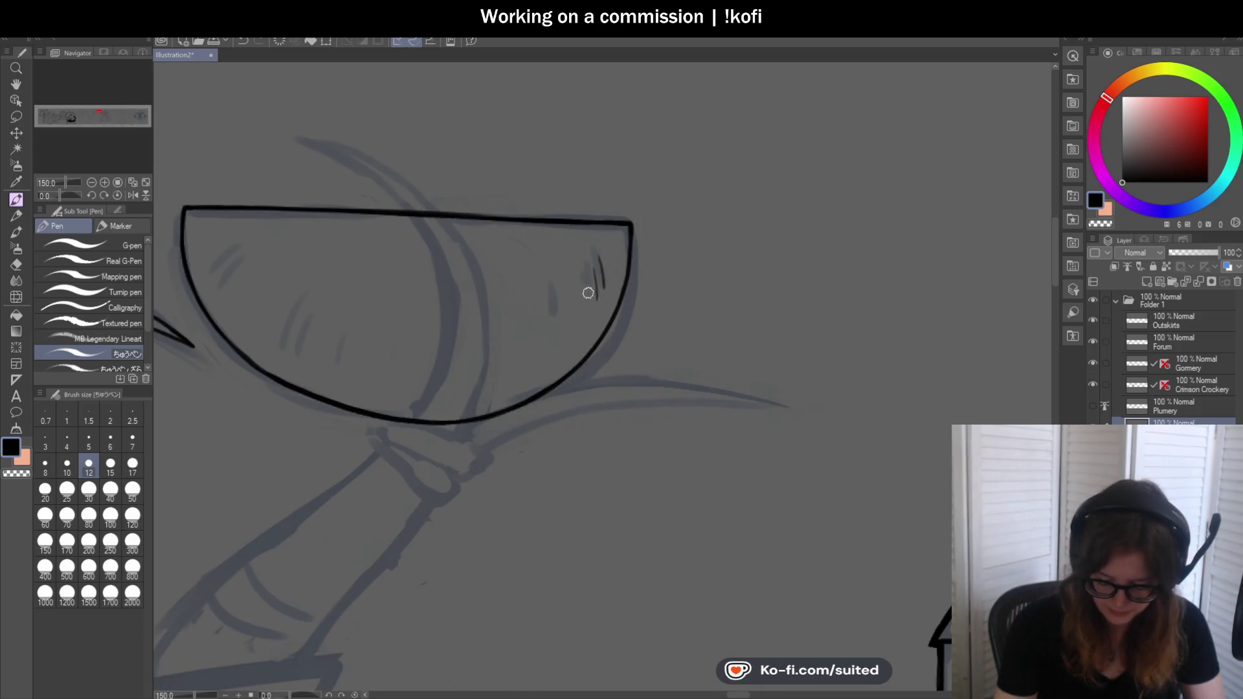
{"action": "scroll", "coordinate": [587, 295], "scroll_direction": "down", "scroll_amount": 2}
{"action": "scroll", "coordinate": [732, 249], "scroll_direction": "left", "scroll_amount": 1}
{"action": "scroll", "coordinate": [528, 286], "scroll_direction": "up", "scroll_amount": 2}
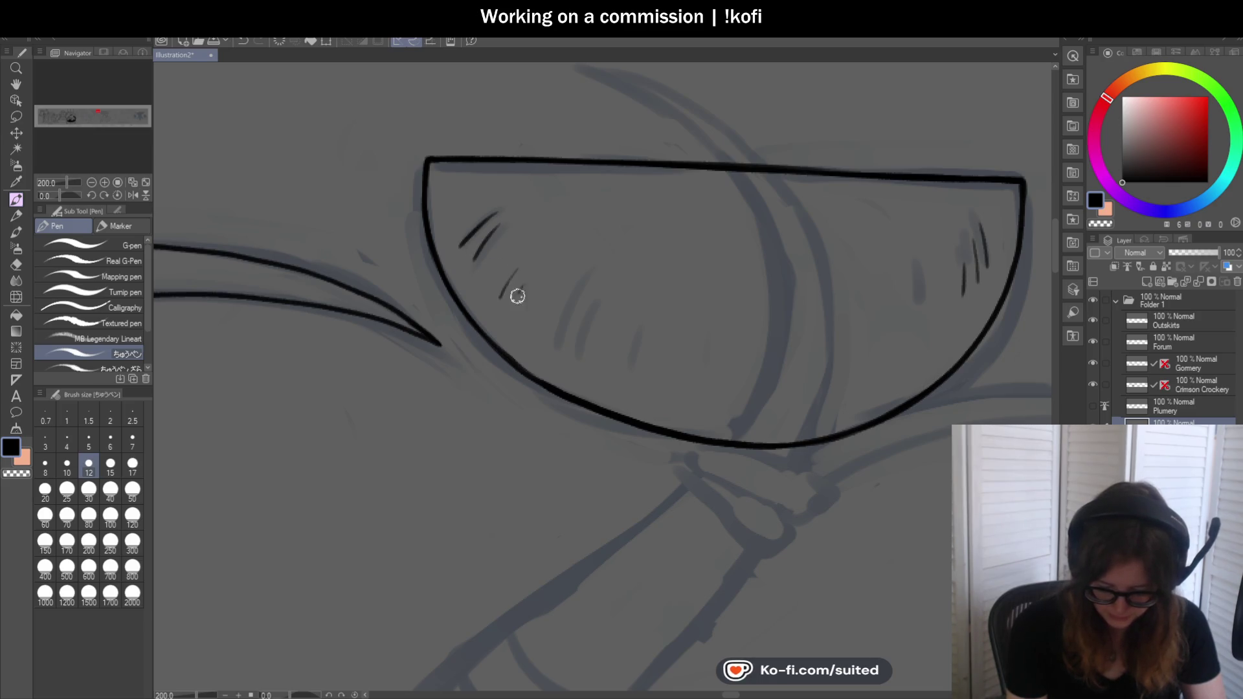
{"action": "scroll", "coordinate": [516, 288], "scroll_direction": "down", "scroll_amount": 1}
{"action": "scroll", "coordinate": [736, 272], "scroll_direction": "down", "scroll_amount": 1}
{"action": "scroll", "coordinate": [800, 289], "scroll_direction": "up", "scroll_amount": 1}
{"action": "scroll", "coordinate": [799, 288], "scroll_direction": "up", "scroll_amount": 1}
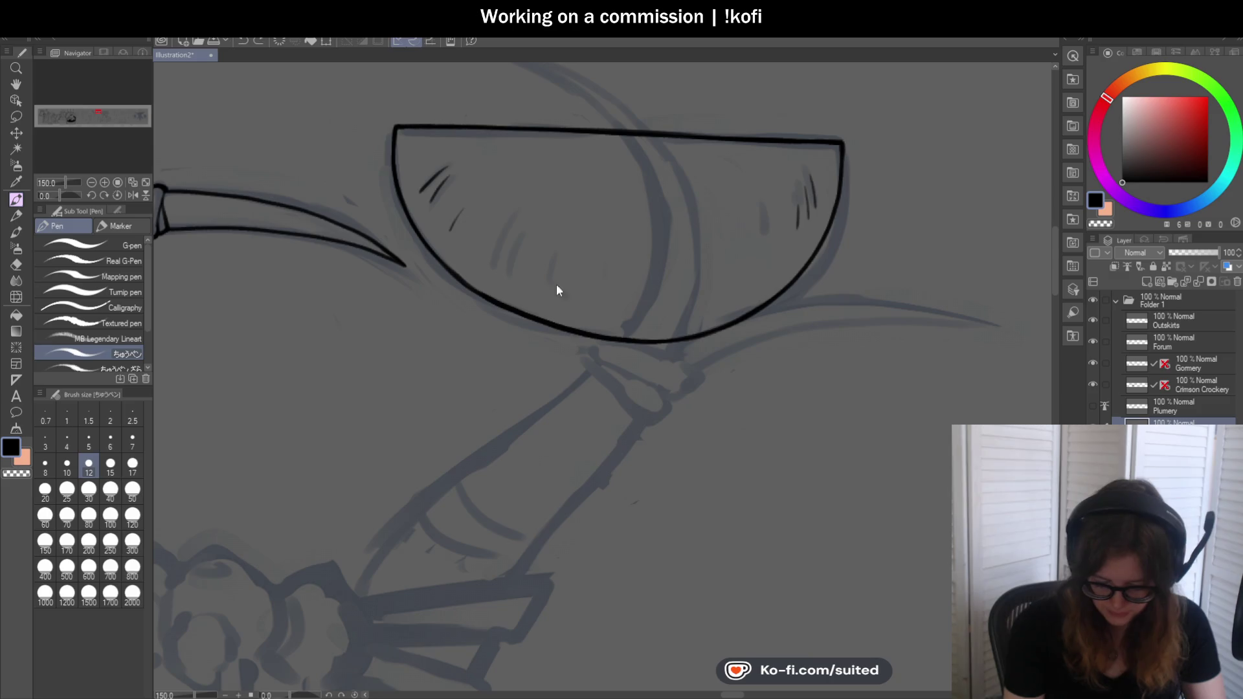
{"action": "key", "text": "ctrl+z"}
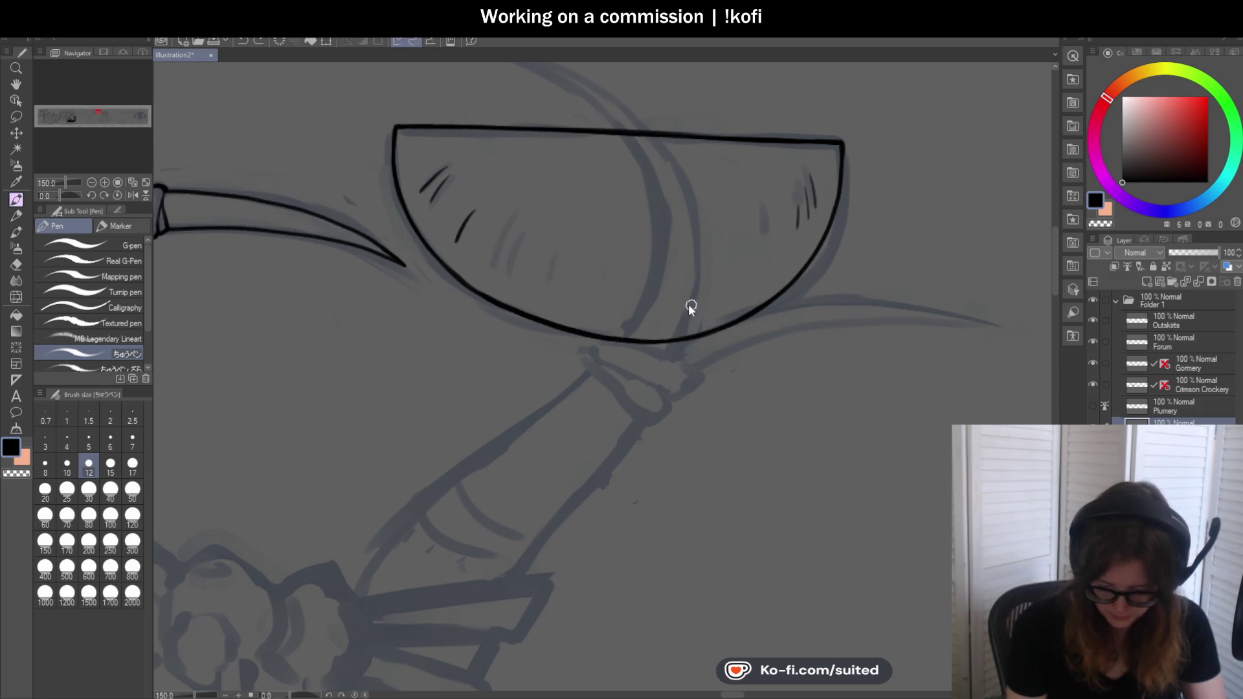
{"action": "scroll", "coordinate": [527, 278], "scroll_direction": "down", "scroll_amount": 4}
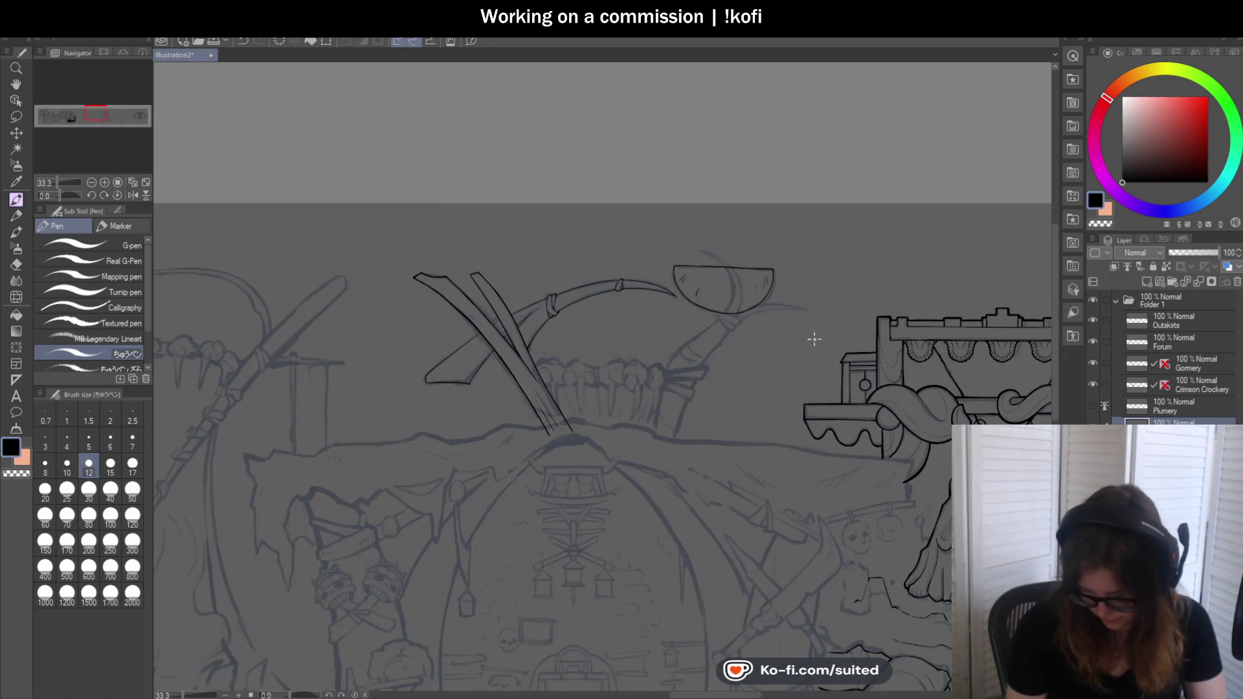
{"action": "scroll", "coordinate": [976, 399], "scroll_direction": "up", "scroll_amount": 1}
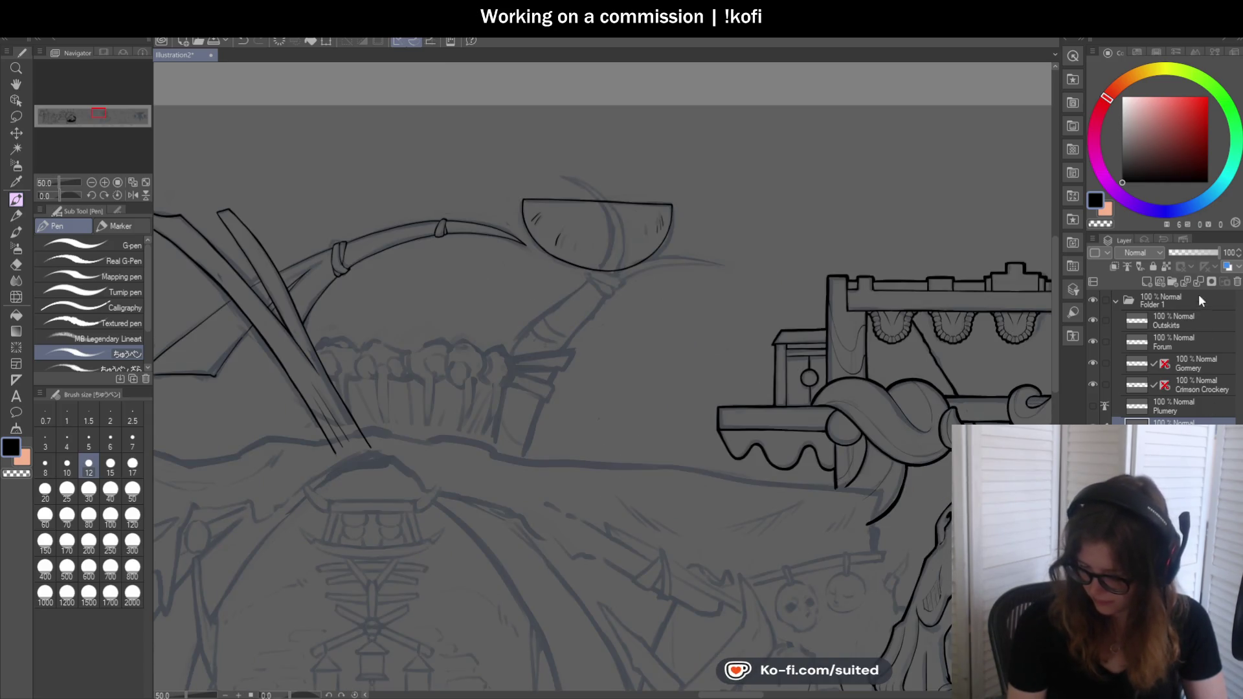
{"action": "scroll", "coordinate": [667, 236], "scroll_direction": "down", "scroll_amount": 1}
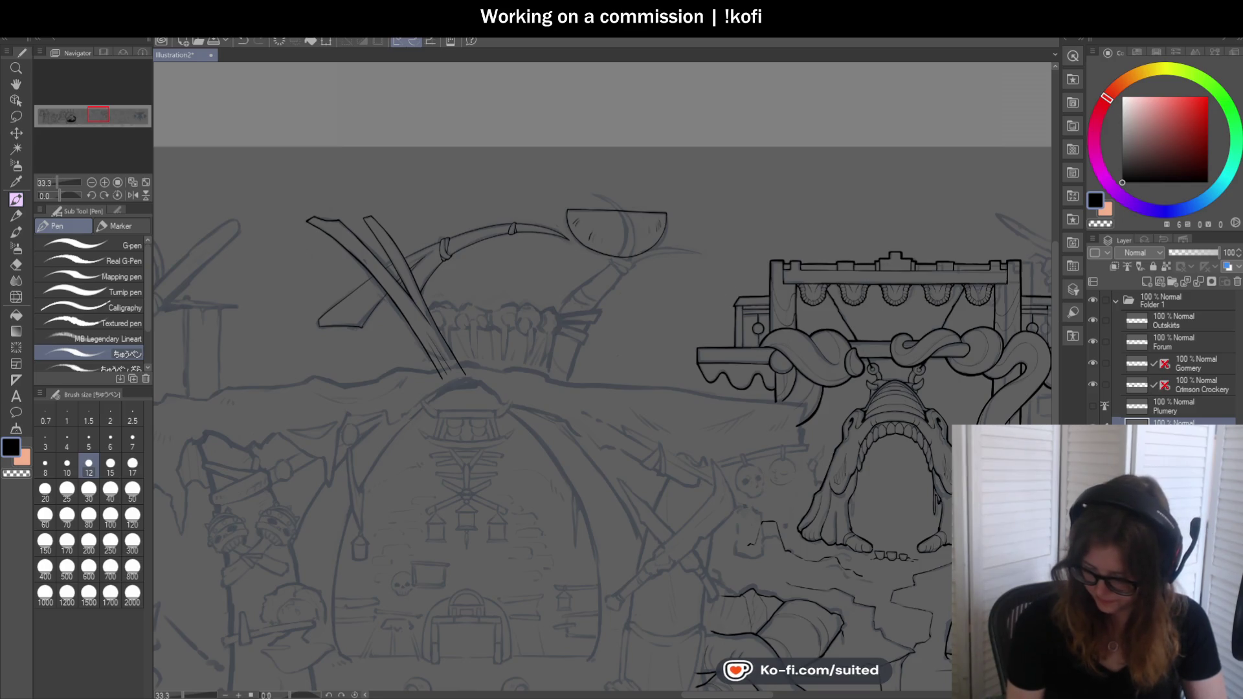
{"action": "left_click", "coordinate": [1093, 444]}
{"action": "left_click", "coordinate": [1093, 445]}
{"action": "left_click", "coordinate": [1093, 444]}
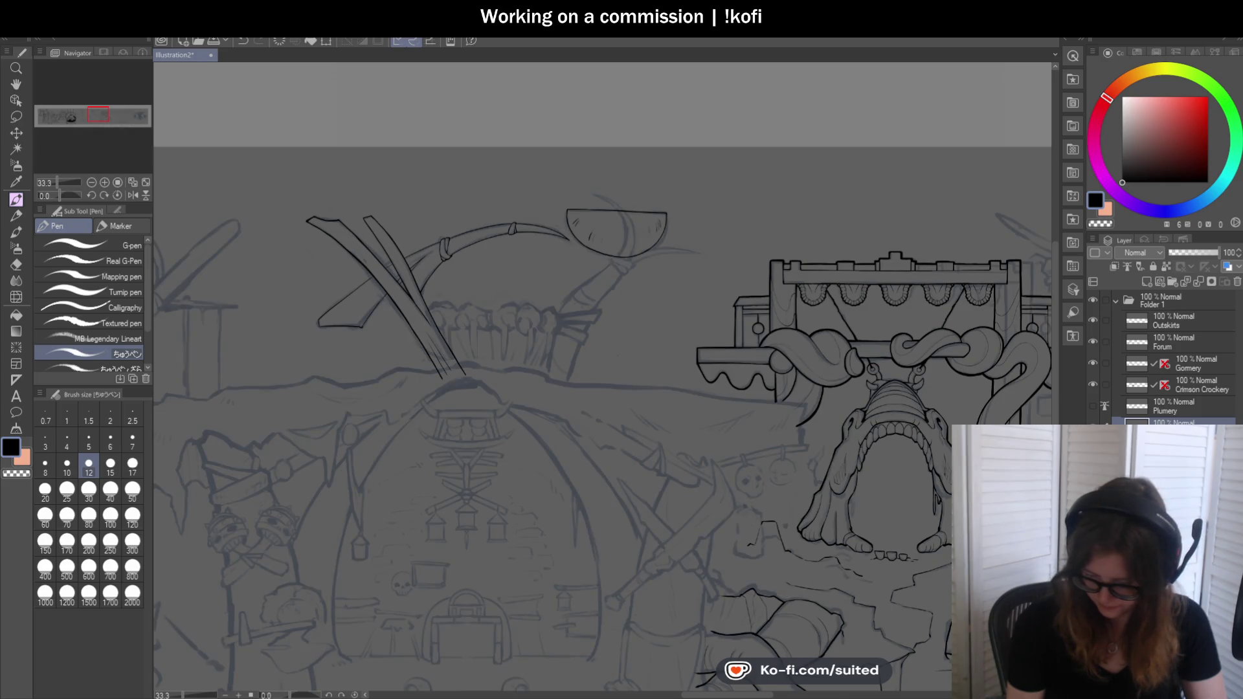
{"action": "left_click", "coordinate": [1093, 445]}
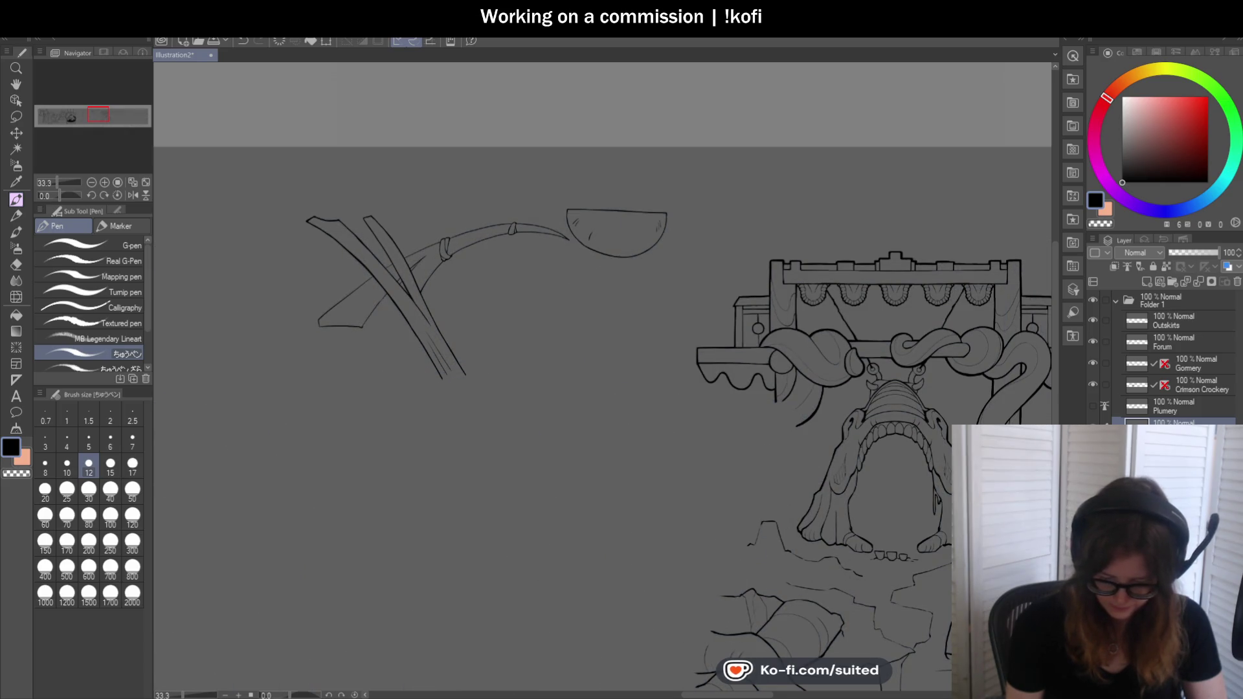
{"action": "key", "text": "ctrl+0"}
{"action": "left_click", "coordinate": [1093, 445]}
{"action": "scroll", "coordinate": [601, 342], "scroll_direction": "up", "scroll_amount": 3}
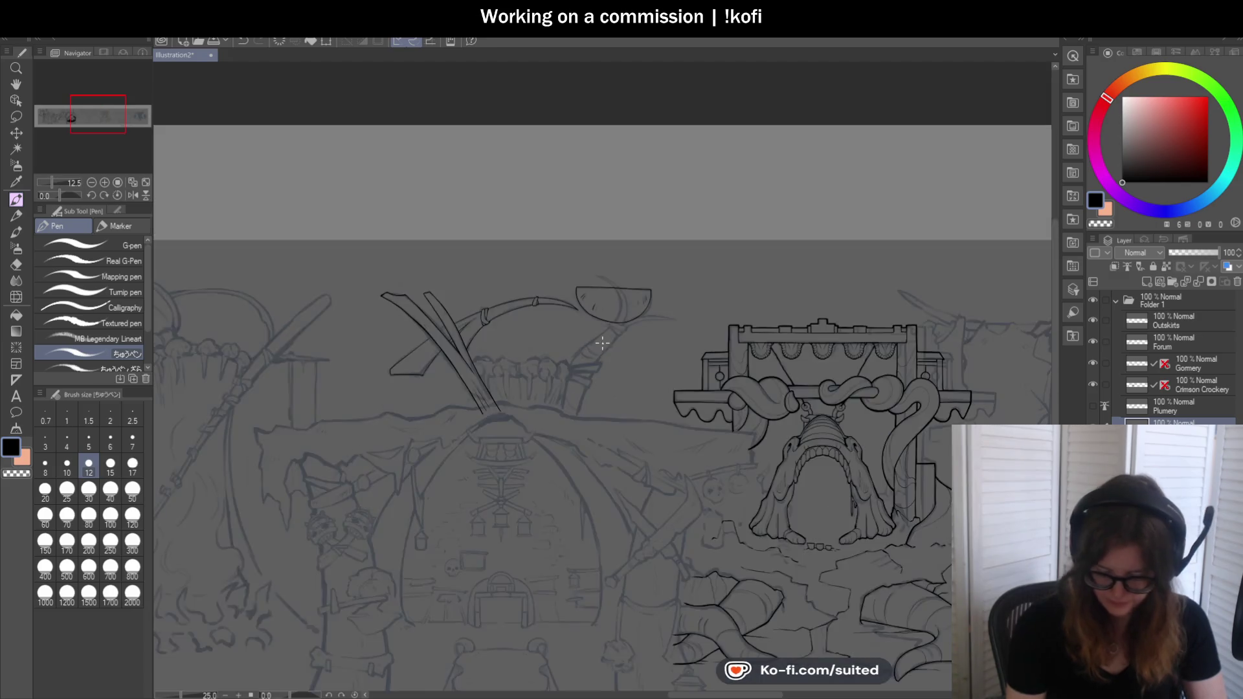
{"action": "scroll", "coordinate": [642, 346], "scroll_direction": "up", "scroll_amount": 2}
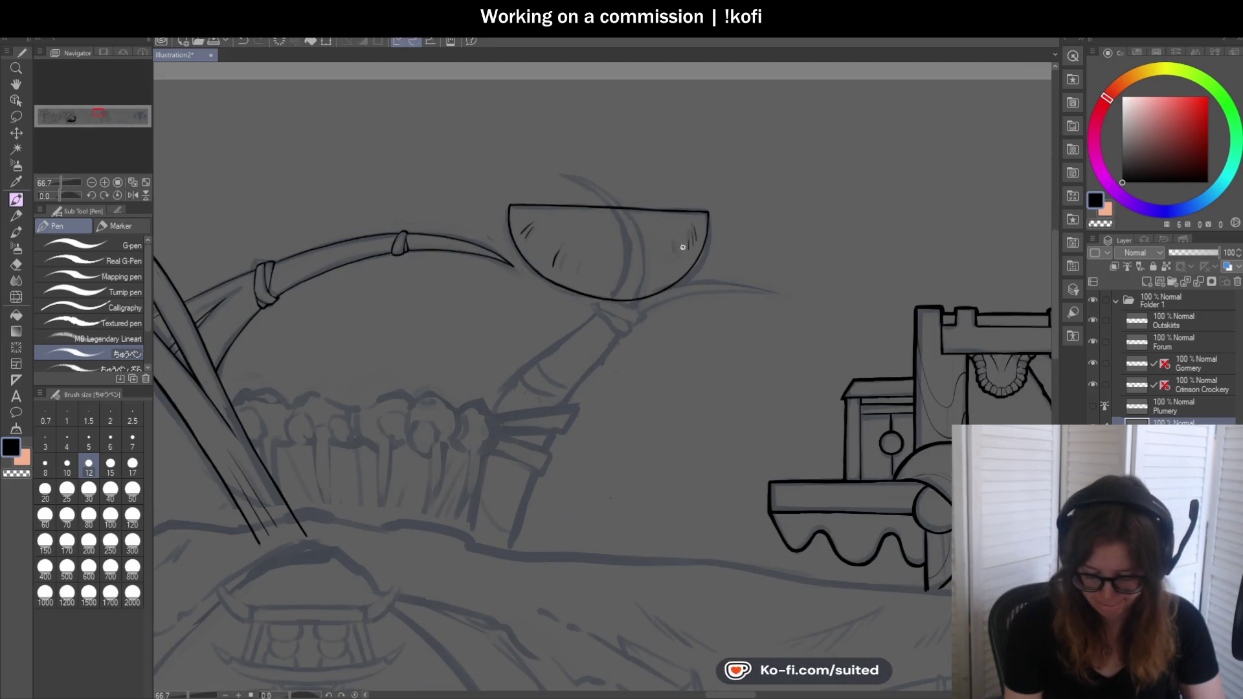
{"action": "scroll", "coordinate": [719, 263], "scroll_direction": "down", "scroll_amount": 1}
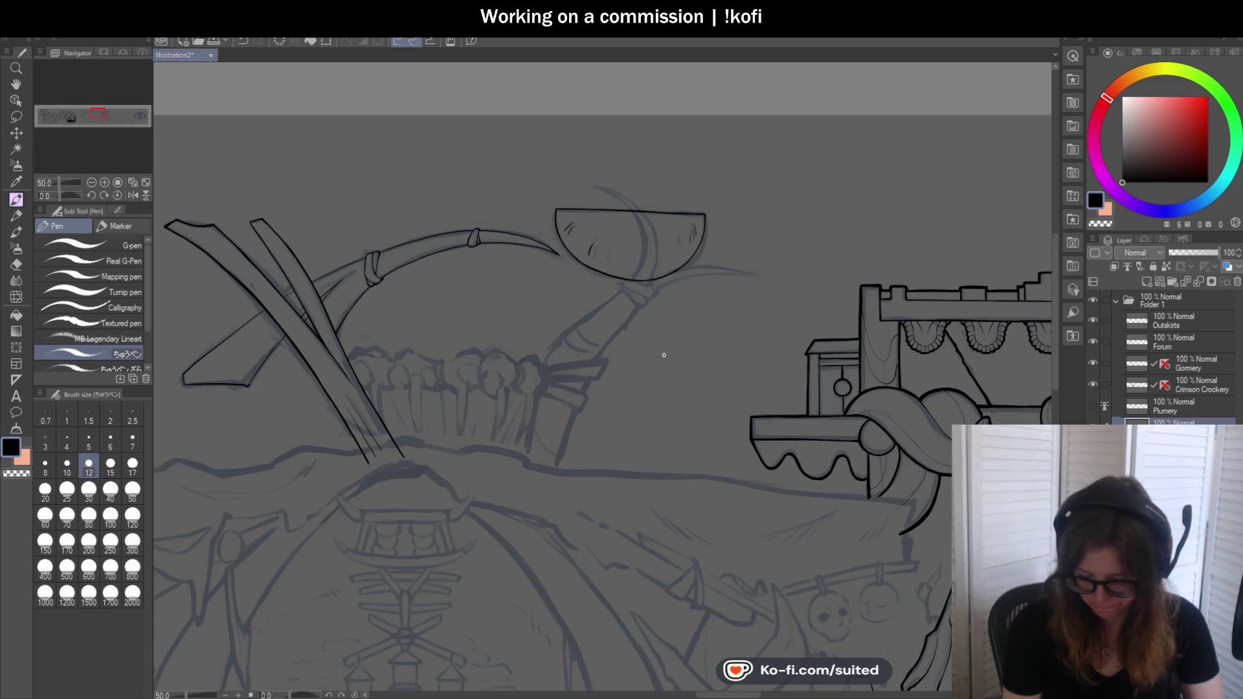
{"action": "scroll", "coordinate": [604, 434], "scroll_direction": "up", "scroll_amount": 1}
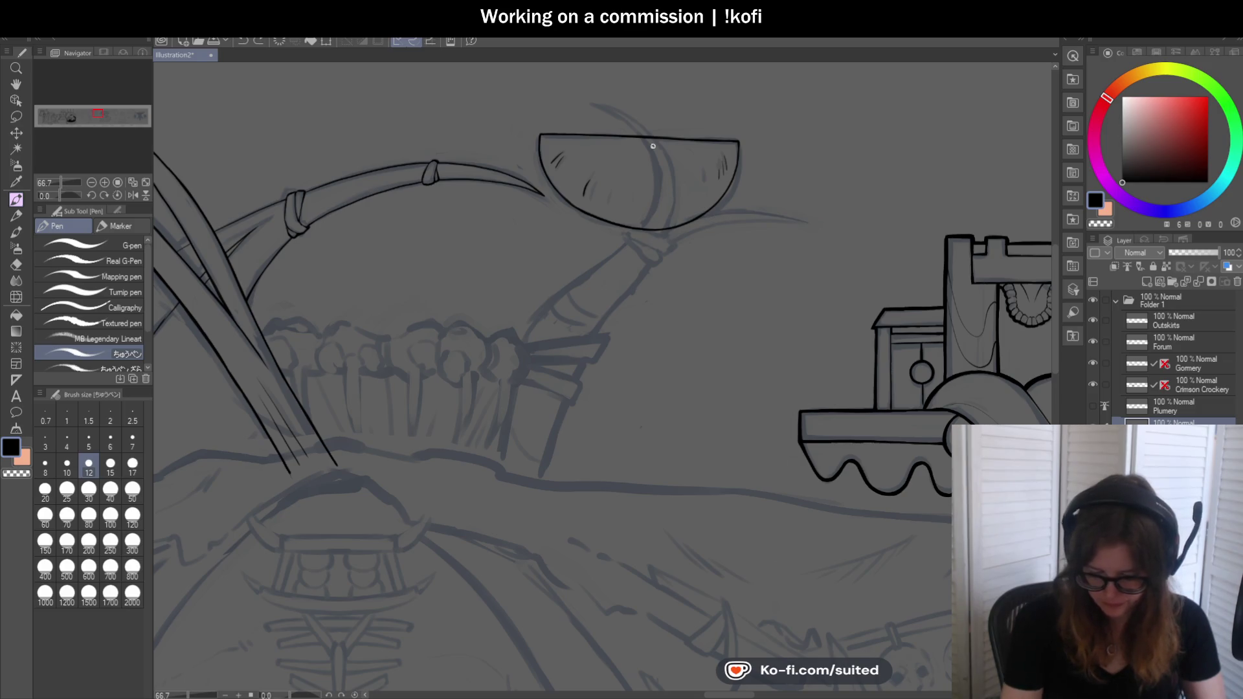
{"action": "key", "text": "ctrl+z"}
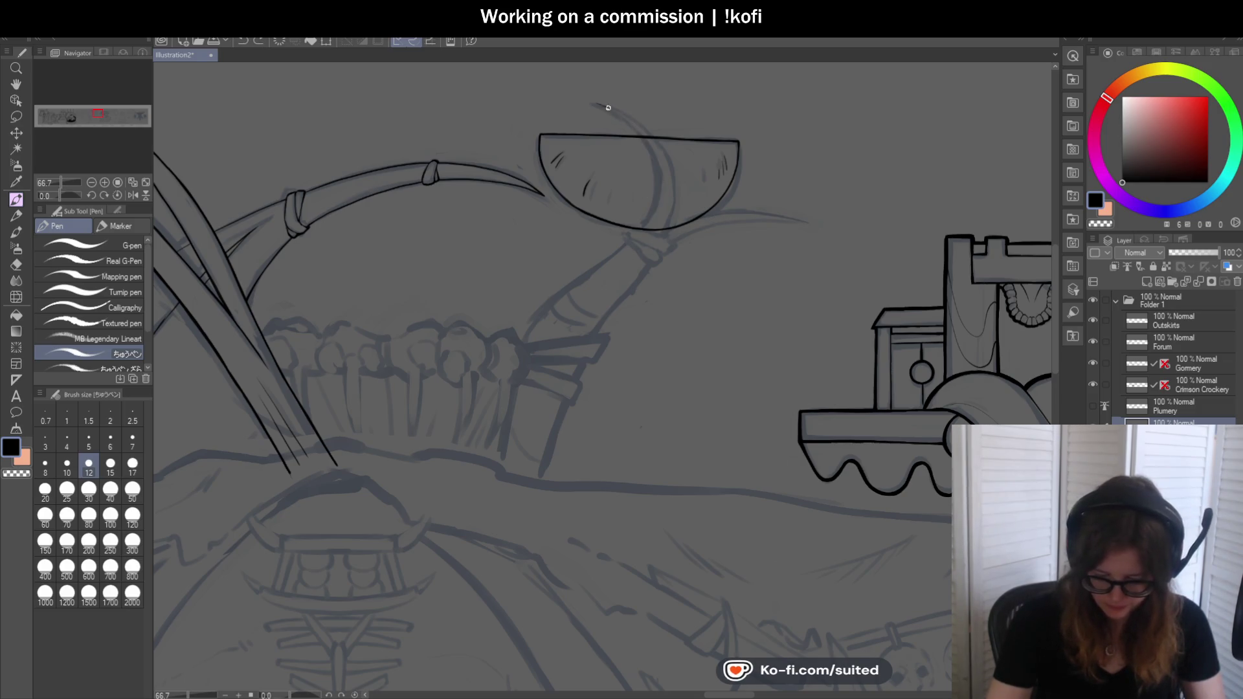
{"action": "key", "text": "ctrl+z"}
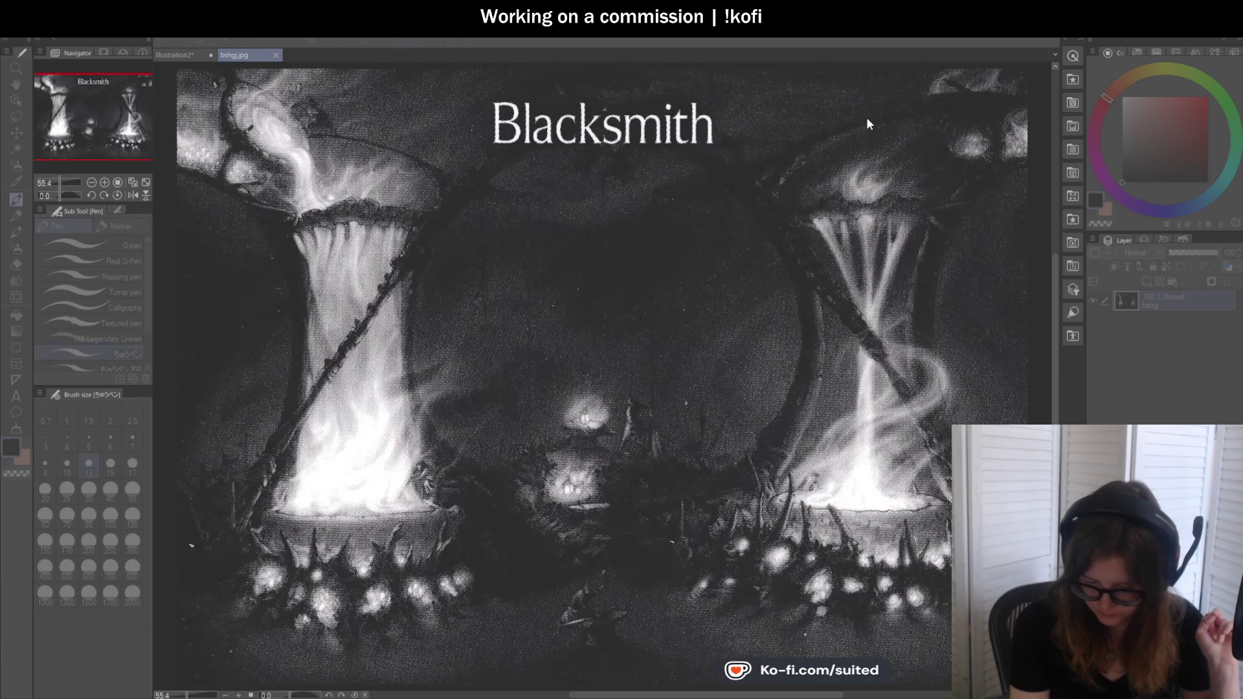
{"action": "scroll", "coordinate": [870, 209], "scroll_direction": "down", "scroll_amount": 2}
{"action": "scroll", "coordinate": [870, 208], "scroll_direction": "up", "scroll_amount": 3}
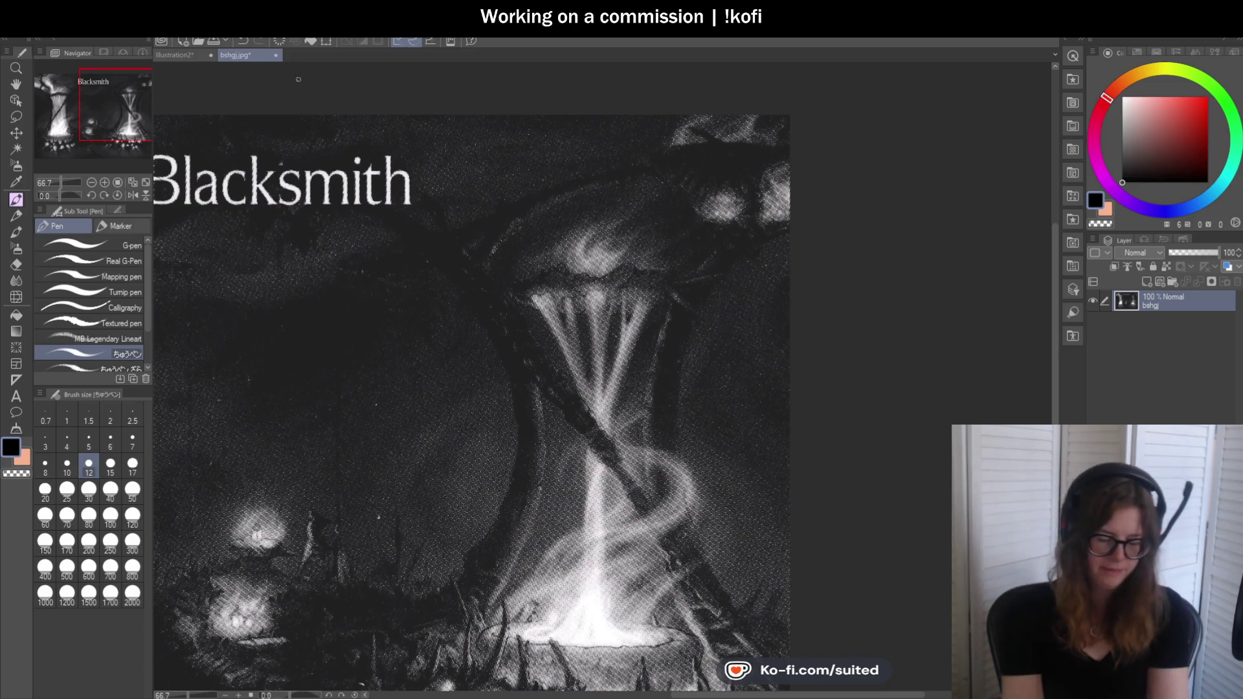
{"action": "key", "text": "ctrl+w"}
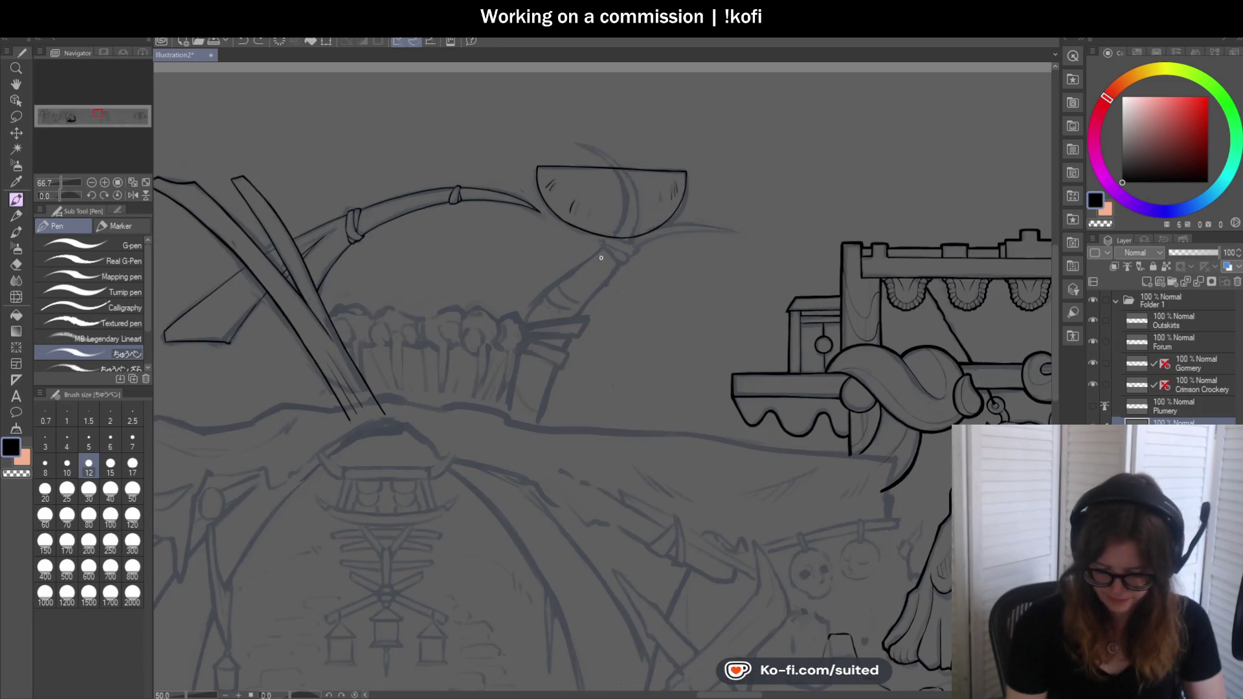
{"action": "scroll", "coordinate": [732, 232], "scroll_direction": "up", "scroll_amount": 2}
Draw the long handle curve down to the ground line and try an inner curve beside it, undoing each attempt
{"action": "mouse_move", "coordinate": [737, 224]}
{"action": "left_mouse_down"}
{"action": "mouse_move", "coordinate": [533, 276]}
{"action": "mouse_move", "coordinate": [451, 507]}
{"action": "left_mouse_up"}
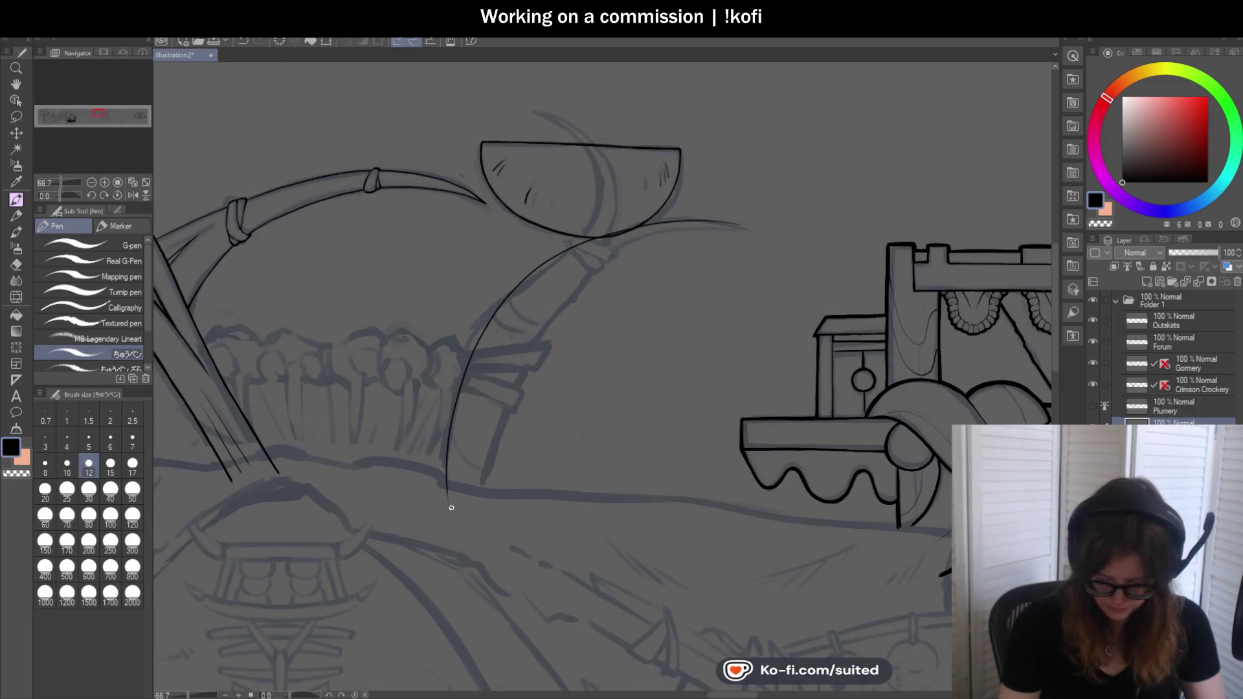
{"action": "left_click_drag", "start_coordinate": [621, 258], "coordinate": [483, 525]}
{"action": "key", "text": "ctrl+z"}
{"action": "left_click_drag", "start_coordinate": [496, 427], "coordinate": [749, 225]}
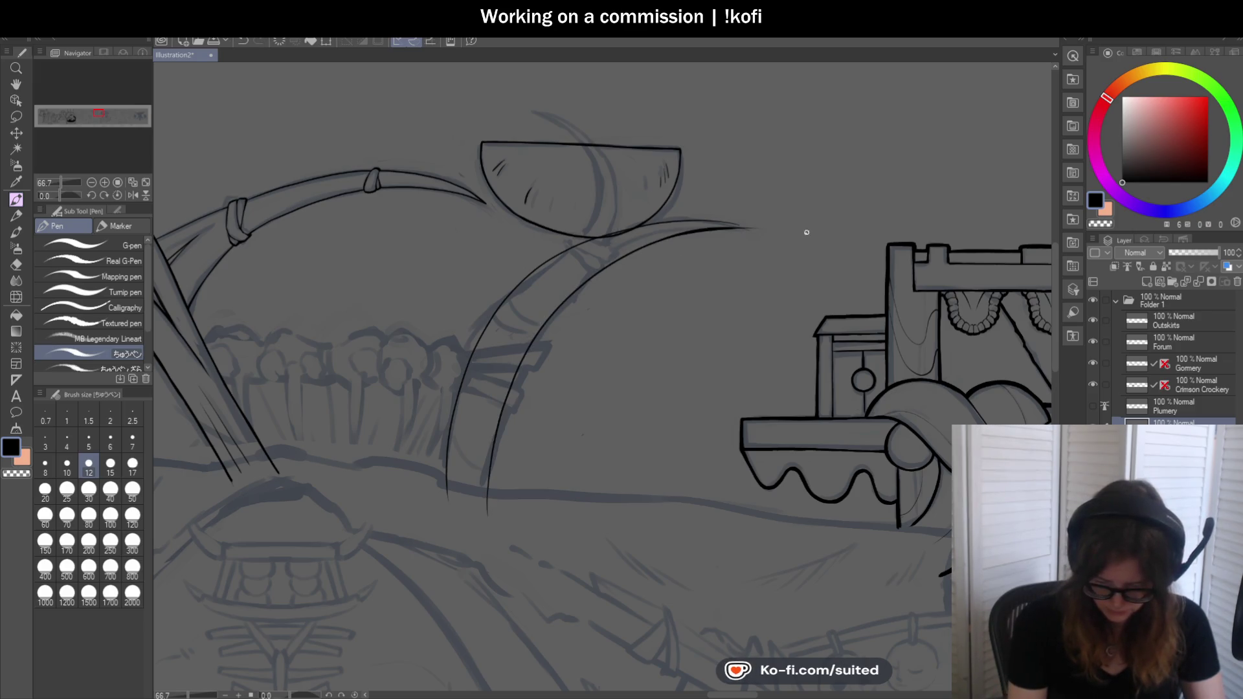
{"action": "key", "text": "ctrl+z"}
{"action": "left_click_drag", "start_coordinate": [486, 513], "coordinate": [753, 224]}
{"action": "key", "text": "ctrl+z"}
{"action": "left_click_drag", "start_coordinate": [492, 510], "coordinate": [746, 226]}
{"action": "key", "text": "ctrl+z"}
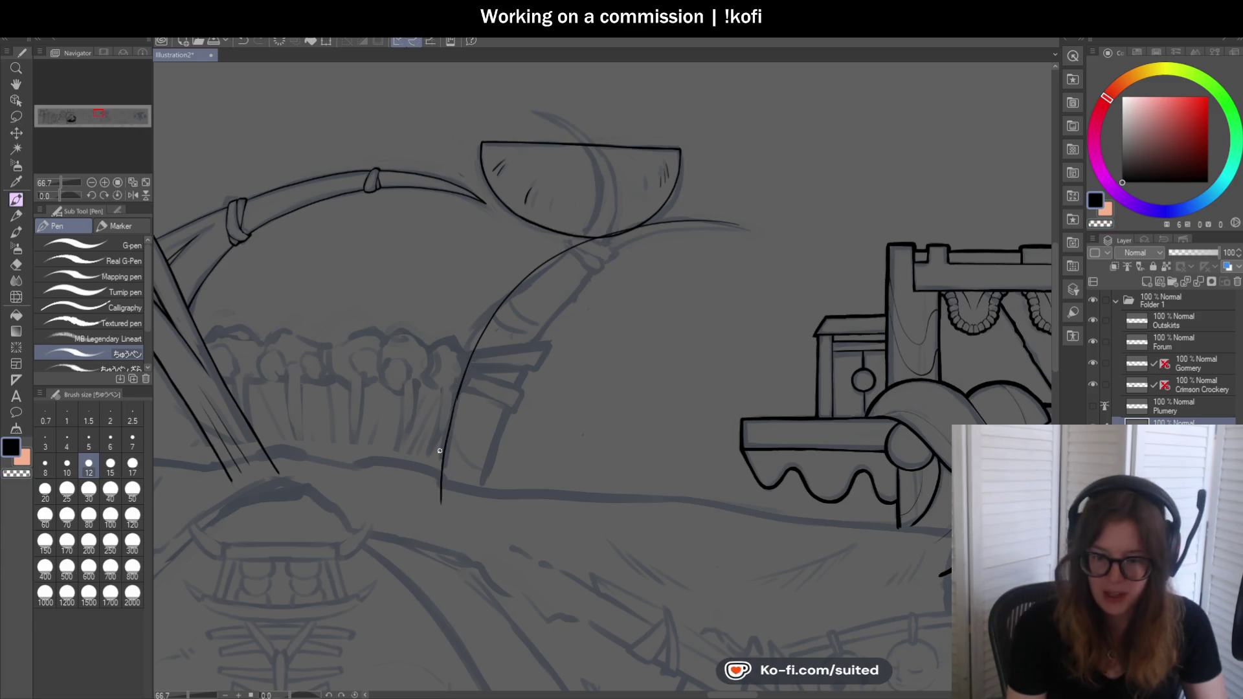
Rework the curve's lower extension to the ground line, finally removing its lowest stretch
{"action": "key", "text": "ctrl+z"}
{"action": "left_click_drag", "start_coordinate": [470, 351], "coordinate": [441, 489]}
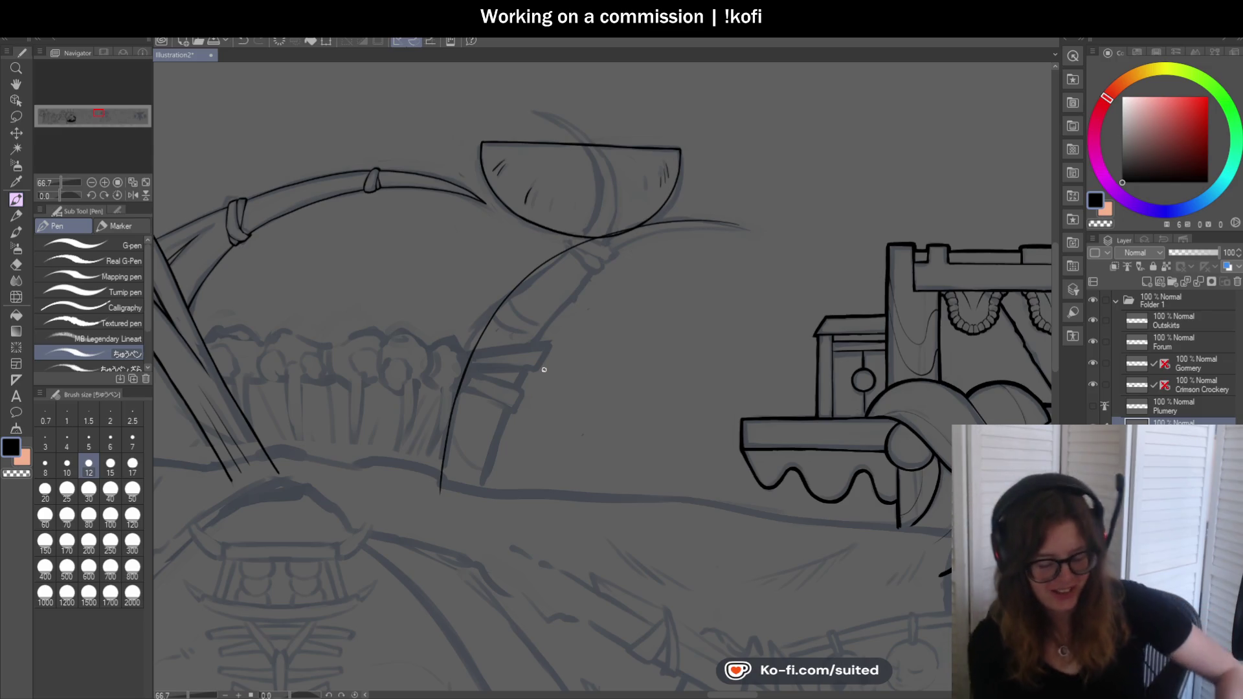
{"action": "key", "text": "ctrl+z"}
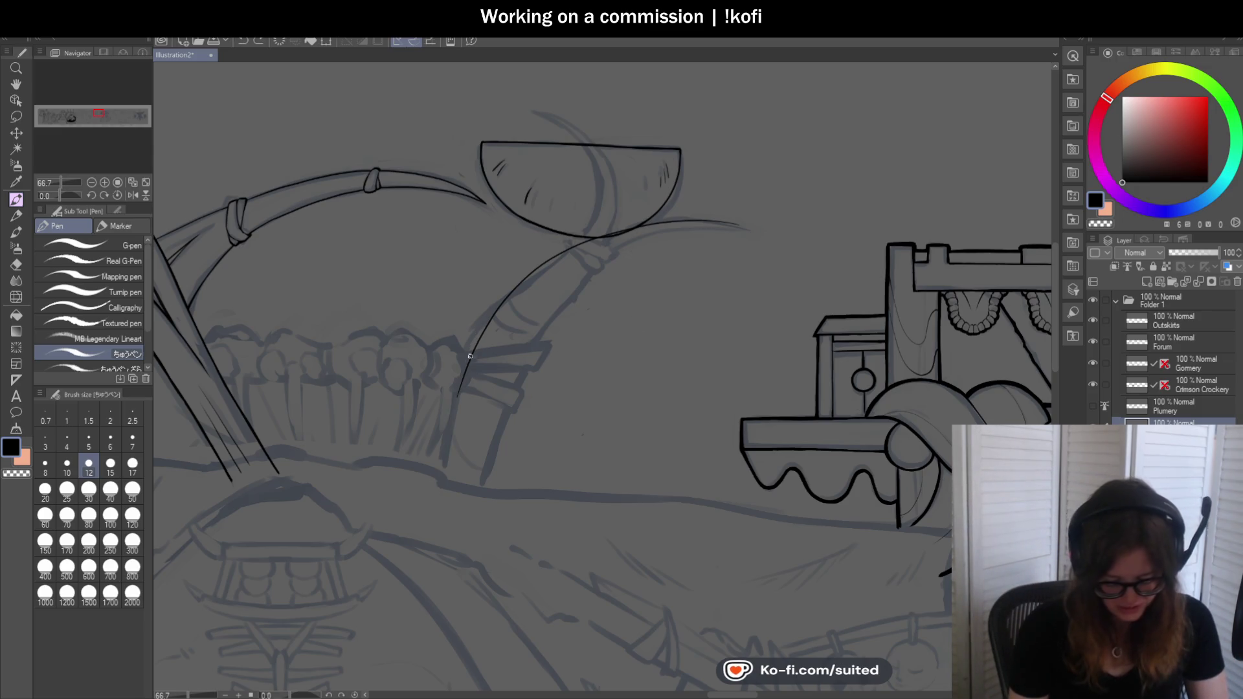
{"action": "key", "text": "ctrl+z"}
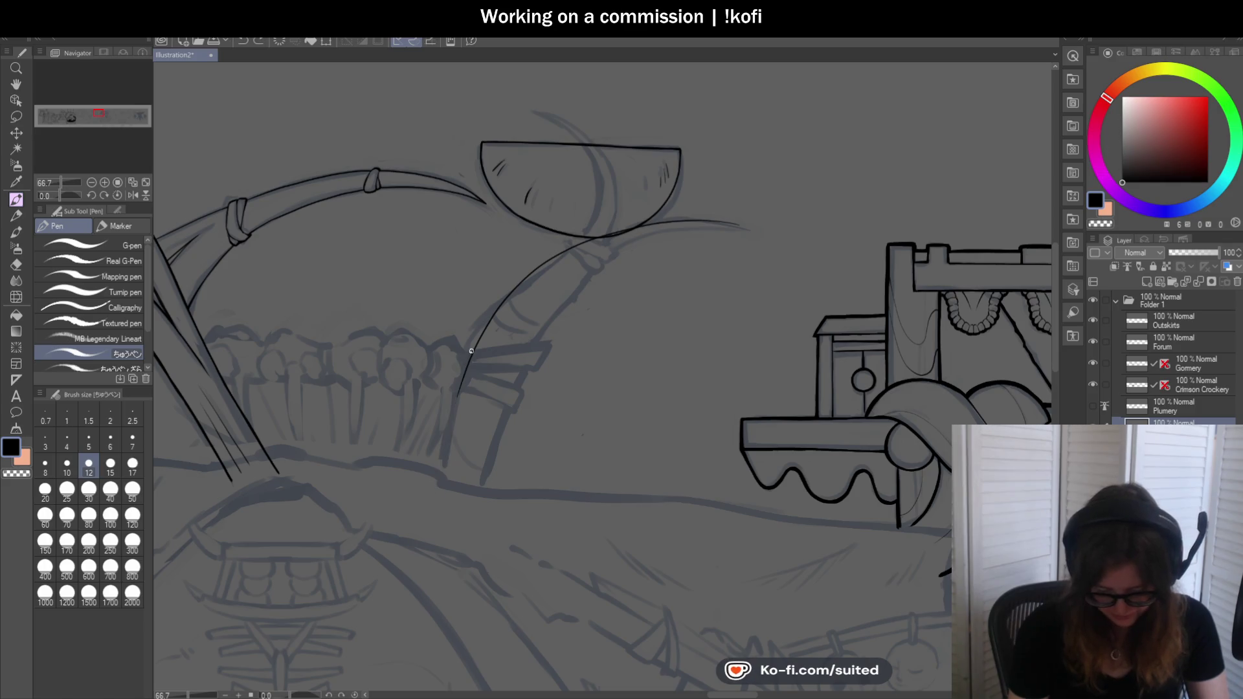
{"action": "scroll", "coordinate": [656, 321], "scroll_direction": "down", "scroll_amount": 2}
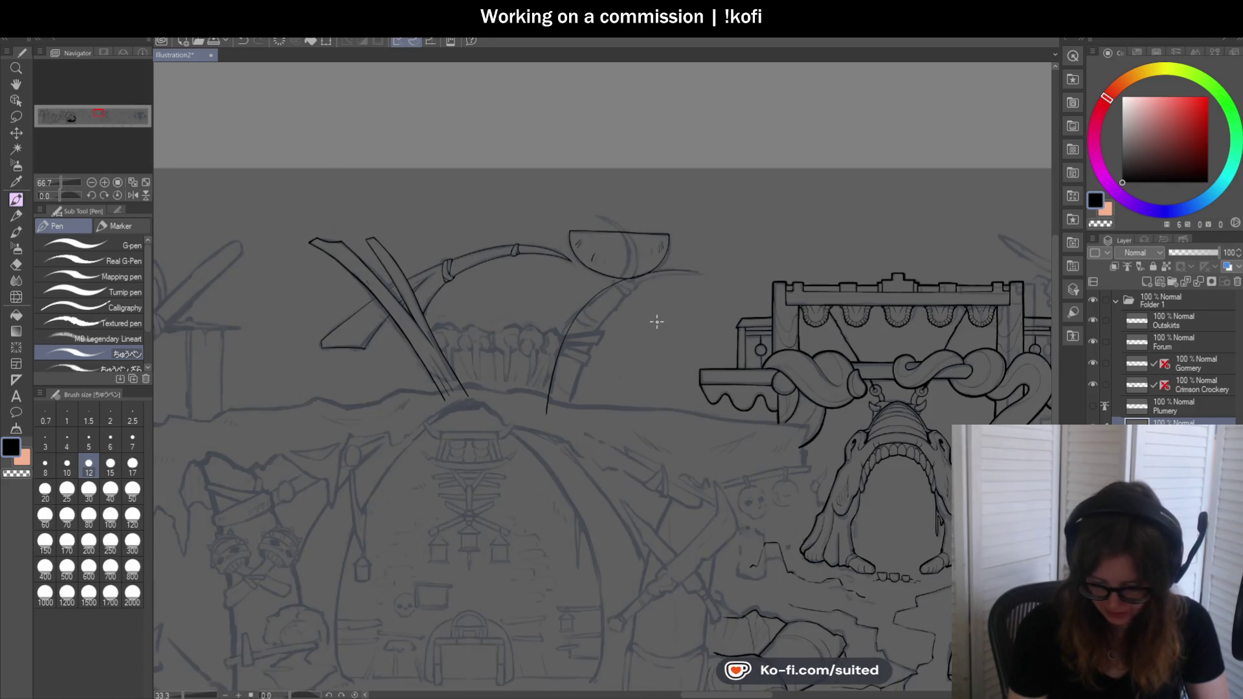
{"action": "scroll", "coordinate": [648, 366], "scroll_direction": "up", "scroll_amount": 1}
{"action": "scroll", "coordinate": [620, 349], "scroll_direction": "up", "scroll_amount": 1}
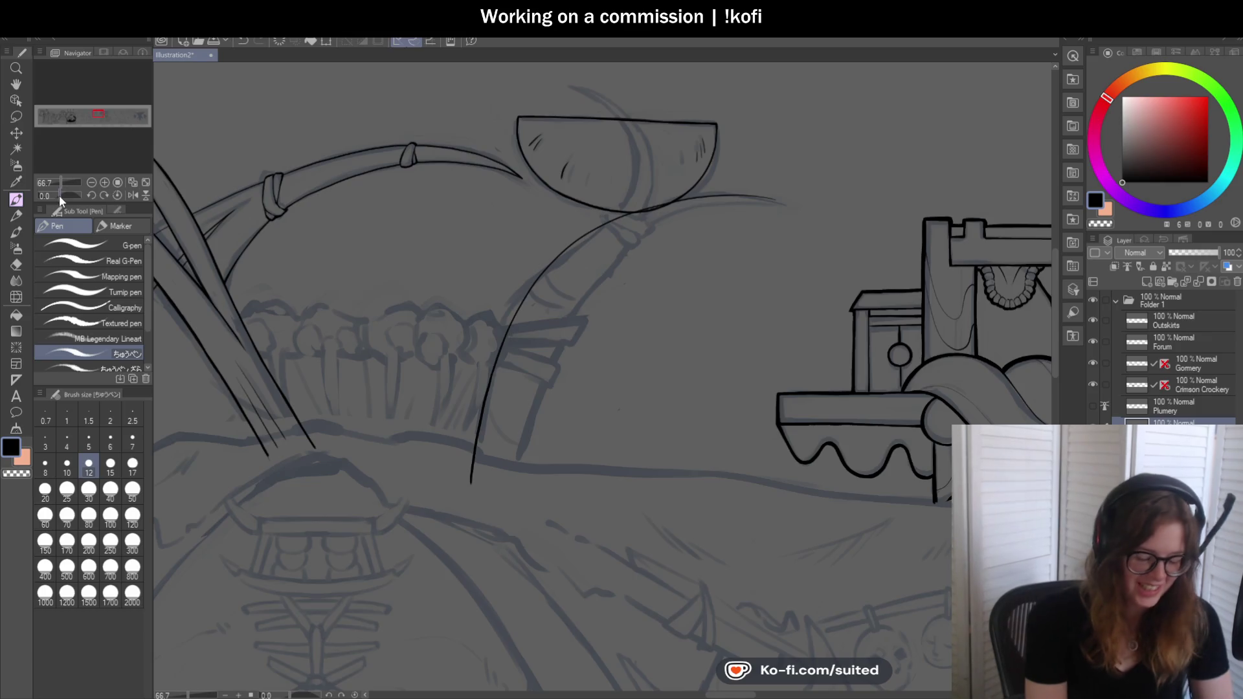
Extend the curved outline upward into a tapering tip, then switch to the transparent colour for erasing
{"action": "left_click_drag", "start_coordinate": [59, 195], "coordinate": [50, 201]}
{"action": "scroll", "coordinate": [456, 166], "scroll_direction": "up", "scroll_amount": 3}
{"action": "left_click_drag", "start_coordinate": [457, 166], "coordinate": [475, 130]}
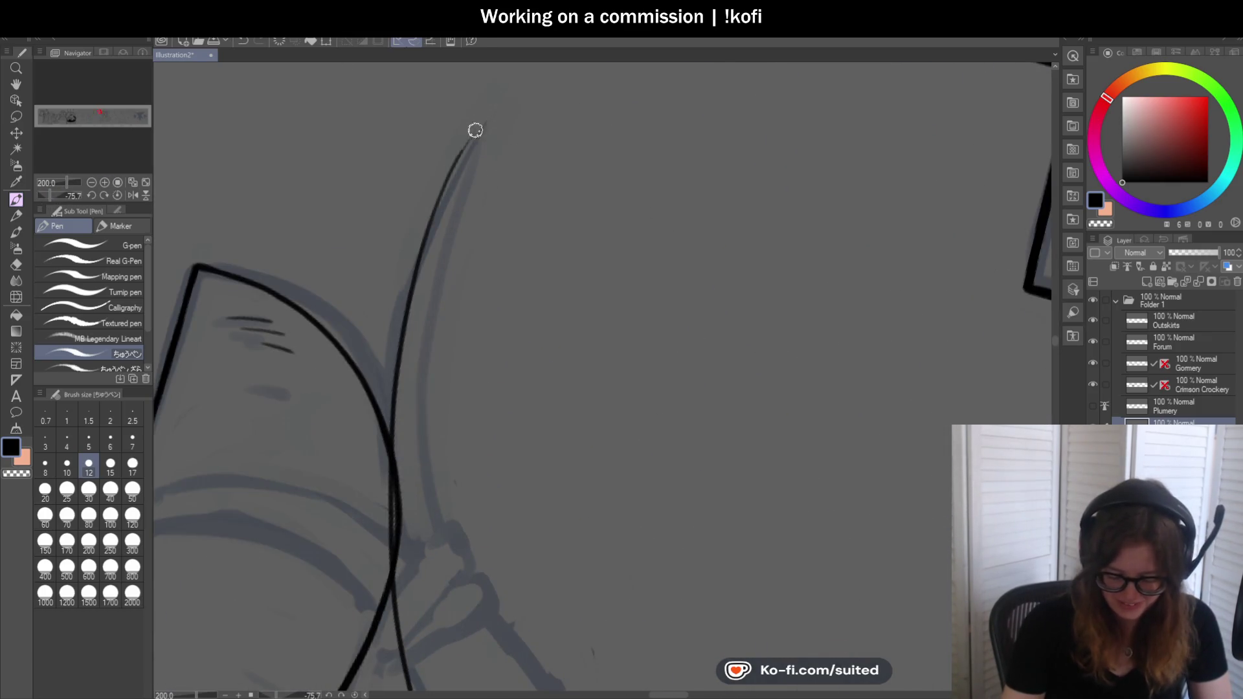
{"action": "left_click_drag", "start_coordinate": [203, 166], "coordinate": [664, 178]}
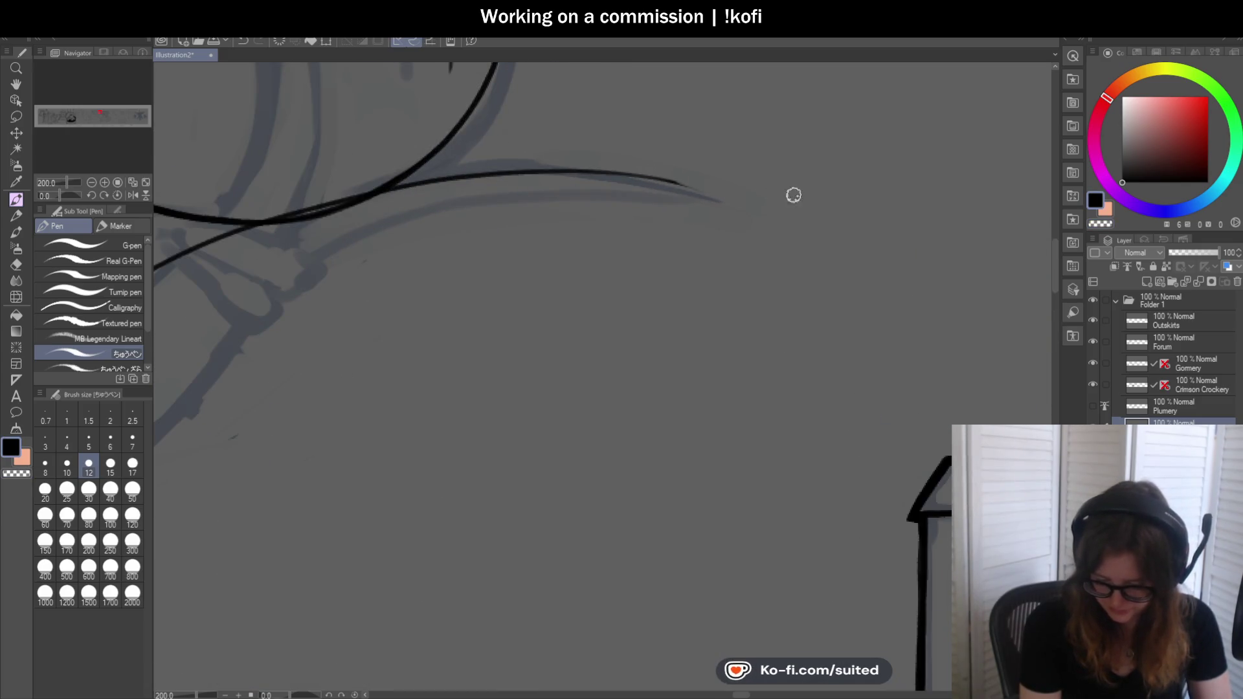
{"action": "scroll", "coordinate": [720, 188], "scroll_direction": "down", "scroll_amount": 1}
{"action": "key", "text": "c"}
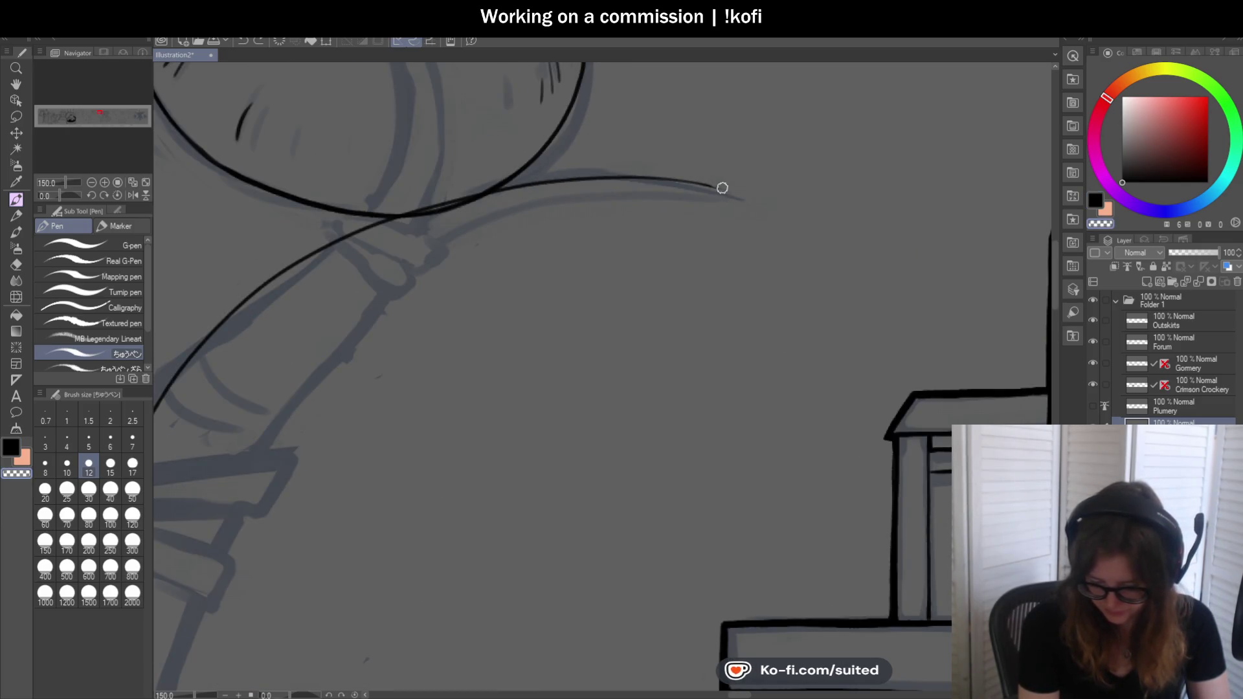
{"action": "scroll", "coordinate": [729, 190], "scroll_direction": "down", "scroll_amount": 1}
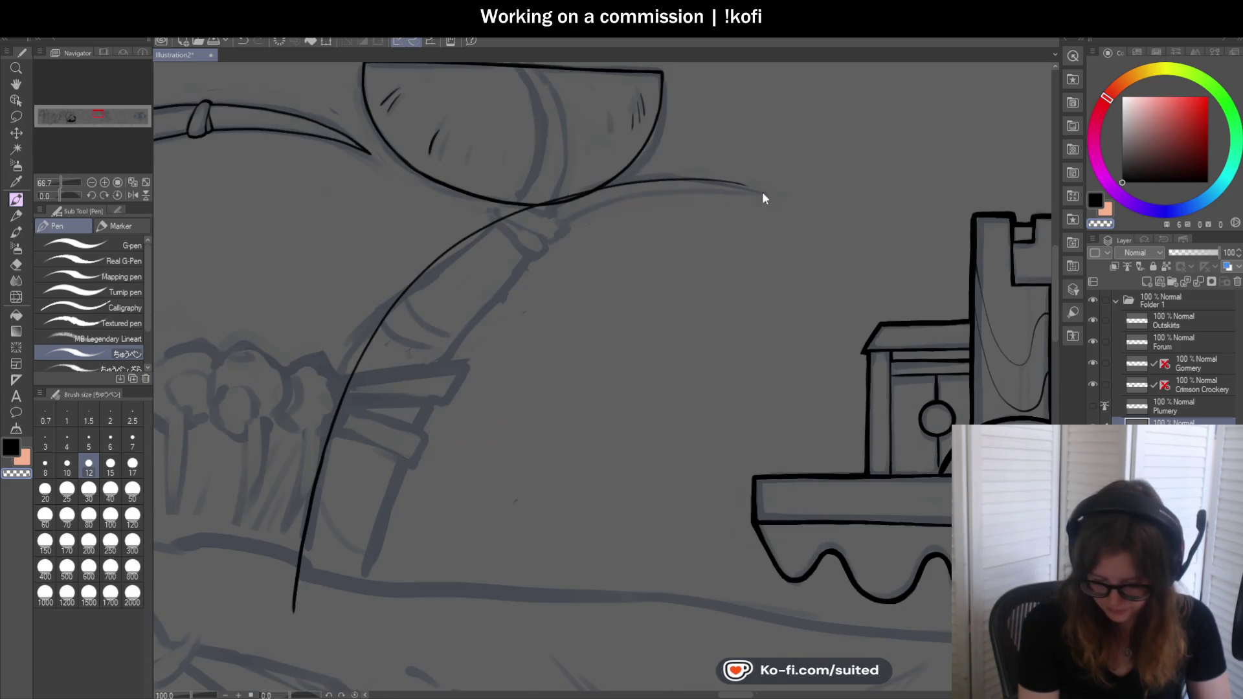
{"action": "scroll", "coordinate": [309, 282], "scroll_direction": "down", "scroll_amount": 1}
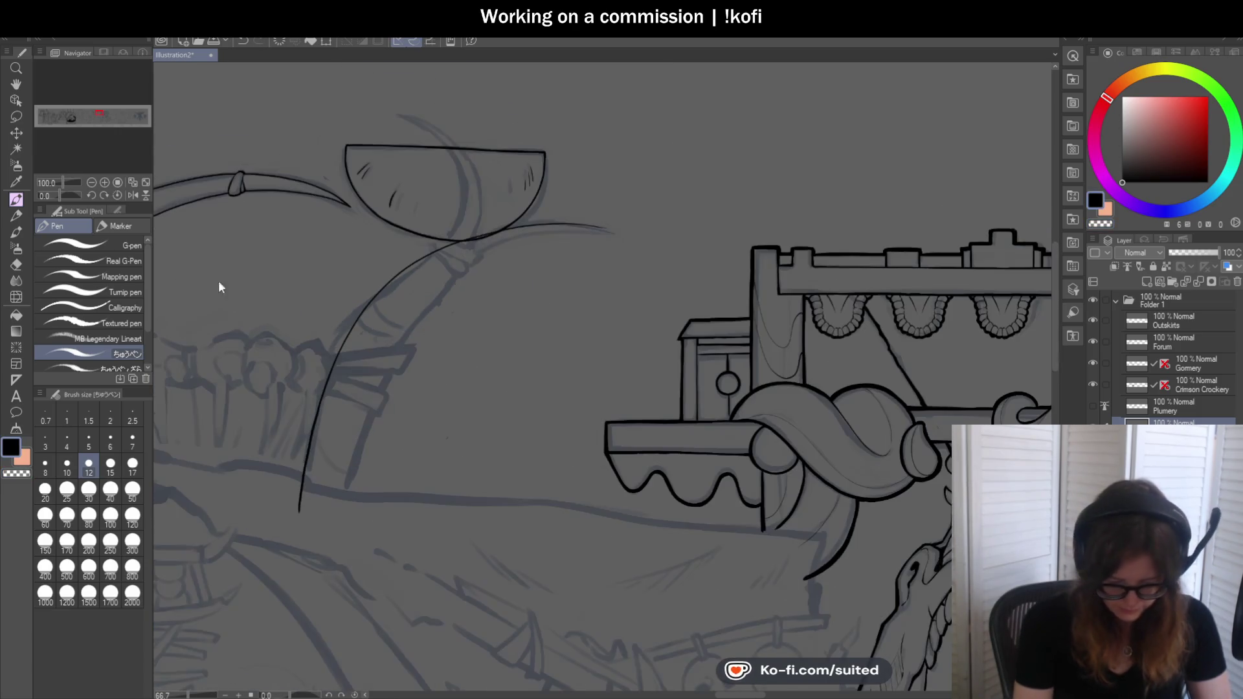
{"action": "left_click", "coordinate": [140, 195]}
{"action": "scroll", "coordinate": [389, 291], "scroll_direction": "down", "scroll_amount": 2}
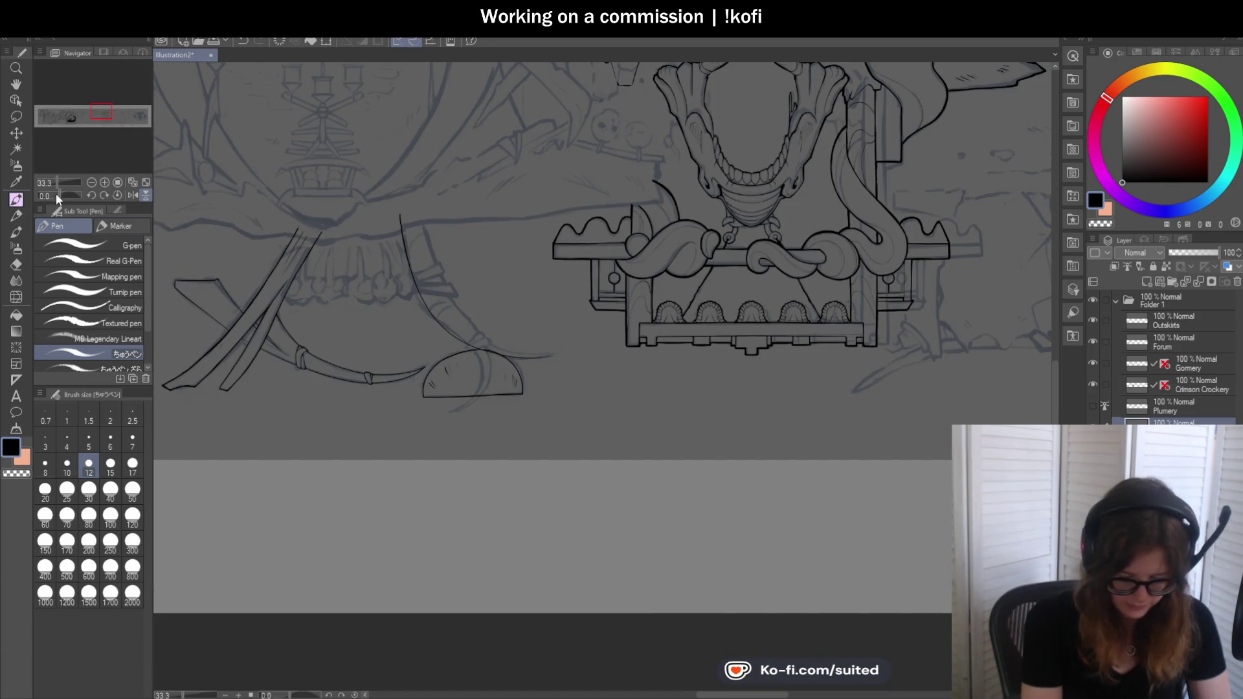
Try a second parallel arc beside the handle curve several times, undoing each one
{"action": "left_click", "coordinate": [57, 195]}
{"action": "left_click_drag", "start_coordinate": [57, 196], "coordinate": [67, 195]}
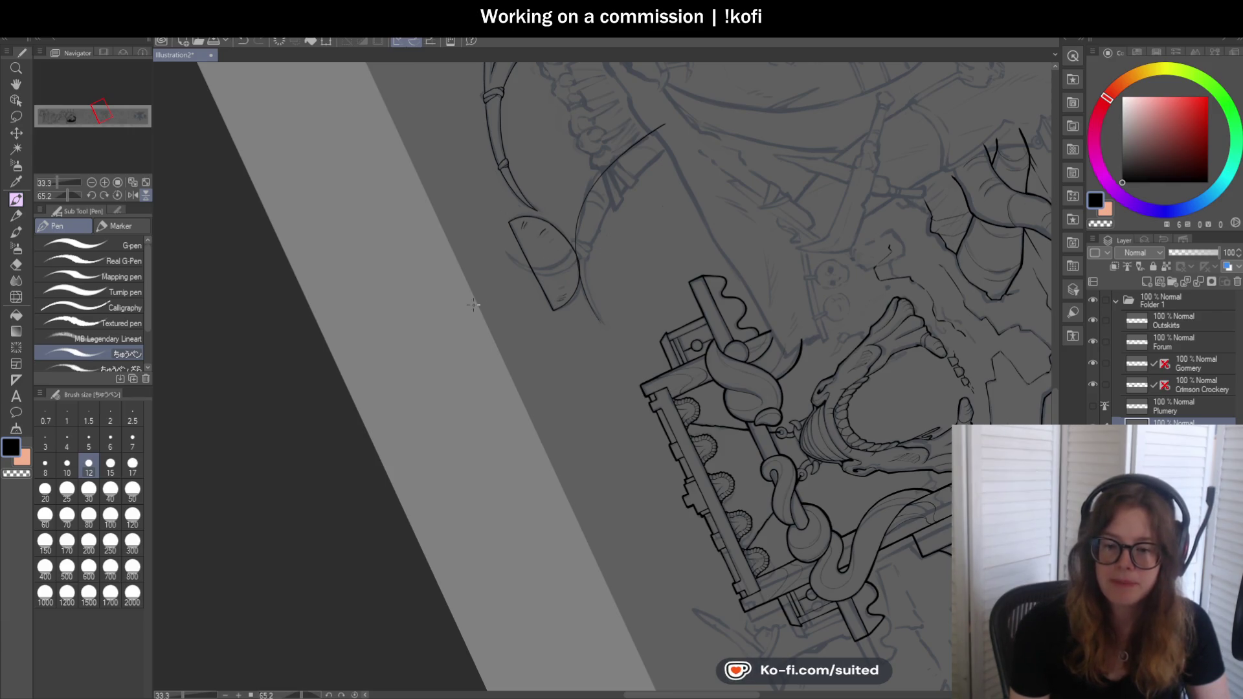
{"action": "scroll", "coordinate": [448, 388], "scroll_direction": "up", "scroll_amount": 1}
{"action": "scroll", "coordinate": [486, 418], "scroll_direction": "up", "scroll_amount": 1}
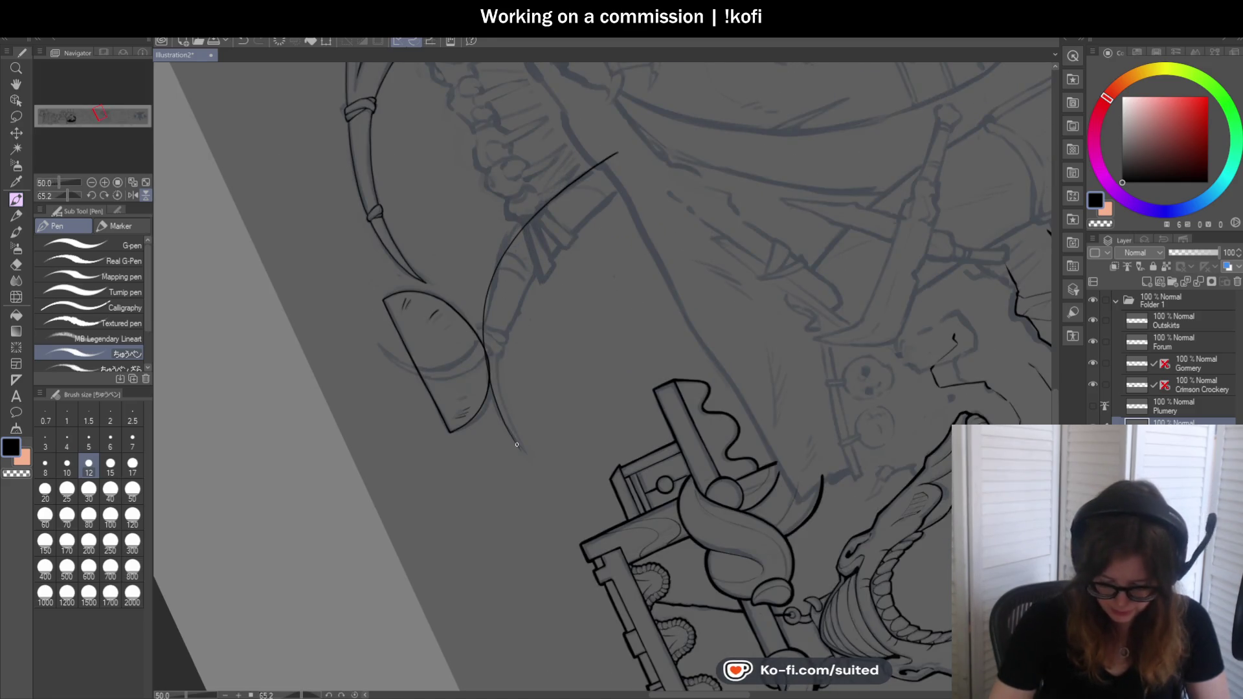
{"action": "left_click_drag", "start_coordinate": [517, 441], "coordinate": [651, 174]}
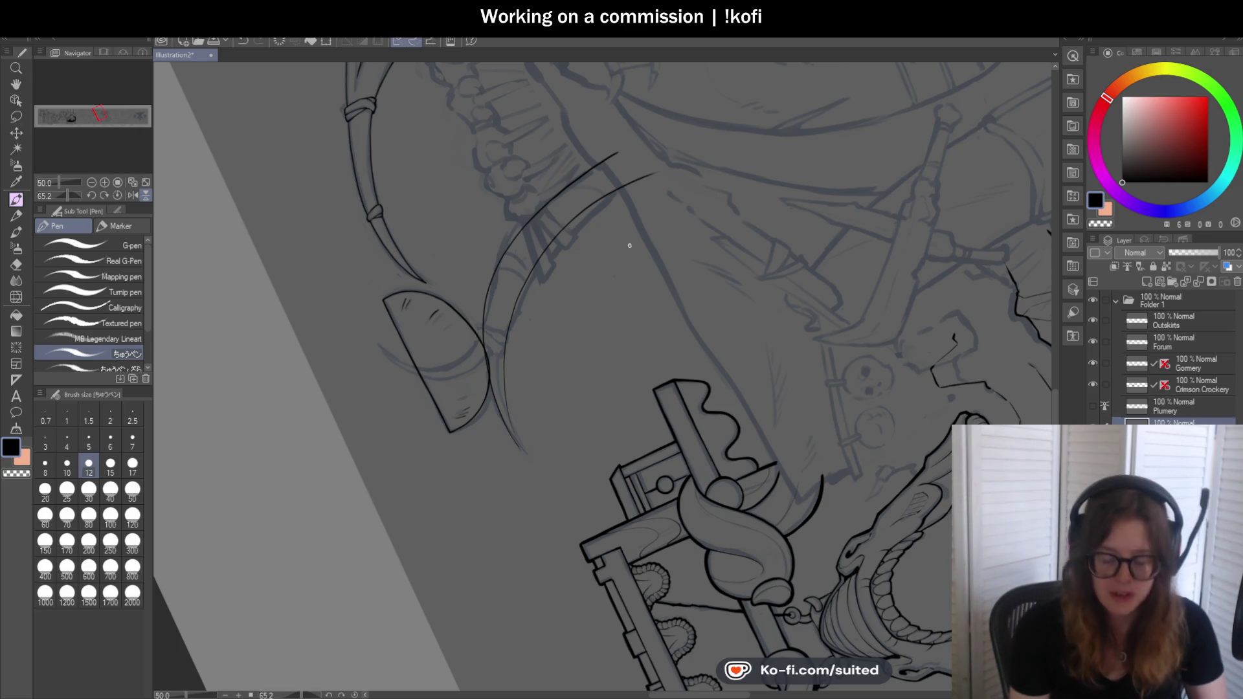
{"action": "key", "text": "ctrl+z"}
{"action": "left_click_drag", "start_coordinate": [521, 450], "coordinate": [627, 160]}
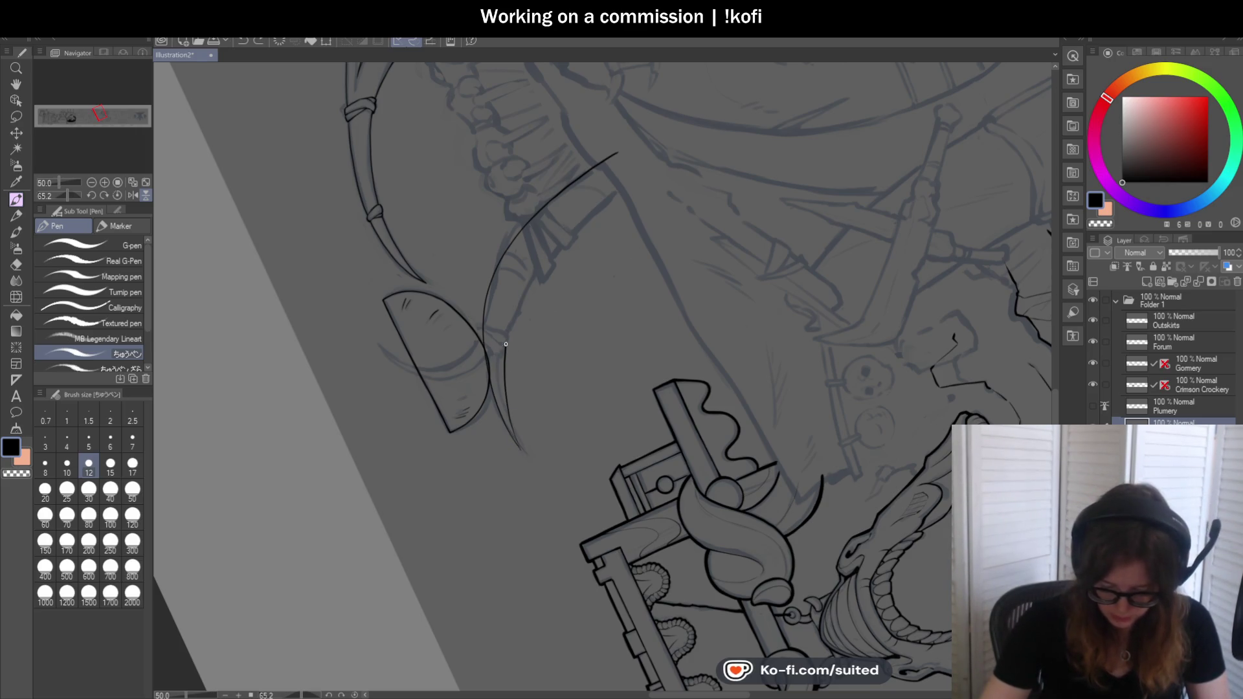
{"action": "key", "text": "ctrl+z"}
{"action": "left_click_drag", "start_coordinate": [515, 447], "coordinate": [637, 188]}
{"action": "left_click", "coordinate": [124, 195]}
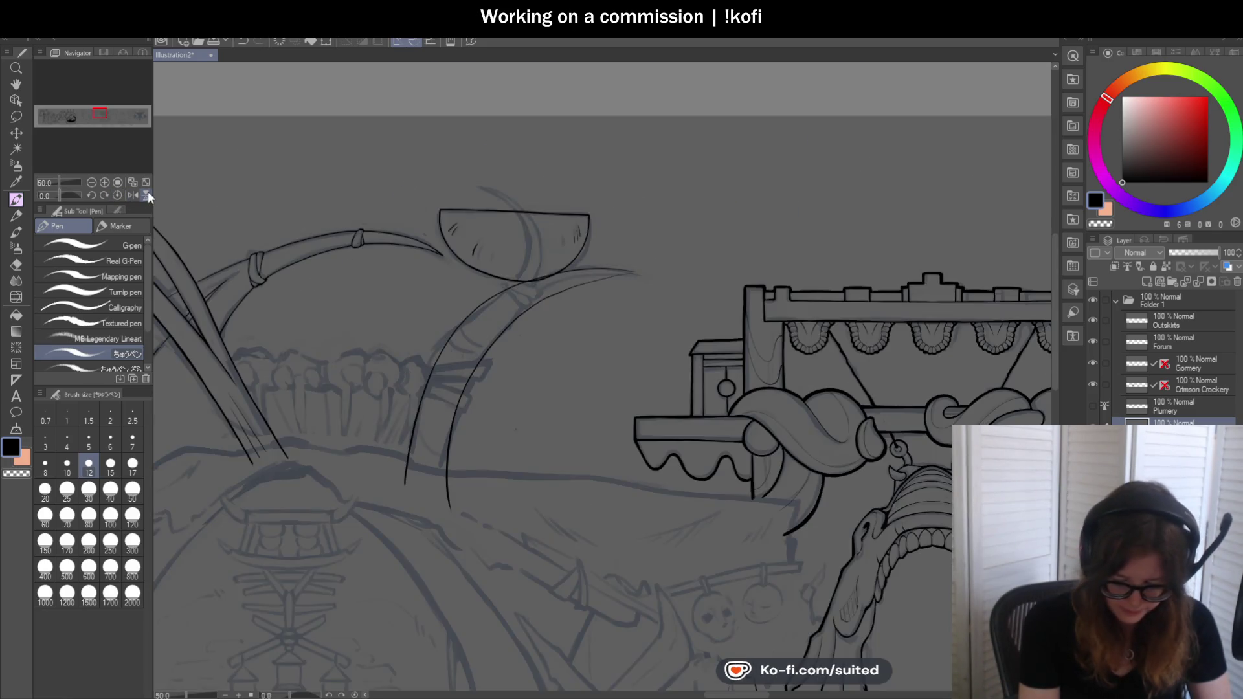
{"action": "scroll", "coordinate": [625, 173], "scroll_direction": "down", "scroll_amount": 2}
{"action": "scroll", "coordinate": [603, 184], "scroll_direction": "up", "scroll_amount": 2}
{"action": "scroll", "coordinate": [578, 195], "scroll_direction": "up", "scroll_amount": 1}
{"action": "key", "text": "ctrl+z"}
Make further attempts at the inner arc from both directions and remove them, keeping only the outer curve
{"action": "left_click_drag", "start_coordinate": [660, 109], "coordinate": [380, 404]}
{"action": "key", "text": "ctrl+z"}
{"action": "left_click_drag", "start_coordinate": [467, 213], "coordinate": [676, 95]}
{"action": "key", "text": "ctrl+z"}
{"action": "left_click_drag", "start_coordinate": [418, 353], "coordinate": [690, 107]}
{"action": "key", "text": "ctrl+z"}
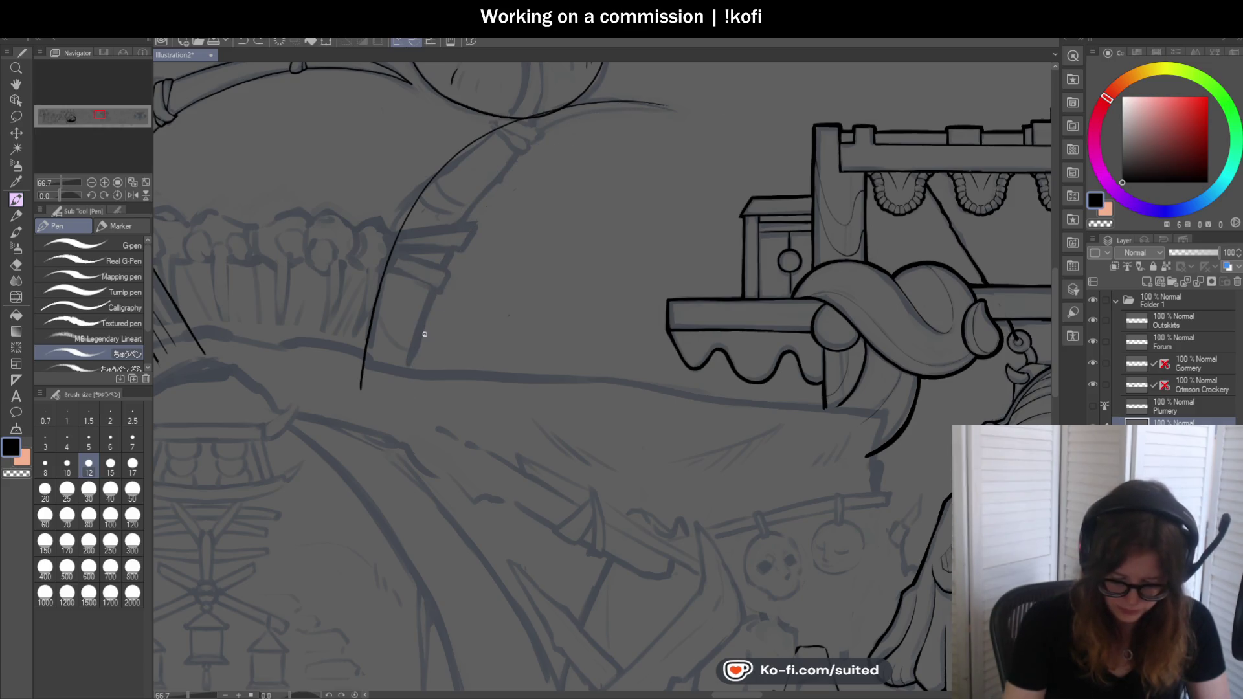
{"action": "mouse_move", "coordinate": [411, 395]}
{"action": "left_mouse_down"}
{"action": "mouse_move", "coordinate": [459, 244]}
{"action": "mouse_move", "coordinate": [711, 103]}
{"action": "left_mouse_up"}
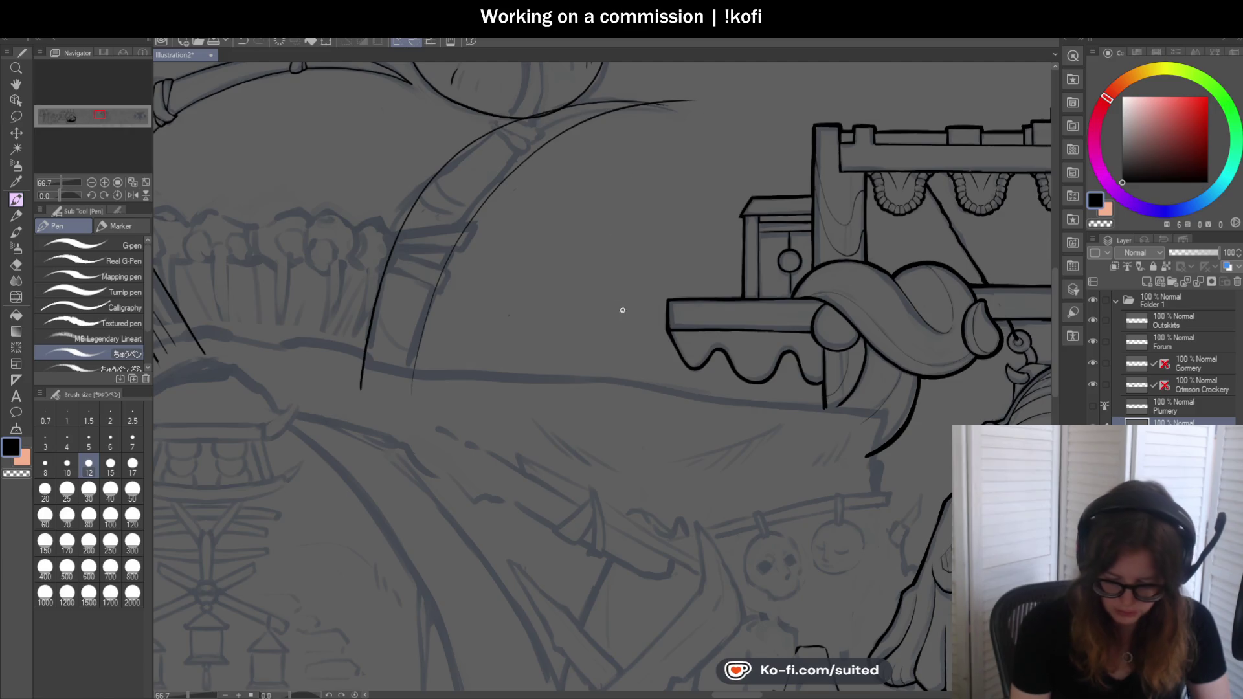
{"action": "key", "text": "ctrl+z"}
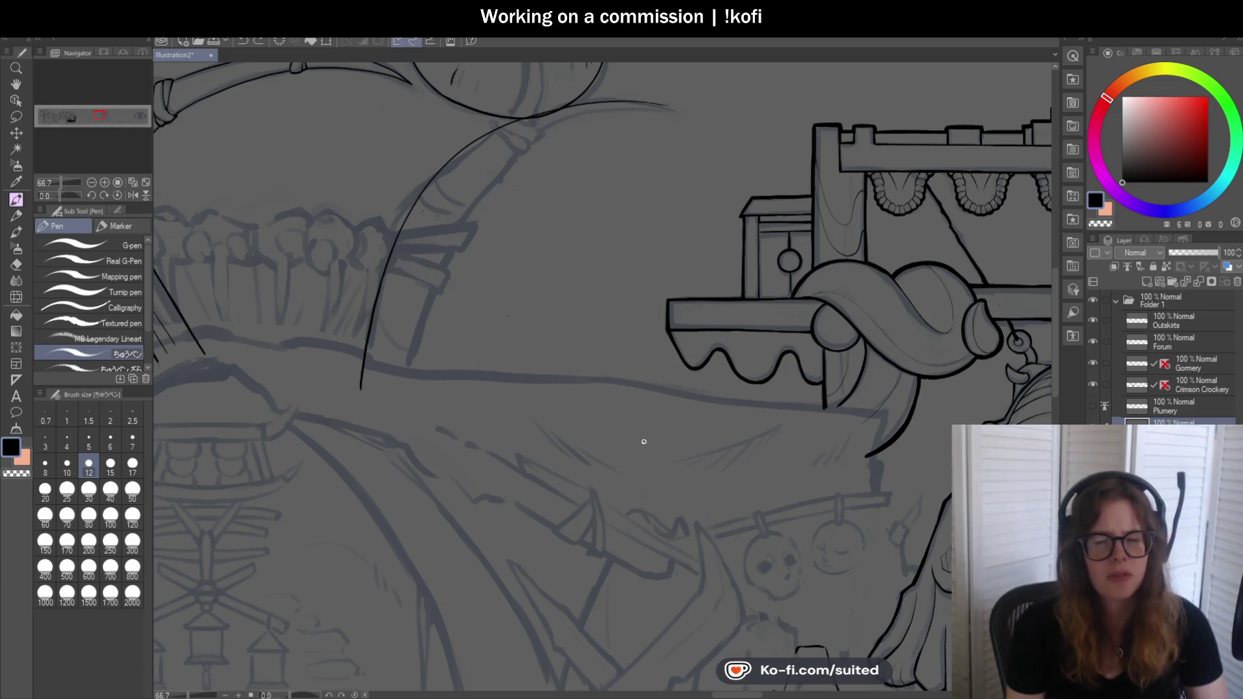
{"action": "scroll", "coordinate": [639, 454], "scroll_direction": "down", "scroll_amount": 1}
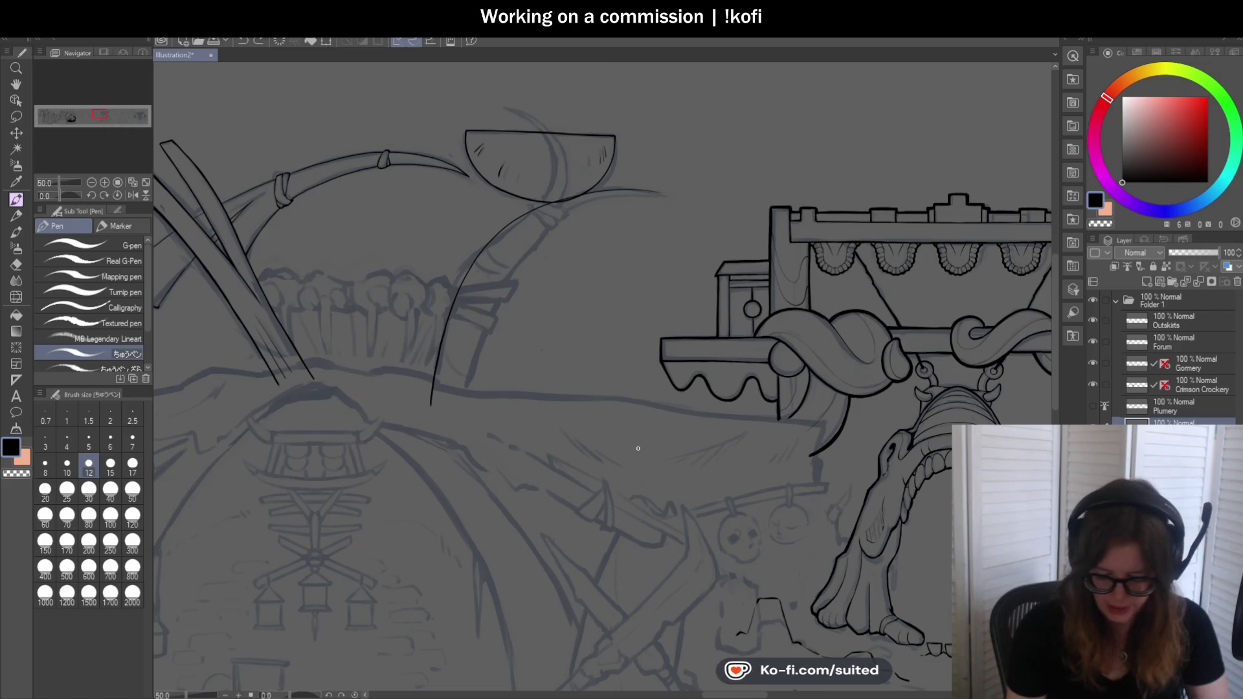
Lengthen the outer arc's upper tip
{"action": "left_click_drag", "start_coordinate": [629, 436], "coordinate": [327, 85]}
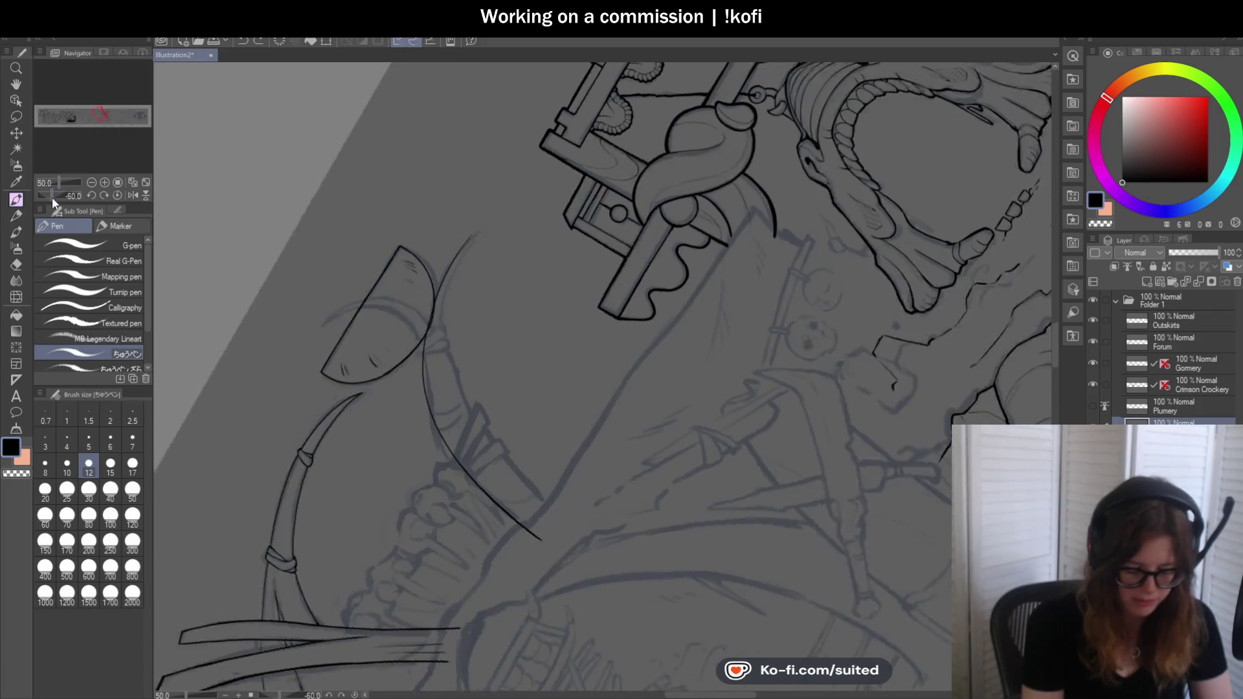
{"action": "scroll", "coordinate": [414, 225], "scroll_direction": "up", "scroll_amount": 3}
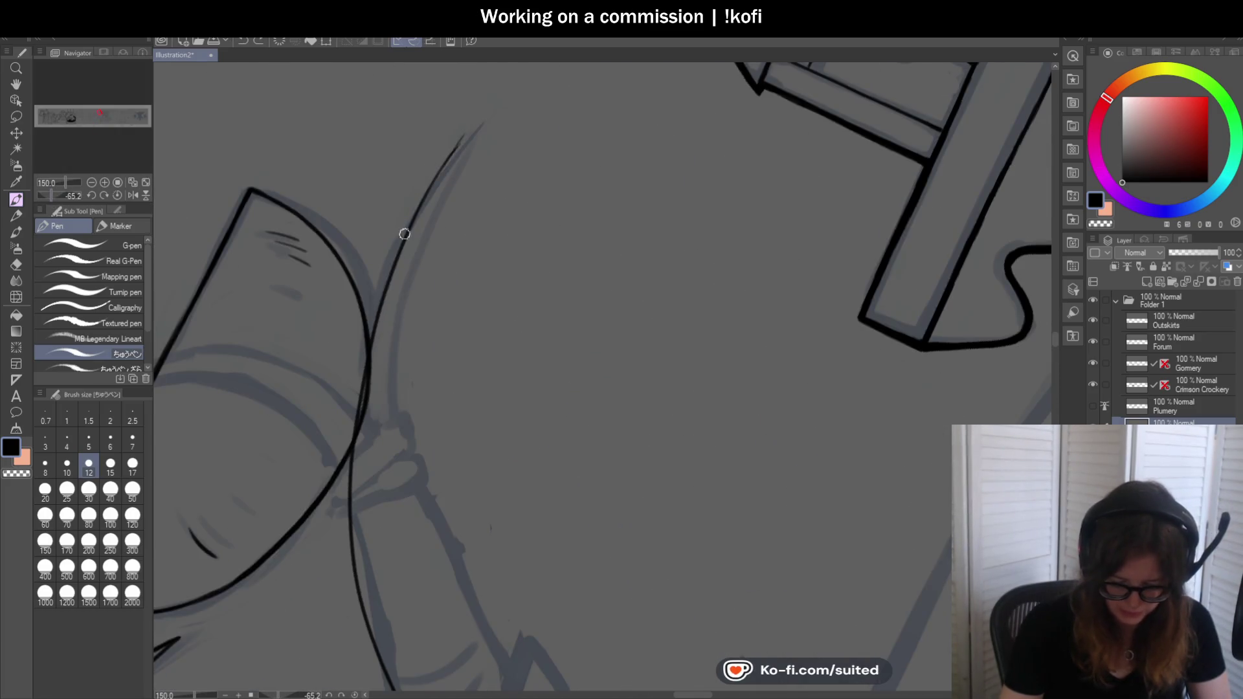
{"action": "left_click_drag", "start_coordinate": [446, 157], "coordinate": [468, 110]}
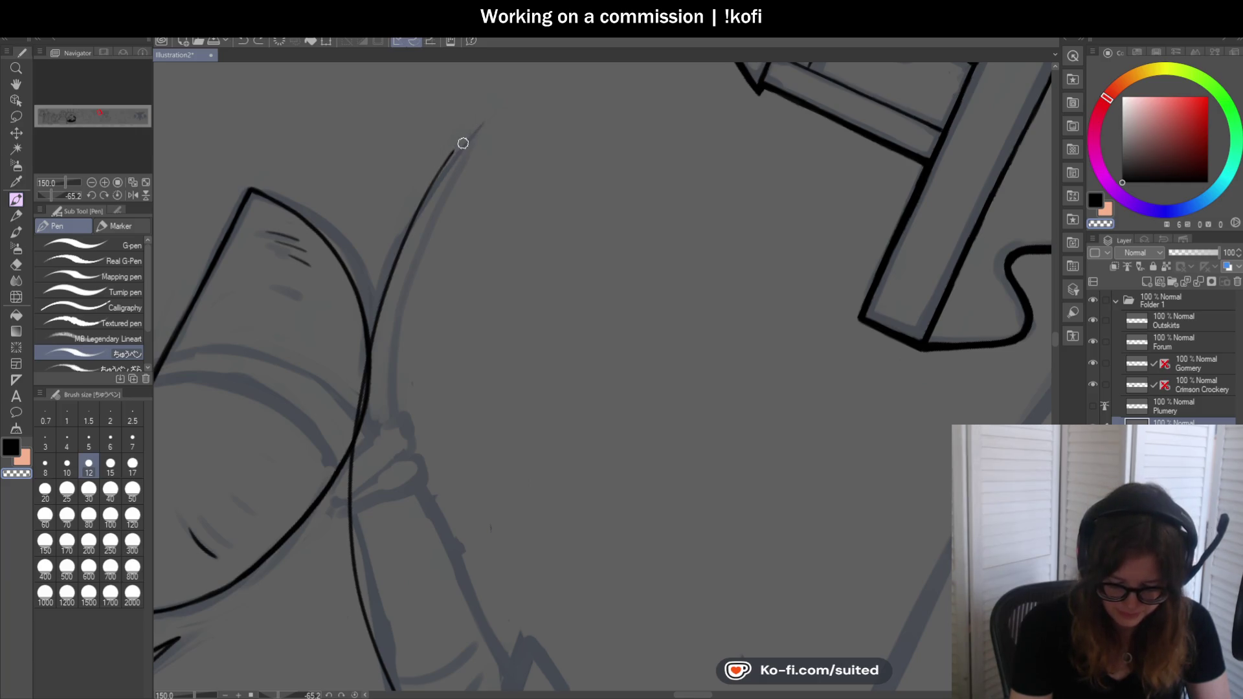
{"action": "scroll", "coordinate": [305, 148], "scroll_direction": "down", "scroll_amount": 5}
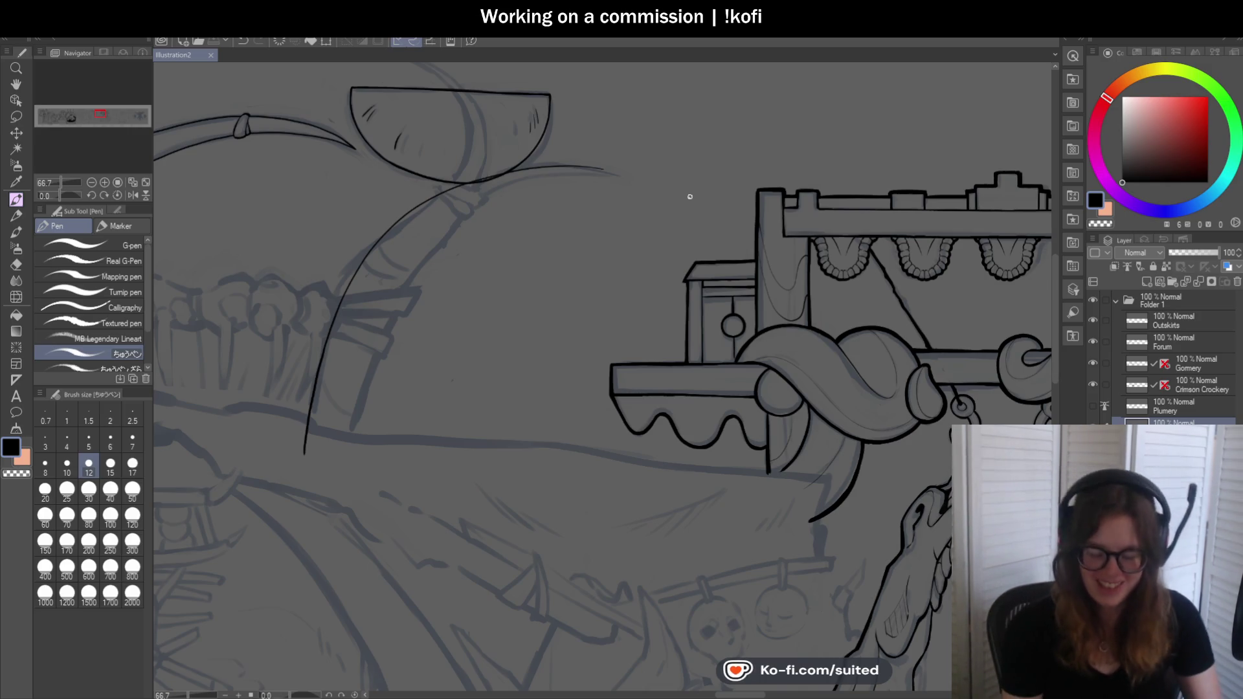
{"action": "scroll", "coordinate": [613, 171], "scroll_direction": "up", "scroll_amount": 1}
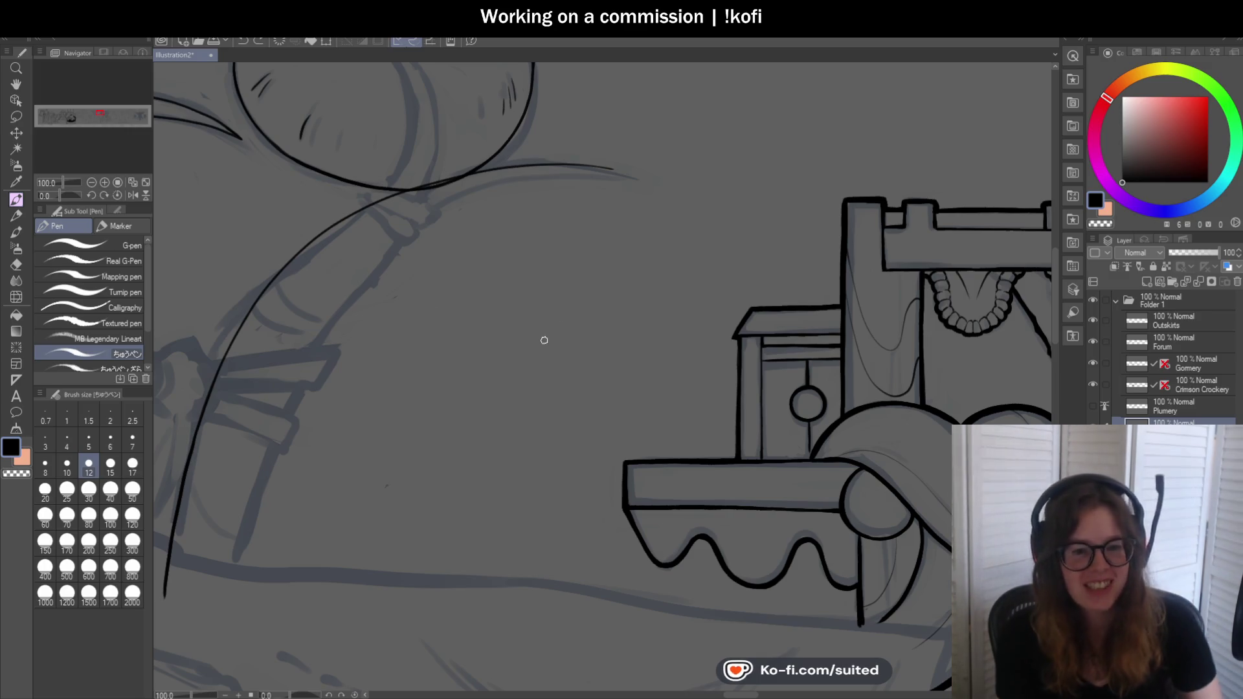
{"action": "scroll", "coordinate": [575, 249], "scroll_direction": "down", "scroll_amount": 2}
{"action": "scroll", "coordinate": [411, 327], "scroll_direction": "up", "scroll_amount": 2}
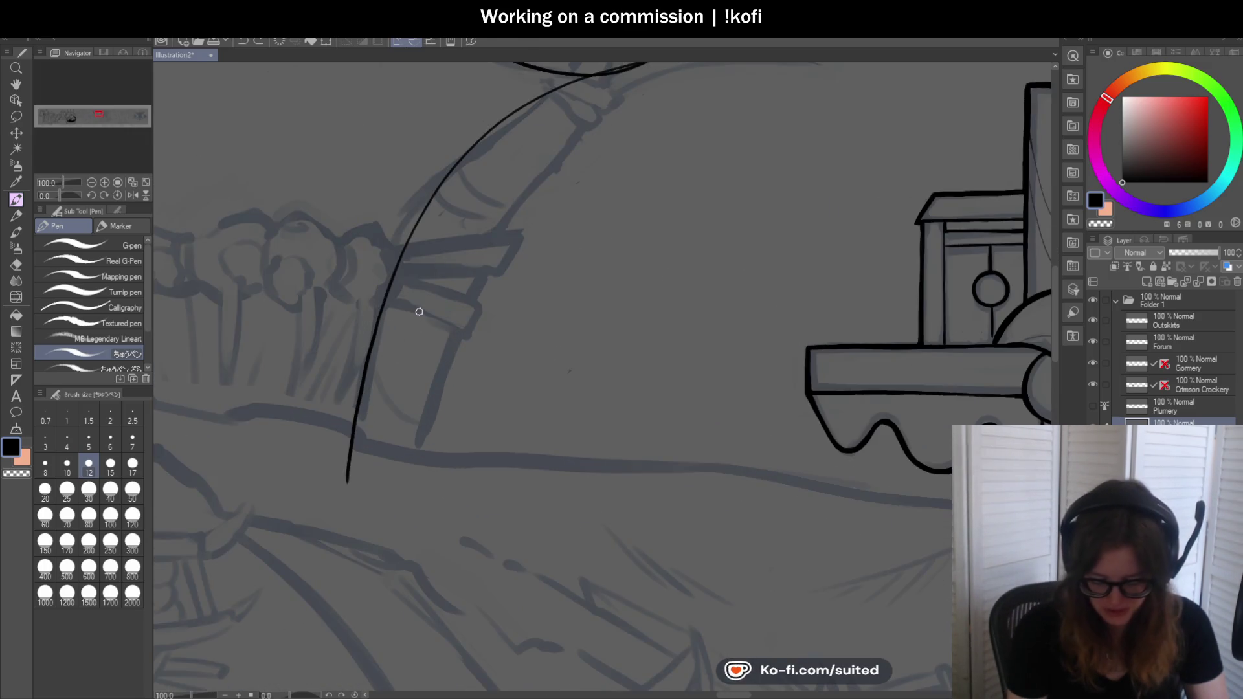
{"action": "scroll", "coordinate": [418, 332], "scroll_direction": "down", "scroll_amount": 1}
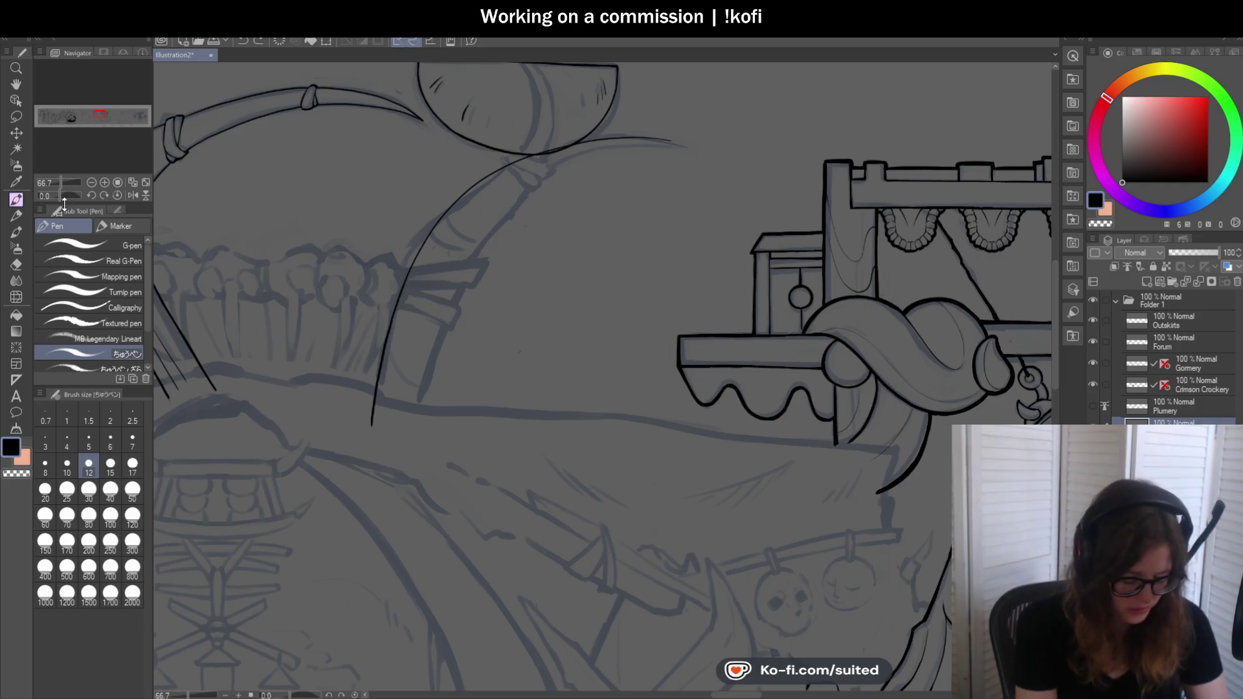
Ink a new curve along the handle arc with the view tilted, then frame more of the banner
{"action": "key", "text": "ctrl+plus"}
{"action": "key", "text": "minus"}
{"action": "key", "text": "minus"}
{"action": "left_click_drag", "start_coordinate": [434, 186], "coordinate": [389, 378]}
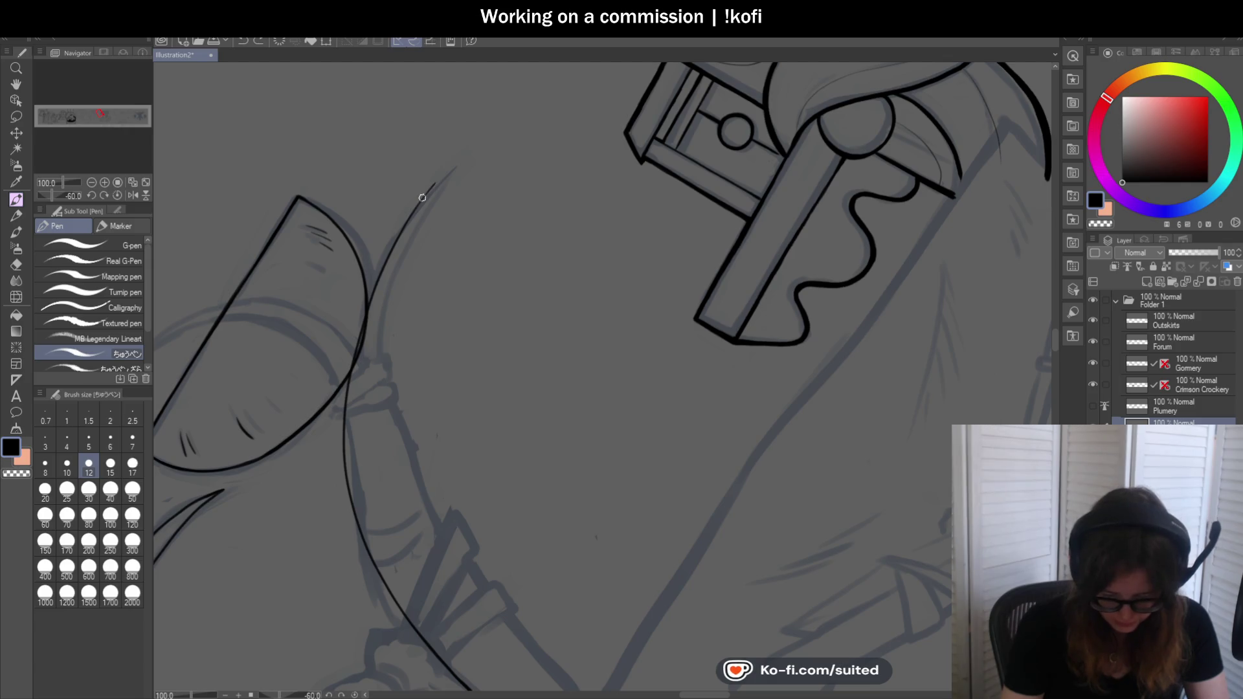
{"action": "scroll", "coordinate": [424, 193], "scroll_direction": "up", "scroll_amount": 1}
{"action": "scroll", "coordinate": [430, 194], "scroll_direction": "up", "scroll_amount": 1}
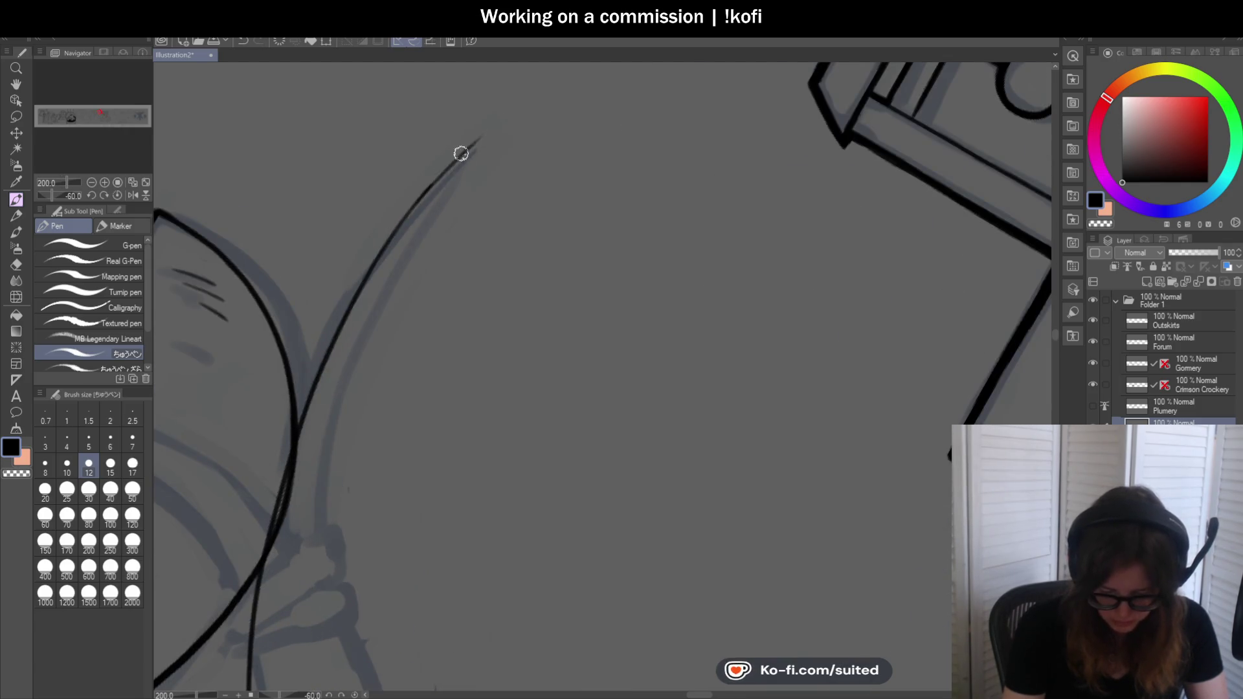
{"action": "scroll", "coordinate": [389, 172], "scroll_direction": "down", "scroll_amount": 2}
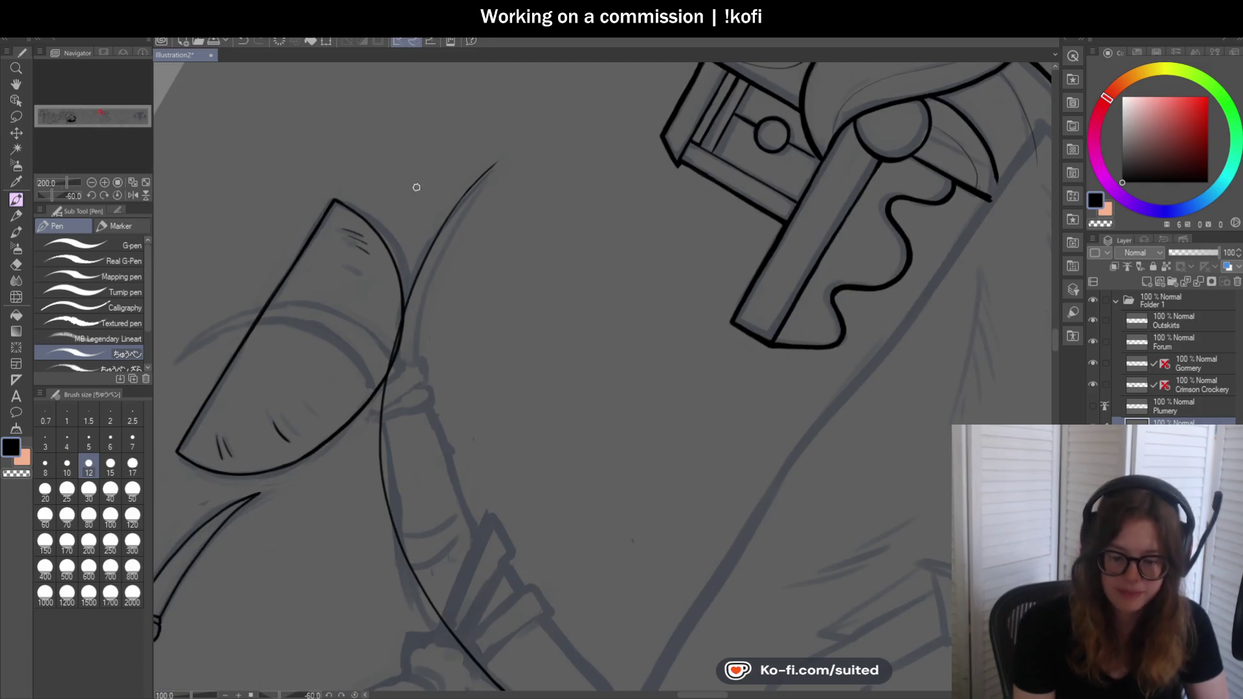
{"action": "left_click", "coordinate": [118, 195]}
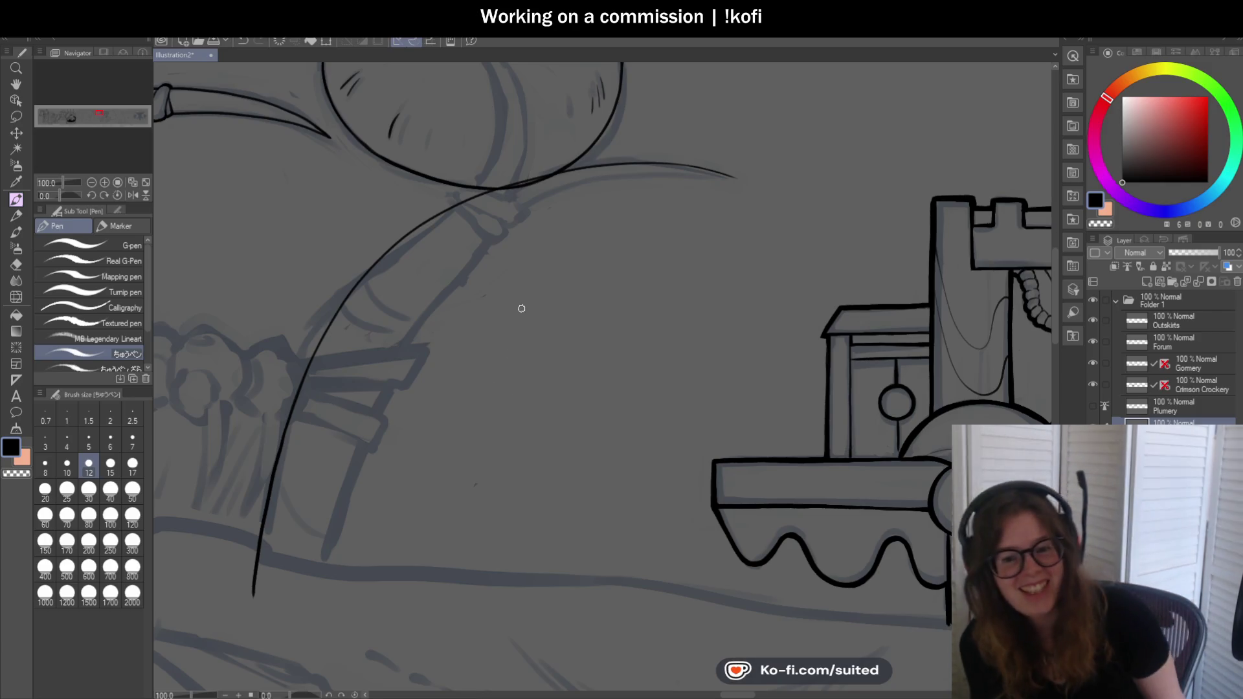
{"action": "left_click_drag", "start_coordinate": [498, 323], "coordinate": [155, 291]}
{"action": "scroll", "coordinate": [772, 351], "scroll_direction": "down", "scroll_amount": 2}
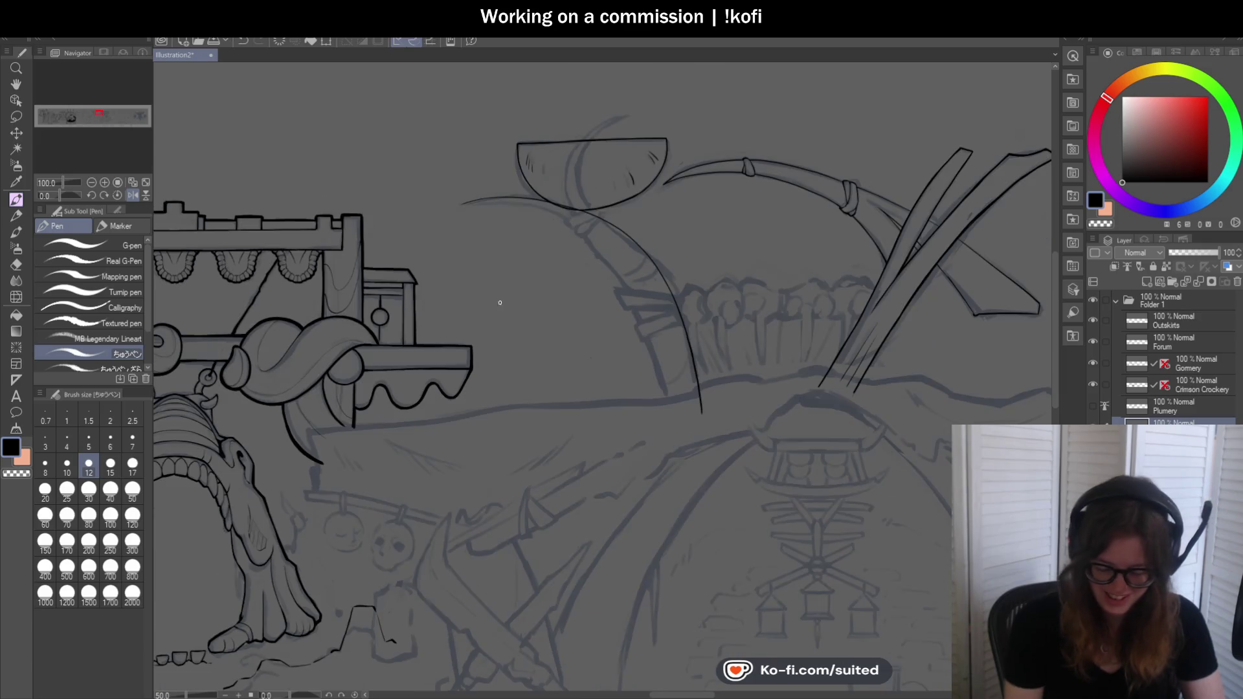
Flip the view horizontally, hide the grey sketch layer and undo a thin test curve below the bowl
{"action": "key", "text": "h"}
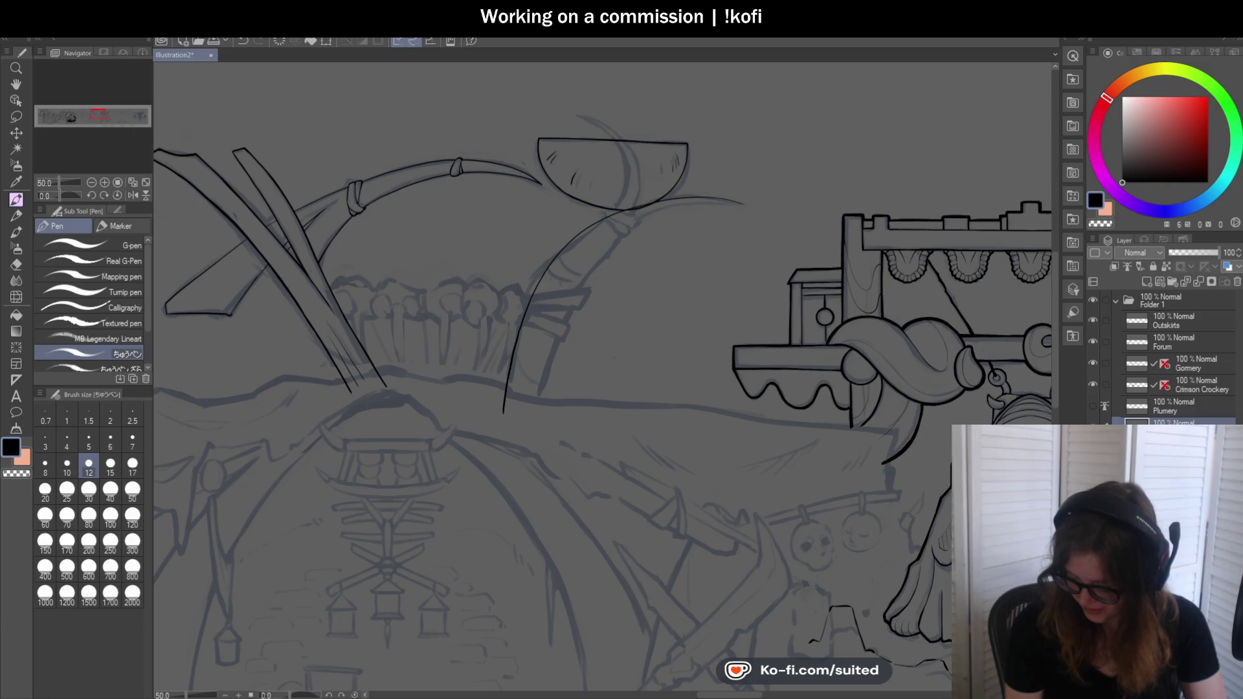
{"action": "key", "text": "ctrl+h"}
{"action": "scroll", "coordinate": [744, 206], "scroll_direction": "up", "scroll_amount": 2}
{"action": "mouse_move", "coordinate": [744, 206]}
{"action": "left_mouse_down"}
{"action": "mouse_move", "coordinate": [541, 264]}
{"action": "mouse_move", "coordinate": [364, 612]}
{"action": "mouse_move", "coordinate": [486, 292]}
{"action": "mouse_move", "coordinate": [768, 204]}
{"action": "left_mouse_up"}
{"action": "key", "text": "ctrl+z"}
{"action": "key", "text": "ctrl+z"}
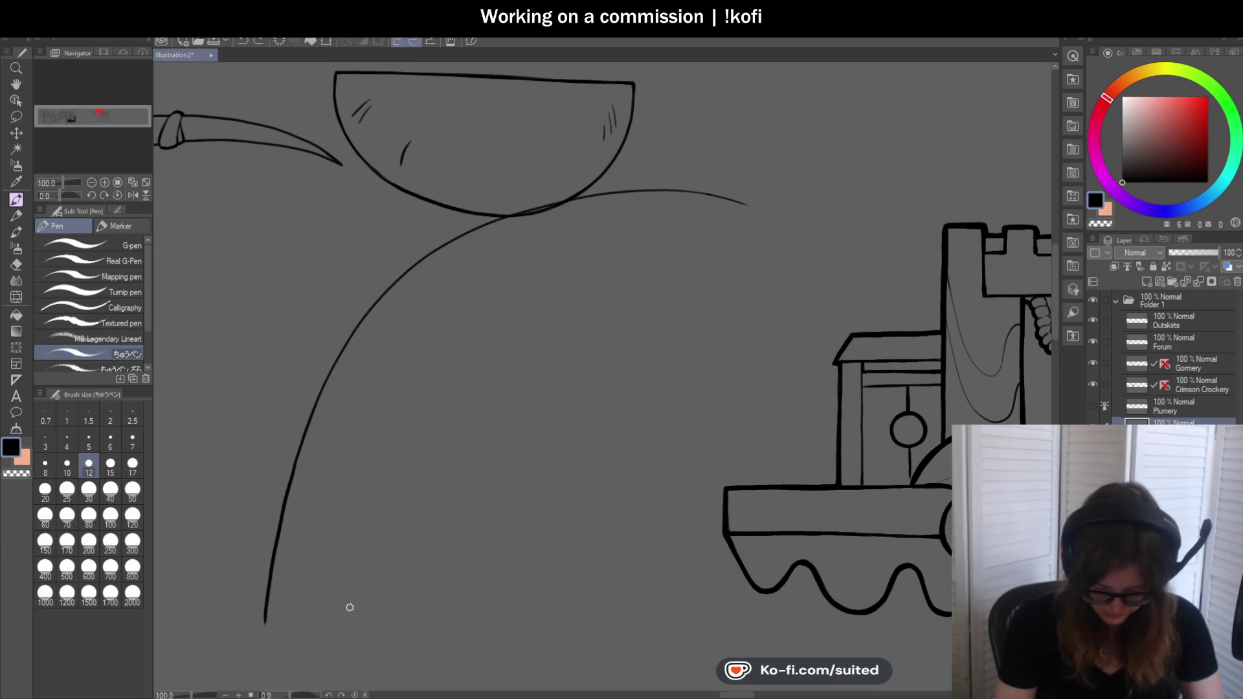
{"action": "left_click_drag", "start_coordinate": [517, 269], "coordinate": [748, 206]}
{"action": "scroll", "coordinate": [691, 281], "scroll_direction": "down", "scroll_amount": 3}
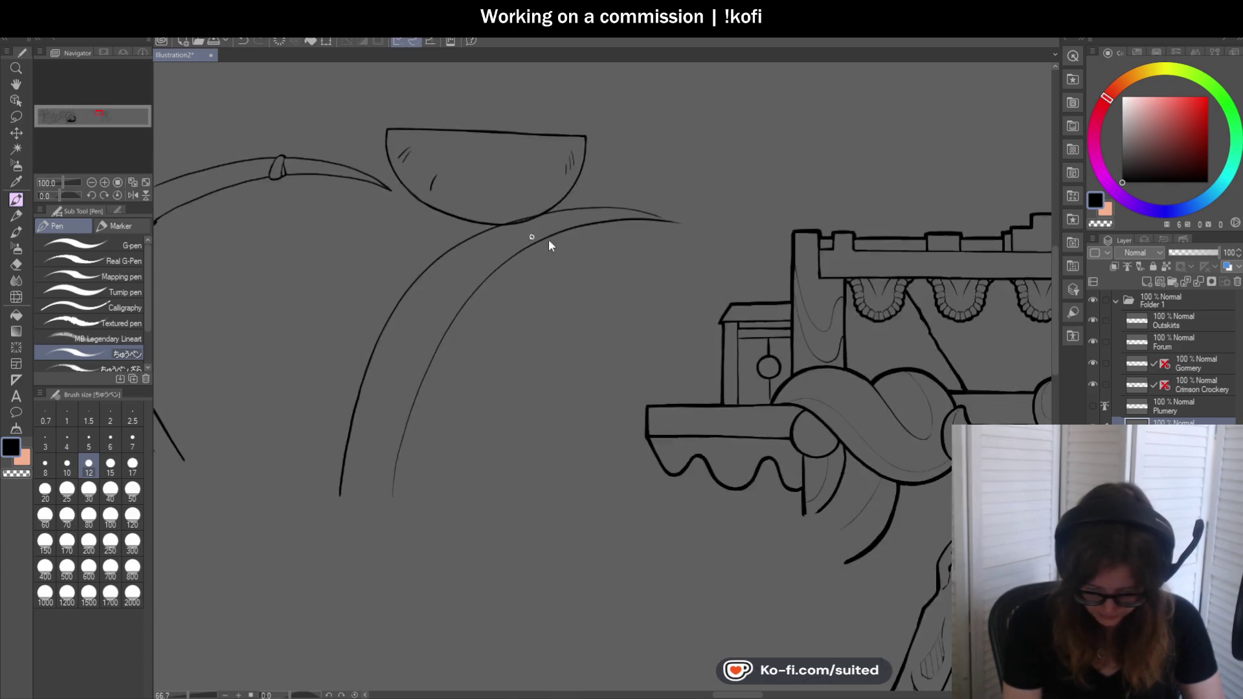
{"action": "scroll", "coordinate": [686, 284], "scroll_direction": "up", "scroll_amount": 2}
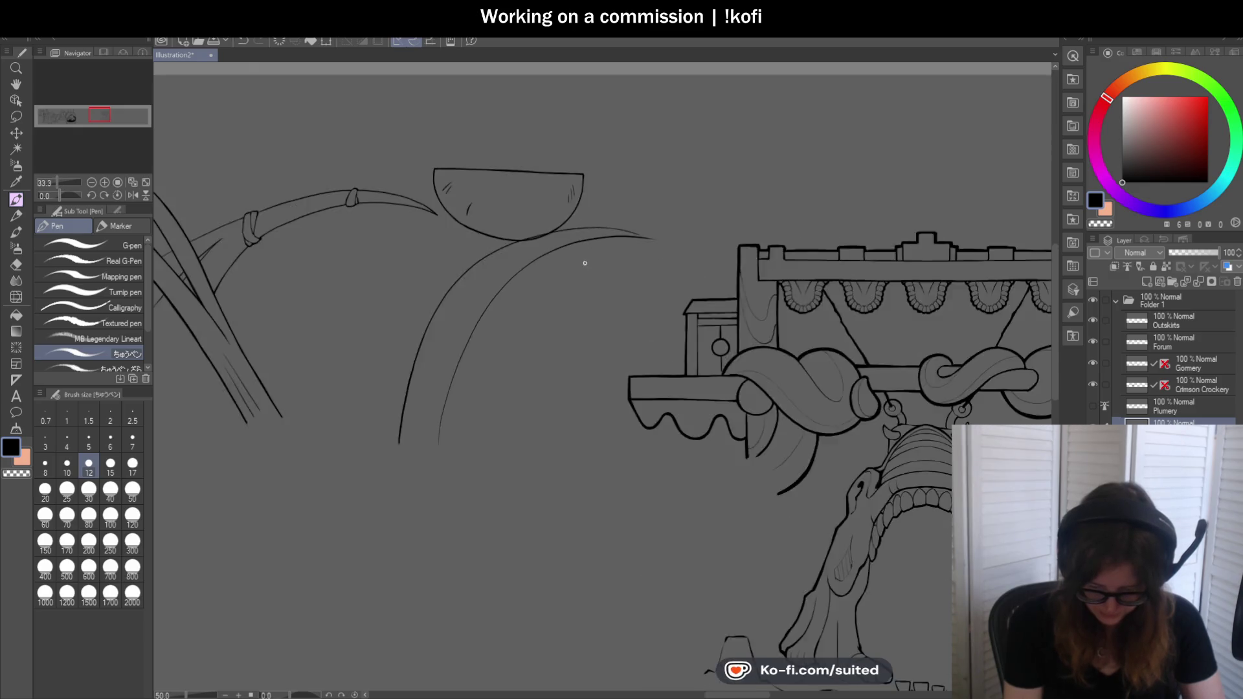
{"action": "scroll", "coordinate": [583, 259], "scroll_direction": "up", "scroll_amount": 1}
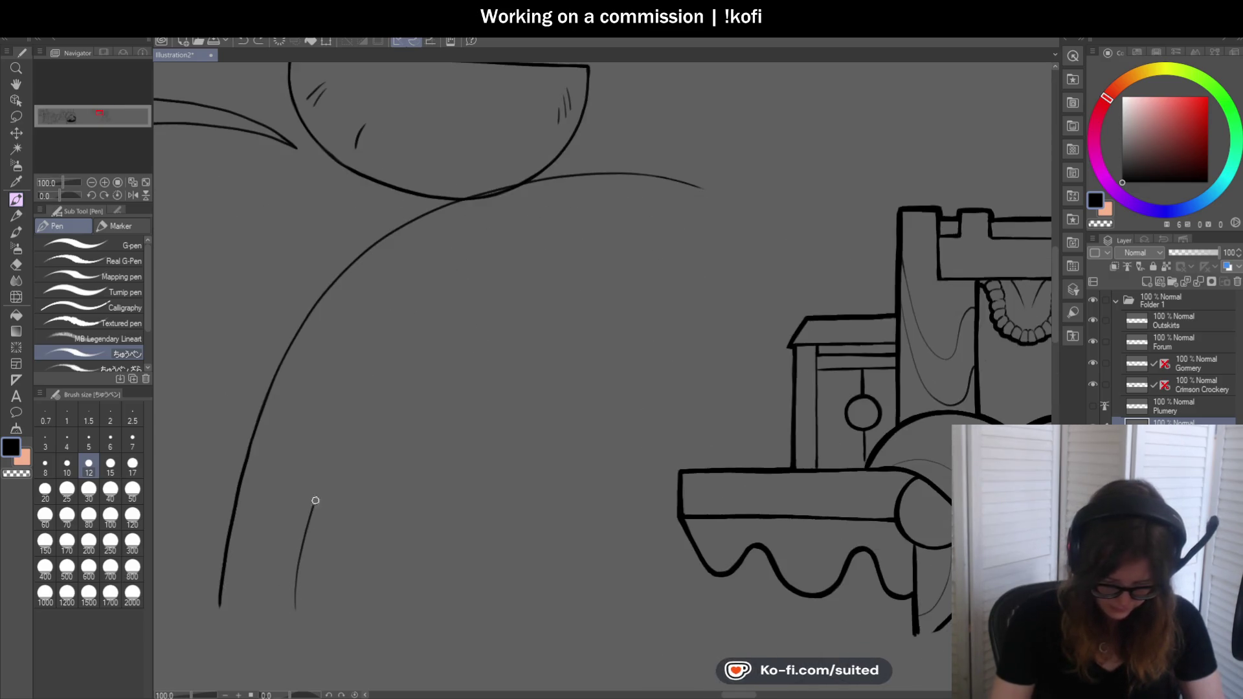
{"action": "left_click_drag", "start_coordinate": [312, 511], "coordinate": [714, 187]}
{"action": "scroll", "coordinate": [602, 278], "scroll_direction": "down", "scroll_amount": 2}
{"action": "scroll", "coordinate": [596, 291], "scroll_direction": "up", "scroll_amount": 1}
{"action": "key", "text": "ctrl+z"}
{"action": "left_click_drag", "start_coordinate": [76, 193], "coordinate": [61, 194]}
{"action": "left_click_drag", "start_coordinate": [631, 198], "coordinate": [458, 117]}
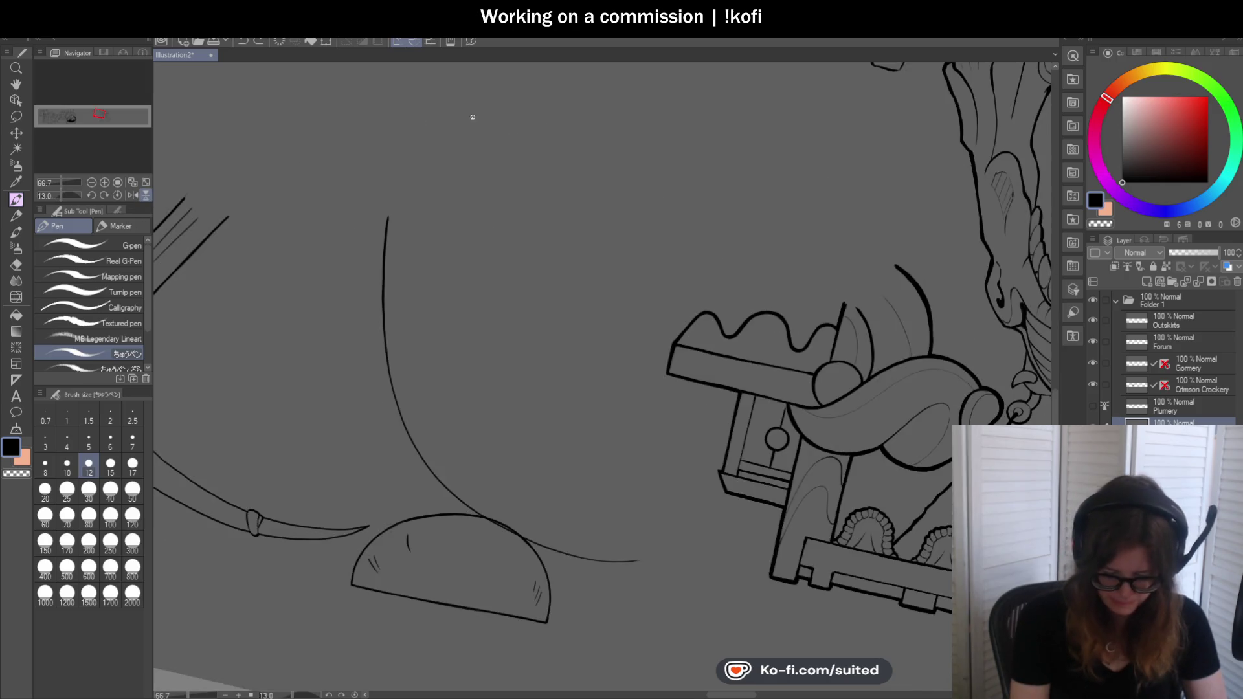
{"action": "scroll", "coordinate": [534, 269], "scroll_direction": "down", "scroll_amount": 1}
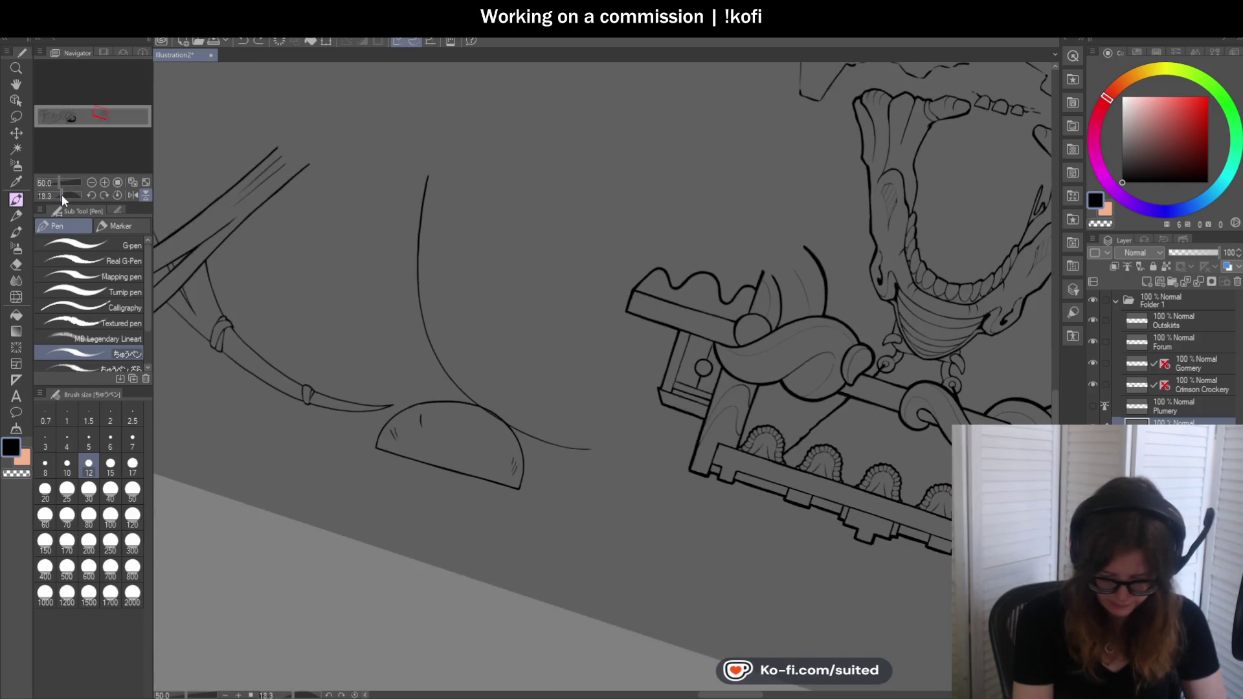
{"action": "left_click_drag", "start_coordinate": [65, 195], "coordinate": [67, 191]}
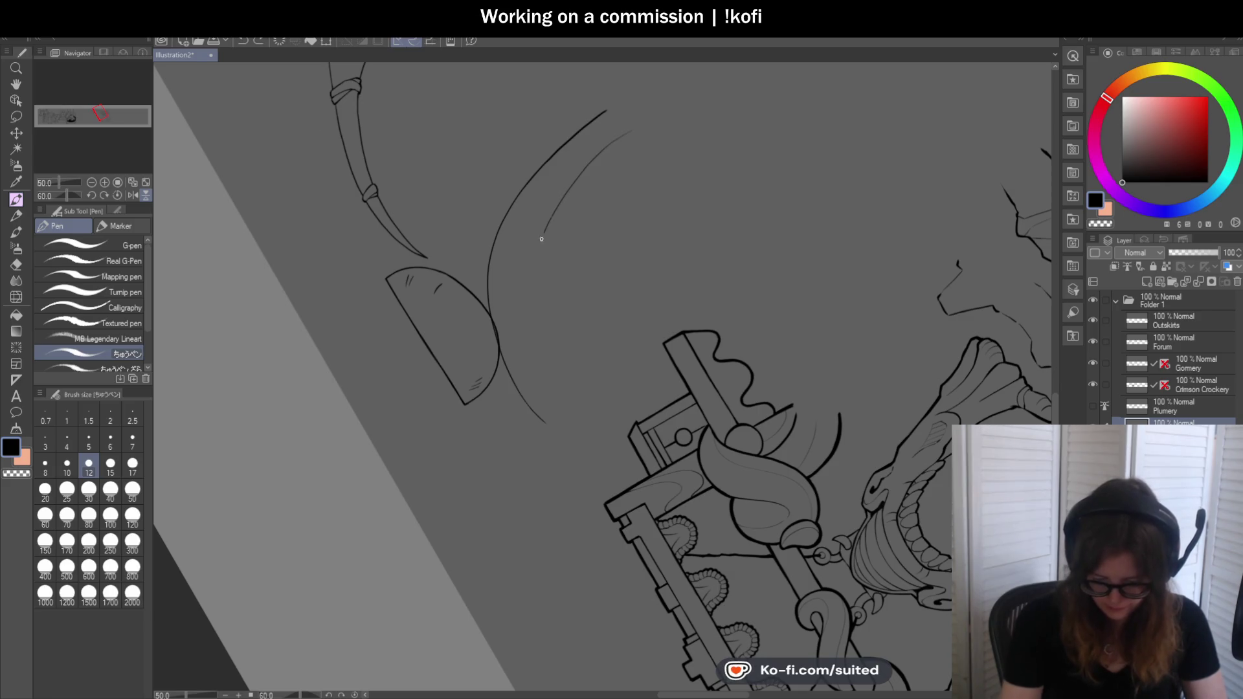
{"action": "key", "text": "ctrl+z"}
{"action": "left_click_drag", "start_coordinate": [530, 364], "coordinate": [713, 135]}
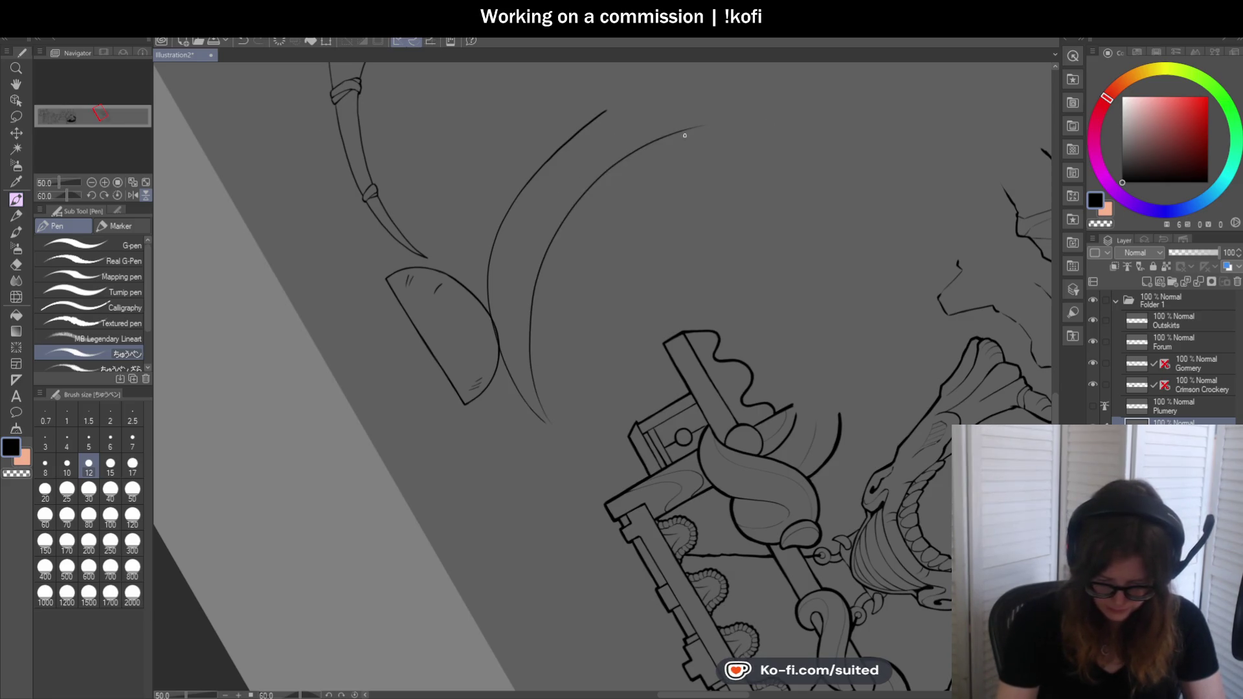
{"action": "left_click", "coordinate": [132, 195]}
{"action": "key", "text": "ctrl+minus"}
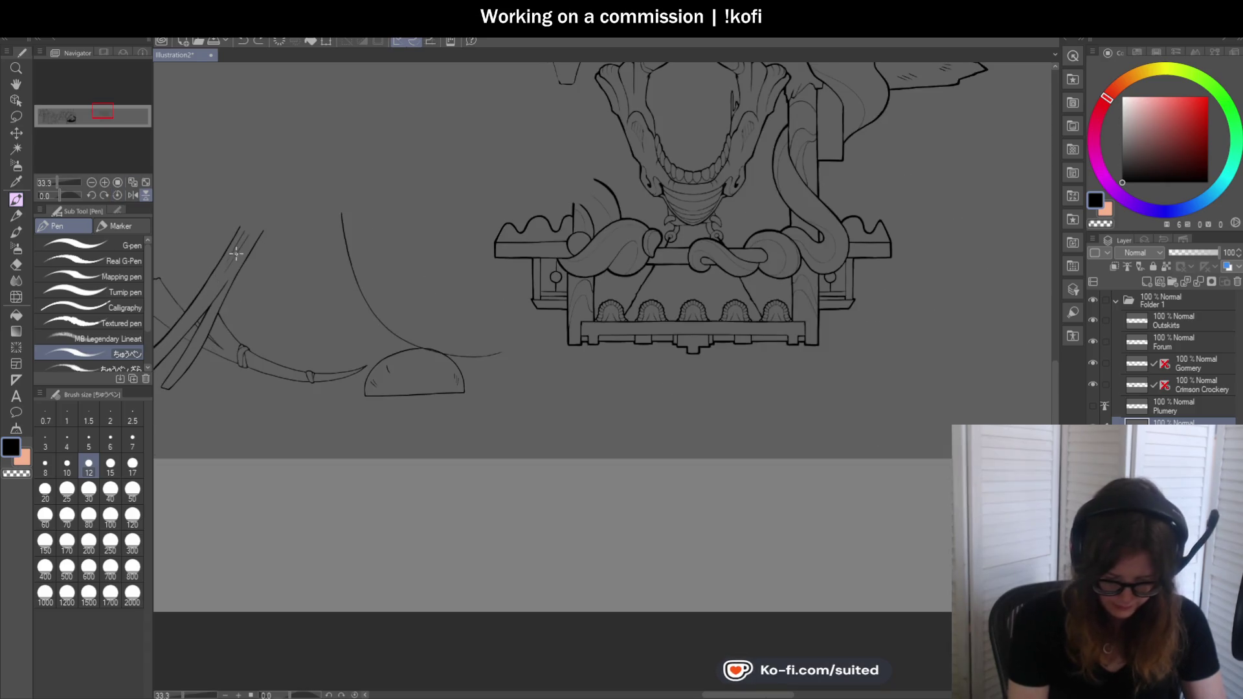
{"action": "scroll", "coordinate": [417, 478], "scroll_direction": "up", "scroll_amount": 1}
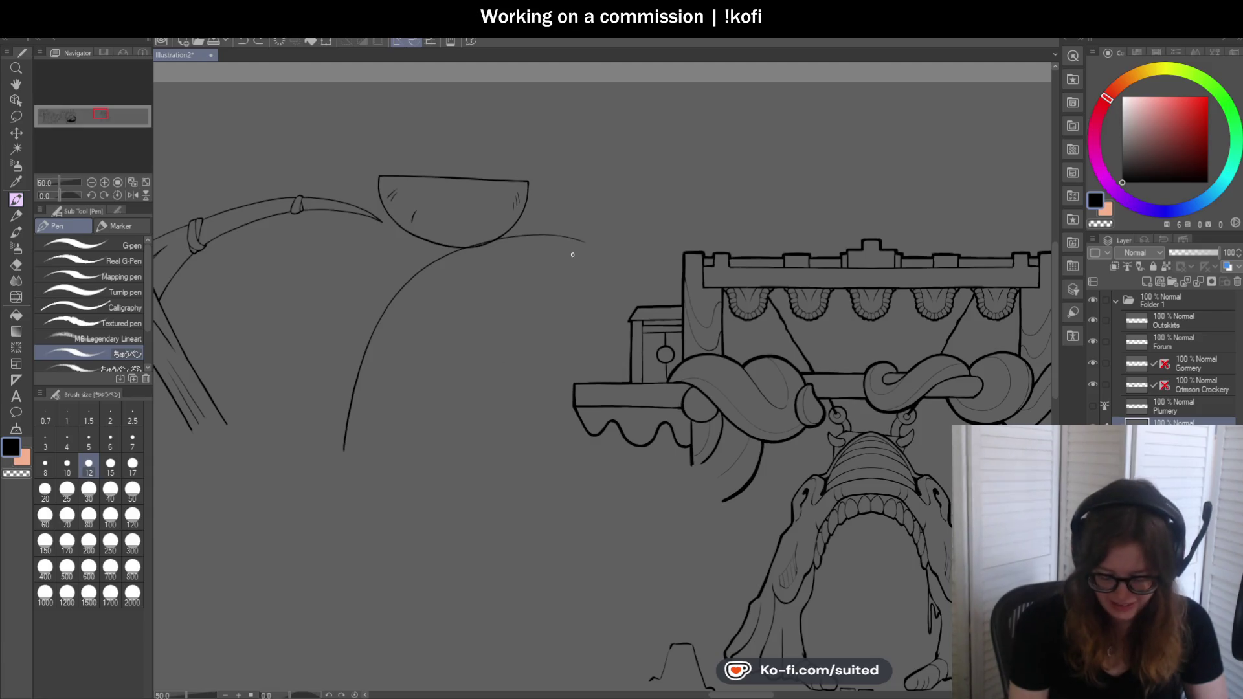
{"action": "scroll", "coordinate": [388, 452], "scroll_direction": "up", "scroll_amount": 1}
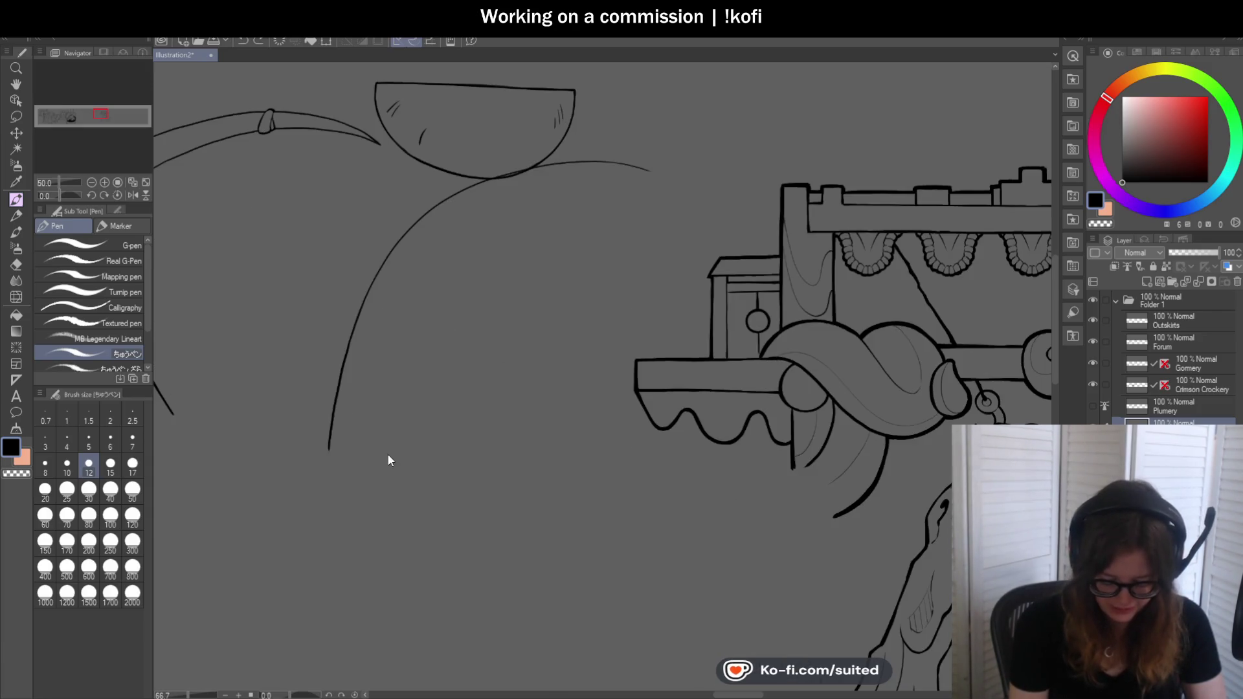
{"action": "left_click_drag", "start_coordinate": [395, 420], "coordinate": [492, 243]}
{"action": "key", "text": "ctrl+z"}
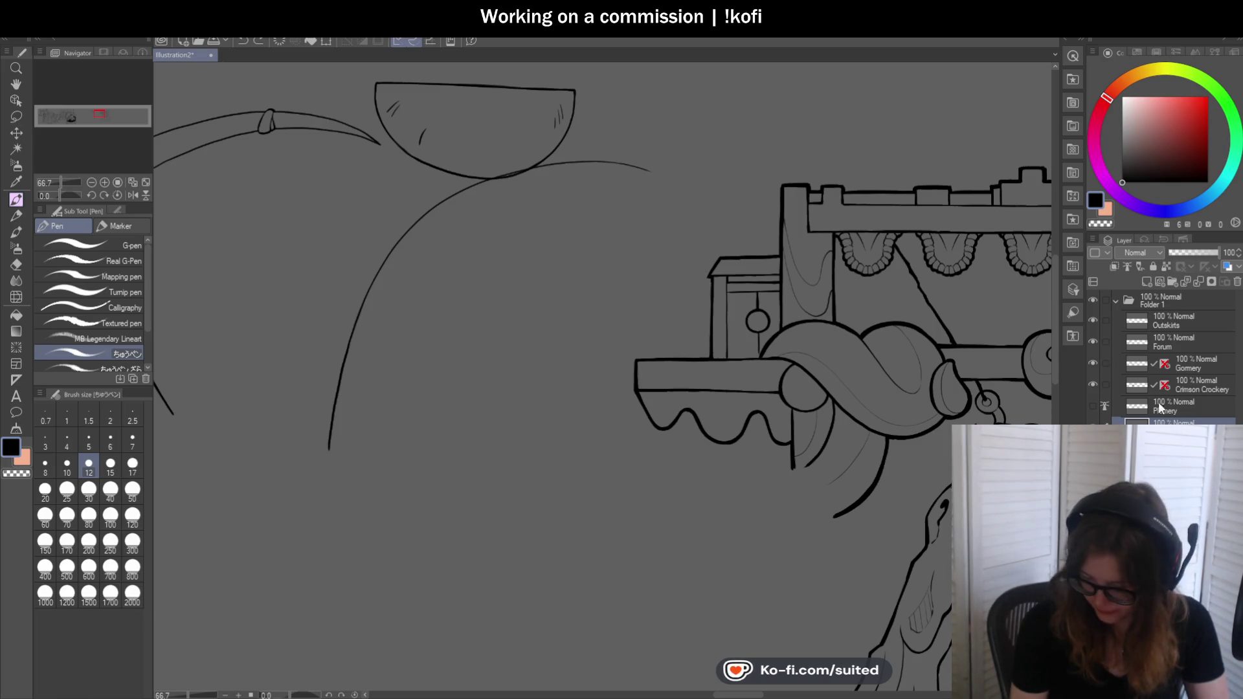
{"action": "left_click", "coordinate": [1093, 406]}
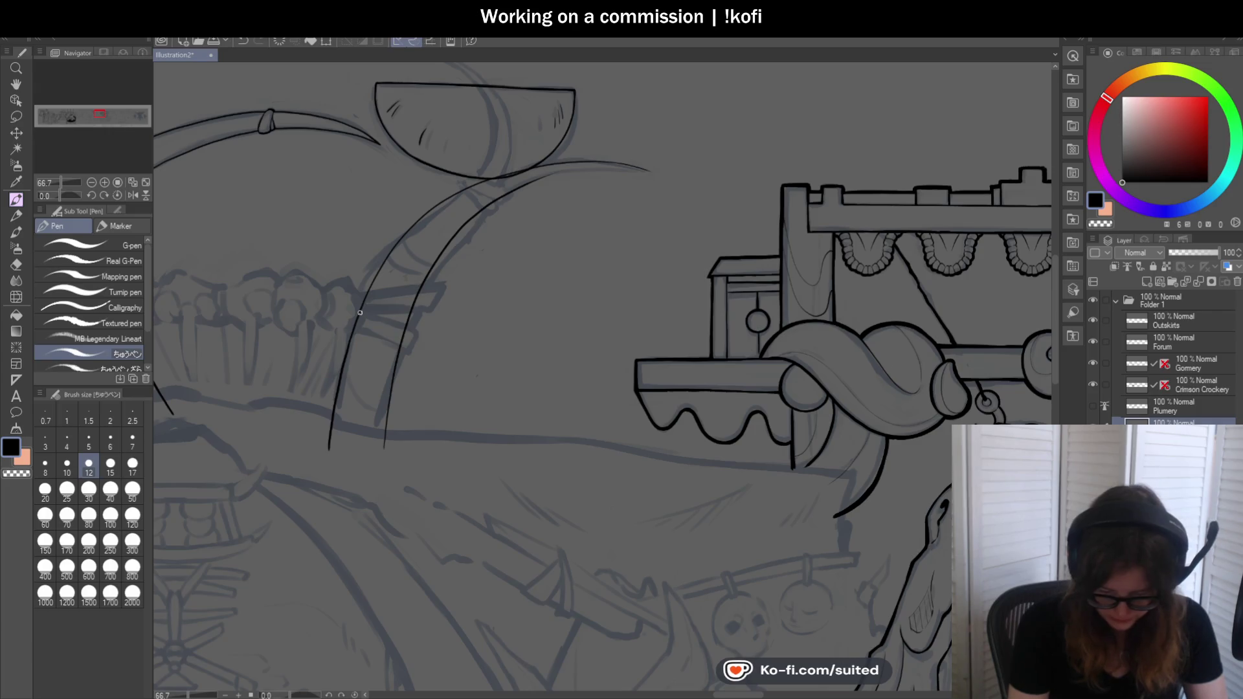
{"action": "scroll", "coordinate": [546, 192], "scroll_direction": "up", "scroll_amount": 3}
Draw the inner handle curve along the lower sketch line, toggling the sketch off and on to check it
{"action": "left_click_drag", "start_coordinate": [472, 211], "coordinate": [621, 179]}
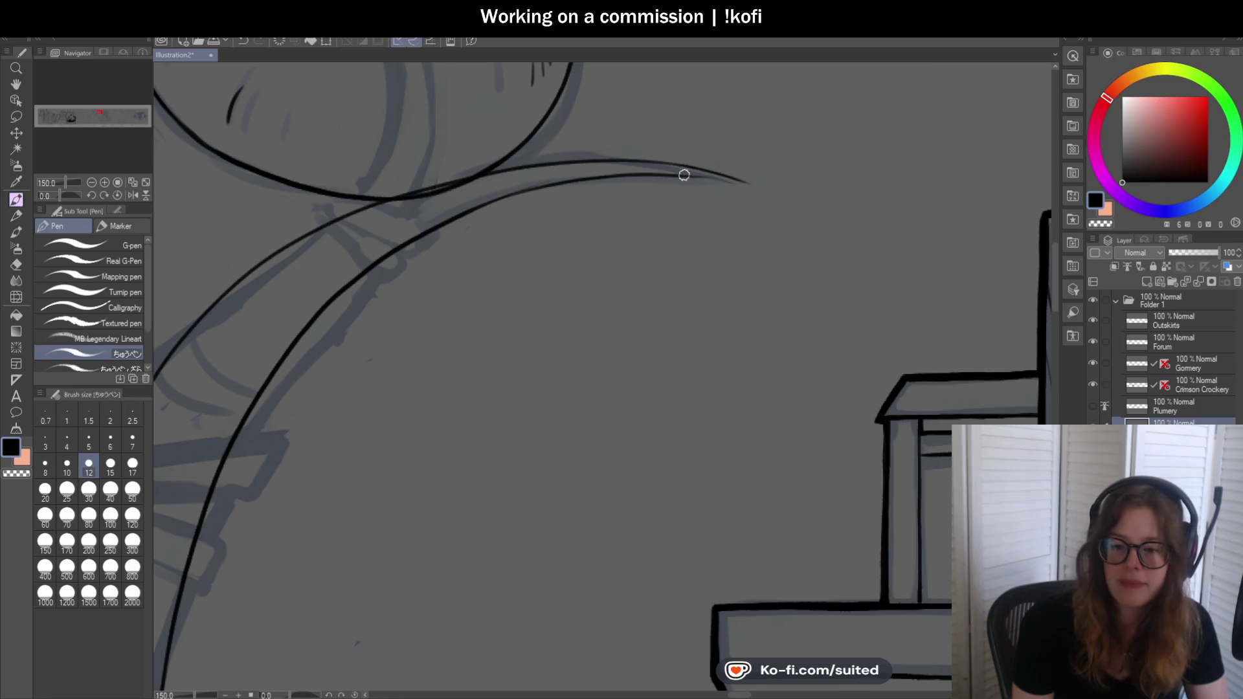
{"action": "scroll", "coordinate": [682, 179], "scroll_direction": "down", "scroll_amount": 3}
{"action": "scroll", "coordinate": [605, 172], "scroll_direction": "down", "scroll_amount": 1}
{"action": "scroll", "coordinate": [633, 167], "scroll_direction": "up", "scroll_amount": 3}
{"action": "scroll", "coordinate": [627, 172], "scroll_direction": "up", "scroll_amount": 3}
{"action": "left_click_drag", "start_coordinate": [524, 150], "coordinate": [747, 158]}
{"action": "scroll", "coordinate": [754, 150], "scroll_direction": "down", "scroll_amount": 3}
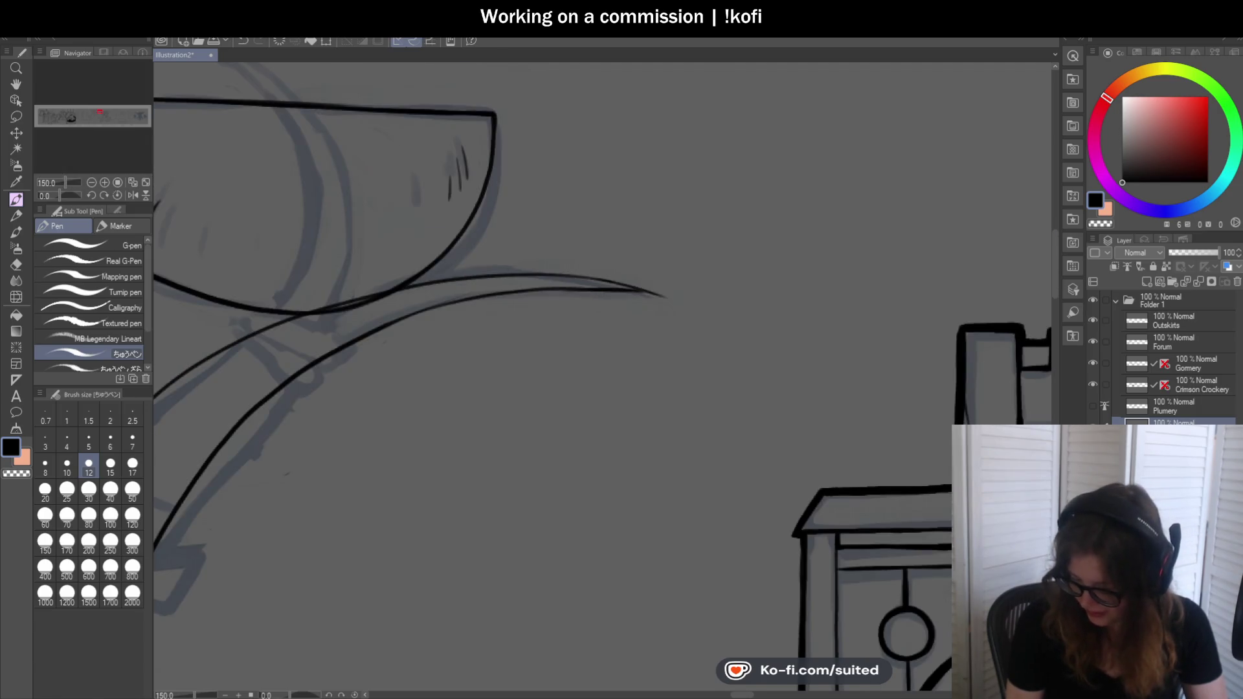
{"action": "scroll", "coordinate": [598, 375], "scroll_direction": "down", "scroll_amount": 2}
{"action": "scroll", "coordinate": [598, 375], "scroll_direction": "down", "scroll_amount": 1}
{"action": "key", "text": "ctrl+h"}
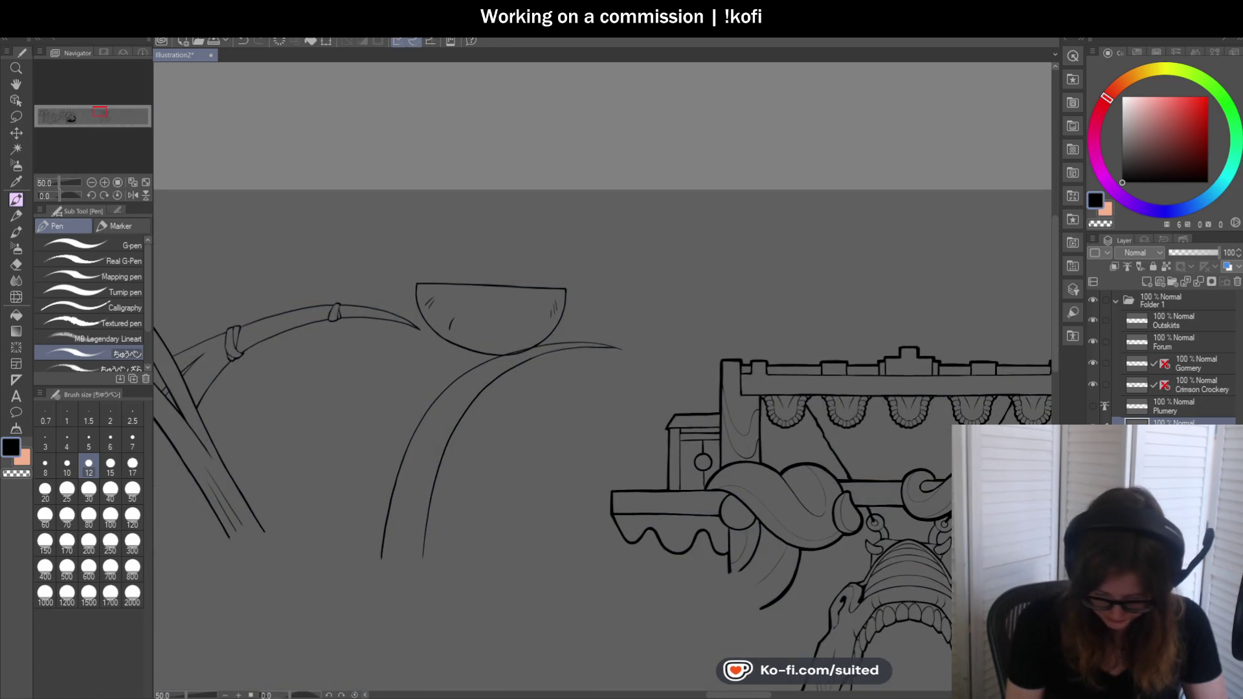
{"action": "key", "text": "ctrl+h"}
{"action": "scroll", "coordinate": [560, 347], "scroll_direction": "down", "scroll_amount": 1}
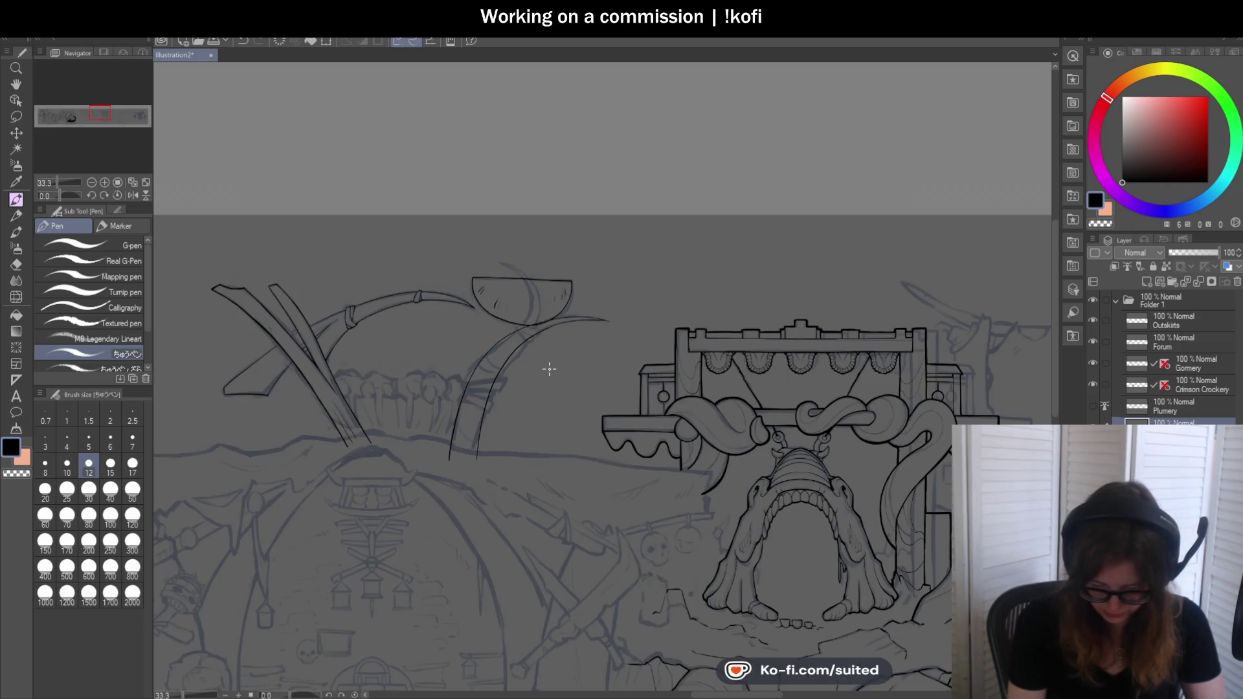
{"action": "scroll", "coordinate": [542, 370], "scroll_direction": "up", "scroll_amount": 1}
{"action": "scroll", "coordinate": [467, 360], "scroll_direction": "up", "scroll_amount": 3}
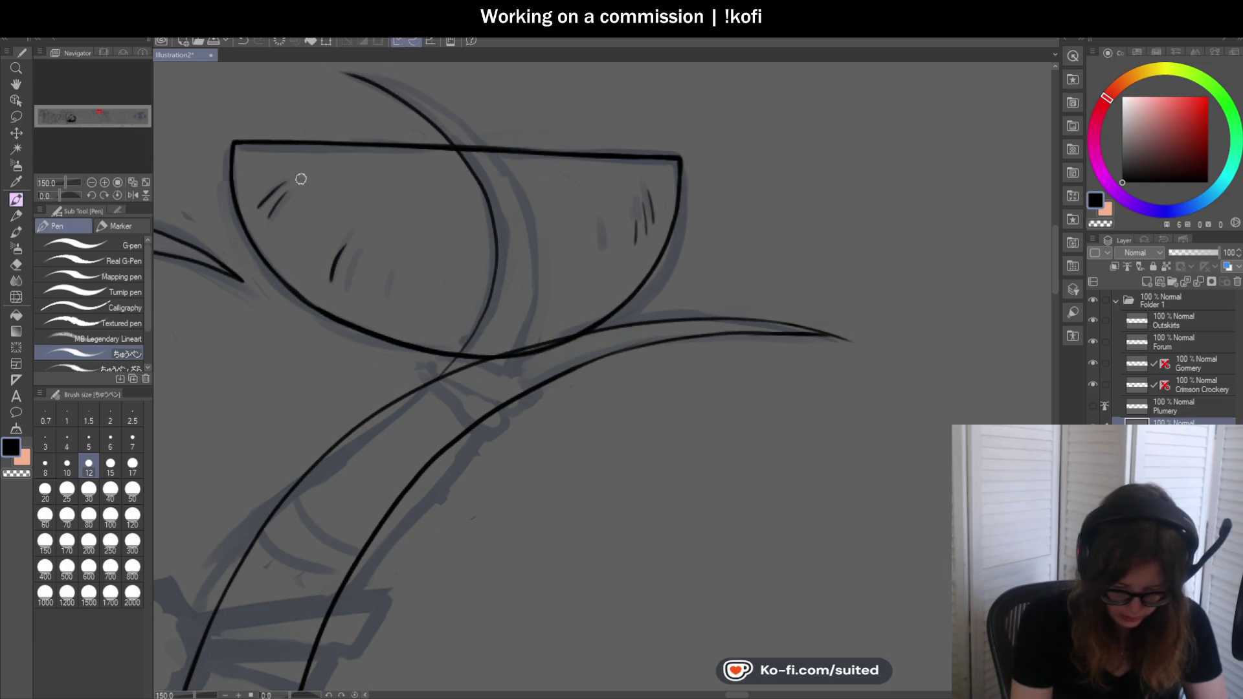
Trace the crescent blade's left edge across the bowl and extend its upper arc toward the tip
{"action": "left_click_drag", "start_coordinate": [333, 172], "coordinate": [472, 273]}
{"action": "scroll", "coordinate": [649, 289], "scroll_direction": "down", "scroll_amount": 1}
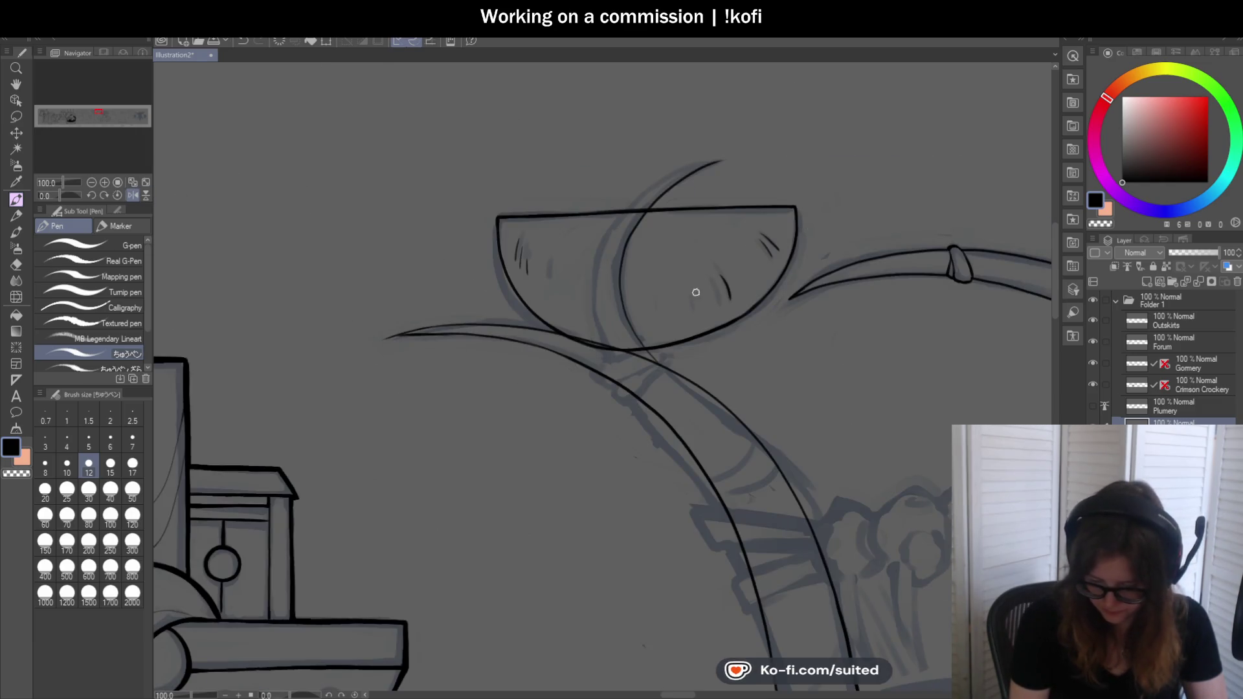
{"action": "scroll", "coordinate": [695, 289], "scroll_direction": "up", "scroll_amount": 1}
{"action": "left_click_drag", "start_coordinate": [550, 355], "coordinate": [752, 91]}
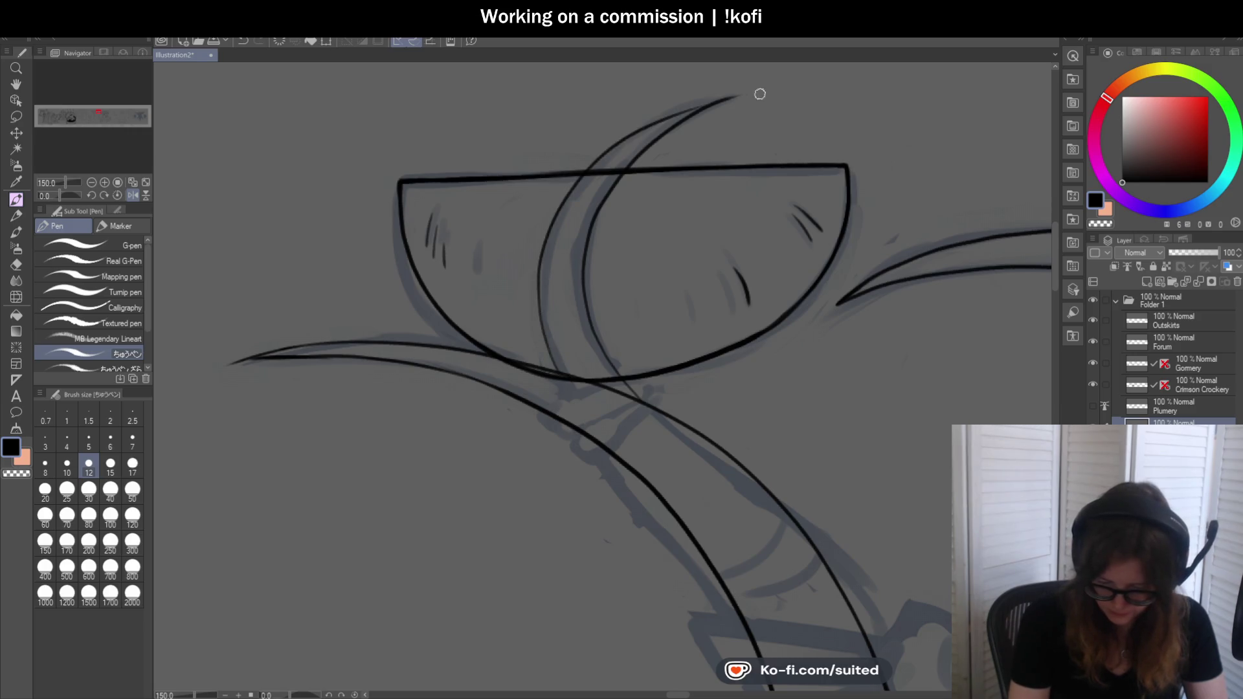
{"action": "key", "text": "ctrl+z"}
{"action": "scroll", "coordinate": [281, 277], "scroll_direction": "up", "scroll_amount": 1}
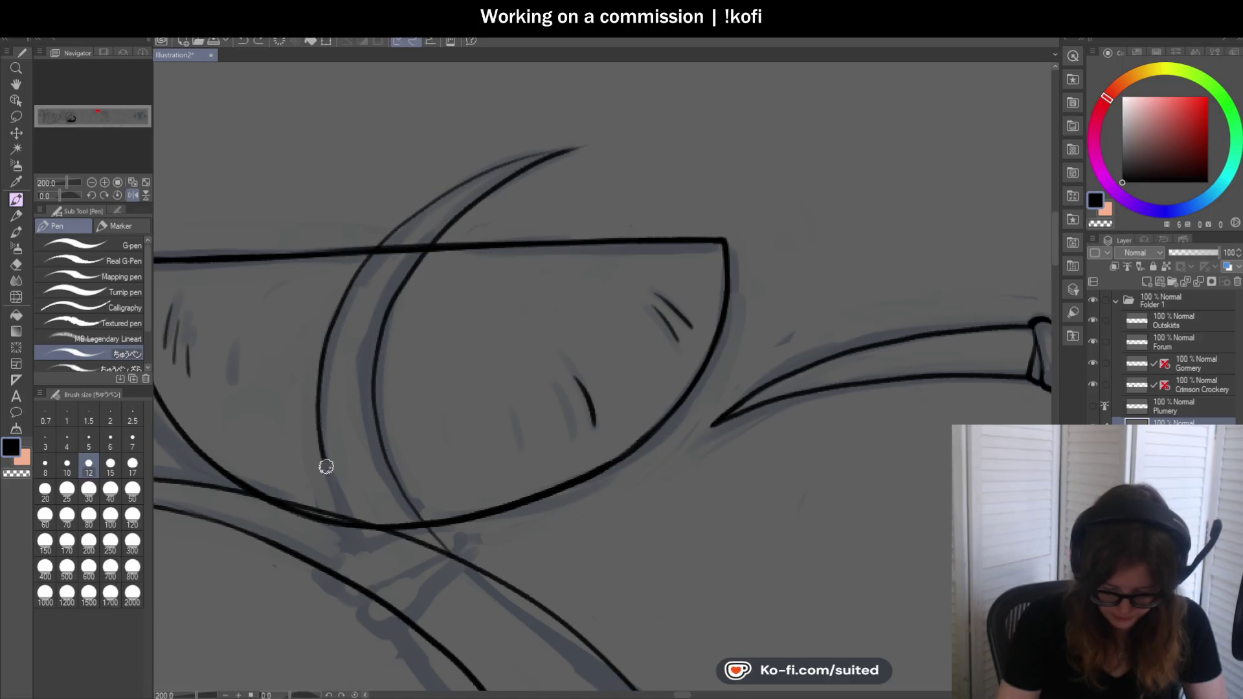
{"action": "mouse_move", "coordinate": [358, 521]}
{"action": "left_mouse_down"}
{"action": "mouse_move", "coordinate": [343, 292]}
{"action": "mouse_move", "coordinate": [534, 167]}
{"action": "left_mouse_up"}
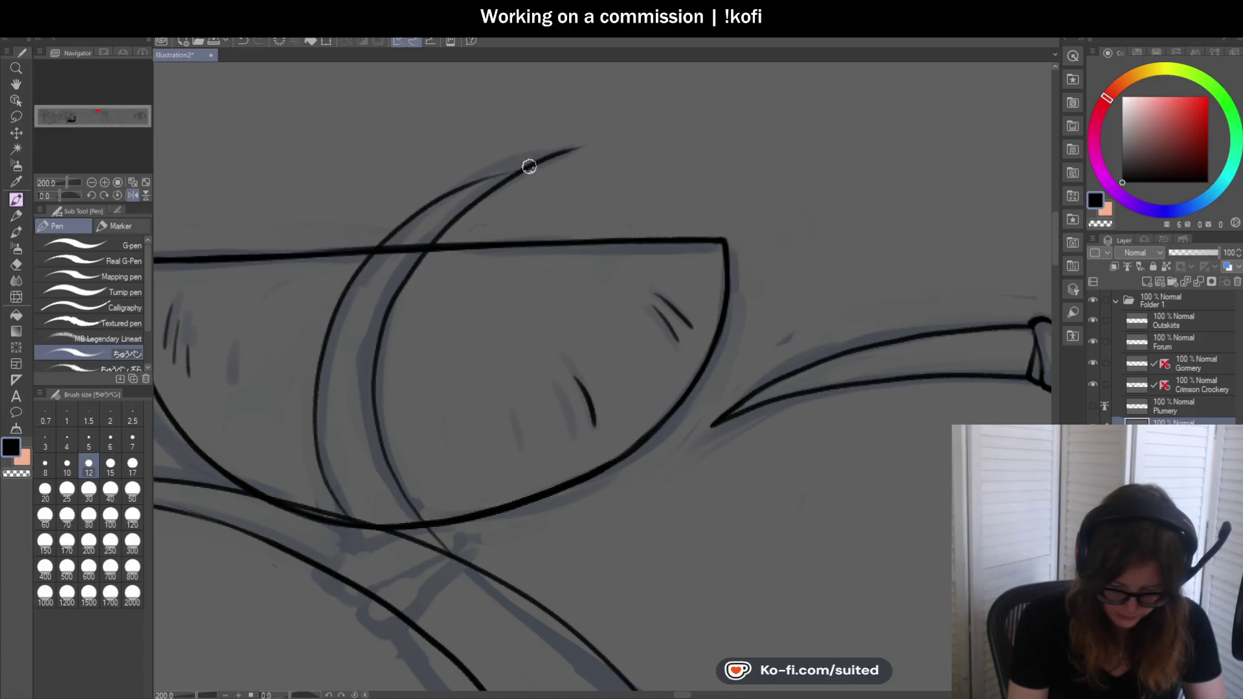
{"action": "left_click_drag", "start_coordinate": [463, 193], "coordinate": [565, 160]}
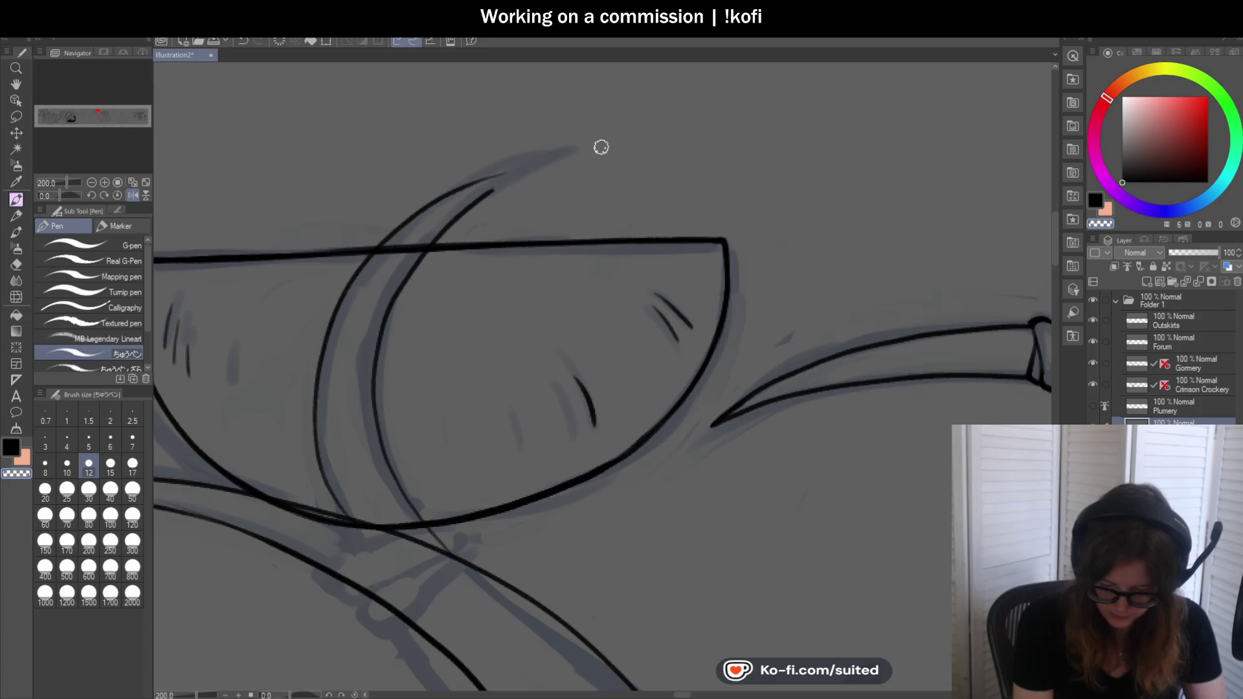
{"action": "scroll", "coordinate": [602, 147], "scroll_direction": "up", "scroll_amount": 1}
{"action": "left_click_drag", "start_coordinate": [341, 224], "coordinate": [561, 175]}
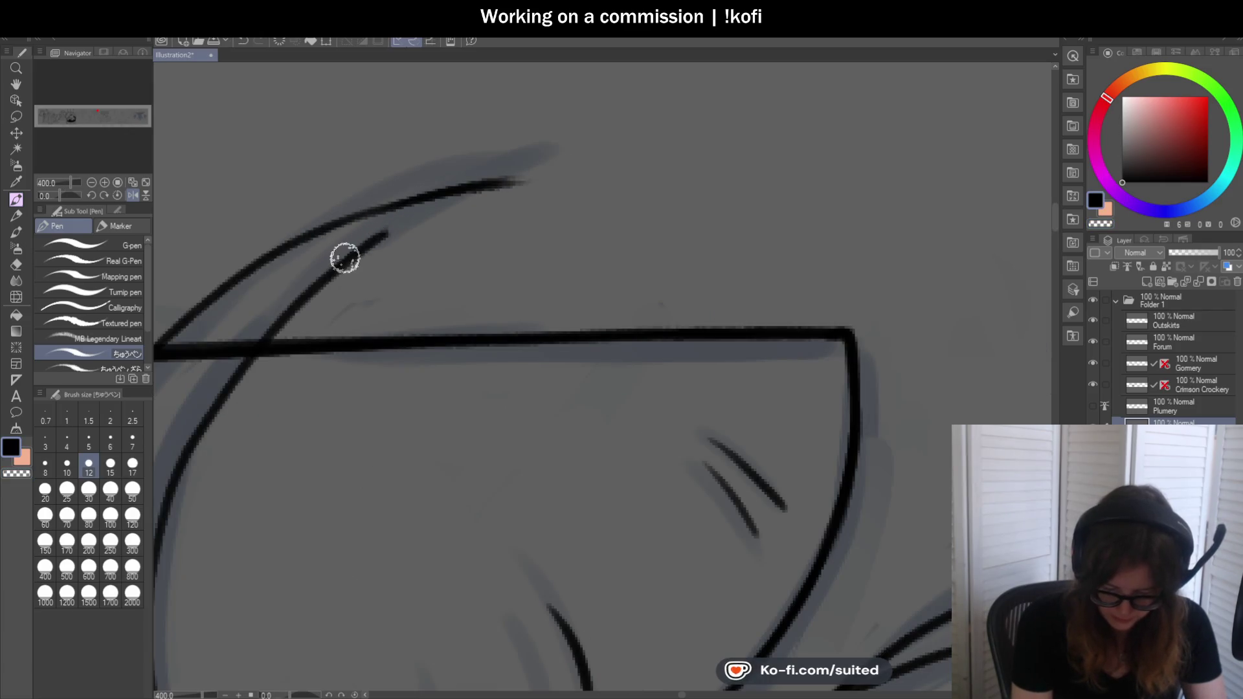
Join and thicken the arc's outer edge at the joint, then make the bottom layer the working layer
{"action": "left_click_drag", "start_coordinate": [342, 259], "coordinate": [486, 191]}
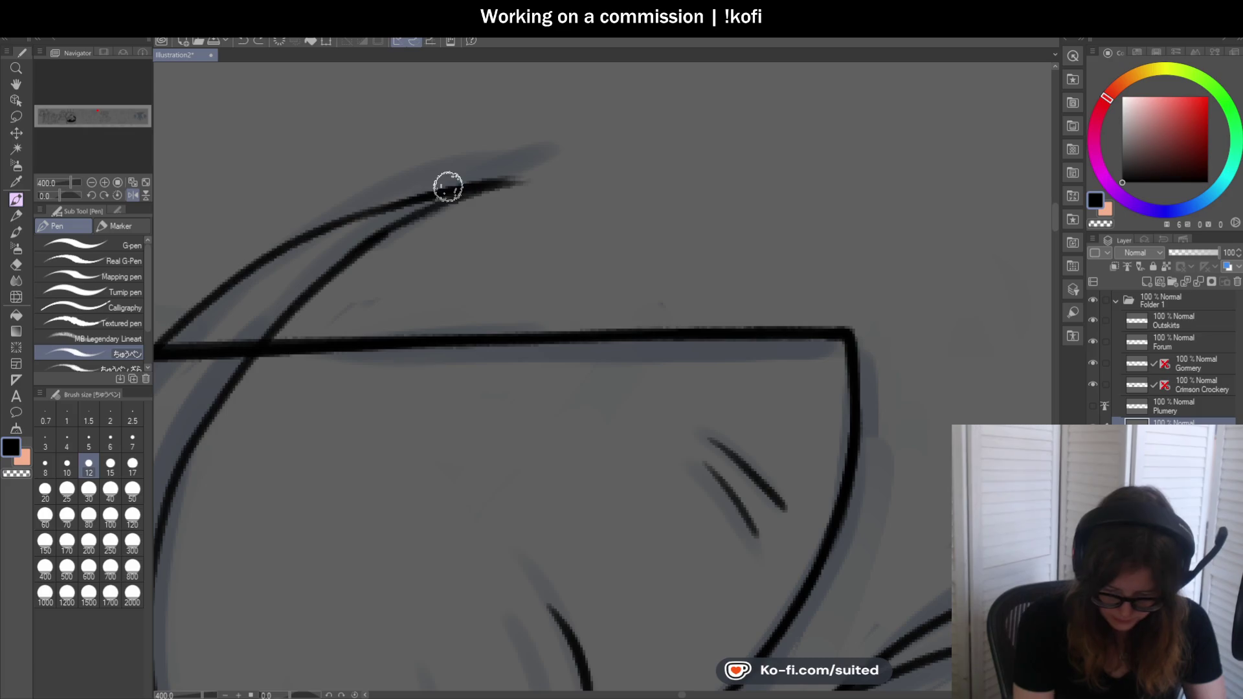
{"action": "key", "text": "ctrl+z"}
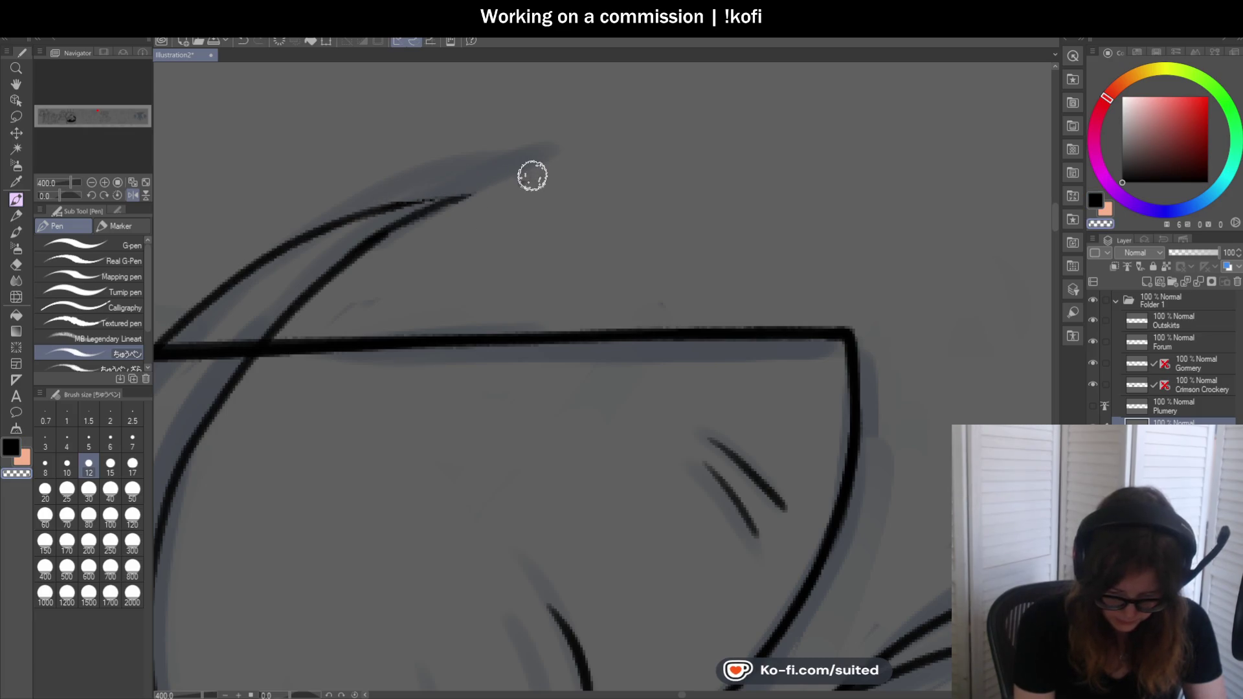
{"action": "left_click_drag", "start_coordinate": [347, 221], "coordinate": [472, 188]}
{"action": "left_click_drag", "start_coordinate": [381, 213], "coordinate": [508, 185]}
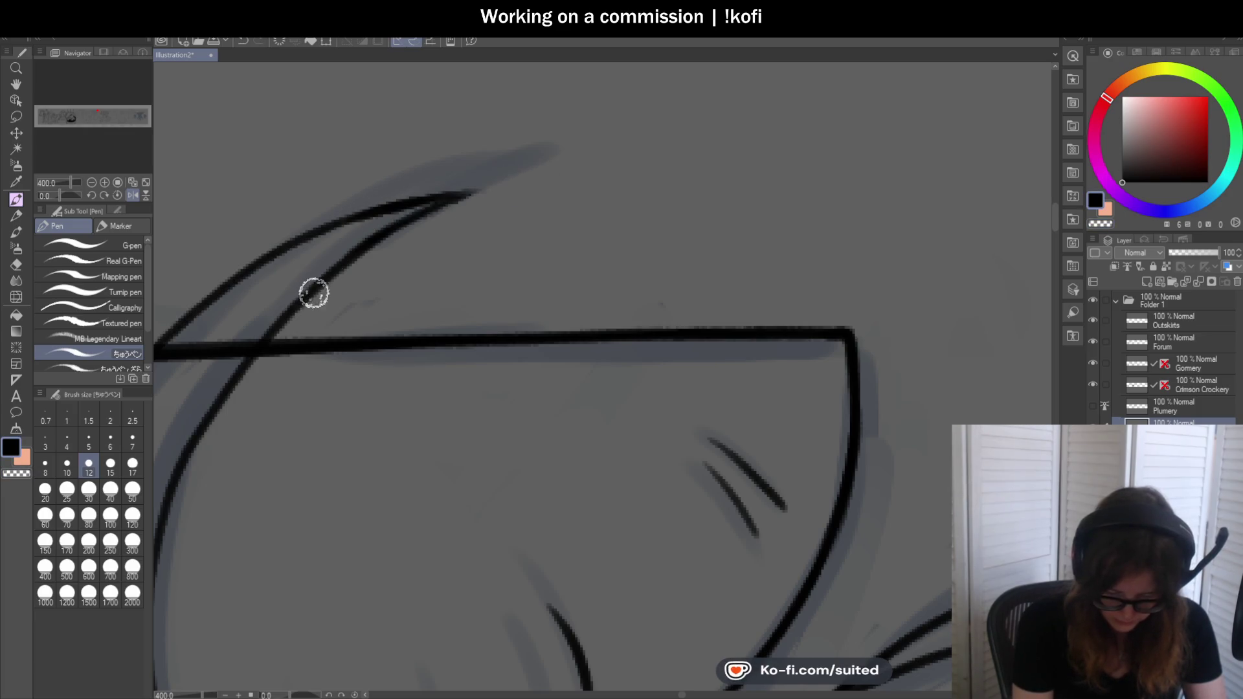
{"action": "scroll", "coordinate": [505, 178], "scroll_direction": "down", "scroll_amount": 3}
{"action": "scroll", "coordinate": [434, 198], "scroll_direction": "up", "scroll_amount": 1}
{"action": "scroll", "coordinate": [441, 211], "scroll_direction": "down", "scroll_amount": 1}
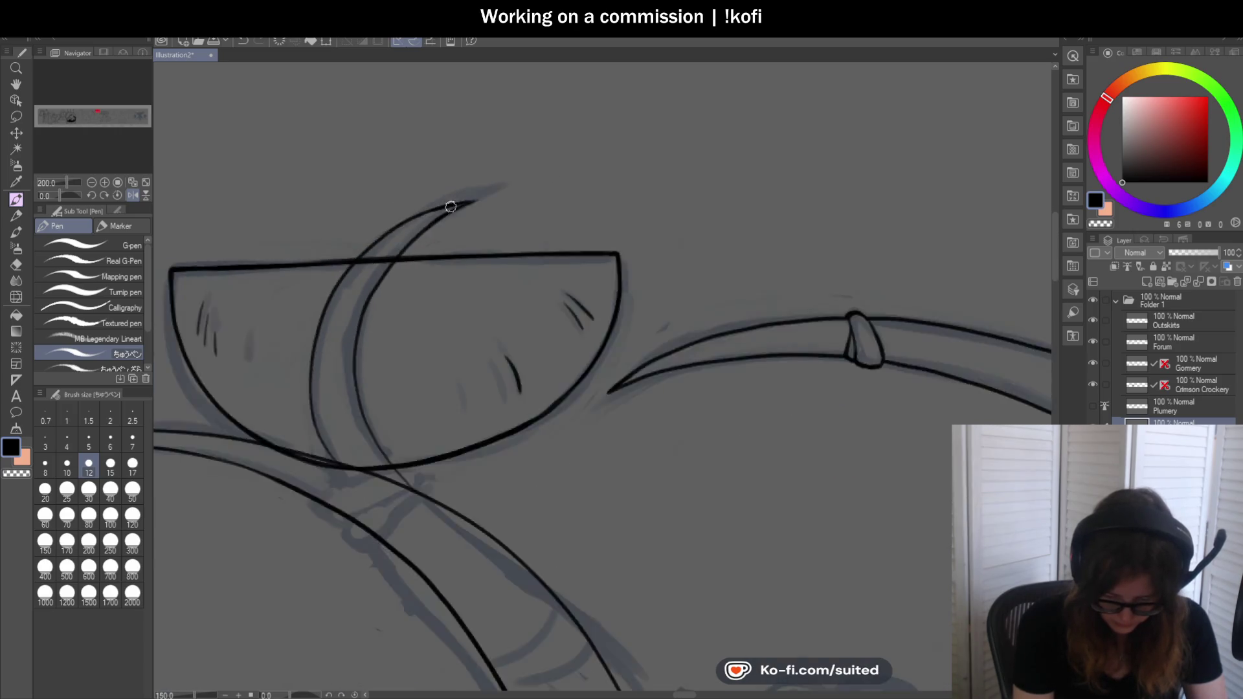
{"action": "scroll", "coordinate": [442, 210], "scroll_direction": "down", "scroll_amount": 2}
{"action": "scroll", "coordinate": [431, 278], "scroll_direction": "up", "scroll_amount": 3}
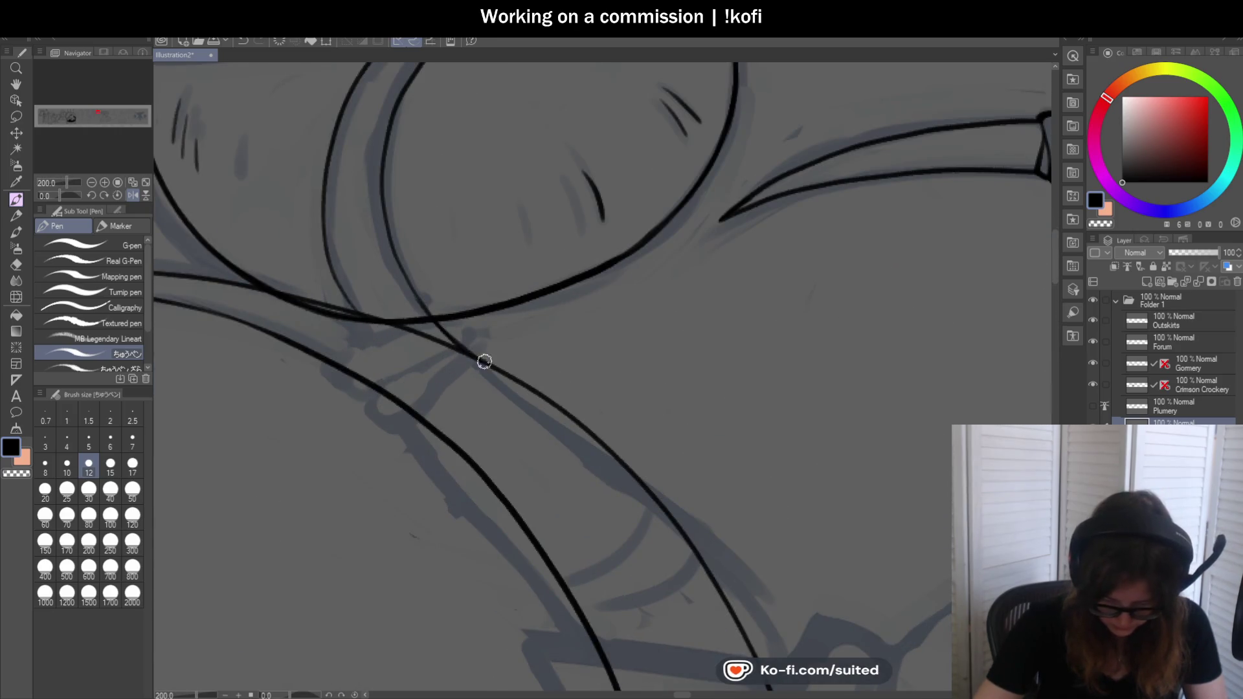
{"action": "scroll", "coordinate": [462, 341], "scroll_direction": "down", "scroll_amount": 2}
{"action": "scroll", "coordinate": [579, 257], "scroll_direction": "down", "scroll_amount": 1}
{"action": "scroll", "coordinate": [579, 256], "scroll_direction": "down", "scroll_amount": 1}
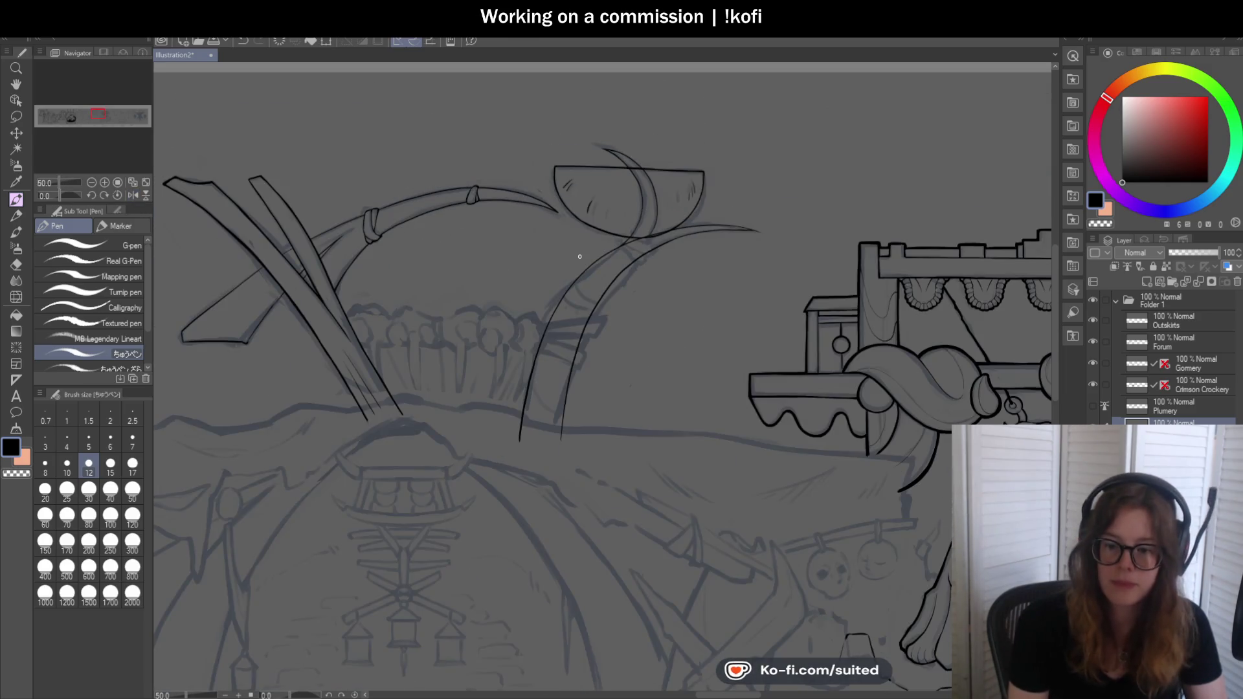
{"action": "scroll", "coordinate": [579, 256], "scroll_direction": "up", "scroll_amount": 1}
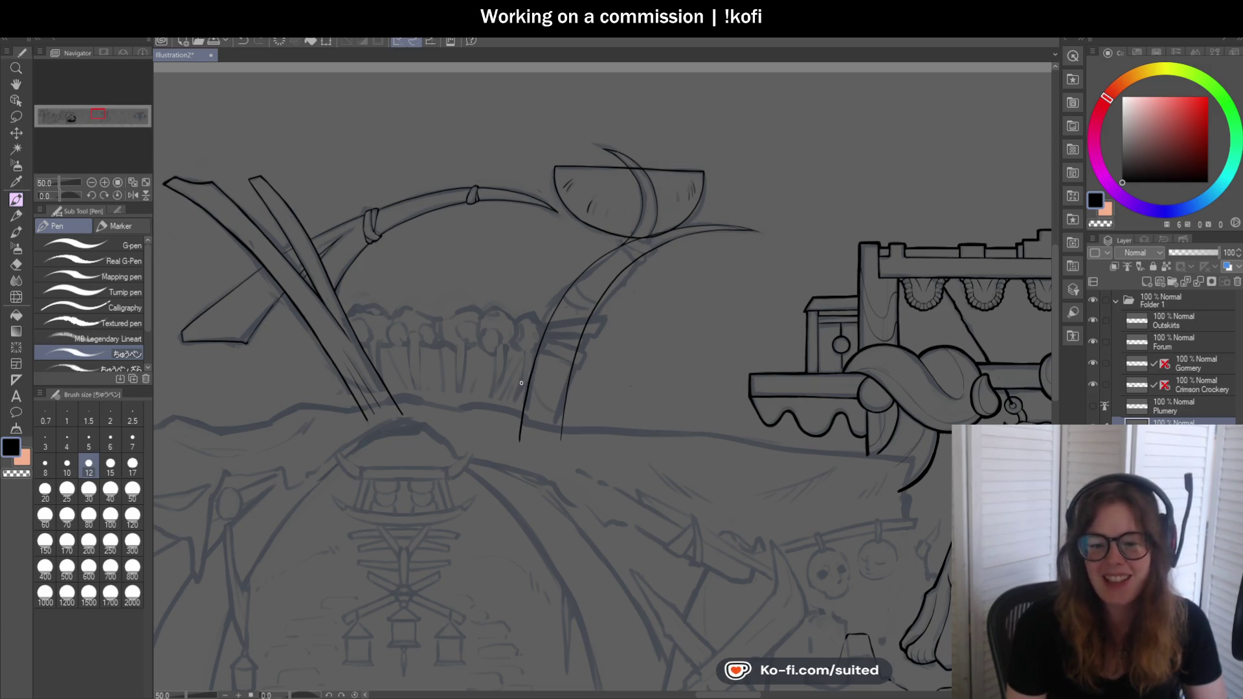
{"action": "scroll", "coordinate": [572, 292], "scroll_direction": "down", "scroll_amount": 1}
{"action": "scroll", "coordinate": [571, 291], "scroll_direction": "up", "scroll_amount": 1}
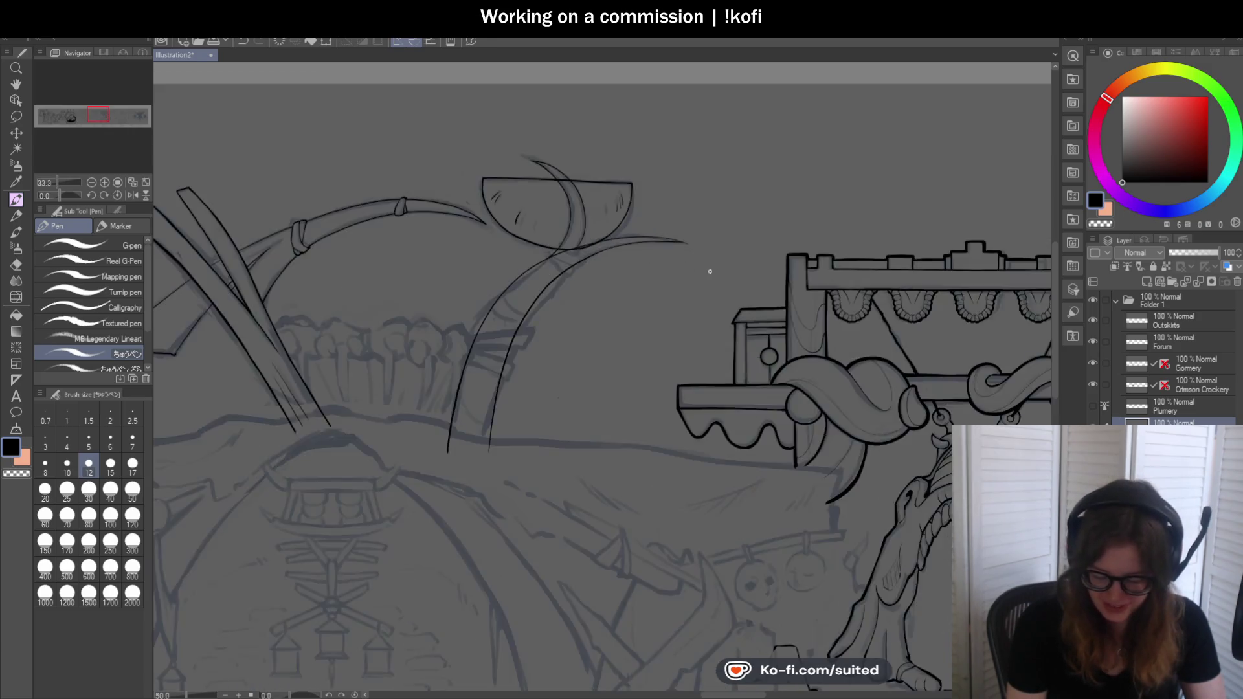
{"action": "scroll", "coordinate": [566, 291], "scroll_direction": "up", "scroll_amount": 1}
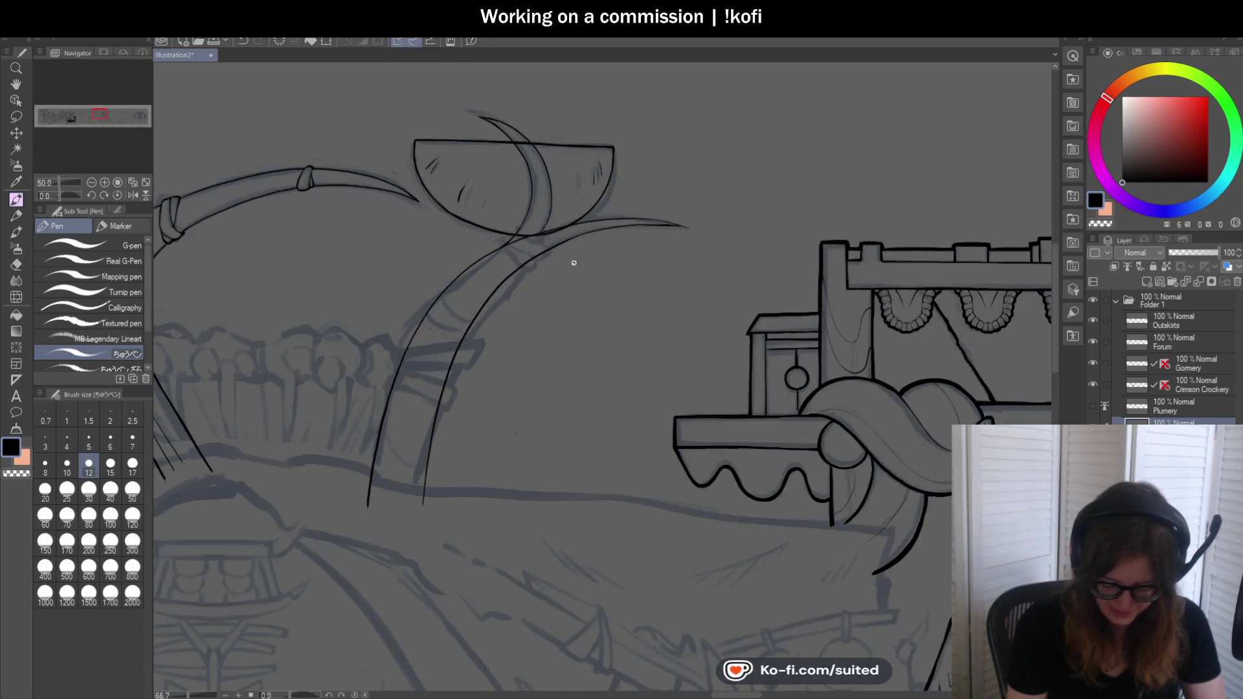
{"action": "scroll", "coordinate": [572, 265], "scroll_direction": "up", "scroll_amount": 1}
{"action": "scroll", "coordinate": [540, 289], "scroll_direction": "down", "scroll_amount": 1}
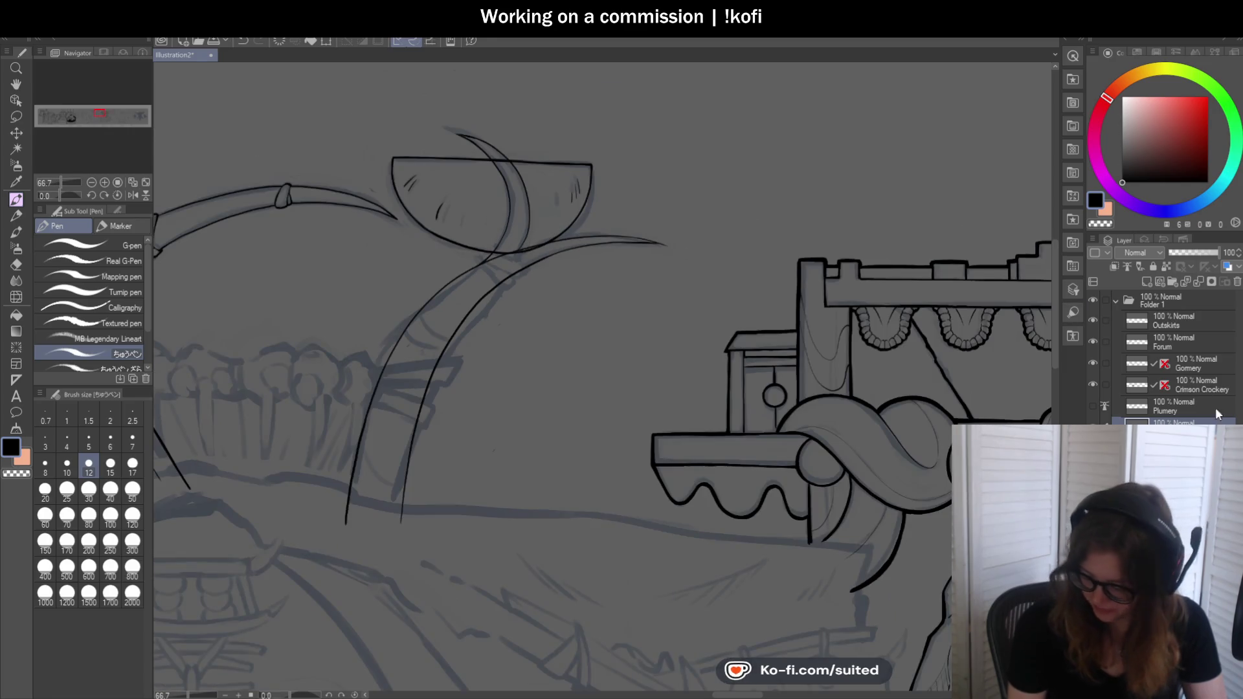
{"action": "scroll", "coordinate": [494, 155], "scroll_direction": "up", "scroll_amount": 2}
{"action": "scroll", "coordinate": [495, 156], "scroll_direction": "up", "scroll_amount": 2}
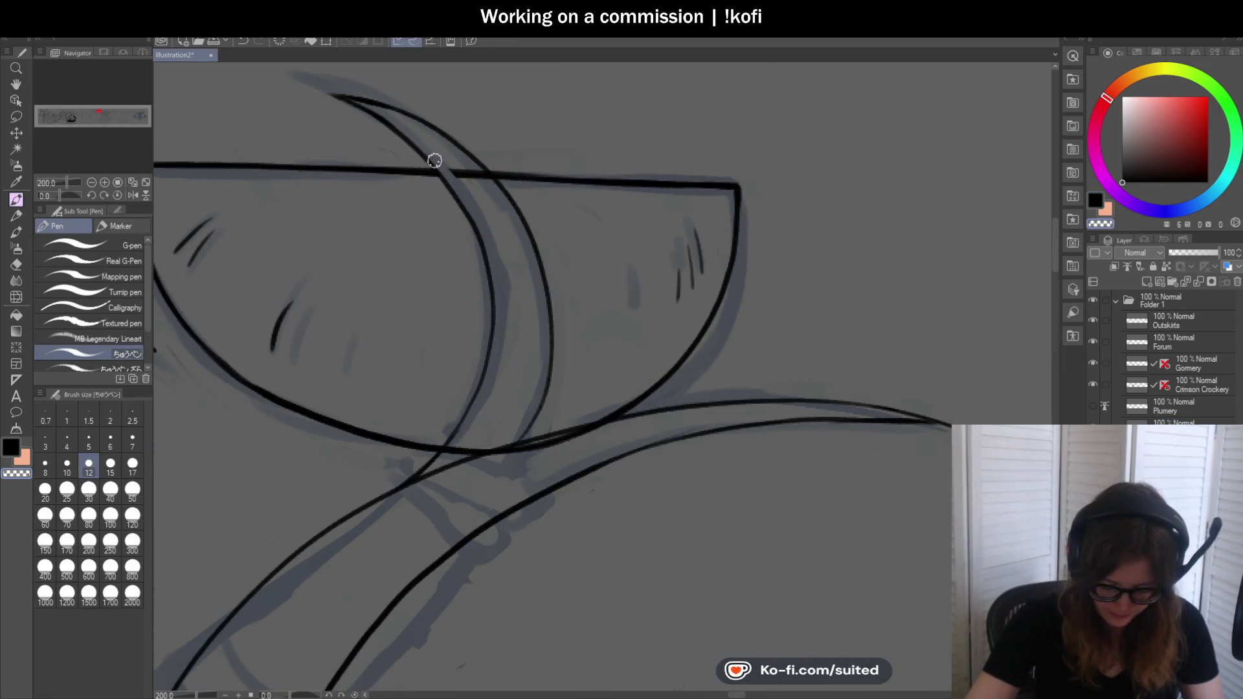
{"action": "scroll", "coordinate": [467, 162], "scroll_direction": "down", "scroll_amount": 2}
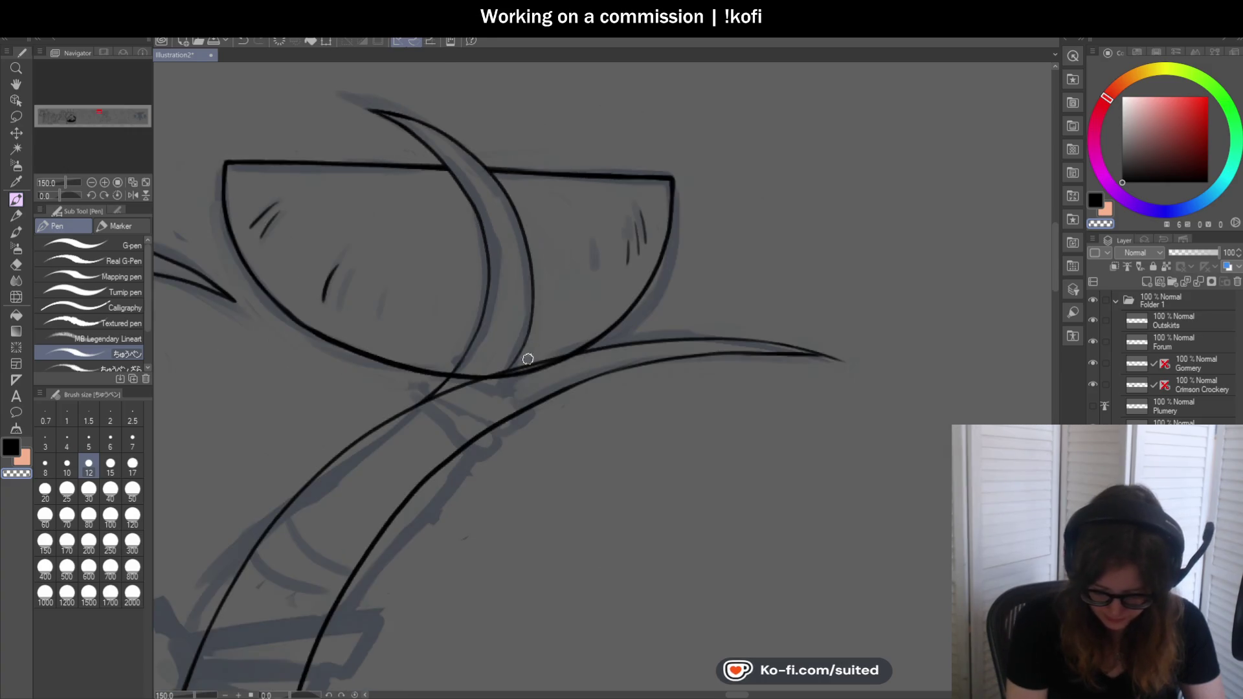
{"action": "scroll", "coordinate": [590, 363], "scroll_direction": "up", "scroll_amount": 2}
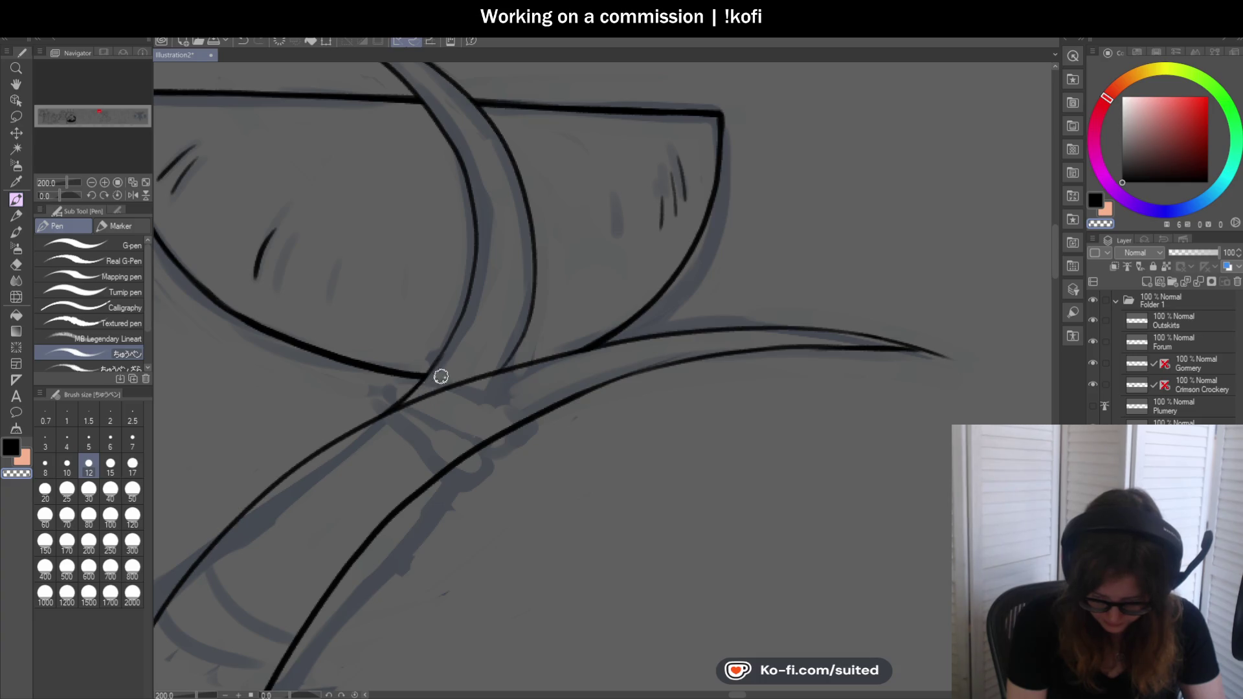
{"action": "scroll", "coordinate": [463, 389], "scroll_direction": "down", "scroll_amount": 3}
{"action": "scroll", "coordinate": [544, 315], "scroll_direction": "down", "scroll_amount": 1}
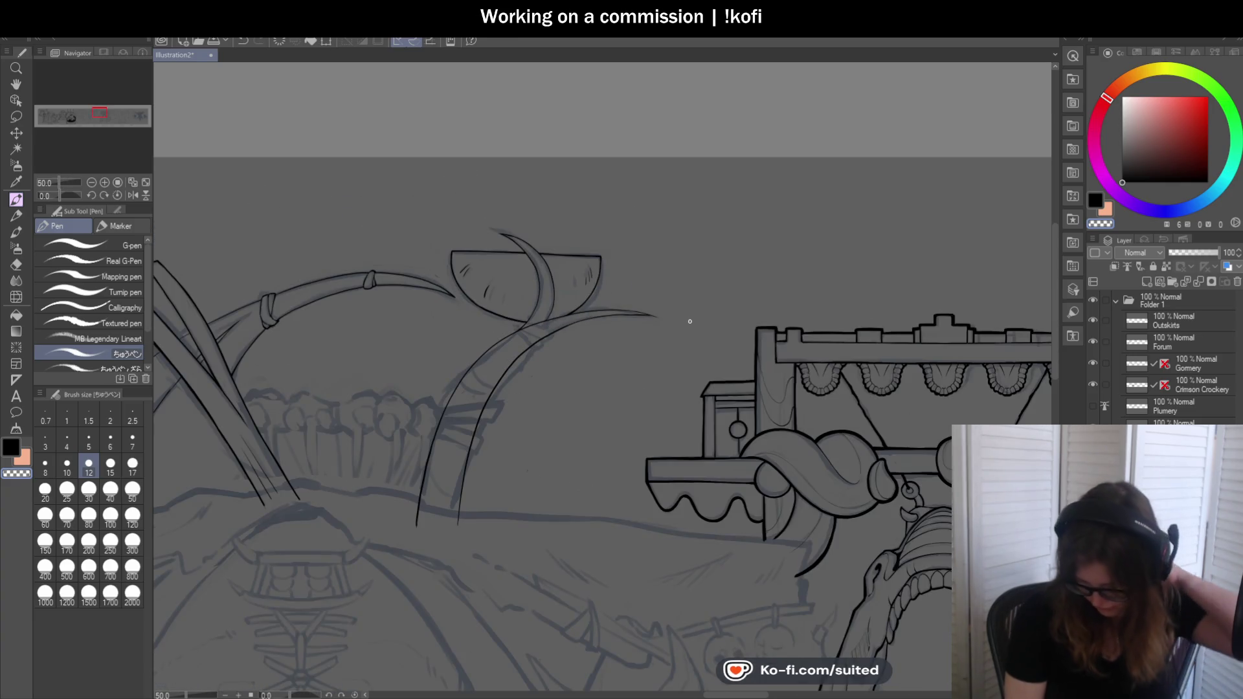
{"action": "left_click", "coordinate": [1175, 424]}
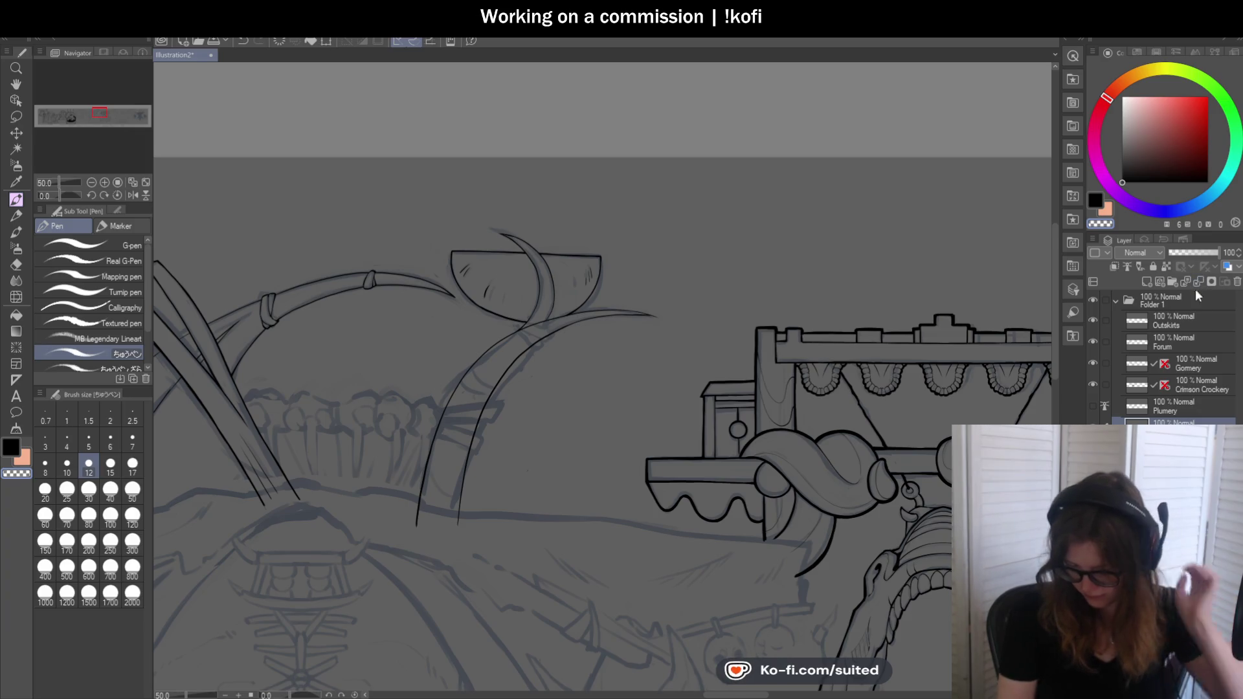
{"action": "left_click_drag", "start_coordinate": [54, 194], "coordinate": [67, 192]}
{"action": "scroll", "coordinate": [563, 300], "scroll_direction": "up", "scroll_amount": 2}
{"action": "scroll", "coordinate": [411, 176], "scroll_direction": "up", "scroll_amount": 1}
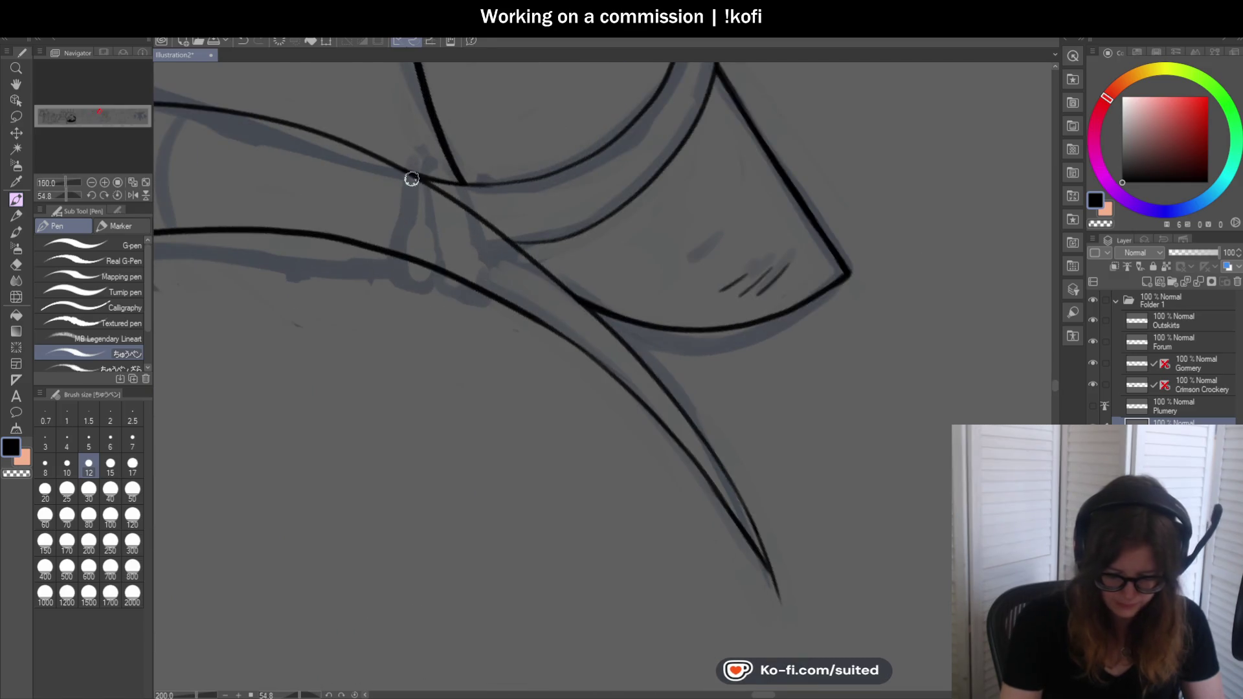
Ink the binding loop linking the two curves, re-inking its left line and the right side down to the lower line
{"action": "left_click_drag", "start_coordinate": [411, 164], "coordinate": [390, 254]}
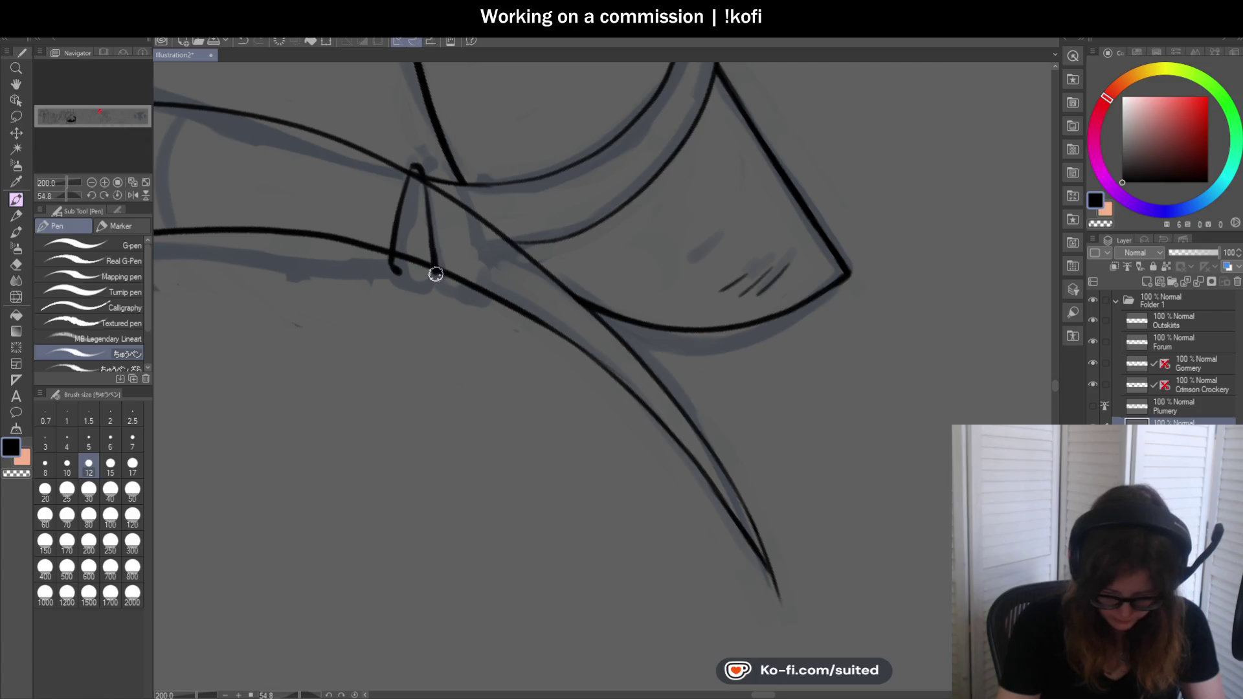
{"action": "scroll", "coordinate": [435, 274], "scroll_direction": "up", "scroll_amount": 2}
{"action": "mouse_move", "coordinate": [396, 277]}
{"action": "left_mouse_down"}
{"action": "mouse_move", "coordinate": [386, 275]}
{"action": "mouse_move", "coordinate": [434, 278]}
{"action": "left_mouse_up"}
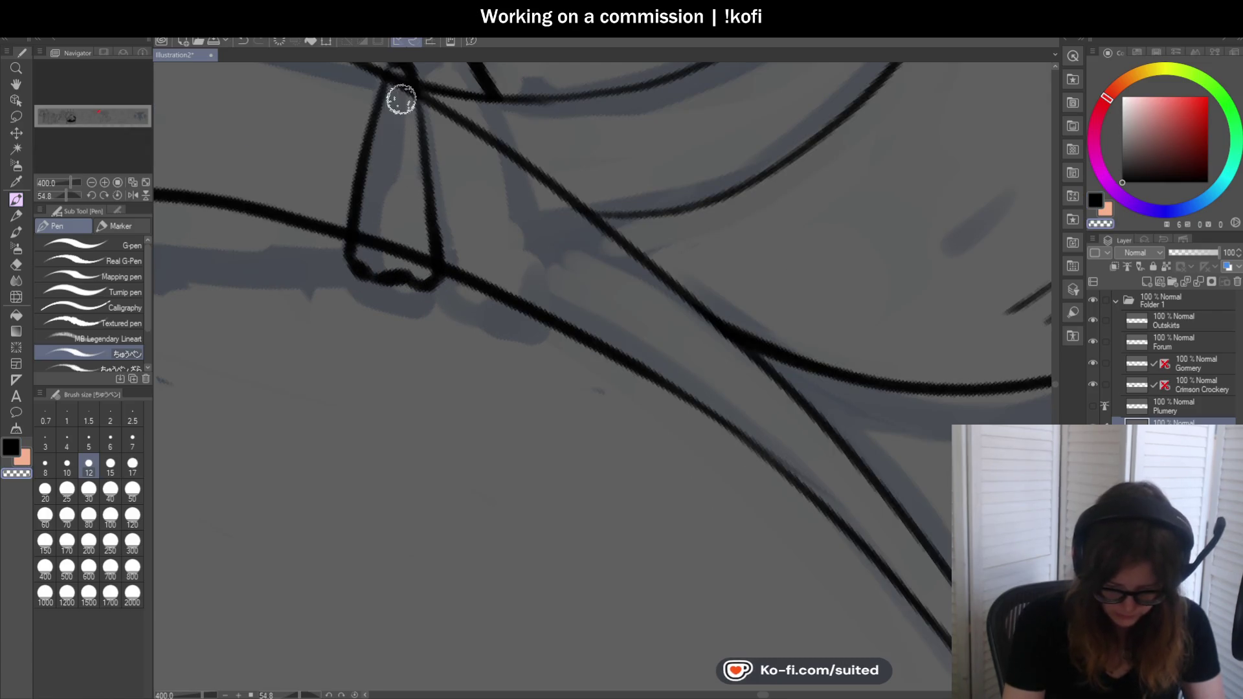
{"action": "mouse_move", "coordinate": [396, 78]}
{"action": "left_mouse_down"}
{"action": "mouse_move", "coordinate": [369, 250]}
{"action": "mouse_move", "coordinate": [431, 153]}
{"action": "mouse_move", "coordinate": [470, 361]}
{"action": "left_mouse_up"}
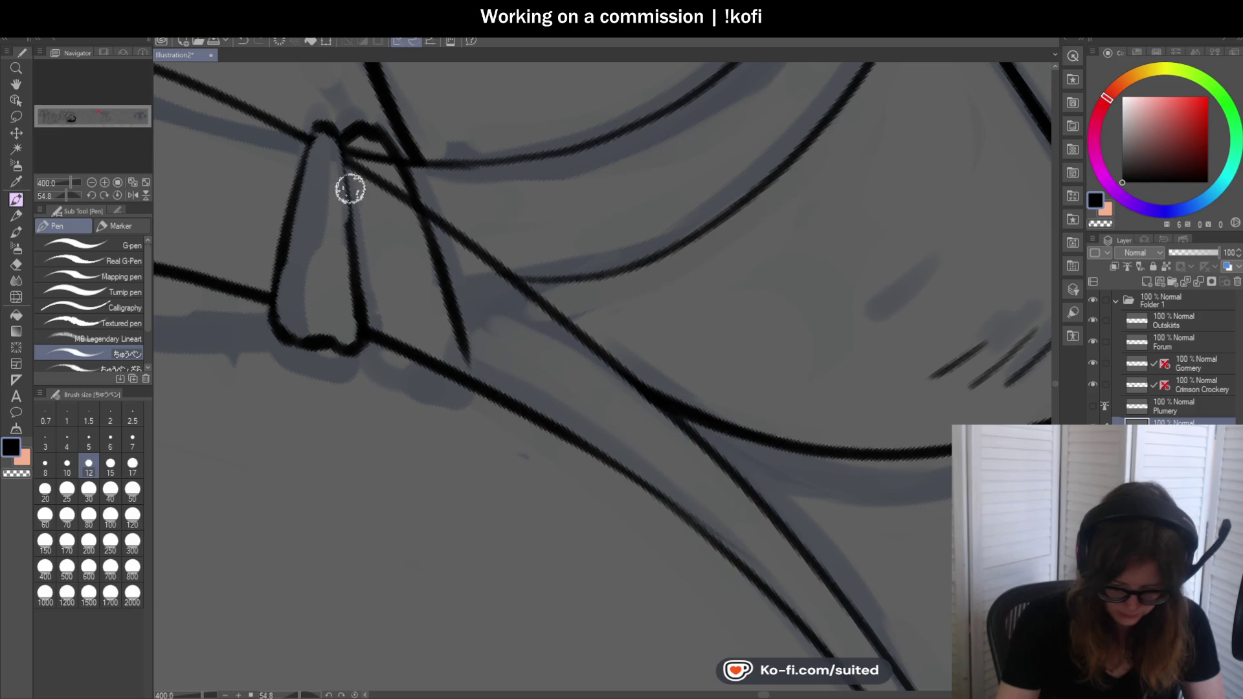
{"action": "left_click_drag", "start_coordinate": [341, 181], "coordinate": [362, 336]}
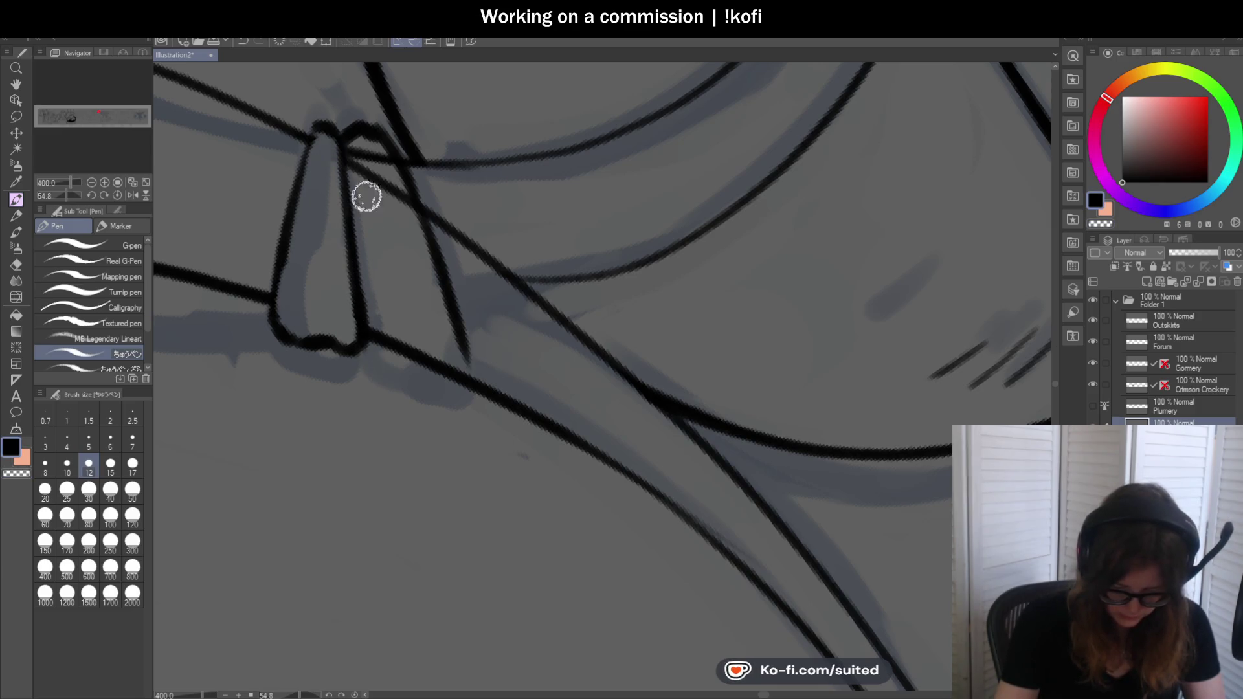
{"action": "key", "text": "ctrl+z"}
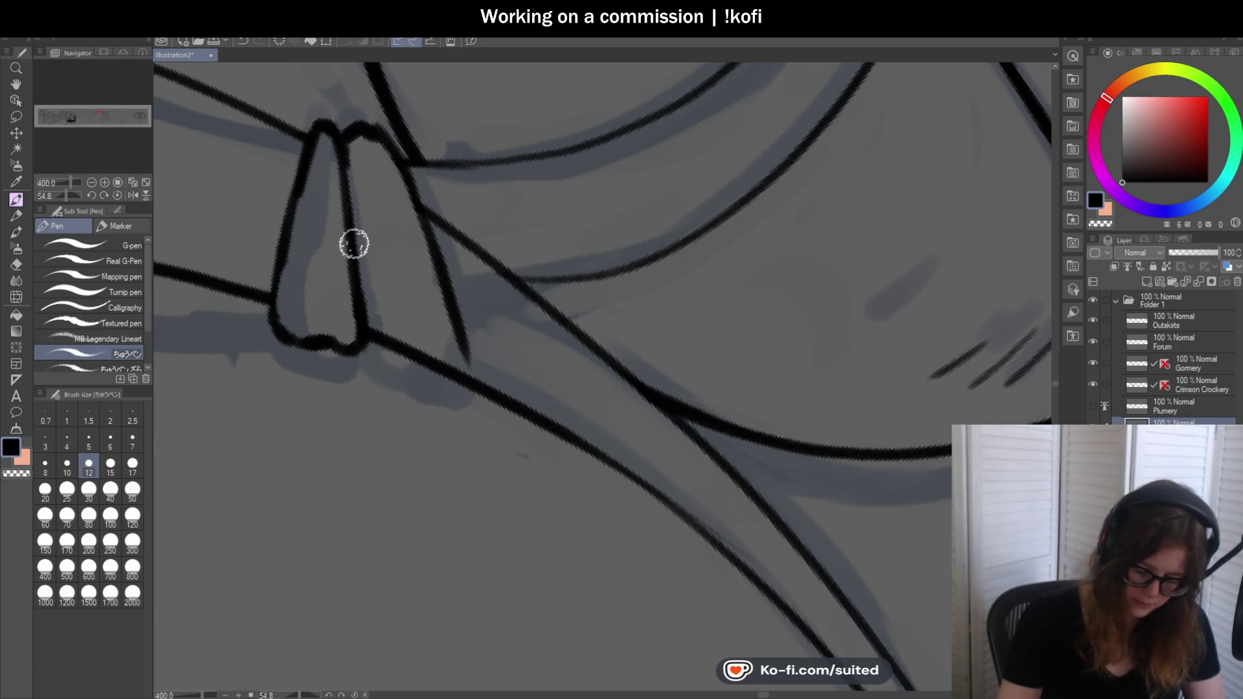
{"action": "left_click_drag", "start_coordinate": [429, 377], "coordinate": [402, 171]}
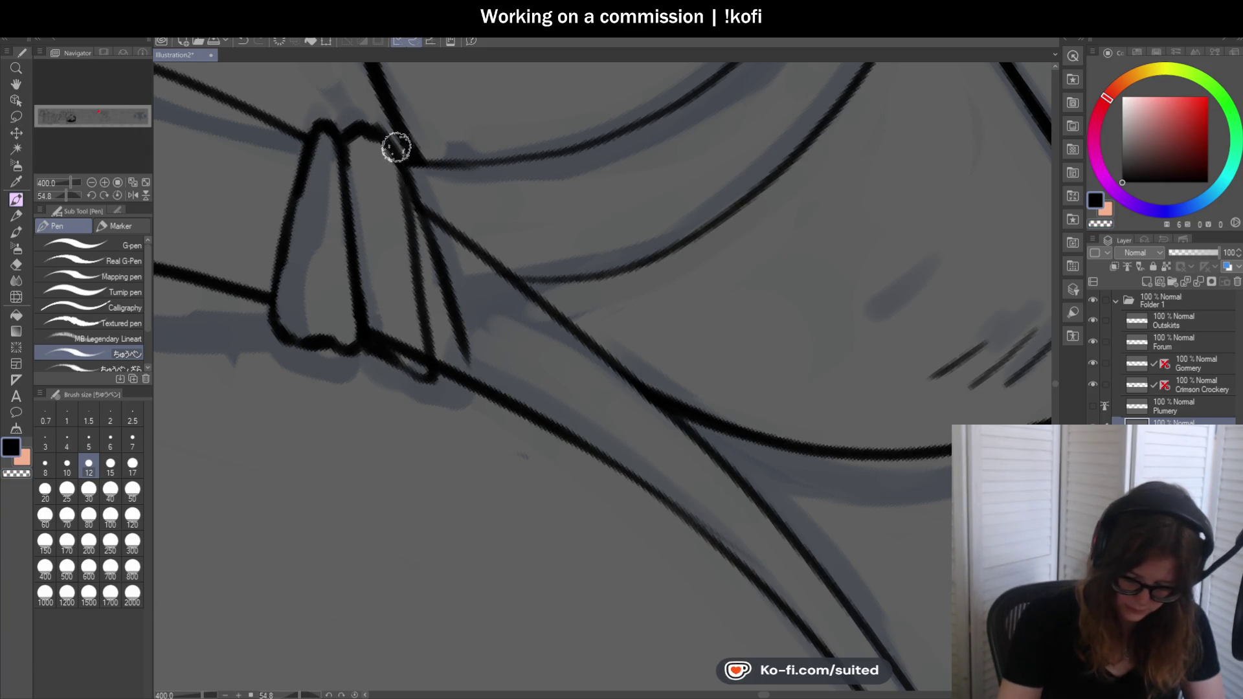
{"action": "left_click_drag", "start_coordinate": [467, 382], "coordinate": [441, 361]}
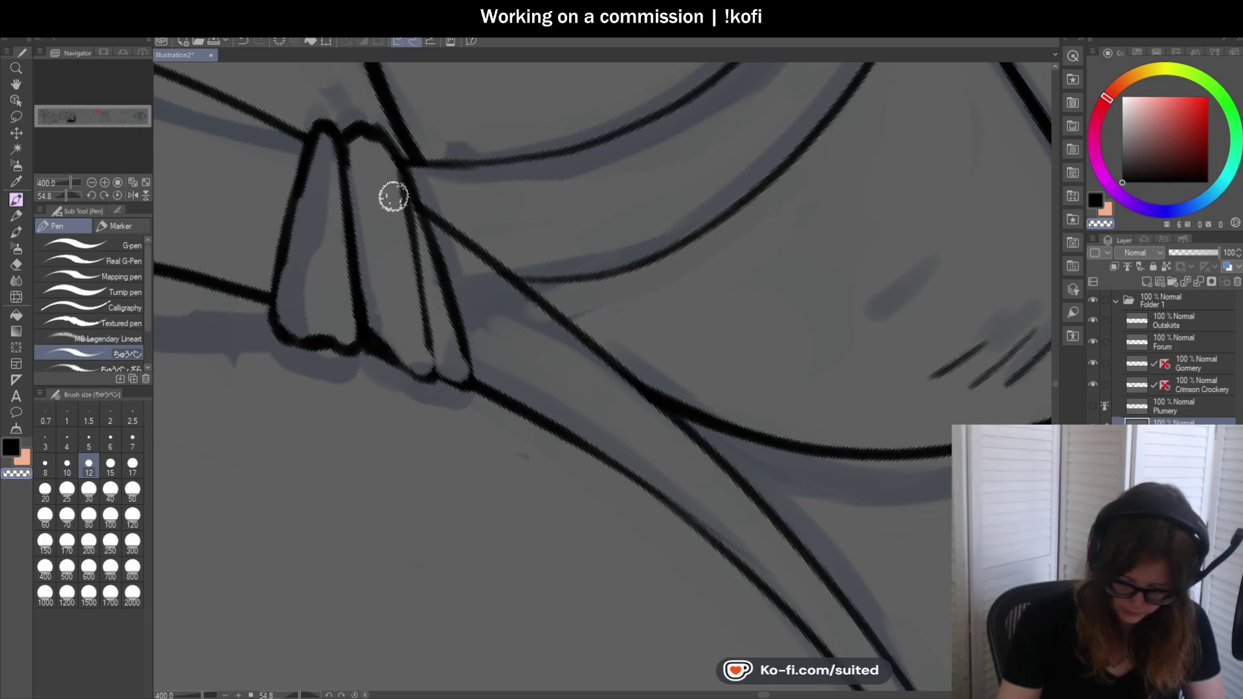
Redraw and thicken the binding's right outer and inner lines, then add and thicken its left edge line
{"action": "left_click_drag", "start_coordinate": [413, 199], "coordinate": [464, 369]}
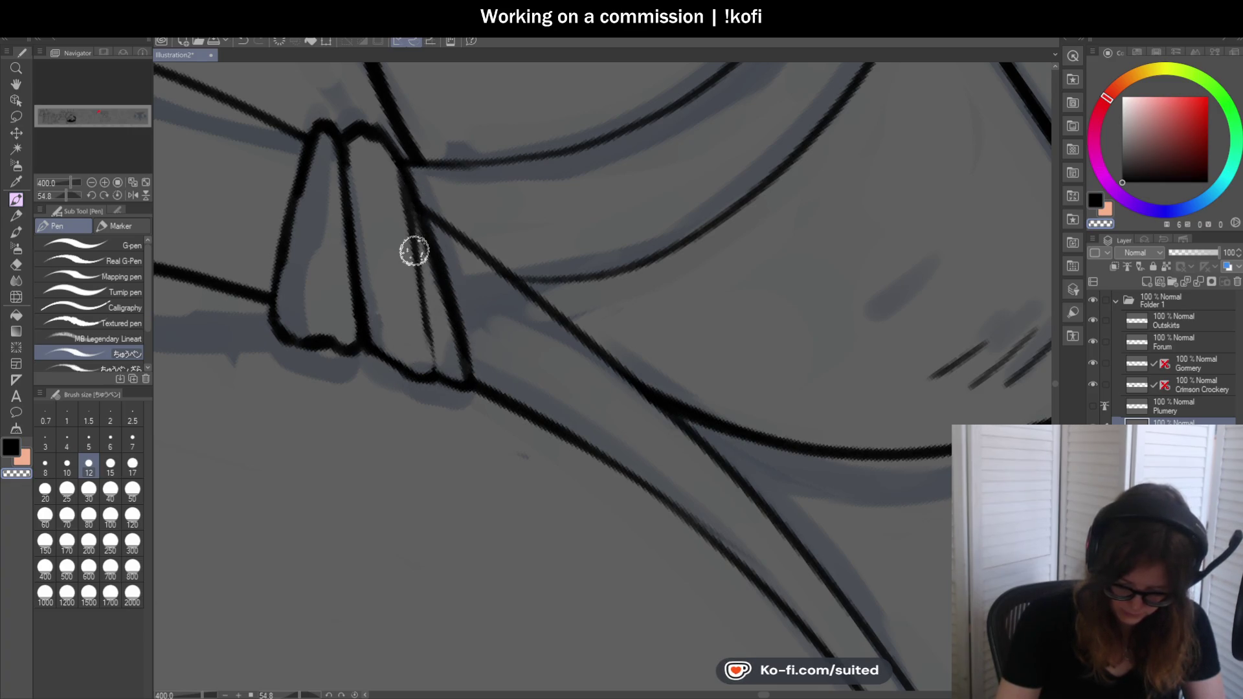
{"action": "left_click_drag", "start_coordinate": [412, 217], "coordinate": [434, 372]}
{"action": "left_click_drag", "start_coordinate": [351, 313], "coordinate": [334, 341]}
{"action": "left_click_drag", "start_coordinate": [316, 201], "coordinate": [311, 314]}
{"action": "key", "text": "ctrl+z"}
{"action": "left_click_drag", "start_coordinate": [314, 152], "coordinate": [298, 314]}
{"action": "left_click_drag", "start_coordinate": [297, 201], "coordinate": [272, 324]}
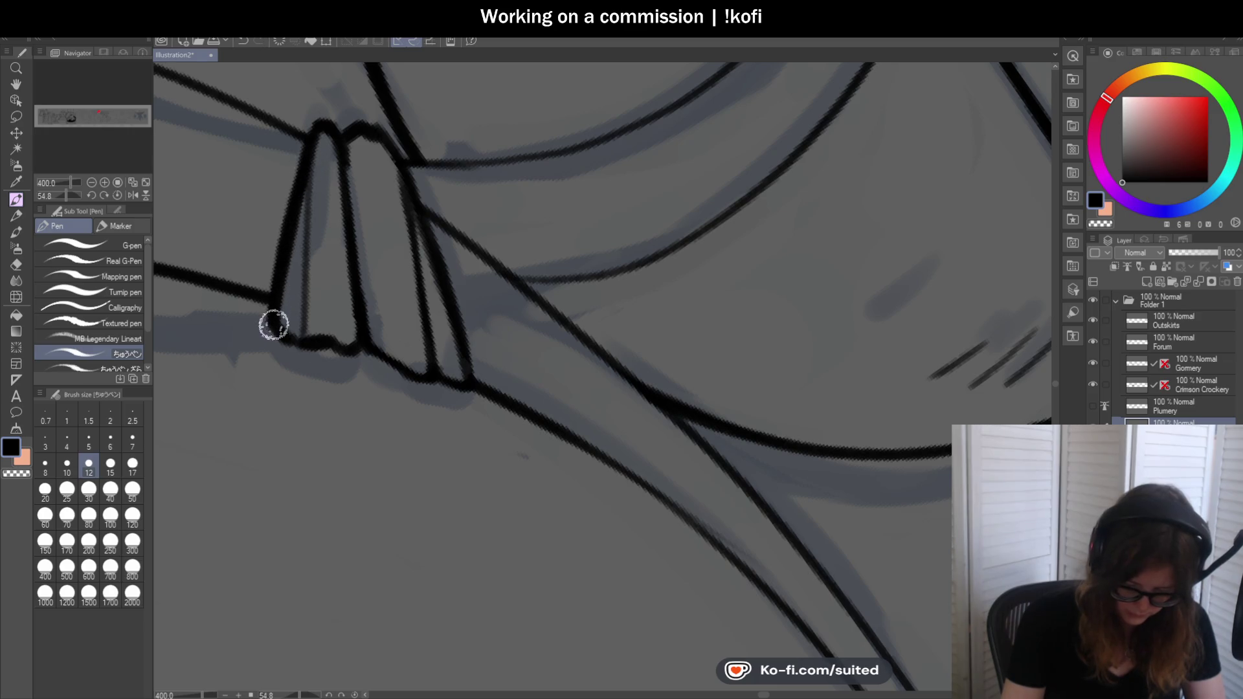
{"action": "scroll", "coordinate": [186, 216], "scroll_direction": "down", "scroll_amount": 5}
{"action": "scroll", "coordinate": [614, 268], "scroll_direction": "down", "scroll_amount": 2}
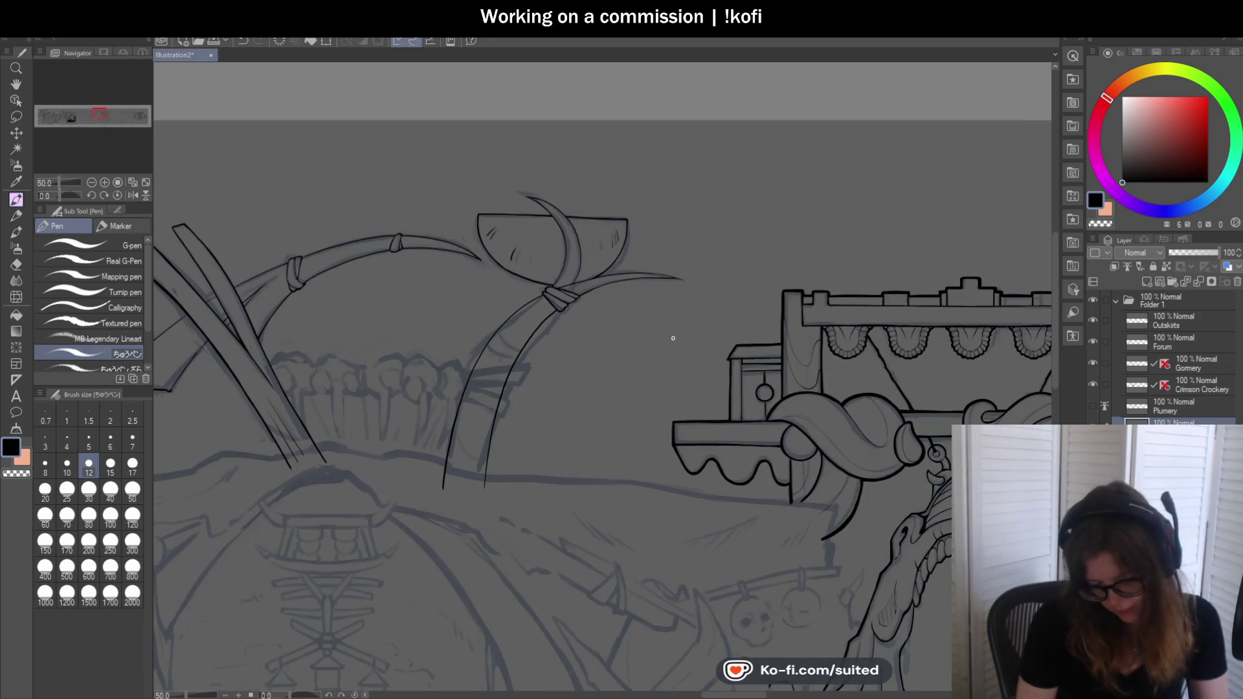
{"action": "scroll", "coordinate": [612, 287], "scroll_direction": "up", "scroll_amount": 2}
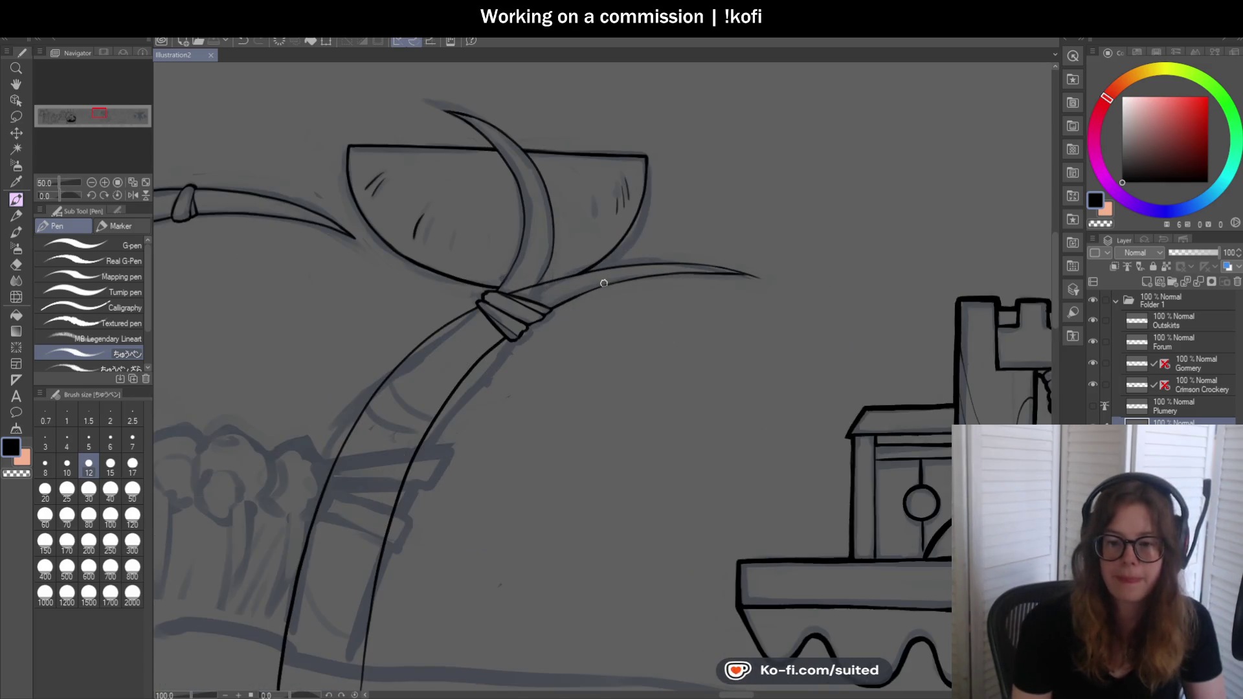
{"action": "scroll", "coordinate": [592, 263], "scroll_direction": "up", "scroll_amount": 1}
{"action": "scroll", "coordinate": [573, 282], "scroll_direction": "down", "scroll_amount": 1}
{"action": "scroll", "coordinate": [557, 321], "scroll_direction": "up", "scroll_amount": 1}
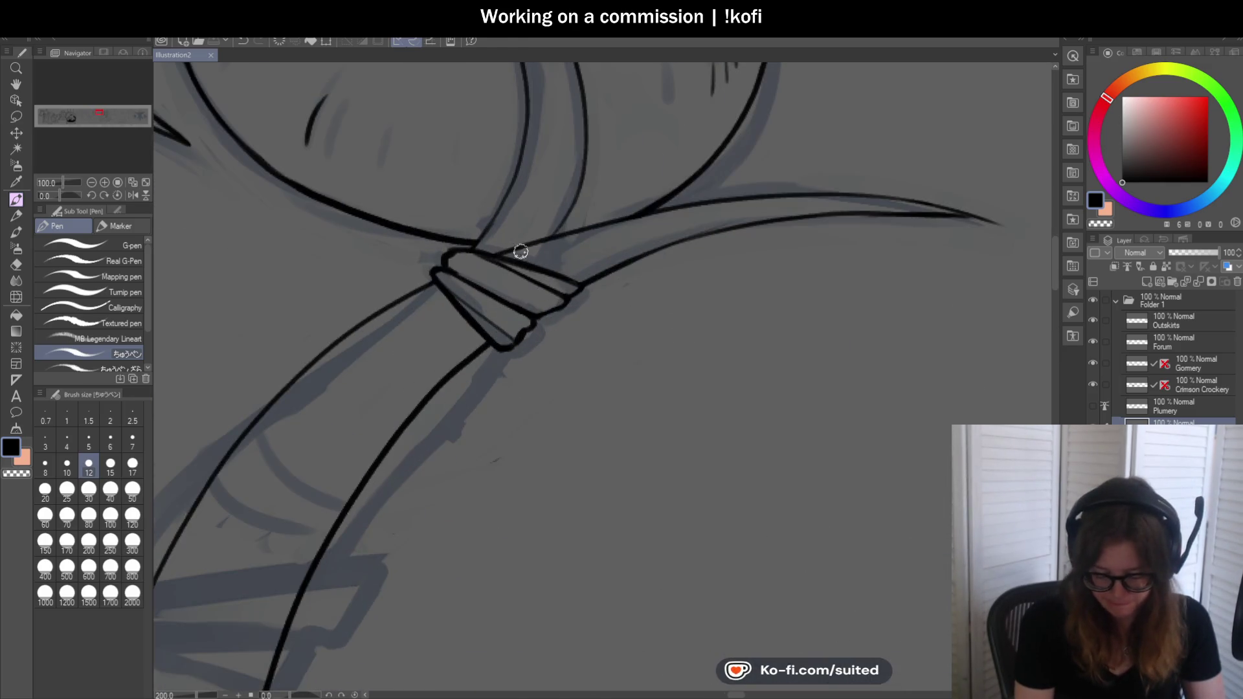
{"action": "mouse_move", "coordinate": [852, 193]}
{"action": "left_mouse_down"}
{"action": "mouse_move", "coordinate": [385, 288]}
{"action": "mouse_move", "coordinate": [428, 186]}
{"action": "left_mouse_up"}
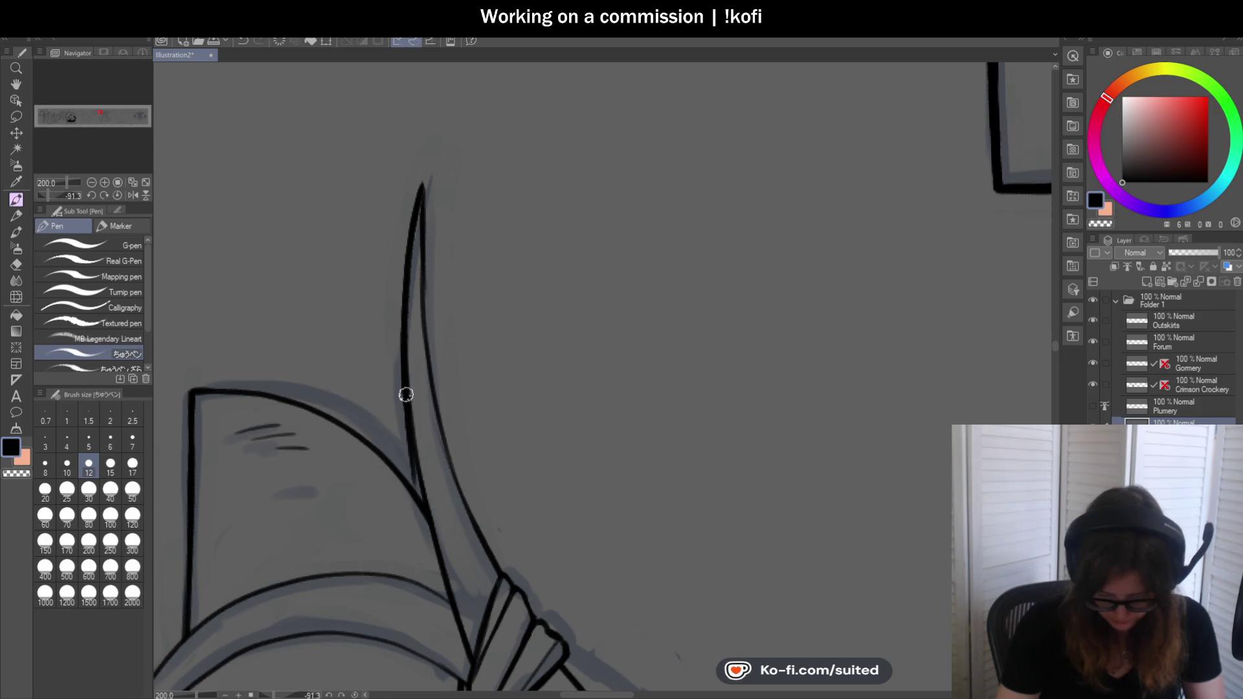
{"action": "mouse_move", "coordinate": [394, 363]}
{"action": "left_mouse_down"}
{"action": "mouse_move", "coordinate": [473, 547]}
{"action": "mouse_move", "coordinate": [357, 264]}
{"action": "left_mouse_up"}
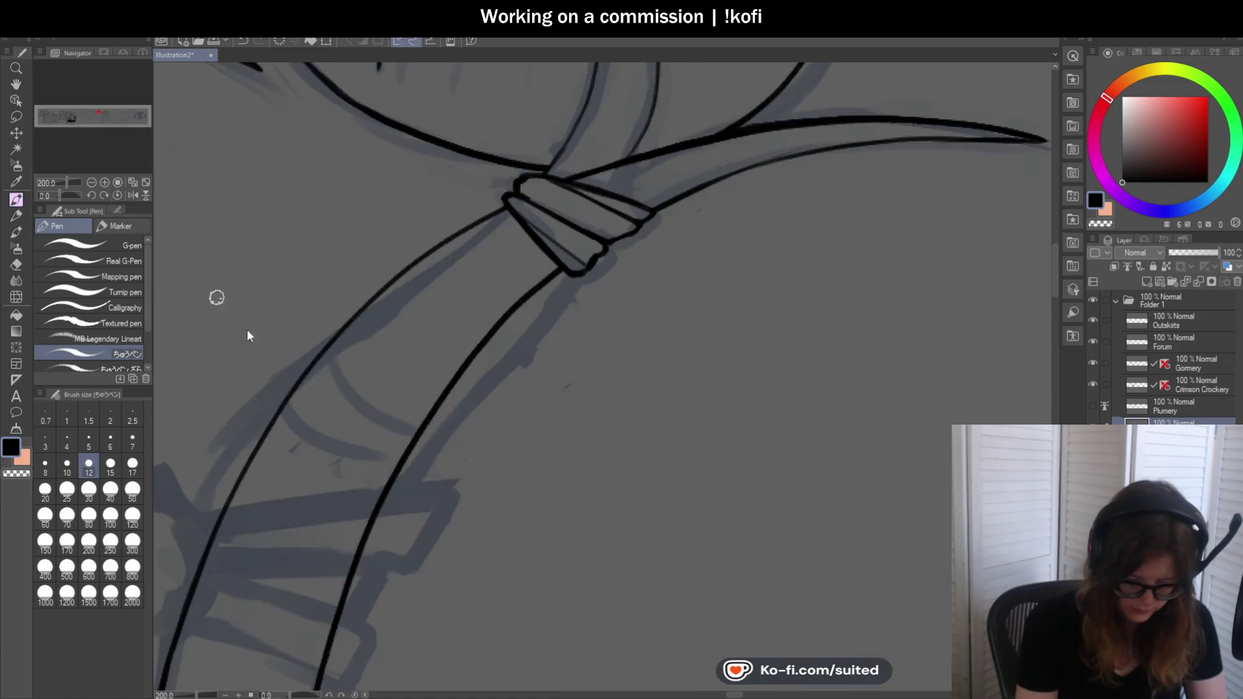
{"action": "key", "text": "ctrl+alt+0"}
{"action": "scroll", "coordinate": [512, 280], "scroll_direction": "down", "scroll_amount": 1}
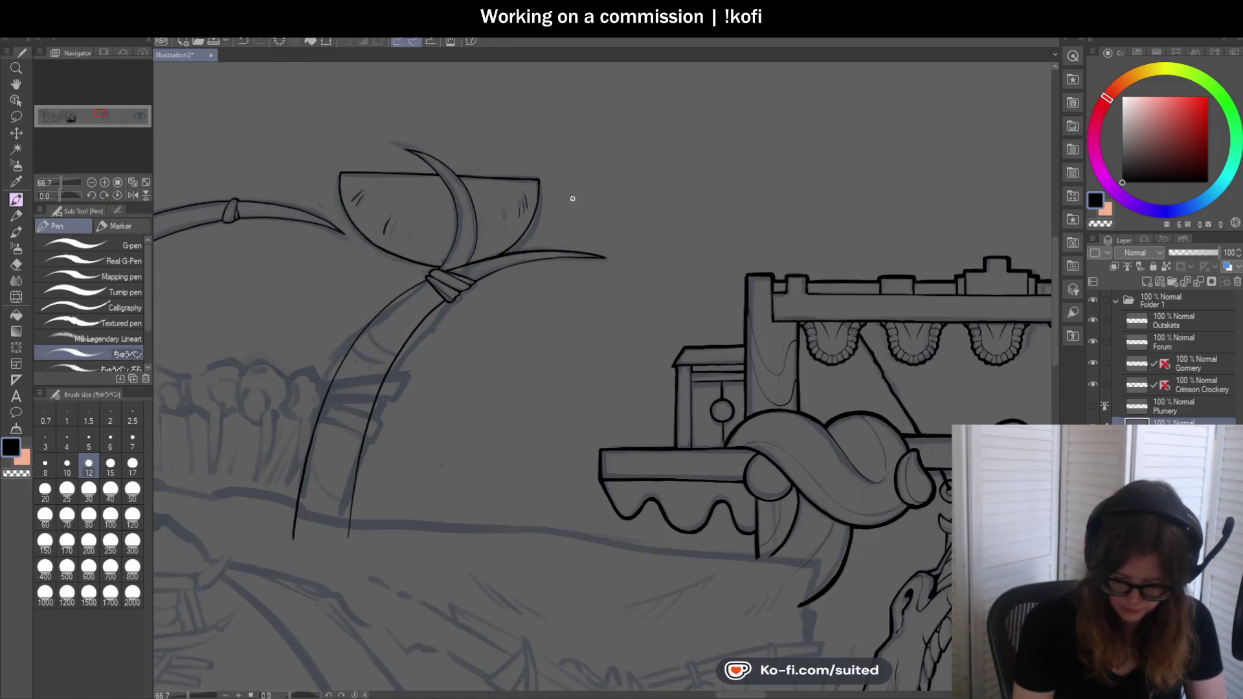
{"action": "scroll", "coordinate": [495, 195], "scroll_direction": "up", "scroll_amount": 1}
{"action": "scroll", "coordinate": [293, 111], "scroll_direction": "up", "scroll_amount": 1}
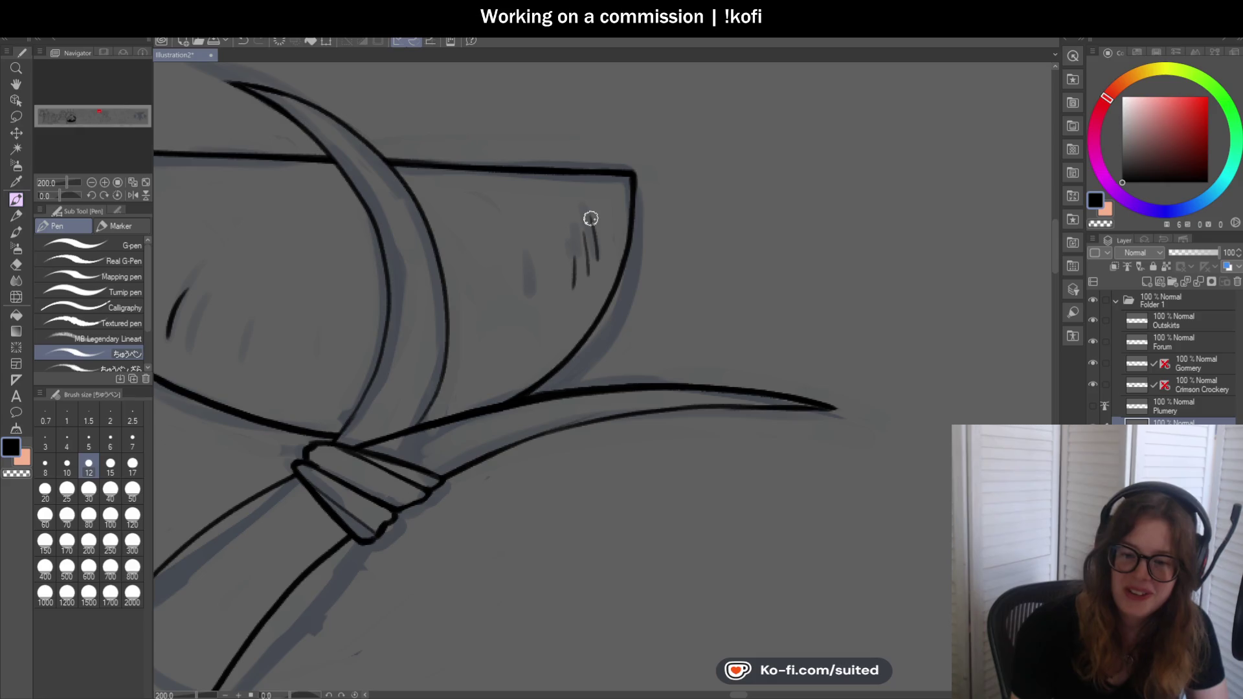
Re-ink the crescent blade's inner curve as one clean black stroke, redoing the first attempt
{"action": "left_click_drag", "start_coordinate": [205, 222], "coordinate": [678, 236]}
{"action": "scroll", "coordinate": [408, 246], "scroll_direction": "down", "scroll_amount": 2}
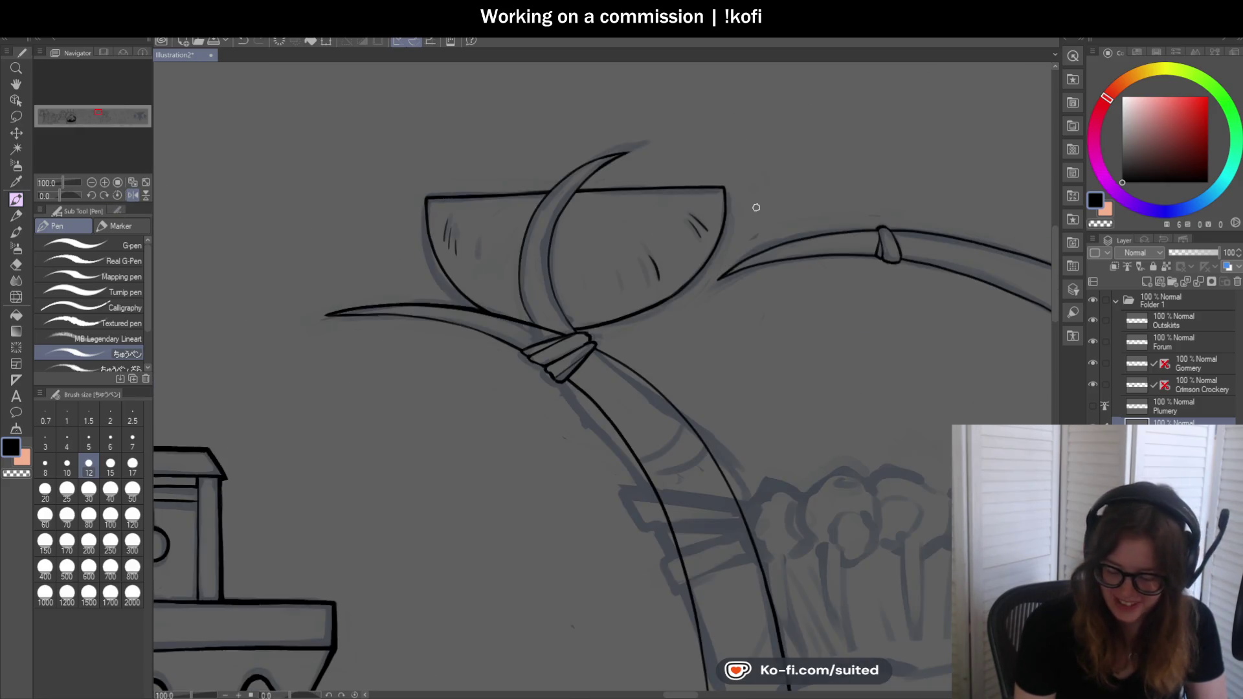
{"action": "scroll", "coordinate": [630, 174], "scroll_direction": "up", "scroll_amount": 2}
{"action": "scroll", "coordinate": [671, 147], "scroll_direction": "up", "scroll_amount": 2}
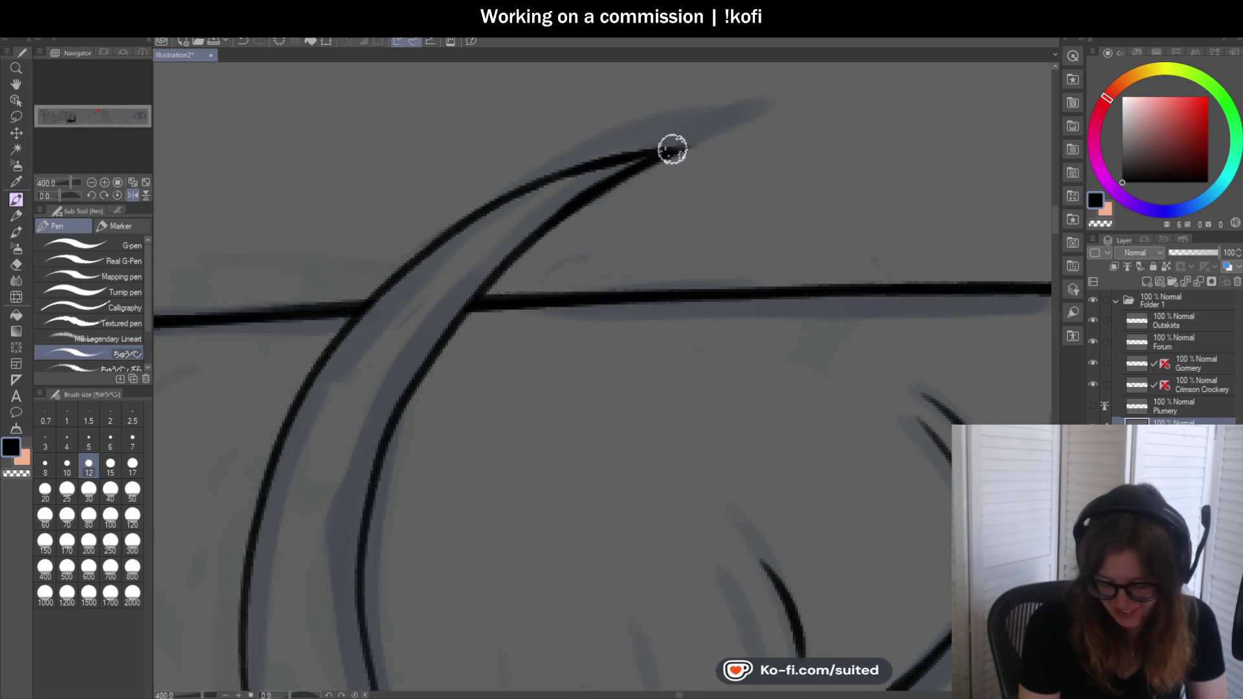
{"action": "scroll", "coordinate": [384, 281], "scroll_direction": "down", "scroll_amount": 4}
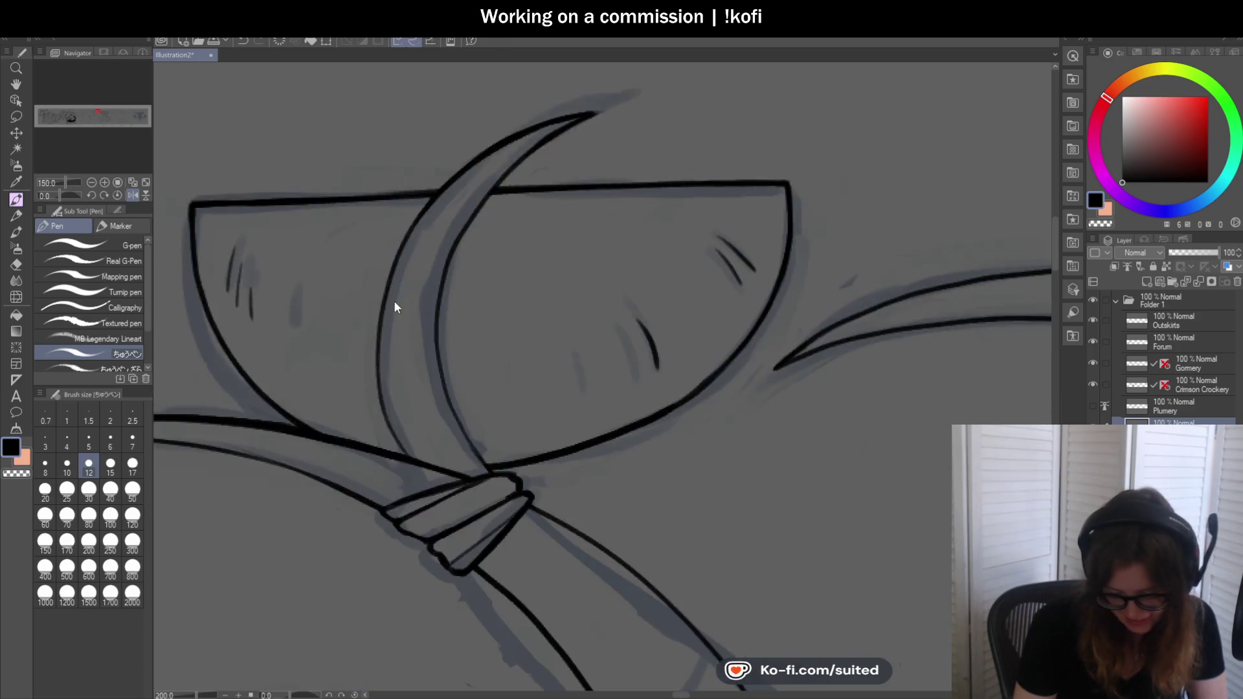
{"action": "scroll", "coordinate": [417, 233], "scroll_direction": "up", "scroll_amount": 4}
{"action": "scroll", "coordinate": [375, 194], "scroll_direction": "down", "scroll_amount": 3}
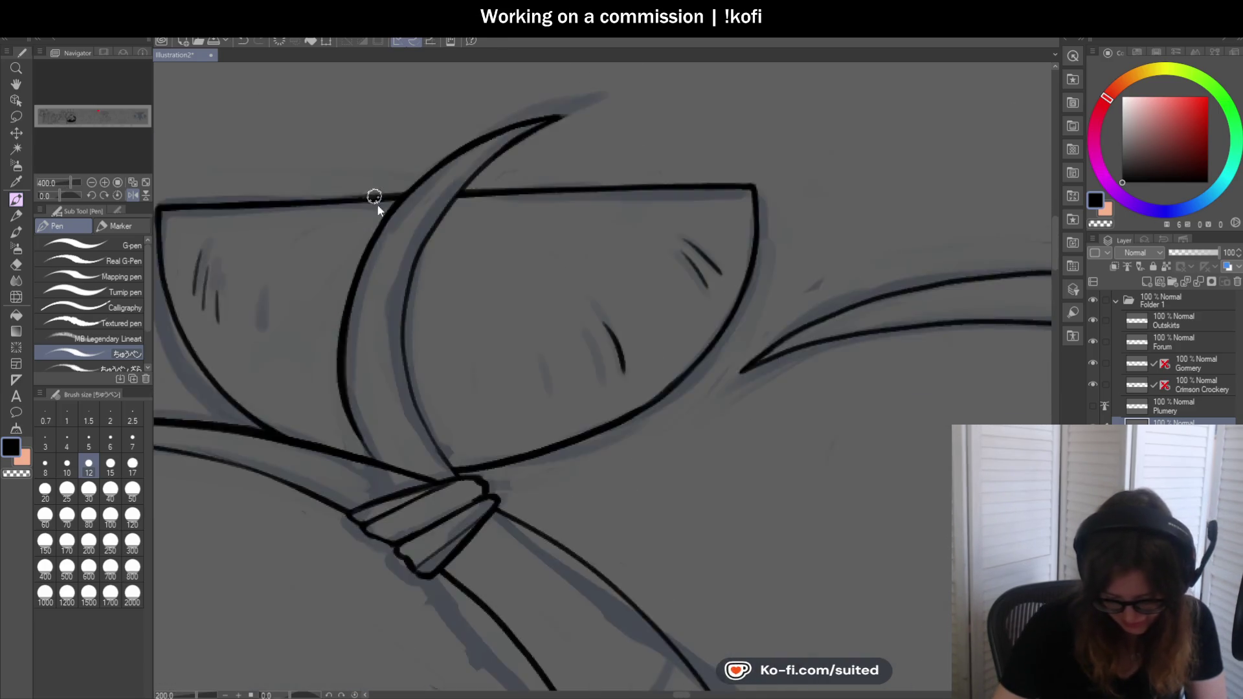
{"action": "scroll", "coordinate": [355, 314], "scroll_direction": "up", "scroll_amount": 3}
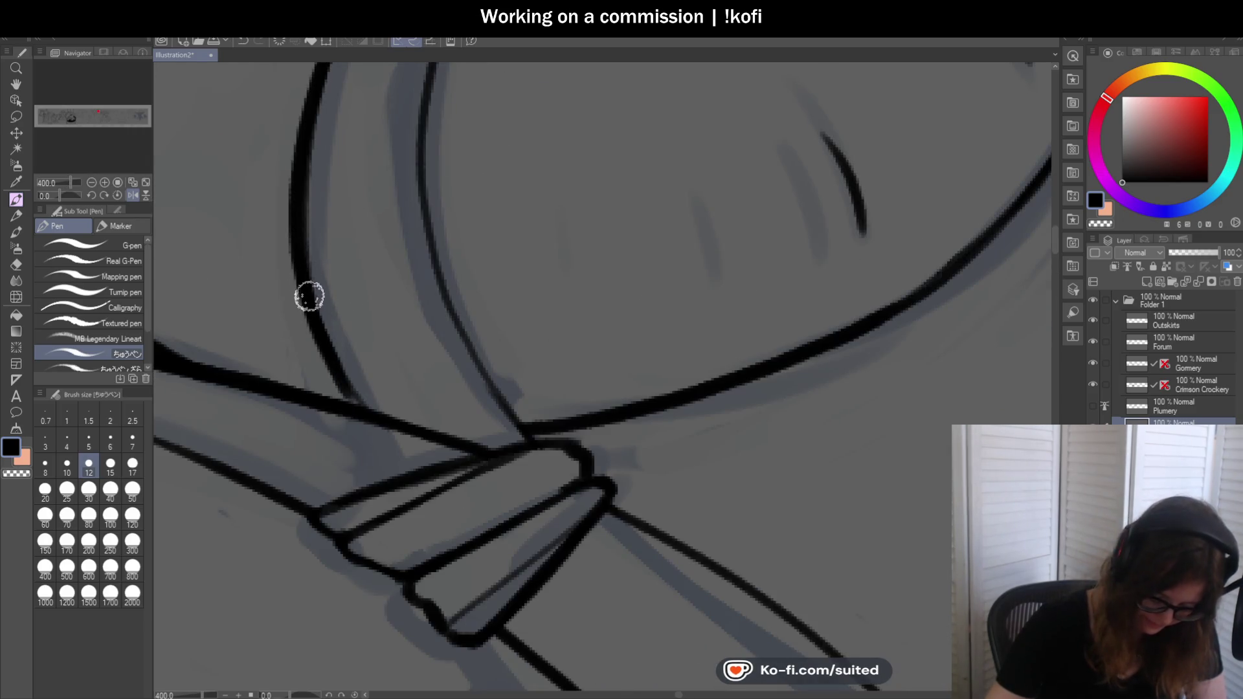
{"action": "scroll", "coordinate": [309, 314], "scroll_direction": "down", "scroll_amount": 3}
{"action": "scroll", "coordinate": [437, 295], "scroll_direction": "down", "scroll_amount": 1}
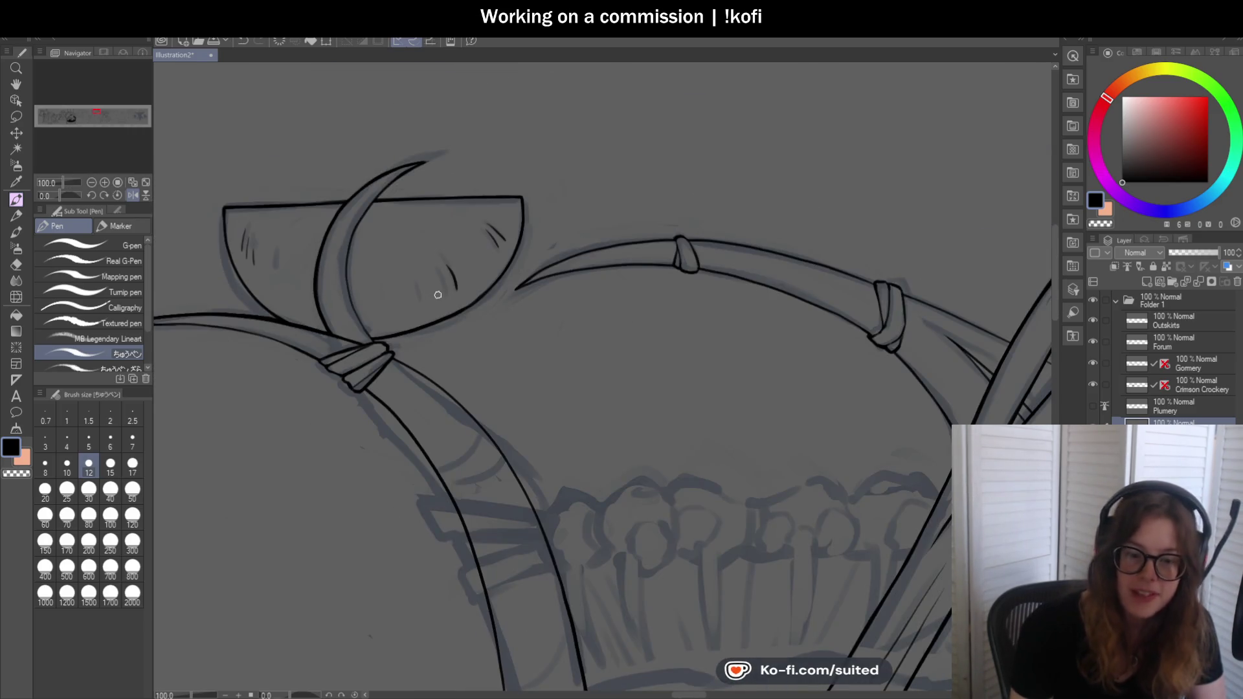
{"action": "scroll", "coordinate": [427, 257], "scroll_direction": "up", "scroll_amount": 1}
{"action": "scroll", "coordinate": [428, 134], "scroll_direction": "up", "scroll_amount": 1}
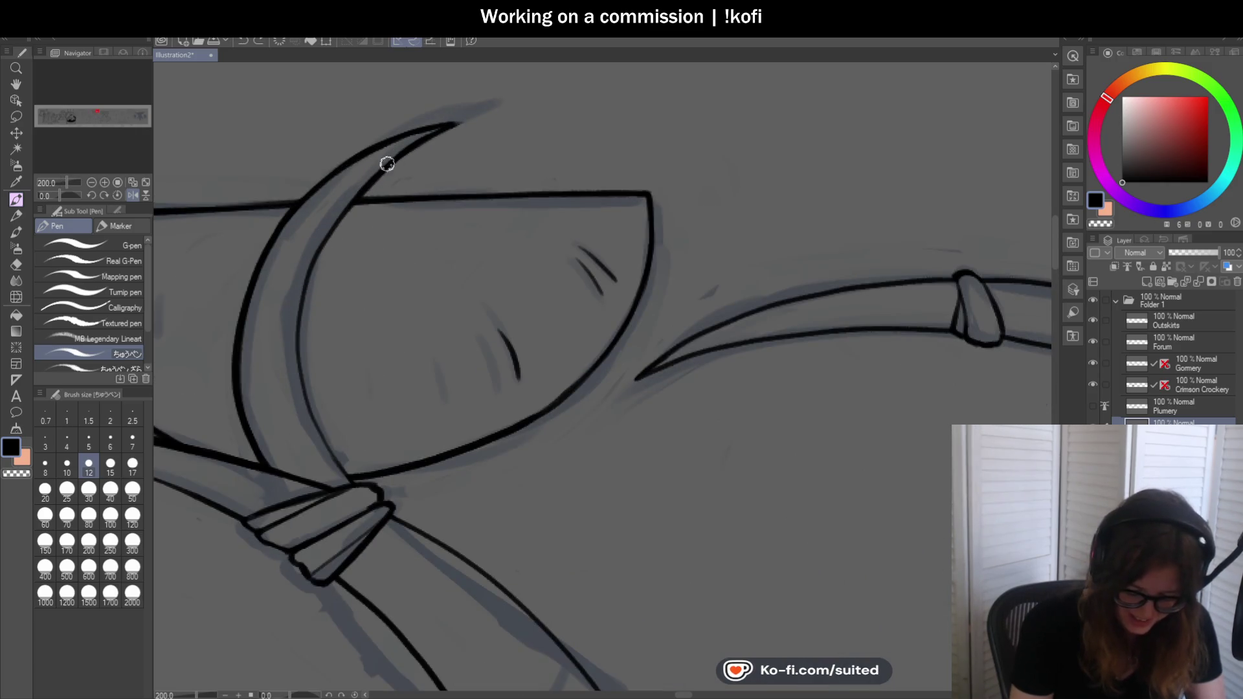
{"action": "left_click_drag", "start_coordinate": [337, 226], "coordinate": [299, 339]}
{"action": "key", "text": "ctrl+z"}
{"action": "left_click_drag", "start_coordinate": [380, 166], "coordinate": [293, 327]}
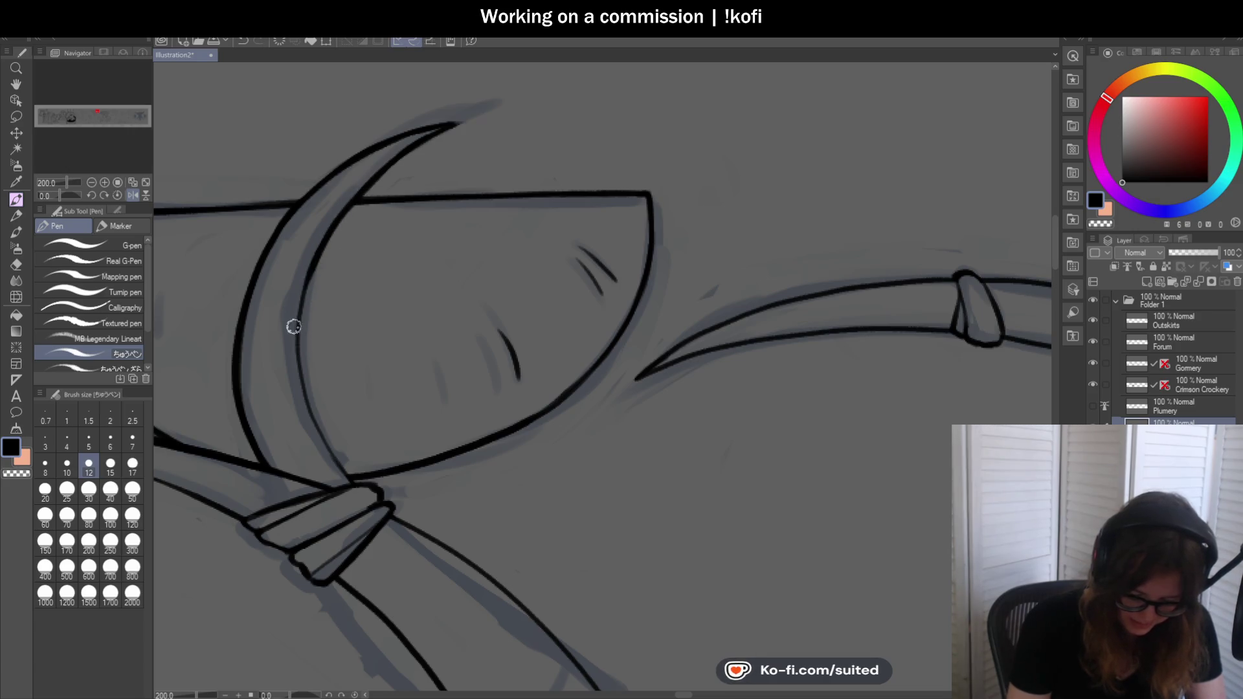
{"action": "scroll", "coordinate": [354, 272], "scroll_direction": "up", "scroll_amount": 1}
{"action": "scroll", "coordinate": [356, 367], "scroll_direction": "up", "scroll_amount": 1}
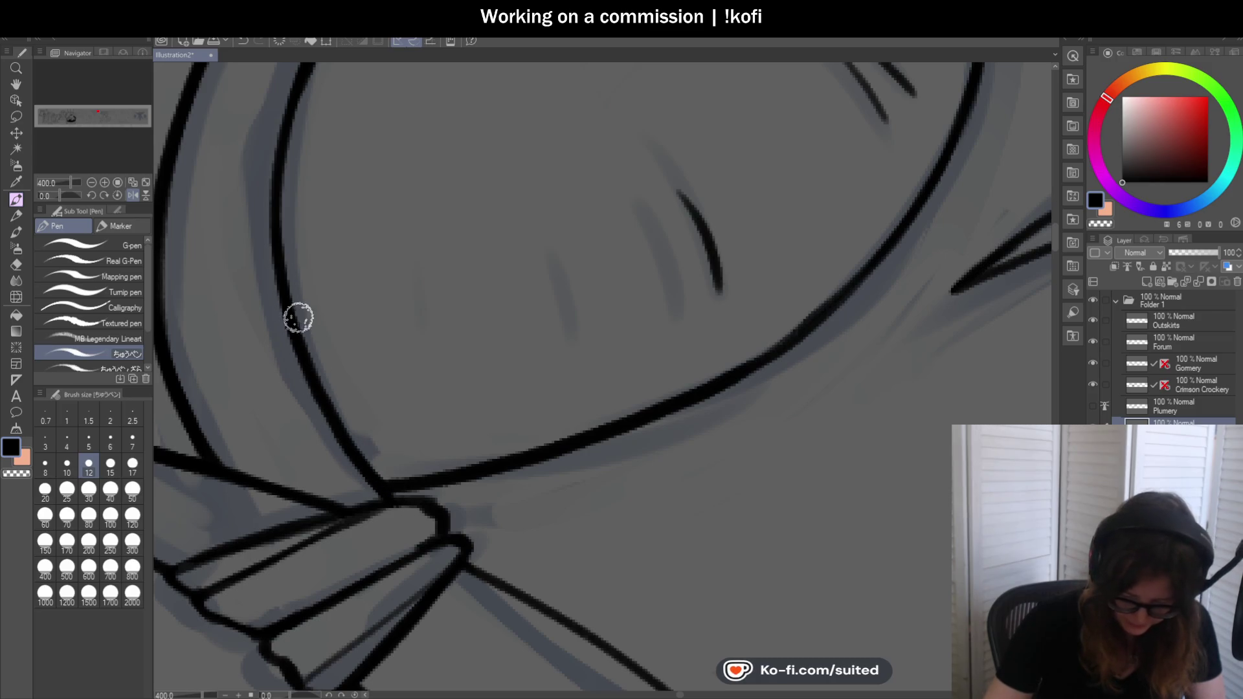
{"action": "scroll", "coordinate": [417, 247], "scroll_direction": "down", "scroll_amount": 3}
{"action": "scroll", "coordinate": [486, 271], "scroll_direction": "down", "scroll_amount": 2}
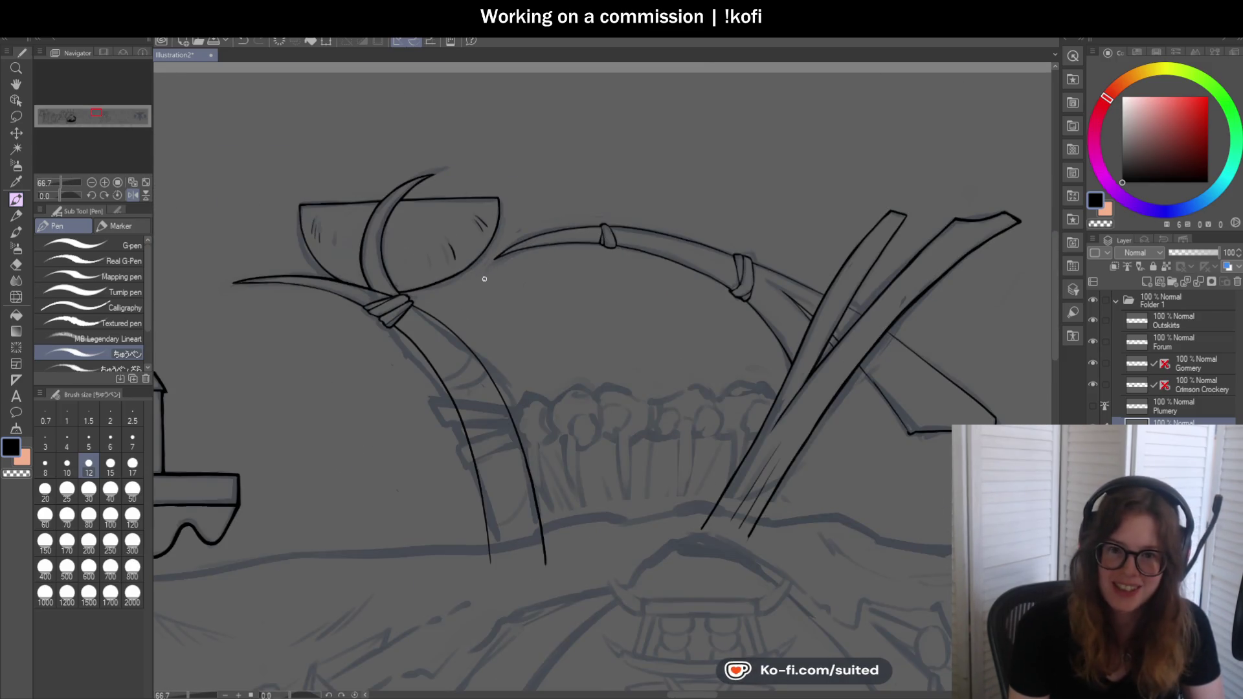
{"action": "scroll", "coordinate": [397, 276], "scroll_direction": "up", "scroll_amount": 1}
{"action": "scroll", "coordinate": [372, 214], "scroll_direction": "up", "scroll_amount": 3}
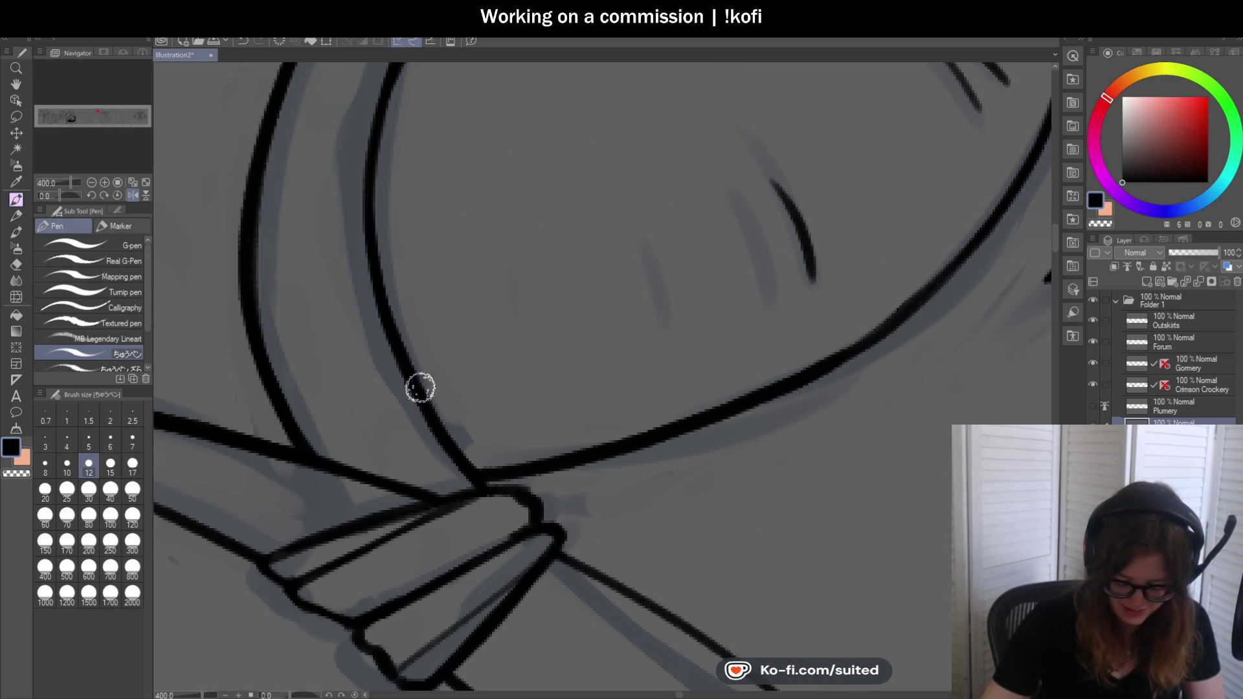
{"action": "scroll", "coordinate": [414, 222], "scroll_direction": "down", "scroll_amount": 1}
{"action": "scroll", "coordinate": [414, 221], "scroll_direction": "down", "scroll_amount": 5}
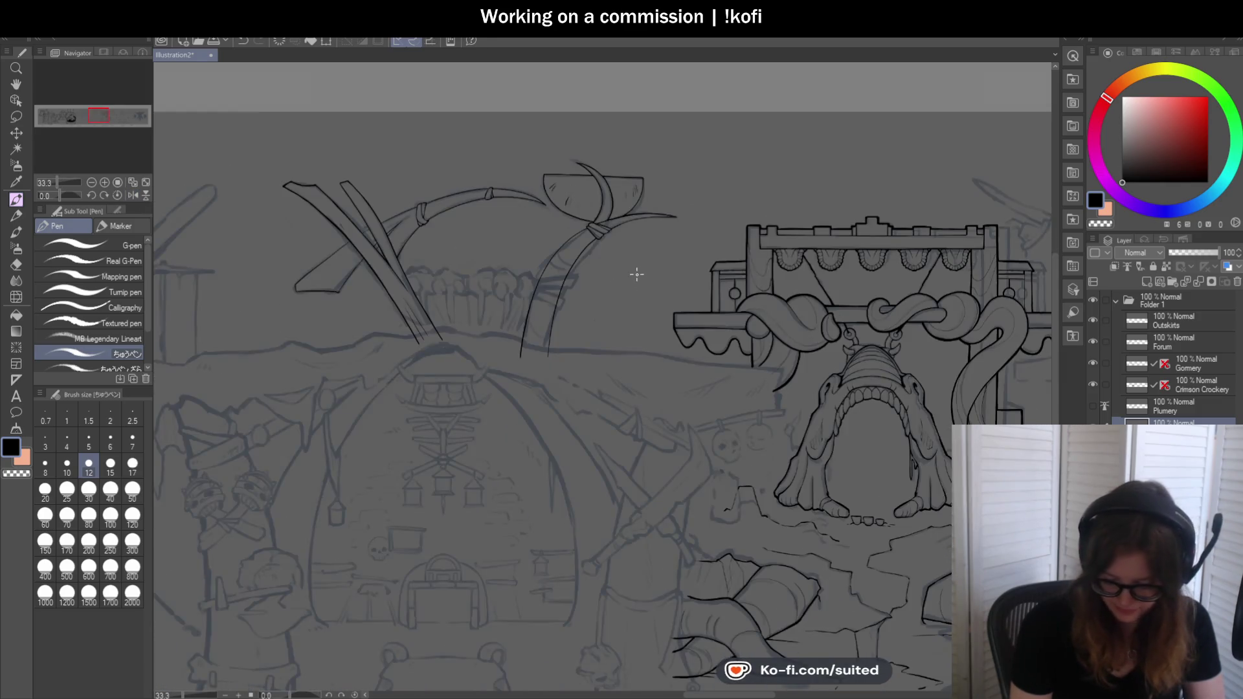
{"action": "scroll", "coordinate": [528, 172], "scroll_direction": "up", "scroll_amount": 2}
{"action": "scroll", "coordinate": [529, 172], "scroll_direction": "up", "scroll_amount": 1}
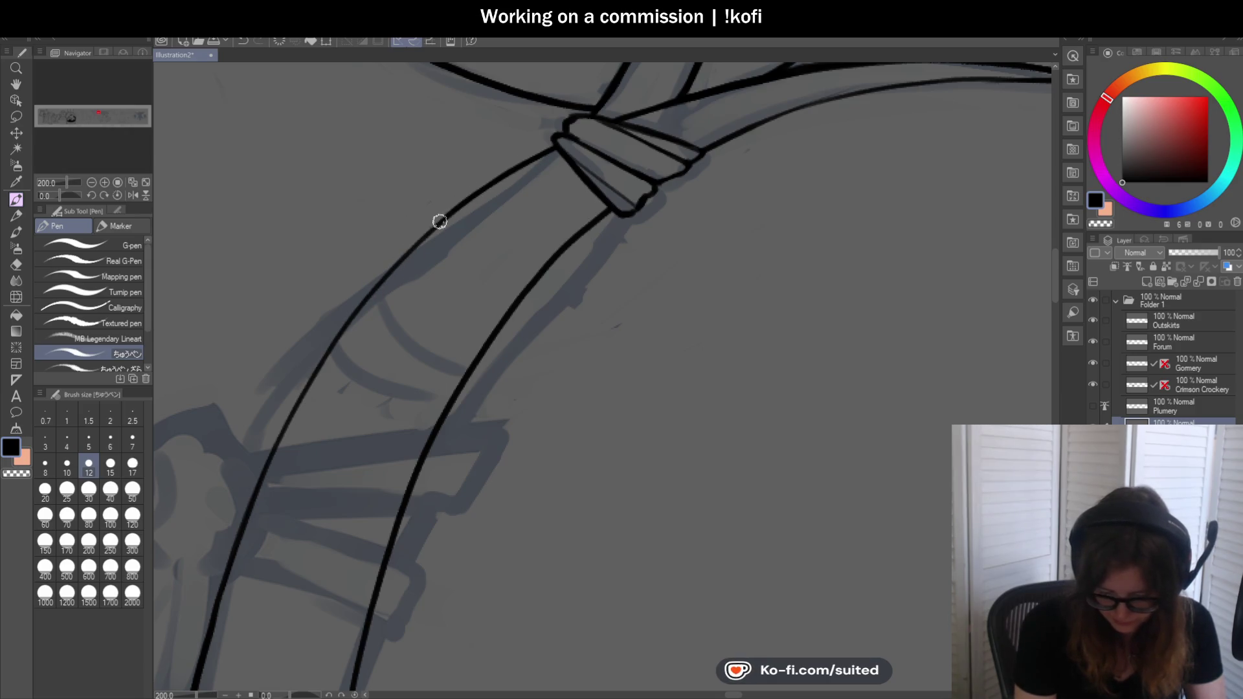
{"action": "scroll", "coordinate": [450, 212], "scroll_direction": "down", "scroll_amount": 2}
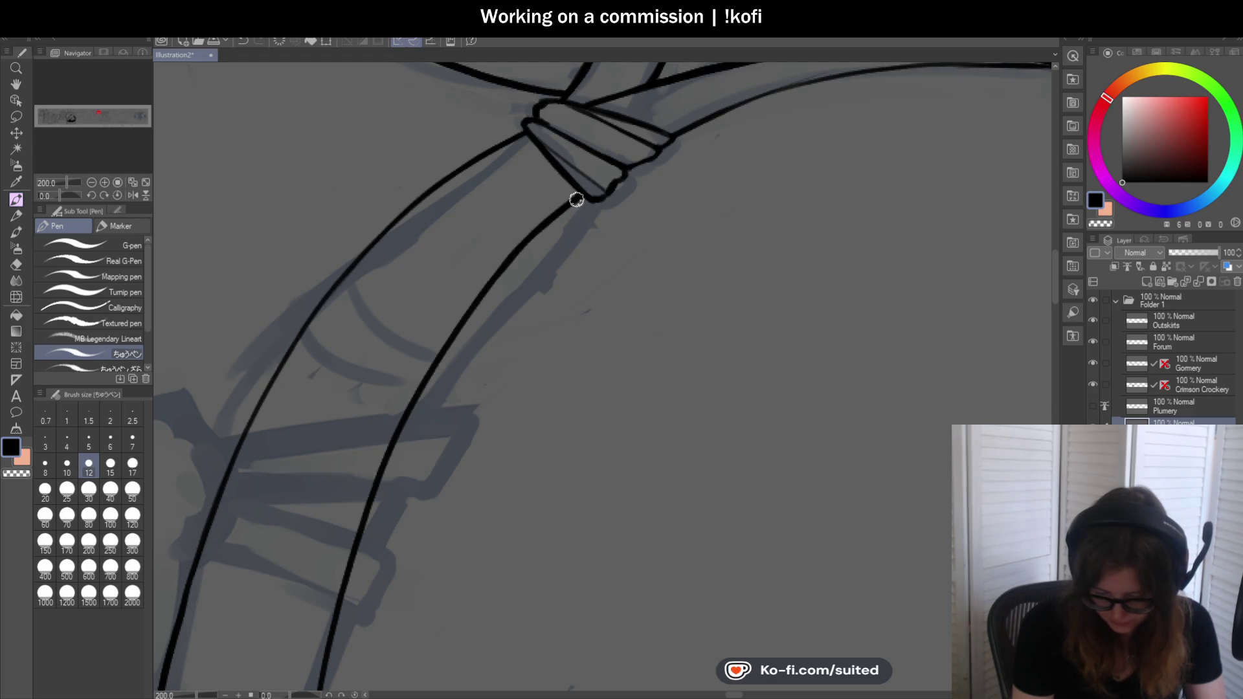
{"action": "scroll", "coordinate": [549, 219], "scroll_direction": "down", "scroll_amount": 1}
{"action": "scroll", "coordinate": [486, 369], "scroll_direction": "down", "scroll_amount": 2}
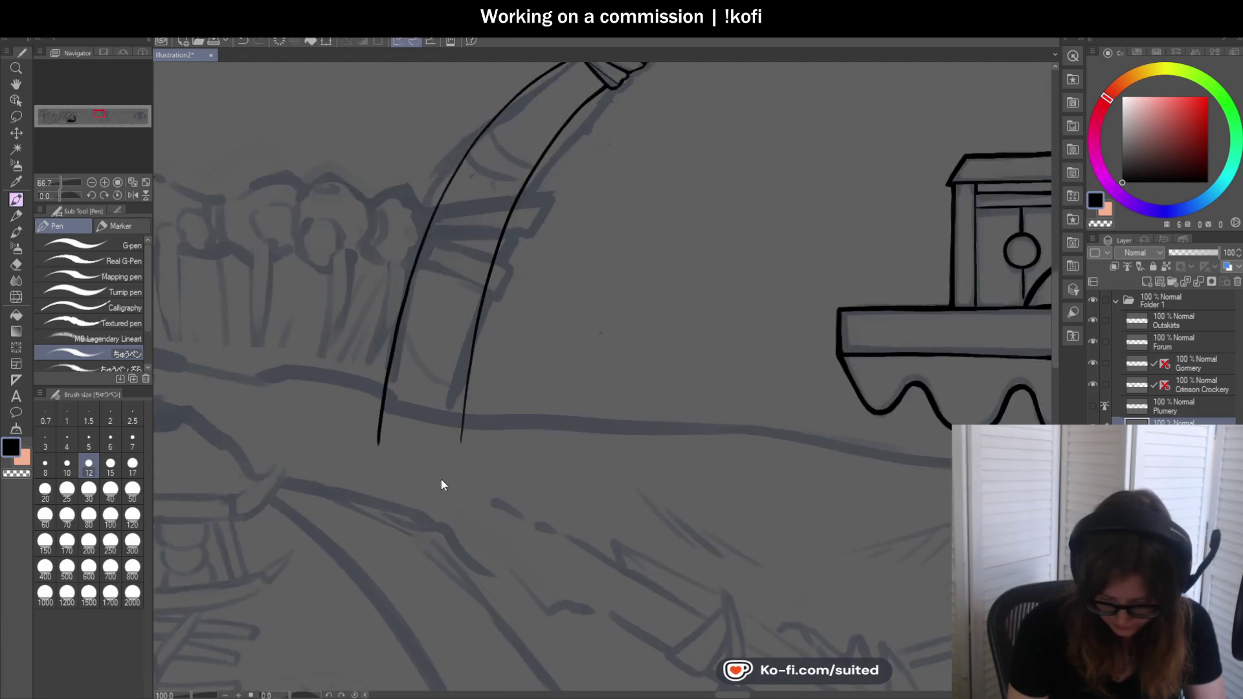
{"action": "scroll", "coordinate": [433, 502], "scroll_direction": "up", "scroll_amount": 2}
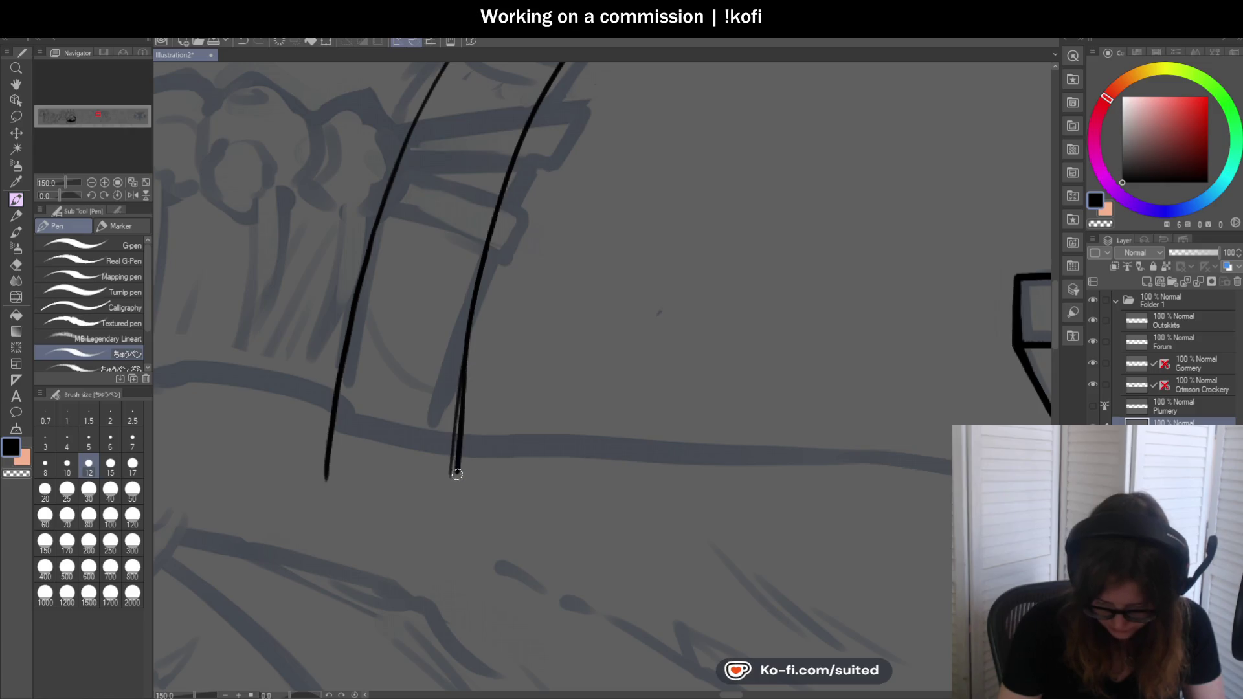
Redraw the right handle line's lower end thicker where it meets the horizon, then angle the canvas
{"action": "key", "text": "ctrl+z"}
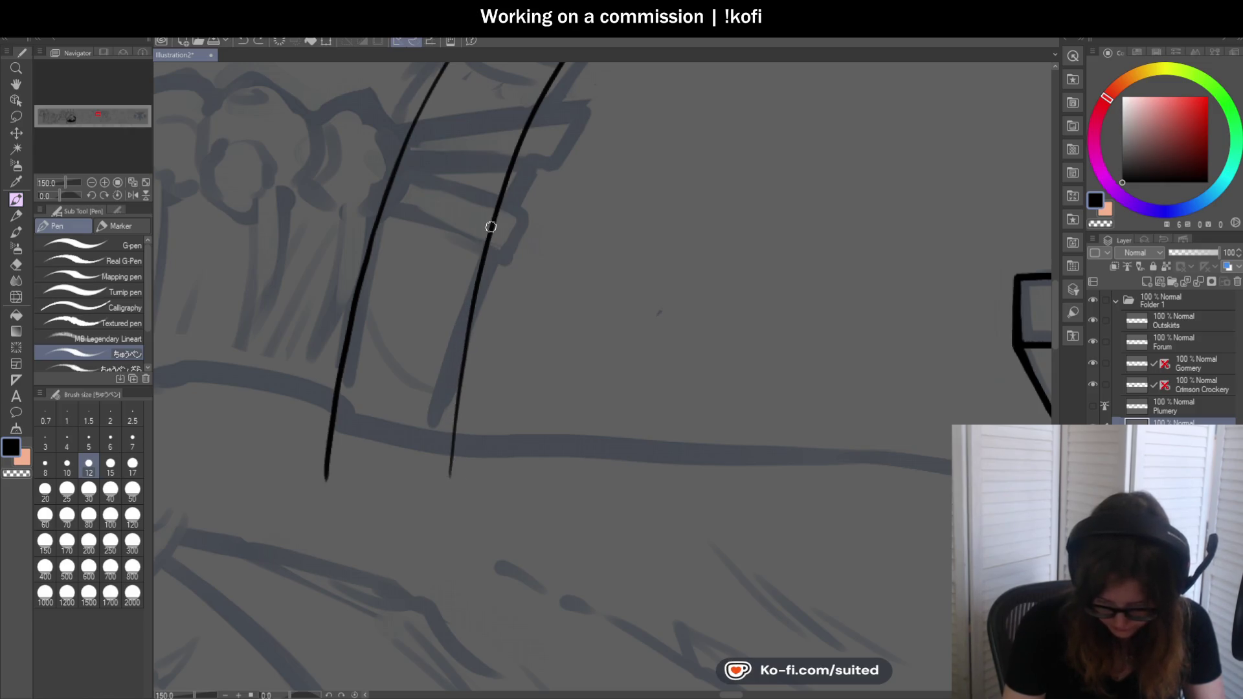
{"action": "left_click_drag", "start_coordinate": [465, 354], "coordinate": [450, 476]}
{"action": "scroll", "coordinate": [437, 389], "scroll_direction": "down", "scroll_amount": 1}
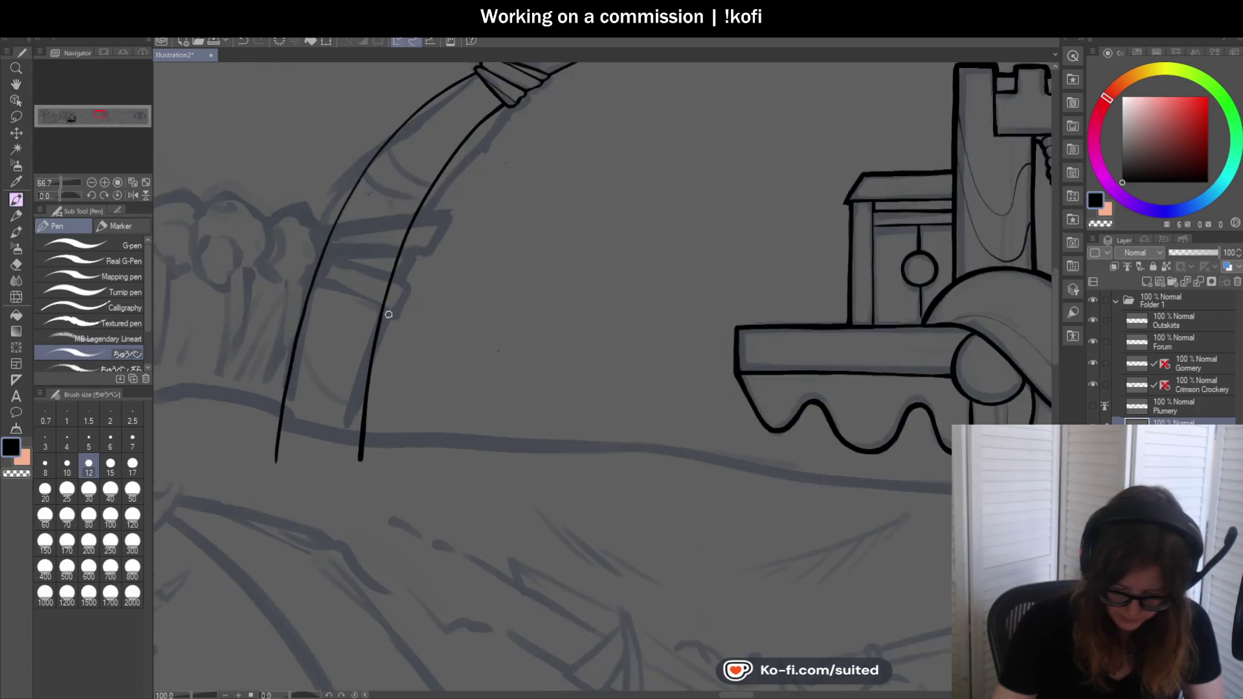
{"action": "scroll", "coordinate": [368, 379], "scroll_direction": "up", "scroll_amount": 1}
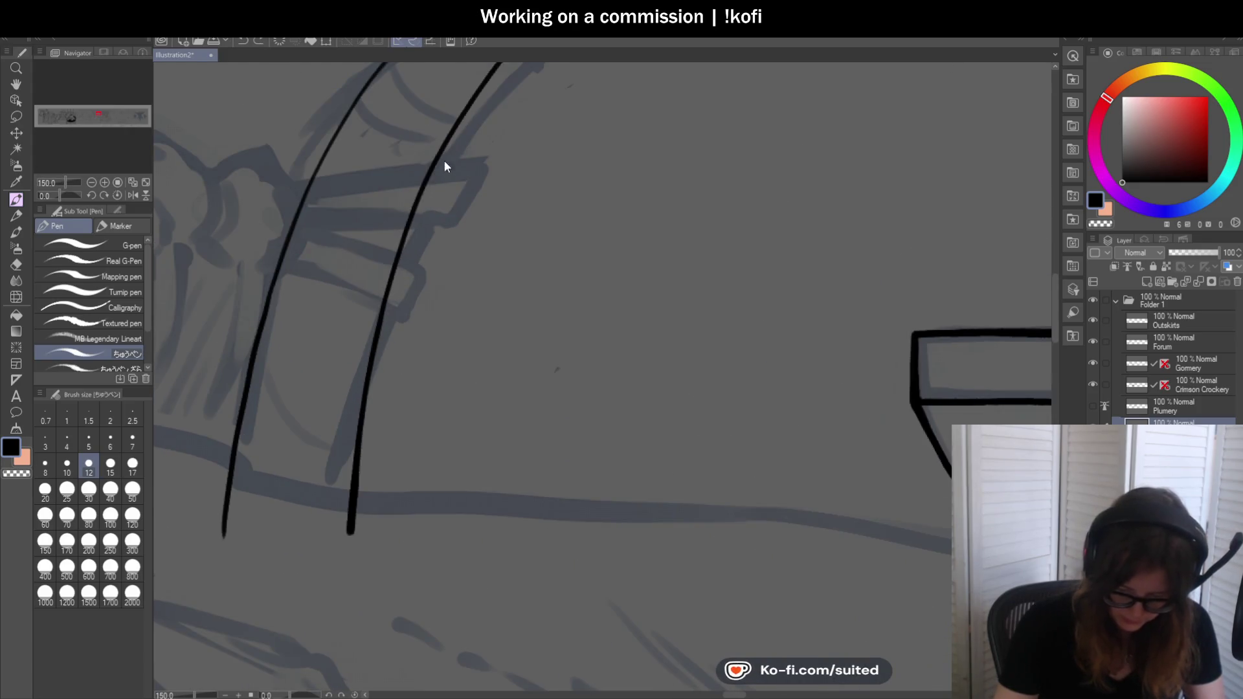
{"action": "scroll", "coordinate": [457, 306], "scroll_direction": "down", "scroll_amount": 1}
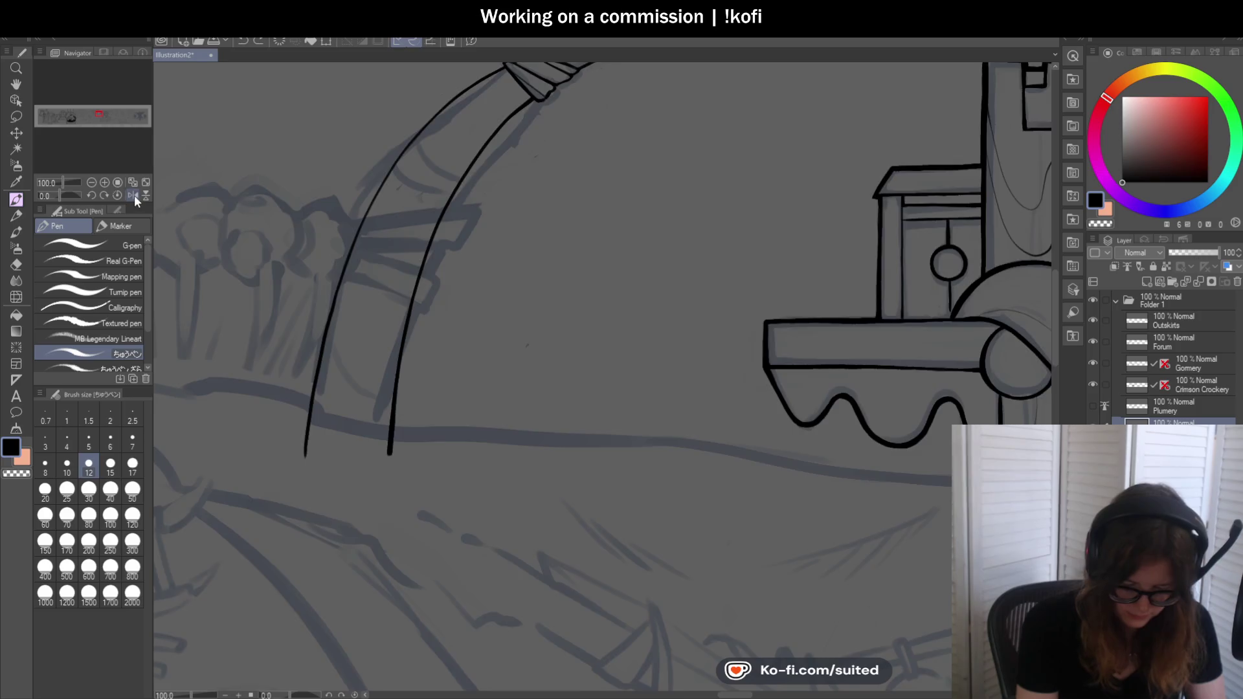
{"action": "left_click_drag", "start_coordinate": [59, 194], "coordinate": [69, 193]}
{"action": "scroll", "coordinate": [559, 262], "scroll_direction": "down", "scroll_amount": 2}
{"action": "scroll", "coordinate": [547, 154], "scroll_direction": "up", "scroll_amount": 3}
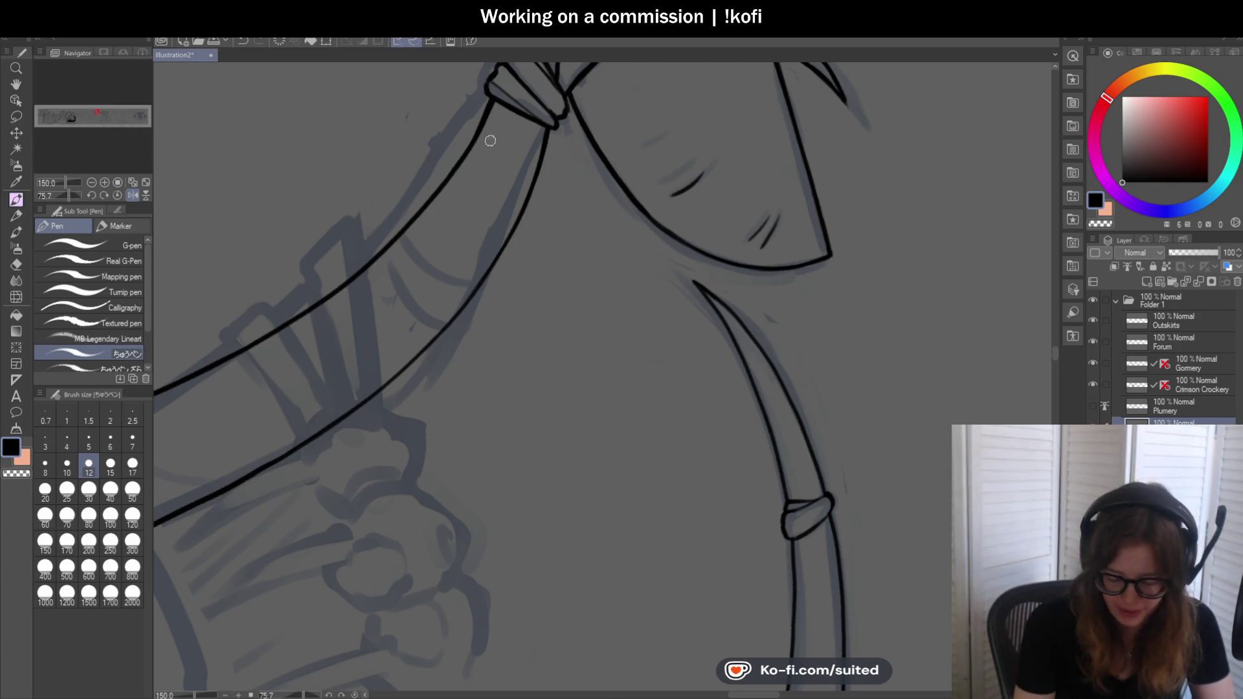
{"action": "scroll", "coordinate": [494, 138], "scroll_direction": "up", "scroll_amount": 1}
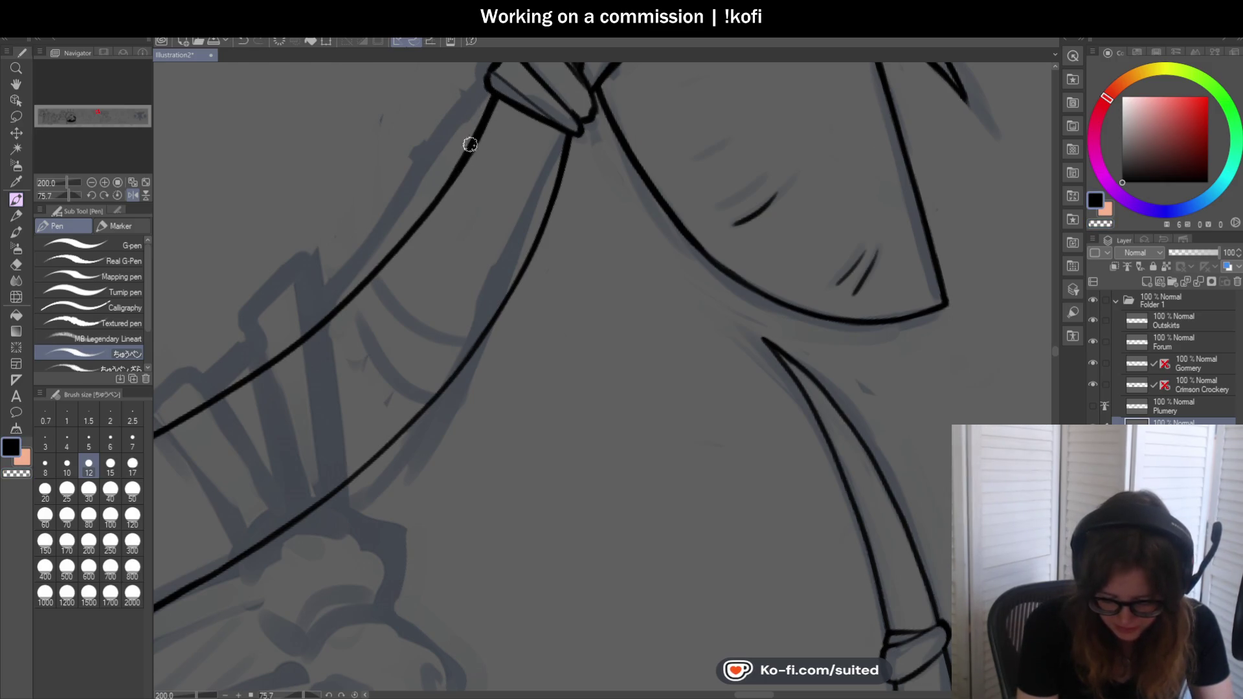
{"action": "scroll", "coordinate": [585, 278], "scroll_direction": "down", "scroll_amount": 2}
{"action": "scroll", "coordinate": [583, 290], "scroll_direction": "down", "scroll_amount": 1}
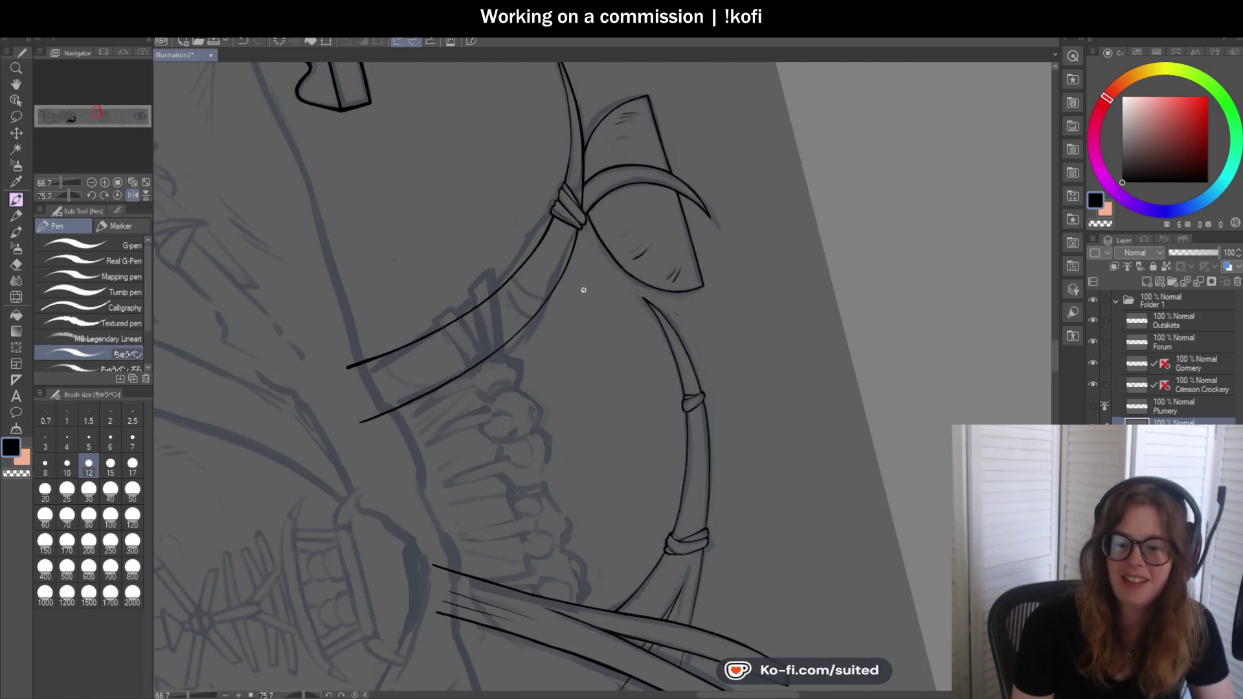
Ink the thin upper-left stretch of the curved handle from the binding, thickened with a second stroke
{"action": "left_click", "coordinate": [121, 195]}
{"action": "scroll", "coordinate": [546, 222], "scroll_direction": "down", "scroll_amount": 2}
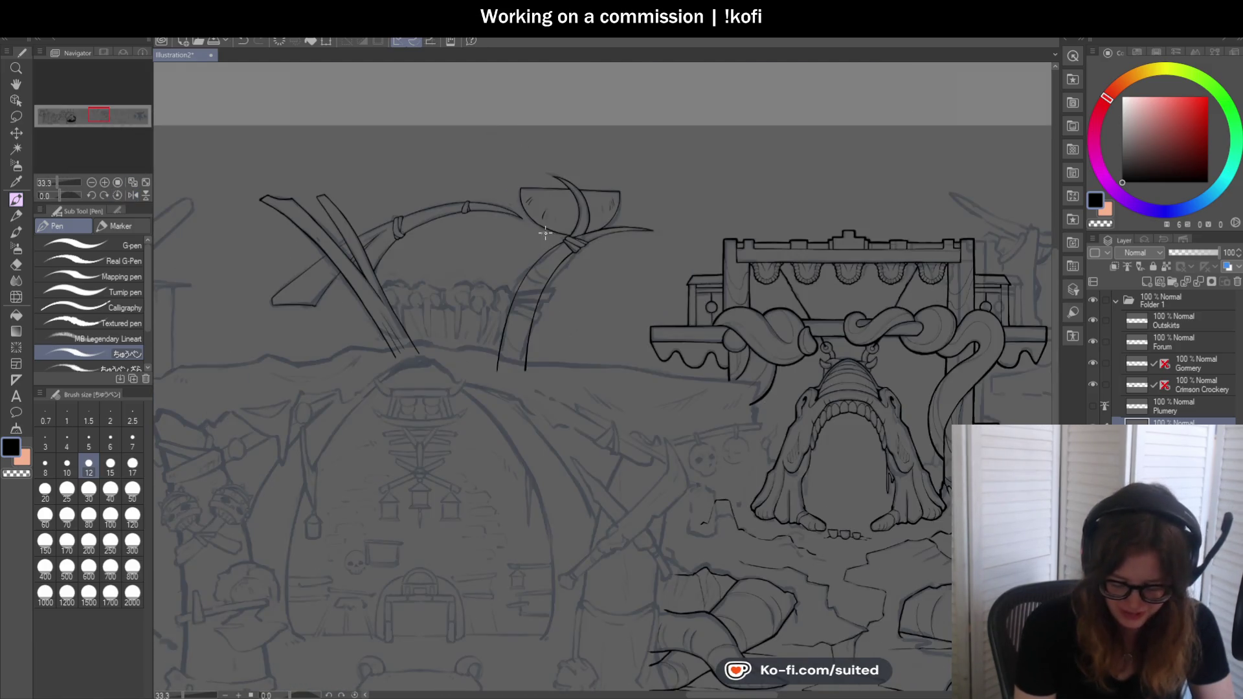
{"action": "scroll", "coordinate": [581, 316], "scroll_direction": "up", "scroll_amount": 1}
{"action": "scroll", "coordinate": [588, 326], "scroll_direction": "up", "scroll_amount": 1}
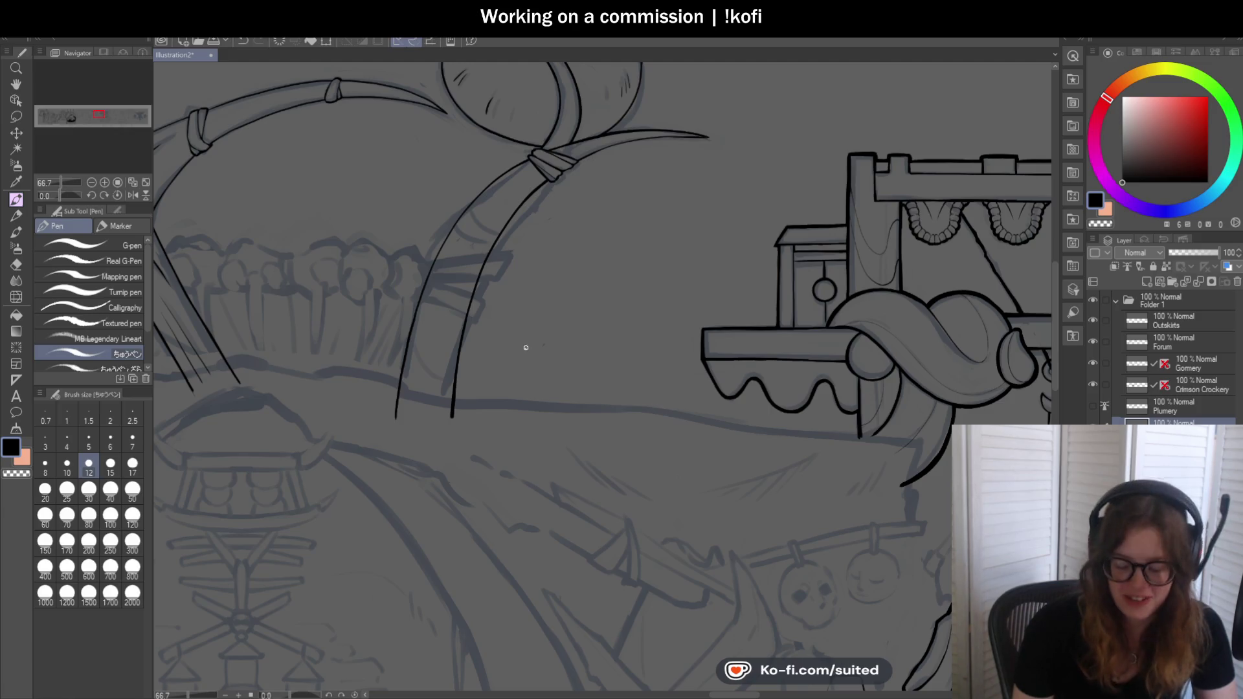
{"action": "scroll", "coordinate": [517, 173], "scroll_direction": "up", "scroll_amount": 1}
{"action": "scroll", "coordinate": [517, 172], "scroll_direction": "up", "scroll_amount": 1}
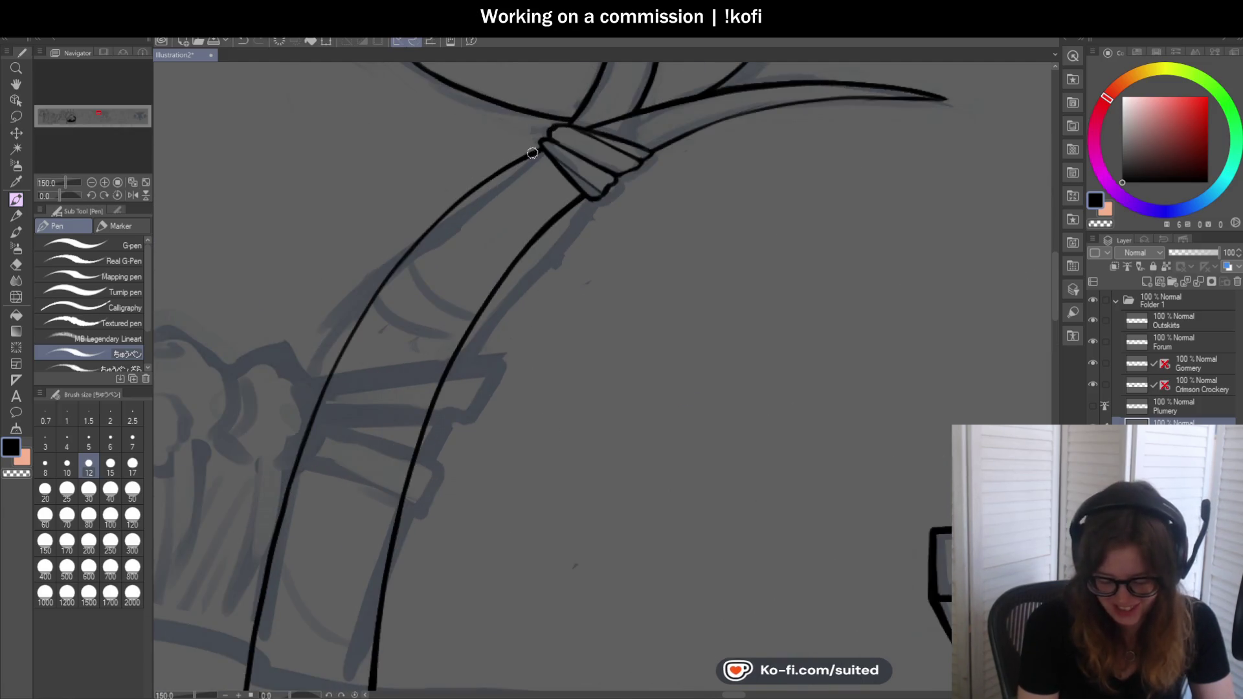
{"action": "left_click_drag", "start_coordinate": [475, 187], "coordinate": [354, 319]}
{"action": "key", "text": "ctrl+z"}
{"action": "left_click_drag", "start_coordinate": [537, 156], "coordinate": [407, 243]}
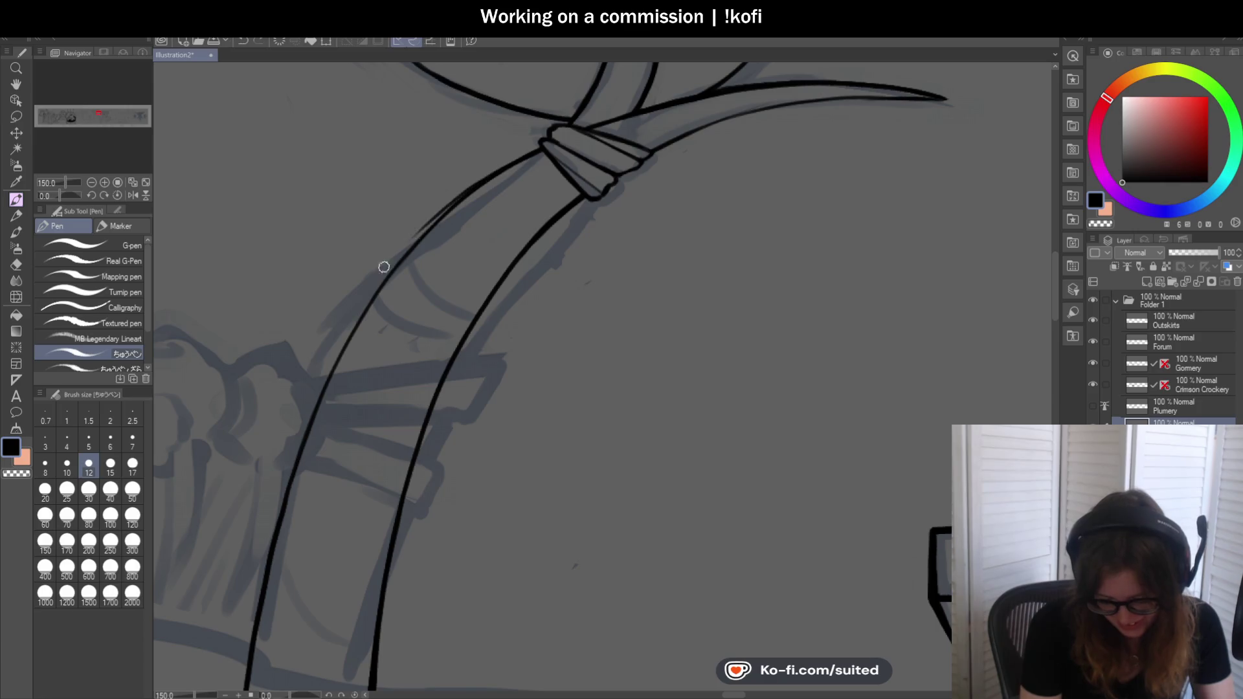
{"action": "left_click_drag", "start_coordinate": [483, 181], "coordinate": [393, 268]}
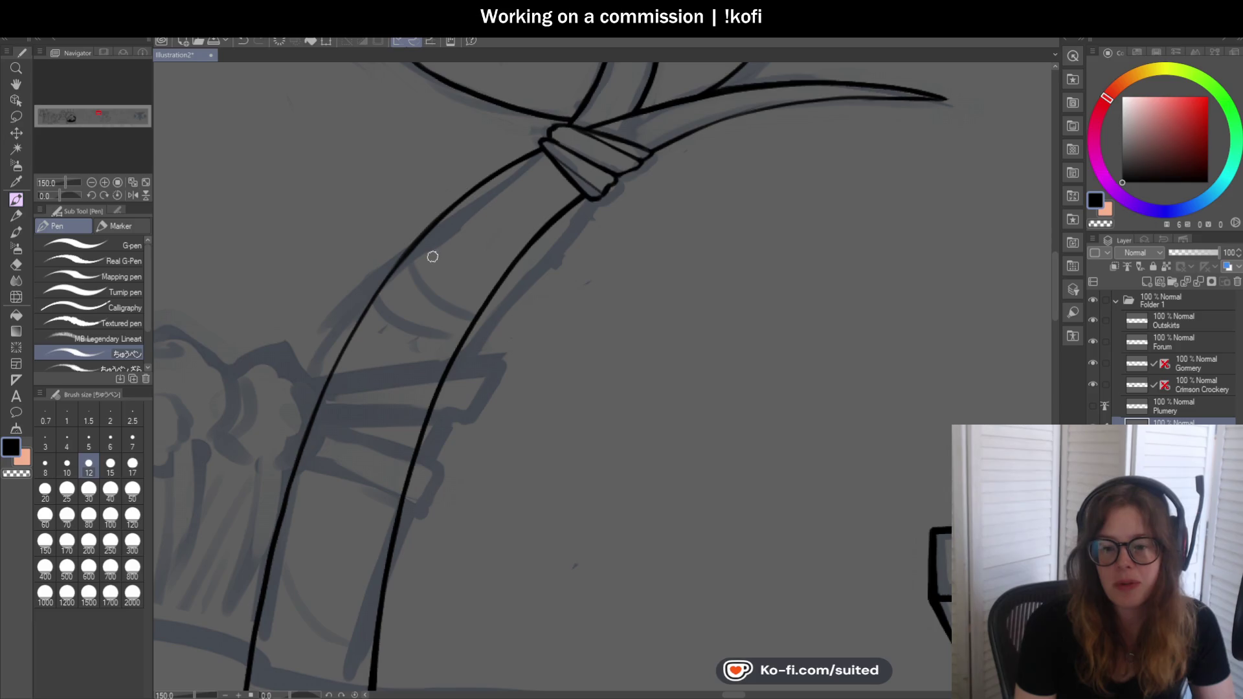
{"action": "scroll", "coordinate": [430, 259], "scroll_direction": "down", "scroll_amount": 2}
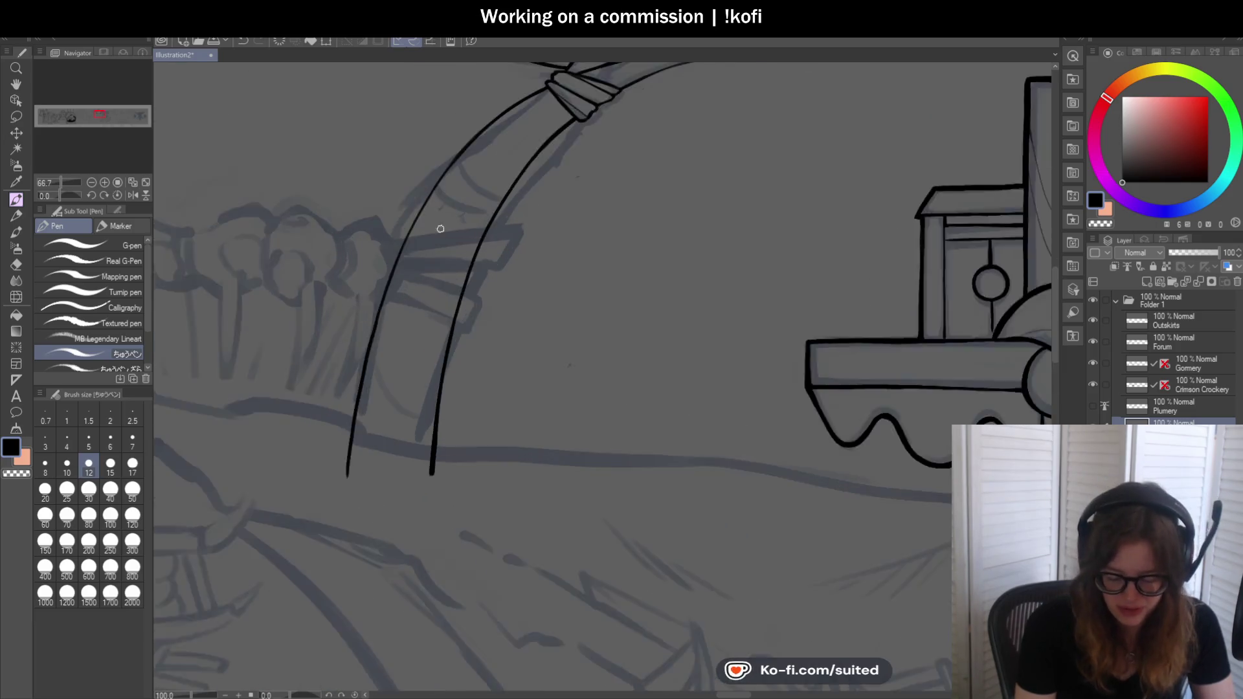
{"action": "scroll", "coordinate": [416, 197], "scroll_direction": "up", "scroll_amount": 2}
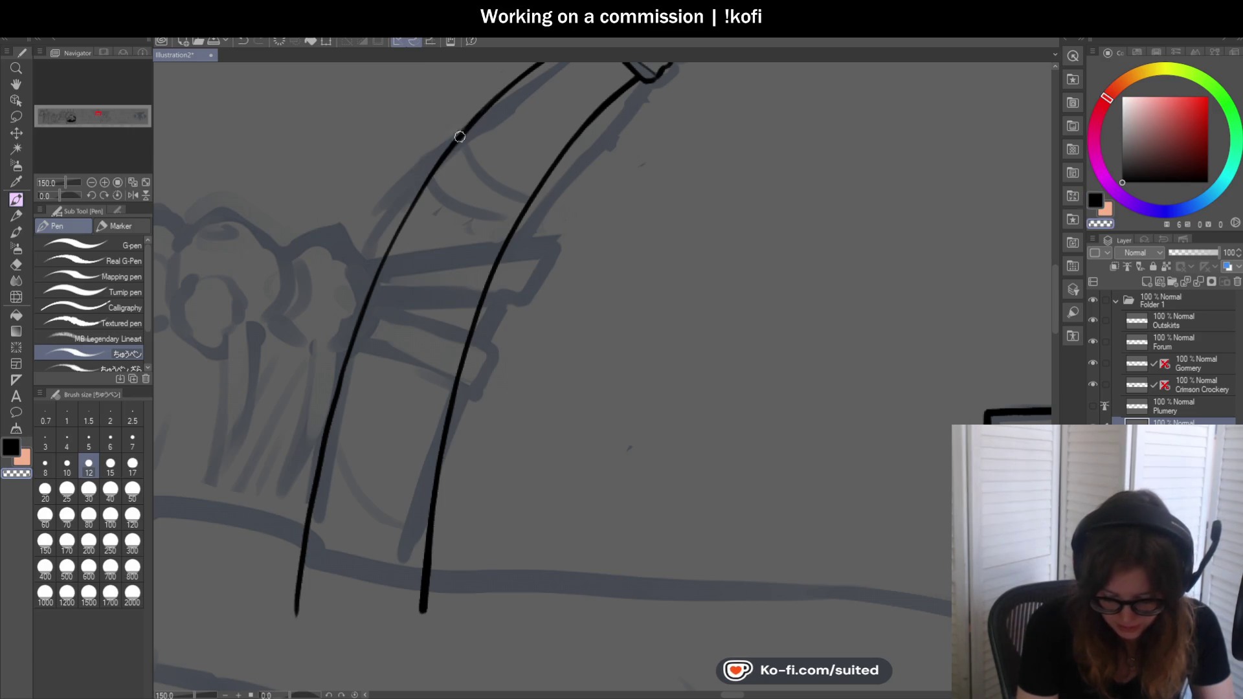
Trace the handle's left curve in black down to the ground line, discarding an overdone restroke
{"action": "mouse_move", "coordinate": [428, 177]}
{"action": "left_mouse_down"}
{"action": "mouse_move", "coordinate": [353, 325]}
{"action": "mouse_move", "coordinate": [335, 393]}
{"action": "left_mouse_up"}
{"action": "scroll", "coordinate": [515, 153], "scroll_direction": "down", "scroll_amount": 2}
{"action": "scroll", "coordinate": [417, 263], "scroll_direction": "up", "scroll_amount": 2}
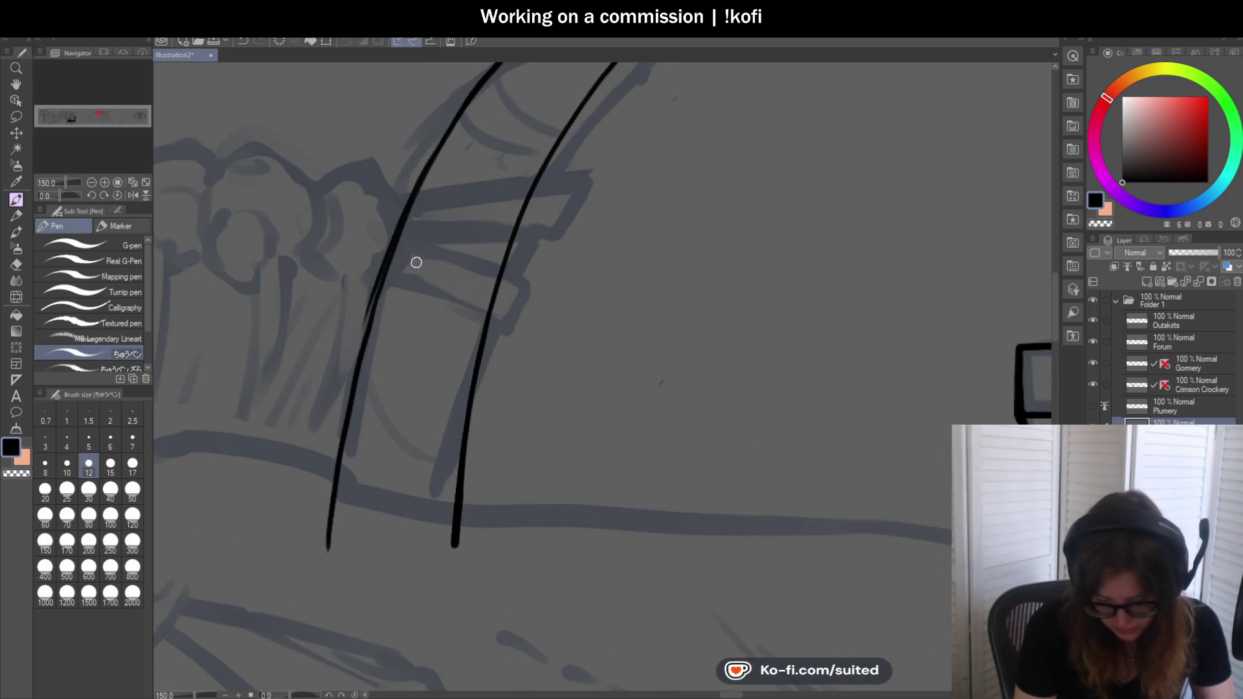
{"action": "mouse_move", "coordinate": [424, 175]}
{"action": "left_mouse_down"}
{"action": "mouse_move", "coordinate": [346, 360]}
{"action": "mouse_move", "coordinate": [332, 453]}
{"action": "left_mouse_up"}
{"action": "key", "text": "ctrl+z"}
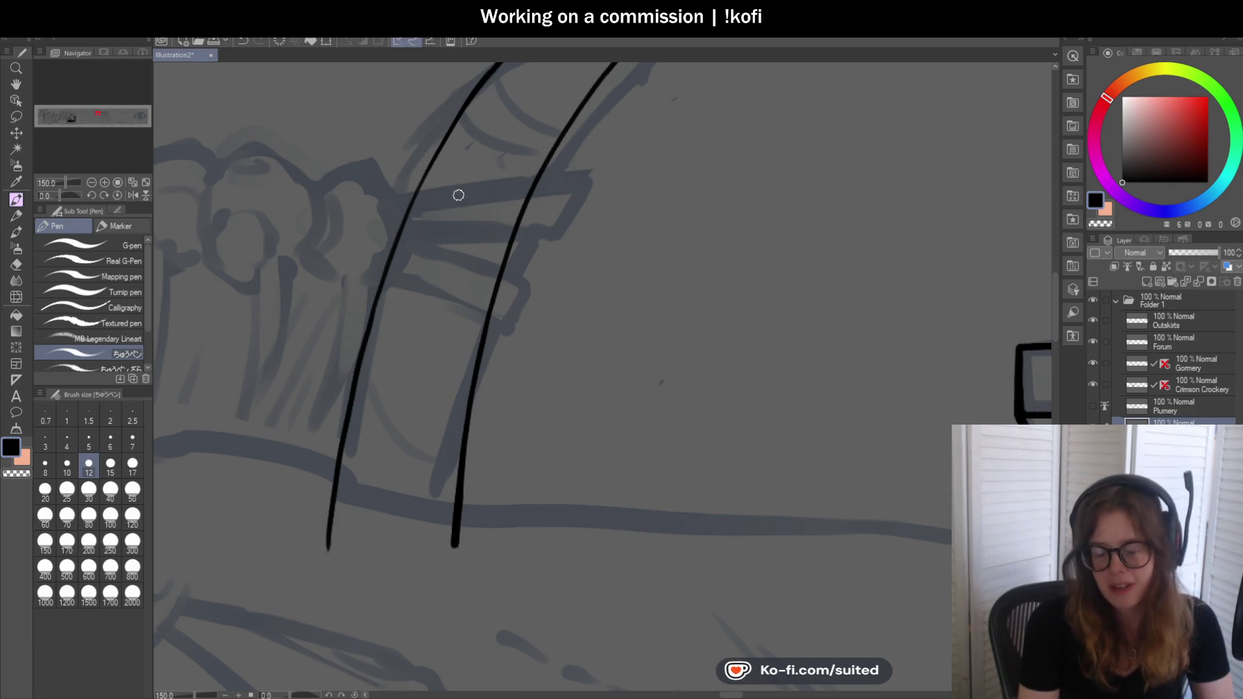
{"action": "scroll", "coordinate": [453, 194], "scroll_direction": "down", "scroll_amount": 2}
{"action": "scroll", "coordinate": [457, 147], "scroll_direction": "up", "scroll_amount": 2}
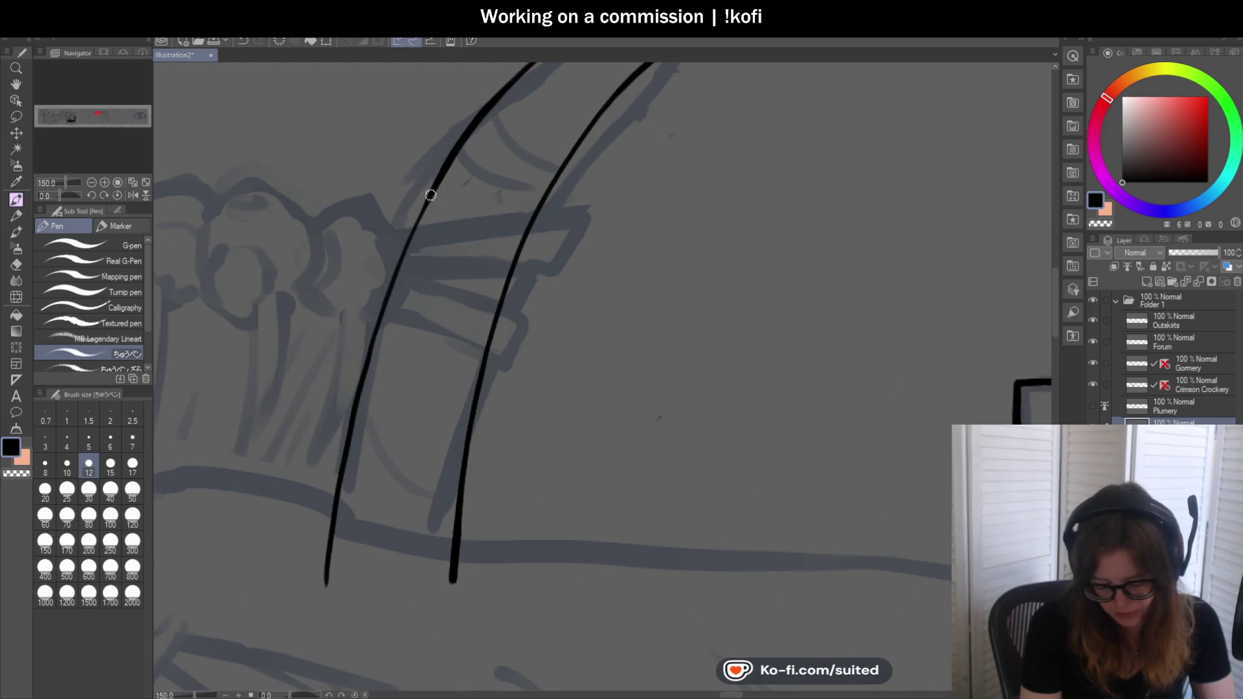
{"action": "mouse_move", "coordinate": [457, 150]}
{"action": "left_mouse_down"}
{"action": "mouse_move", "coordinate": [417, 200]}
{"action": "mouse_move", "coordinate": [363, 361]}
{"action": "mouse_move", "coordinate": [326, 583]}
{"action": "left_mouse_up"}
{"action": "scroll", "coordinate": [395, 289], "scroll_direction": "down", "scroll_amount": 1}
{"action": "scroll", "coordinate": [396, 288], "scroll_direction": "down", "scroll_amount": 2}
{"action": "scroll", "coordinate": [389, 273], "scroll_direction": "up", "scroll_amount": 3}
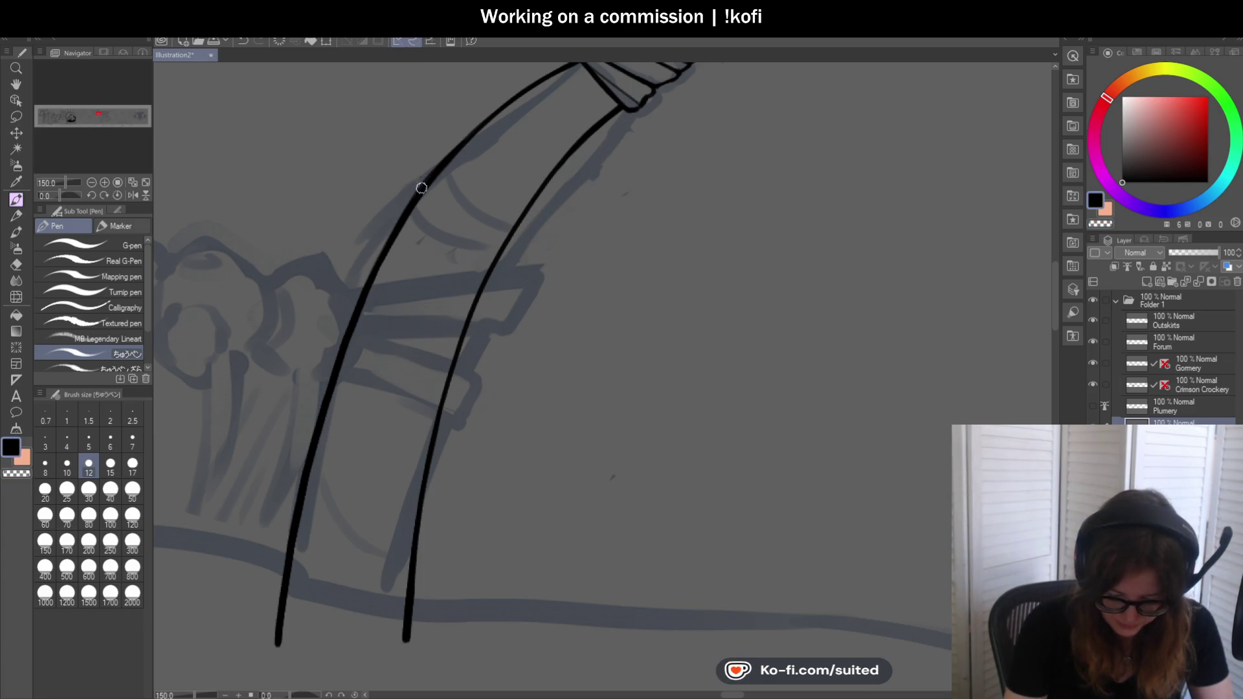
{"action": "scroll", "coordinate": [431, 175], "scroll_direction": "down", "scroll_amount": 2}
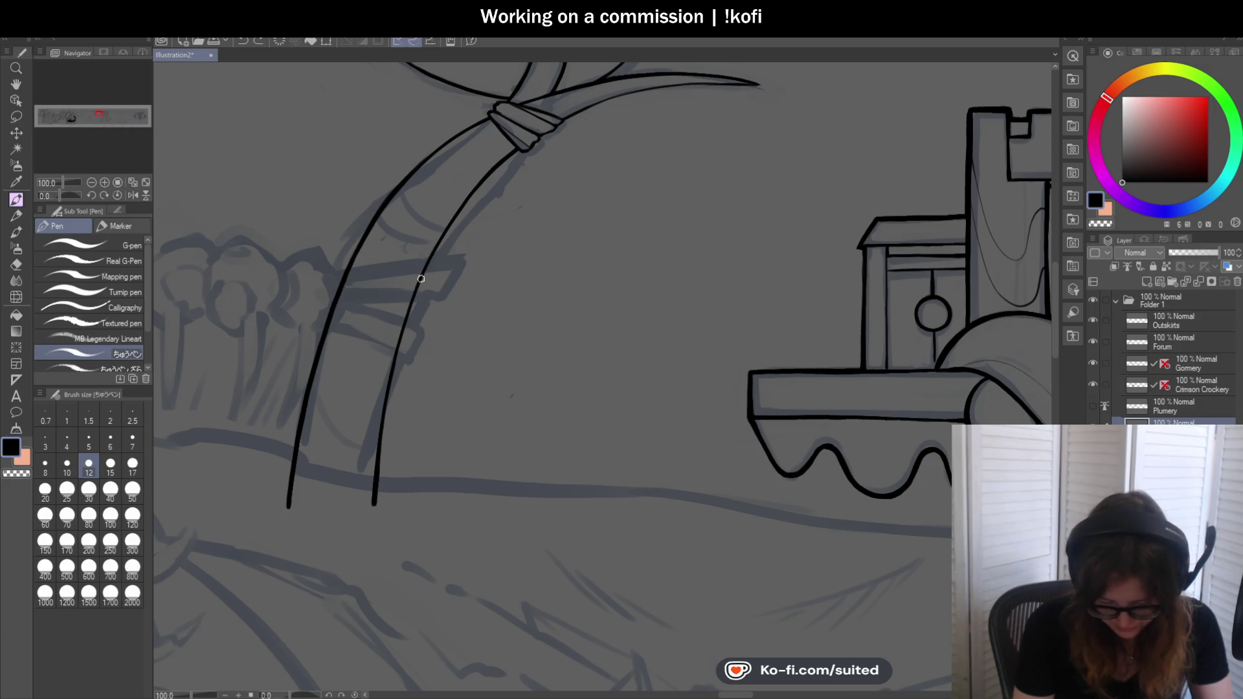
{"action": "scroll", "coordinate": [407, 320], "scroll_direction": "down", "scroll_amount": 2}
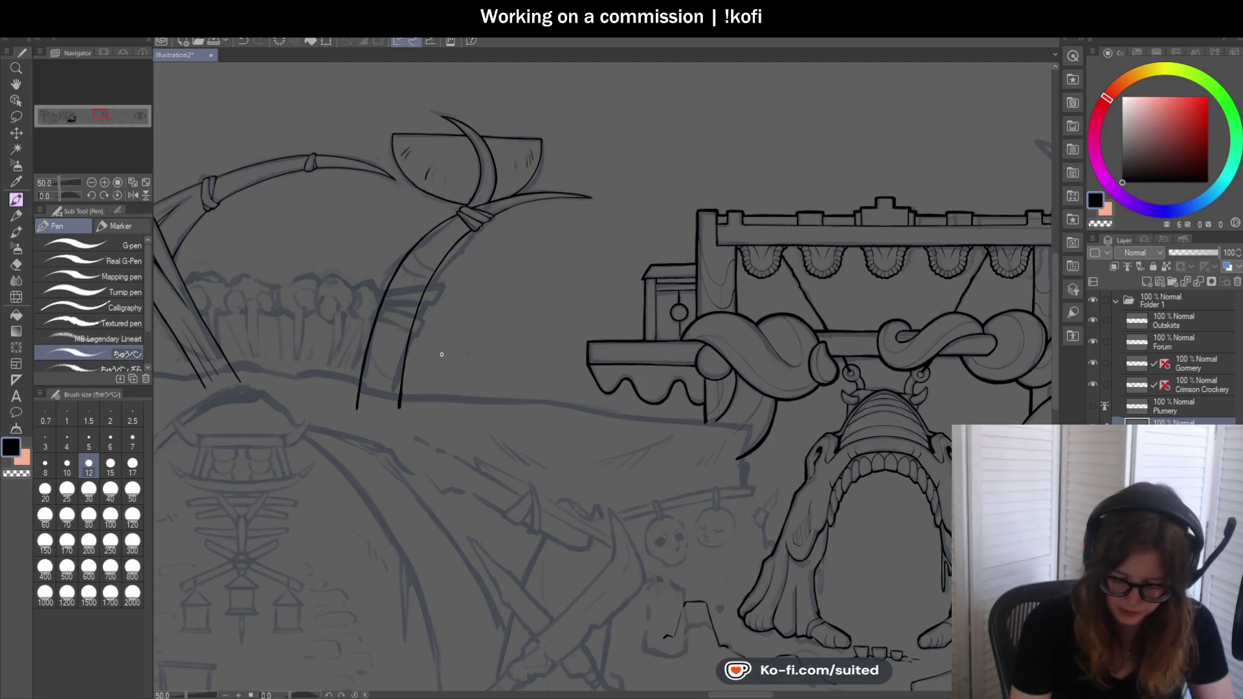
{"action": "left_click_drag", "start_coordinate": [442, 357], "coordinate": [393, 259]}
{"action": "scroll", "coordinate": [698, 310], "scroll_direction": "up", "scroll_amount": 1}
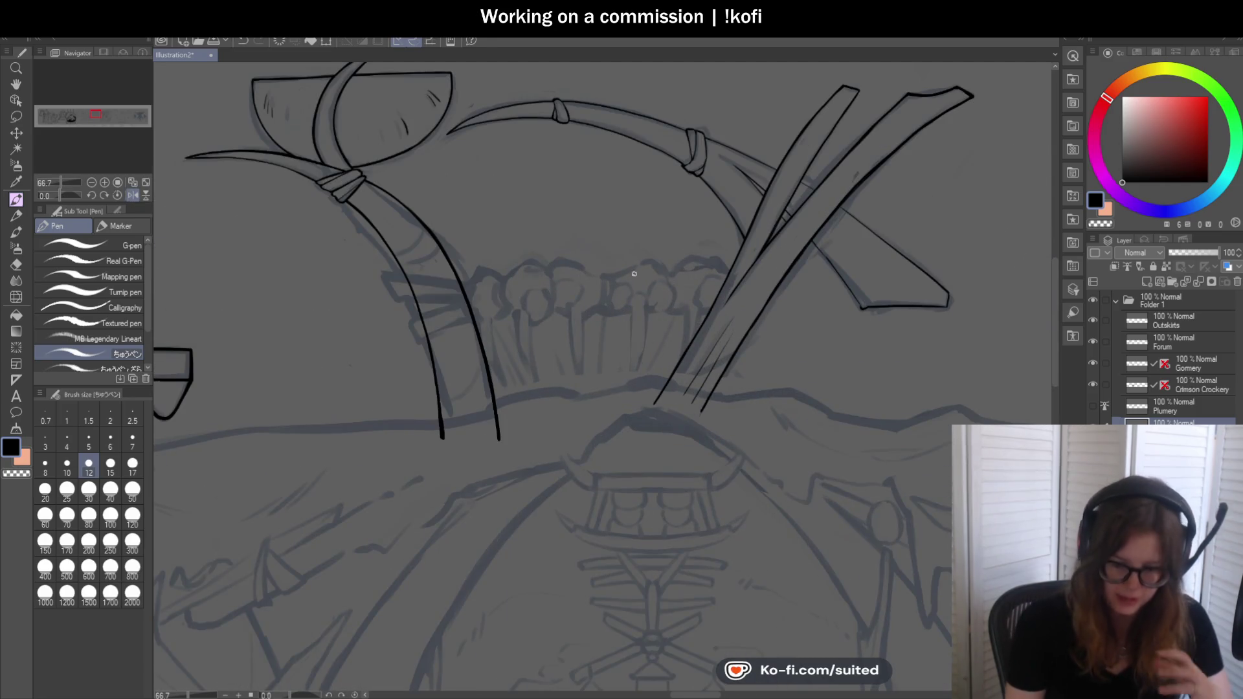
Redraw the lower part of the blade's left handle line, filling its gap with a heavier stroke
{"action": "left_click_drag", "start_coordinate": [74, 196], "coordinate": [61, 195]}
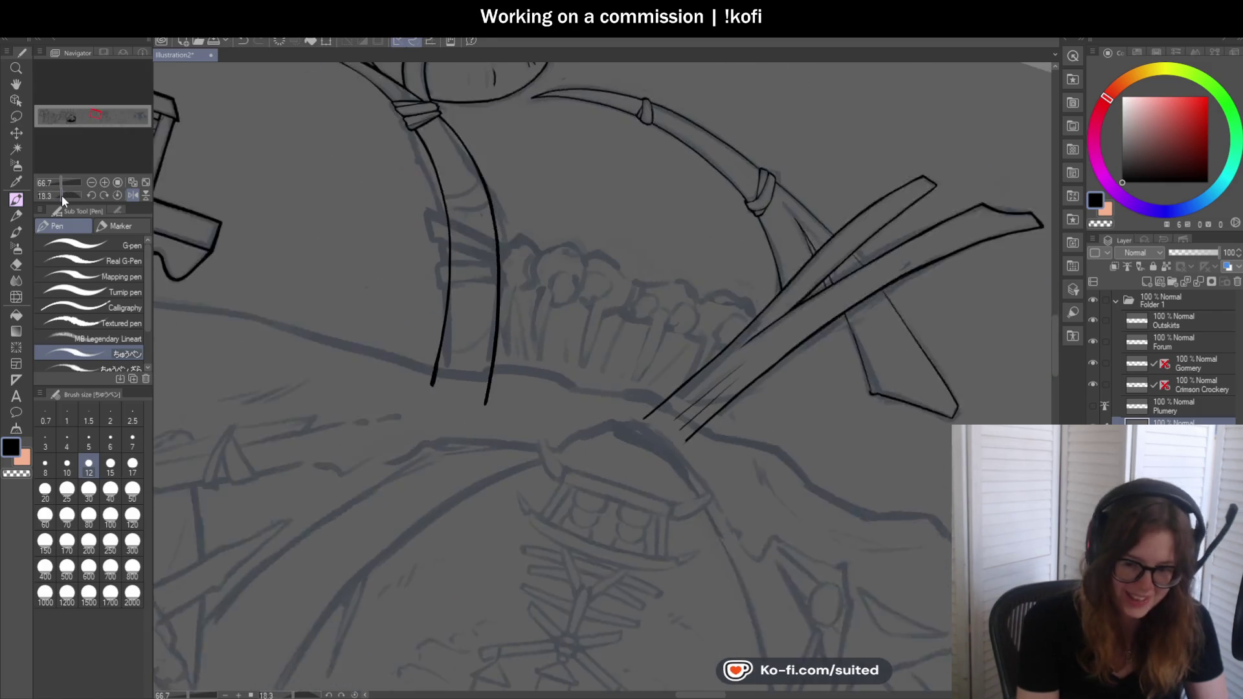
{"action": "scroll", "coordinate": [514, 116], "scroll_direction": "up", "scroll_amount": 1}
{"action": "scroll", "coordinate": [482, 170], "scroll_direction": "up", "scroll_amount": 1}
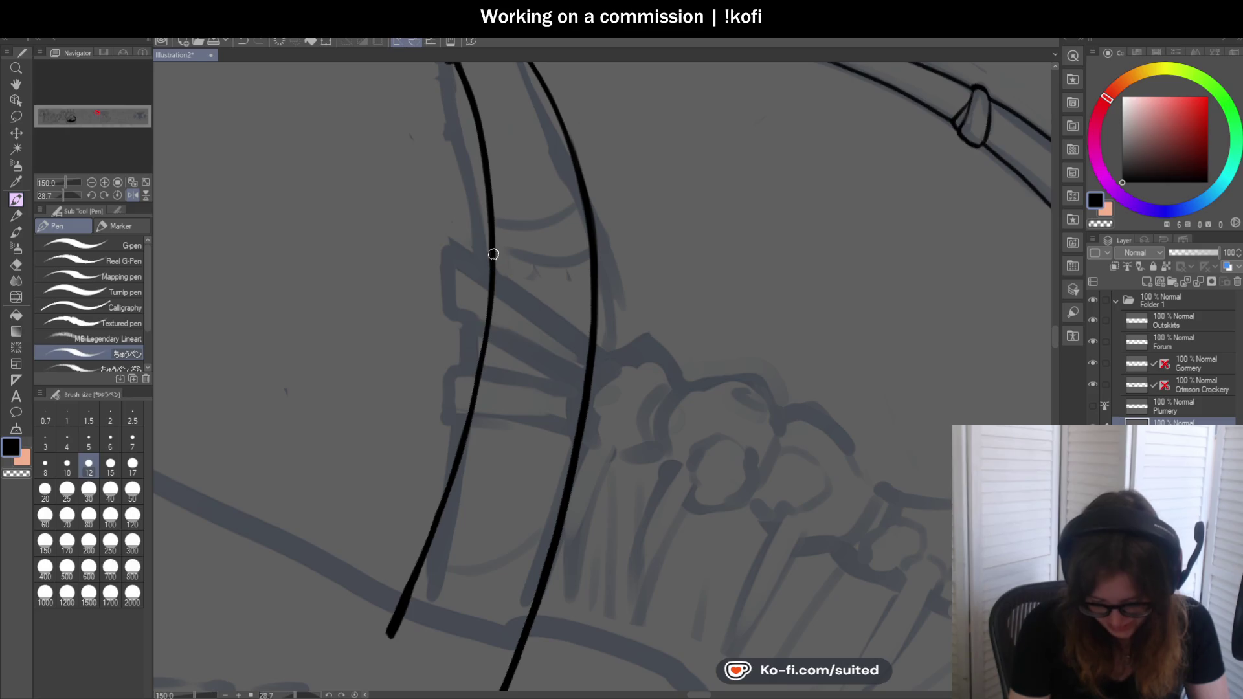
{"action": "scroll", "coordinate": [475, 404], "scroll_direction": "down", "scroll_amount": 2}
{"action": "scroll", "coordinate": [517, 407], "scroll_direction": "down", "scroll_amount": 1}
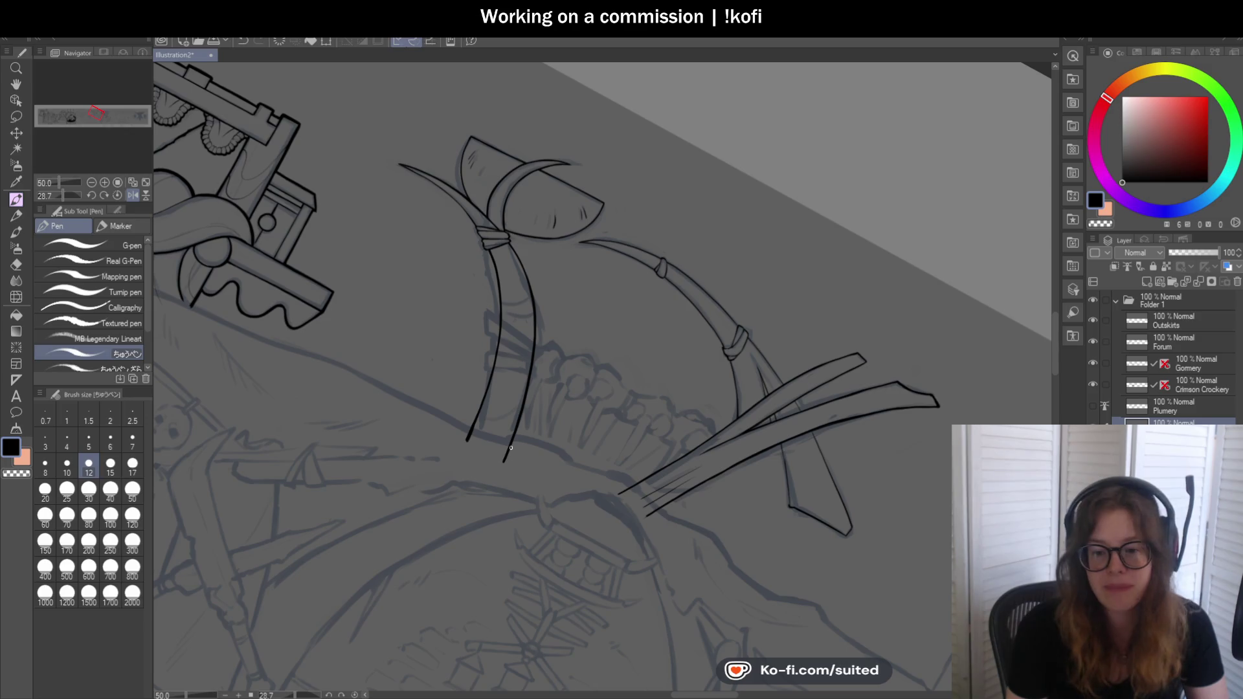
{"action": "scroll", "coordinate": [510, 448], "scroll_direction": "up", "scroll_amount": 2}
{"action": "scroll", "coordinate": [500, 387], "scroll_direction": "up", "scroll_amount": 1}
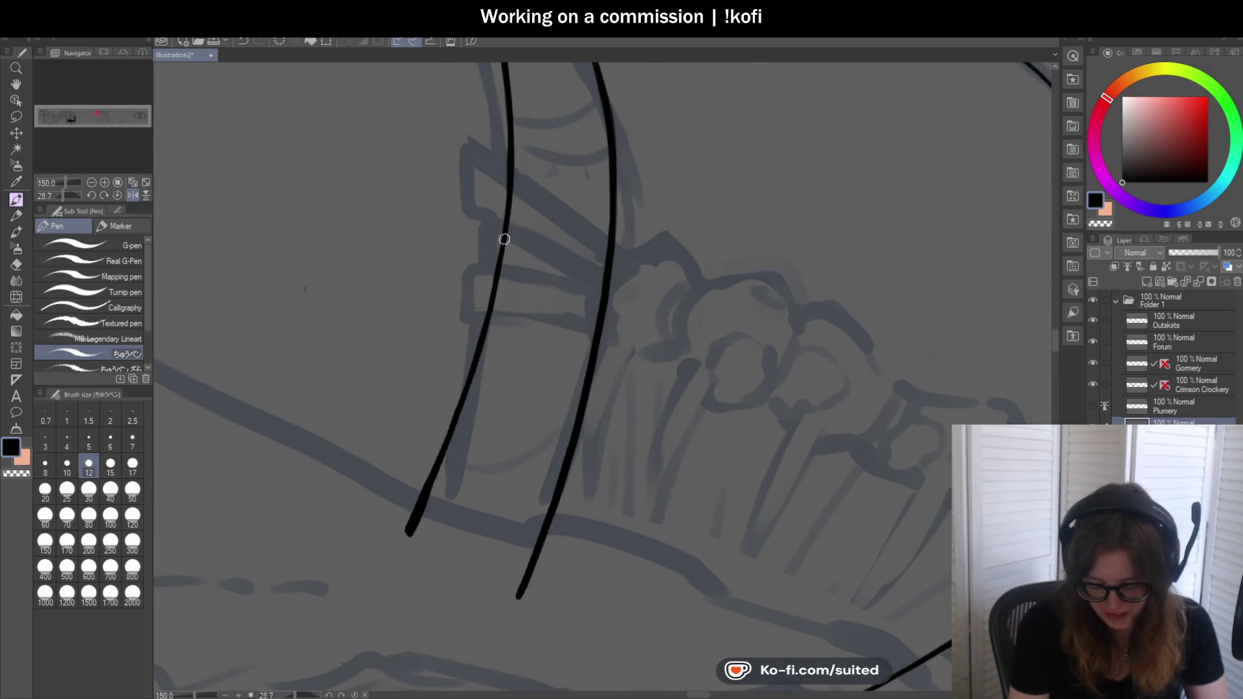
{"action": "left_click_drag", "start_coordinate": [488, 274], "coordinate": [471, 362]}
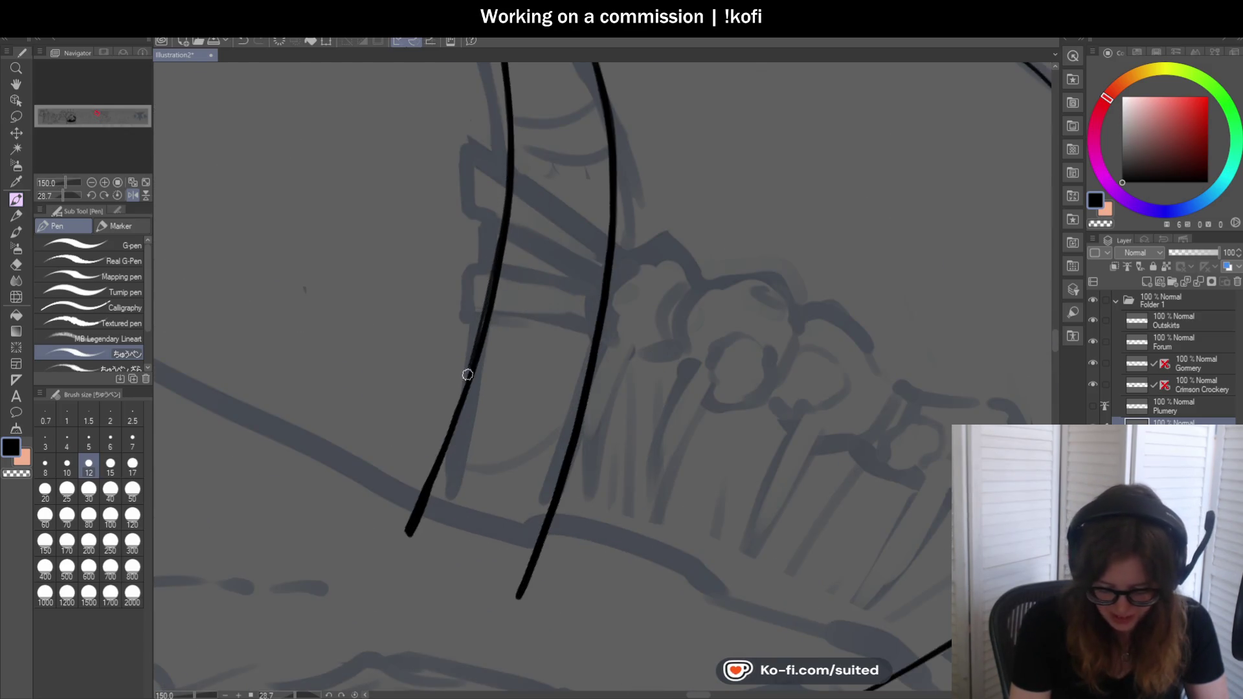
{"action": "key", "text": "ctrl+z"}
{"action": "key", "text": "ctrl+z"}
{"action": "mouse_move", "coordinate": [496, 248]}
{"action": "left_mouse_down"}
{"action": "mouse_move", "coordinate": [419, 477]}
{"action": "mouse_move", "coordinate": [468, 378]}
{"action": "left_mouse_up"}
Erase the stray lower end of the left line with transparent colour and mirror the view to check
{"action": "key", "text": "c"}
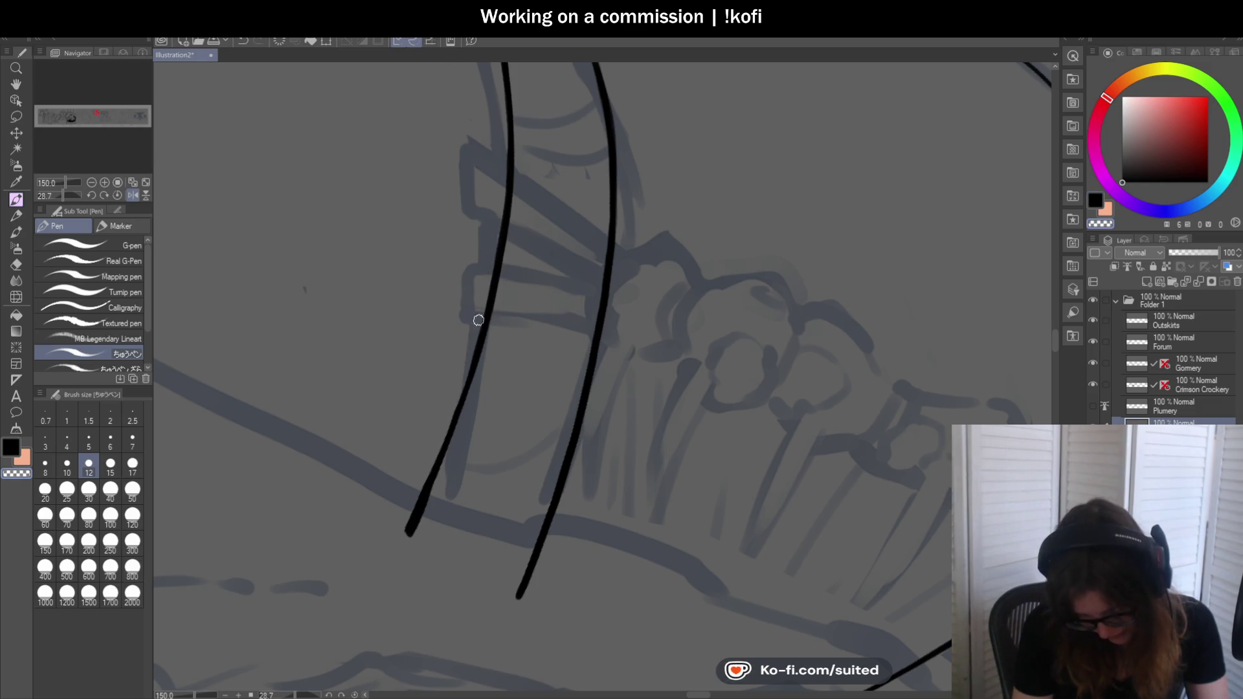
{"action": "left_click_drag", "start_coordinate": [466, 400], "coordinate": [438, 483]}
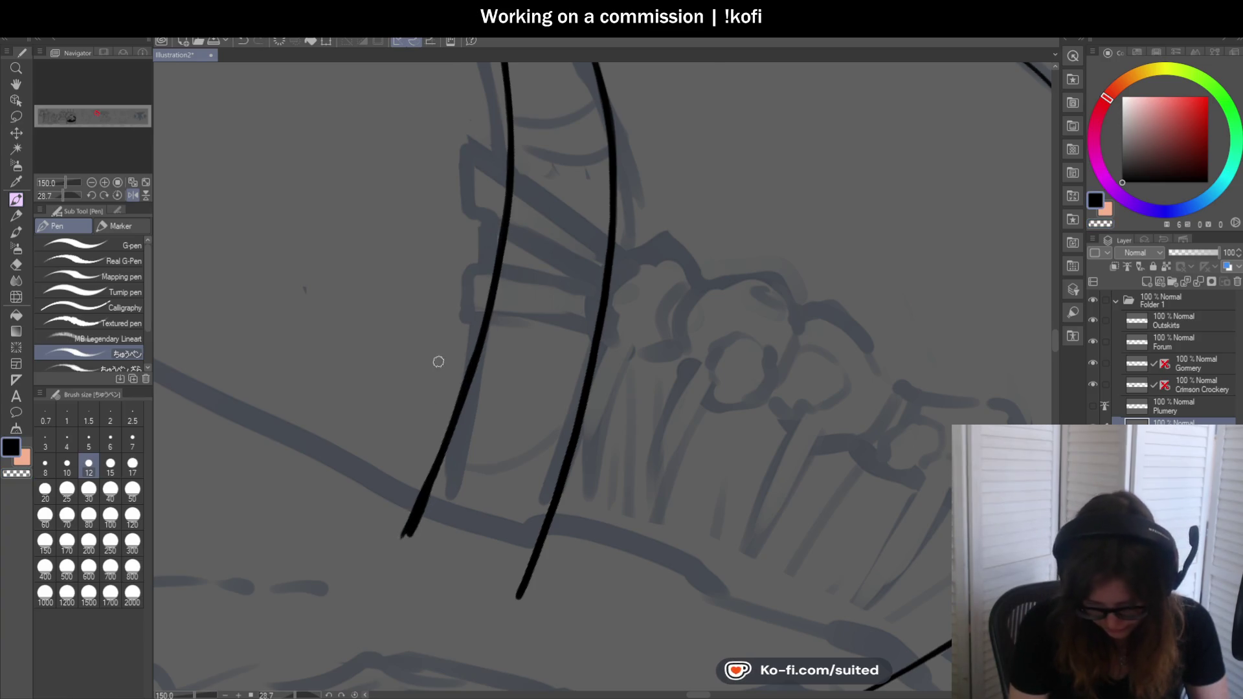
{"action": "scroll", "coordinate": [447, 421], "scroll_direction": "down", "scroll_amount": 3}
{"action": "key", "text": "h"}
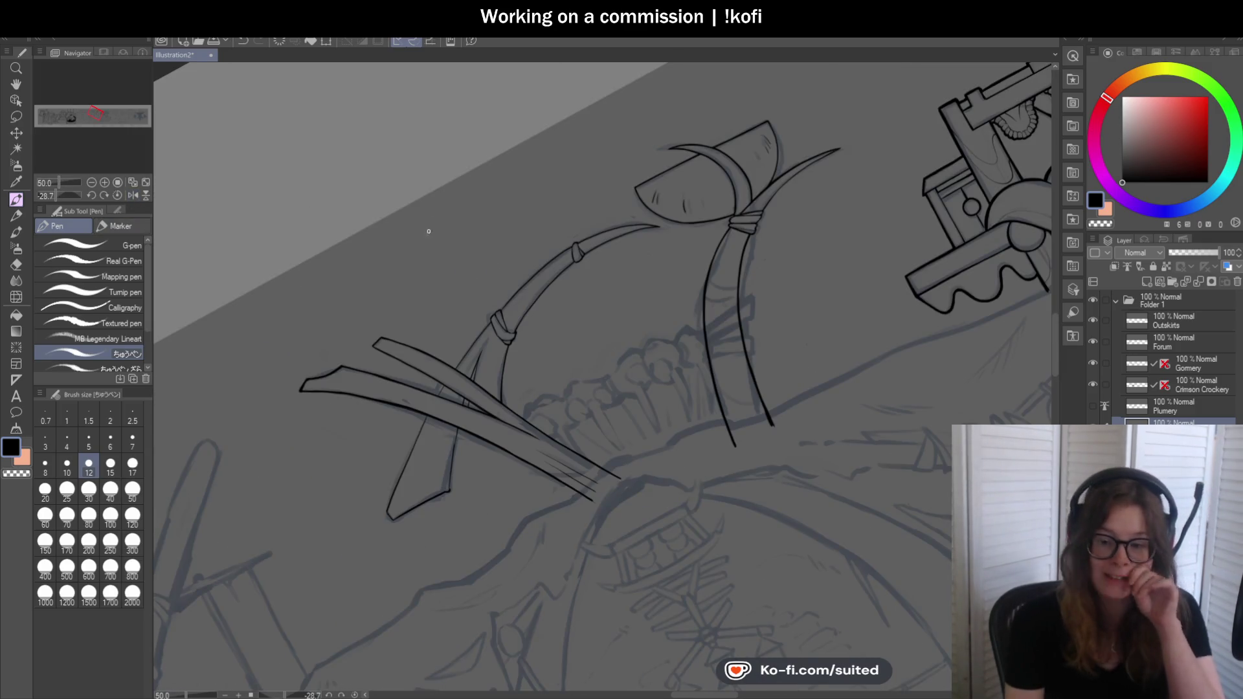
{"action": "scroll", "coordinate": [496, 291], "scroll_direction": "up", "scroll_amount": 1}
{"action": "scroll", "coordinate": [393, 299], "scroll_direction": "up", "scroll_amount": 1}
{"action": "scroll", "coordinate": [612, 239], "scroll_direction": "up", "scroll_amount": 2}
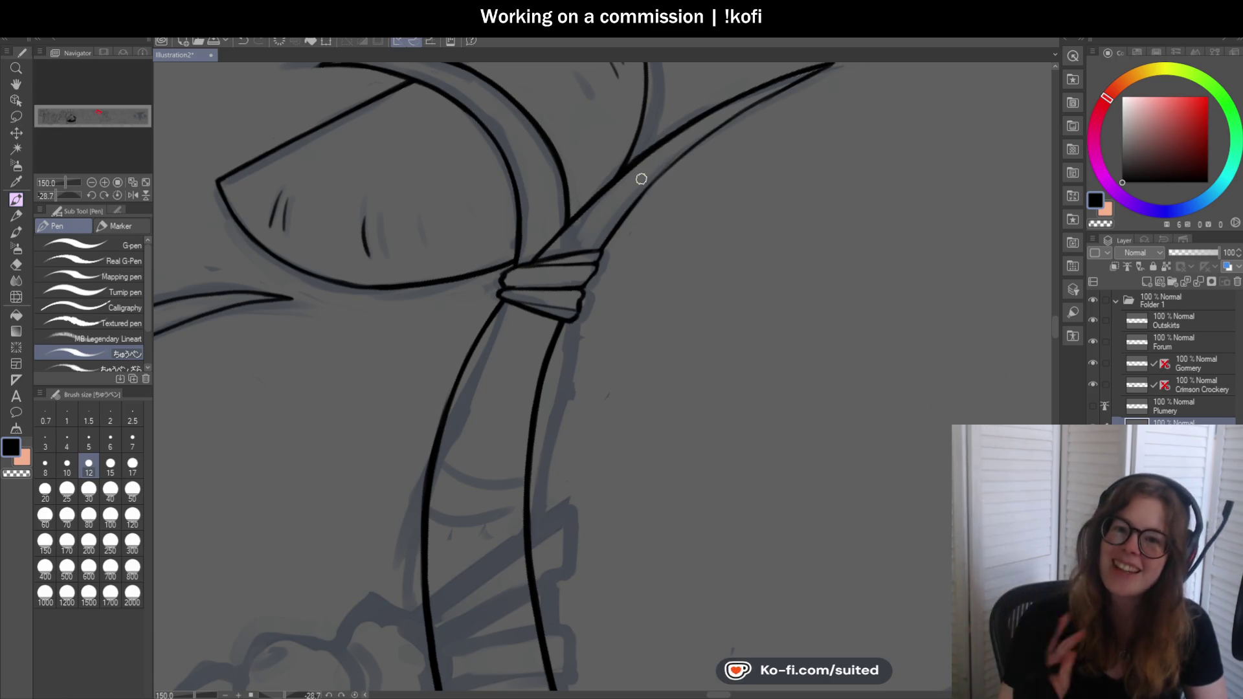
{"action": "scroll", "coordinate": [562, 249], "scroll_direction": "down", "scroll_amount": 2}
{"action": "scroll", "coordinate": [561, 250], "scroll_direction": "up", "scroll_amount": 1}
{"action": "scroll", "coordinate": [514, 235], "scroll_direction": "up", "scroll_amount": 1}
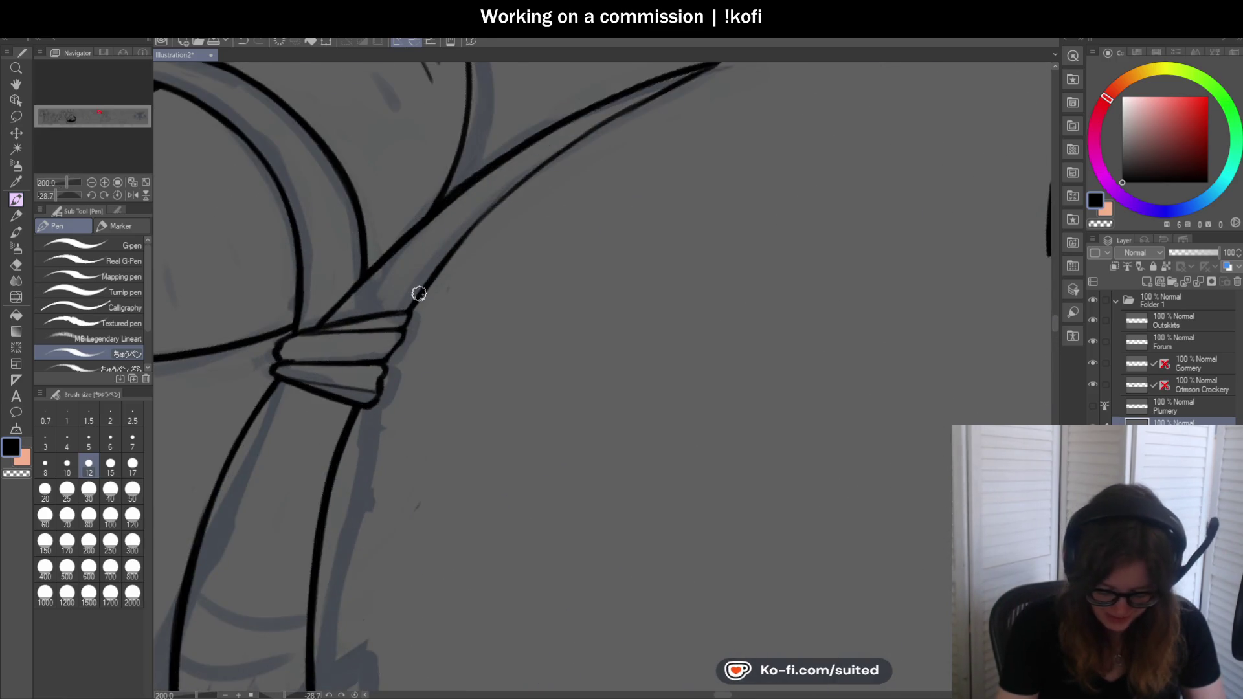
{"action": "scroll", "coordinate": [635, 102], "scroll_direction": "down", "scroll_amount": 2}
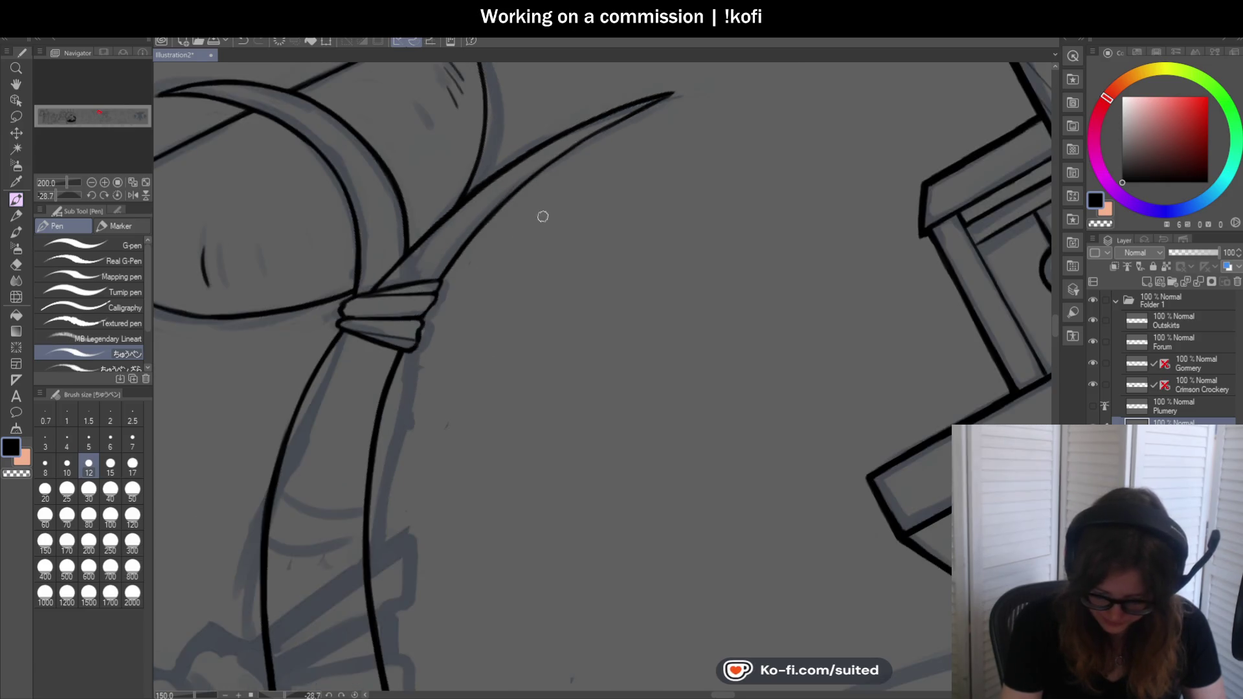
{"action": "scroll", "coordinate": [527, 229], "scroll_direction": "up", "scroll_amount": 1}
{"action": "scroll", "coordinate": [595, 131], "scroll_direction": "down", "scroll_amount": 2}
{"action": "scroll", "coordinate": [292, 173], "scroll_direction": "up", "scroll_amount": 2}
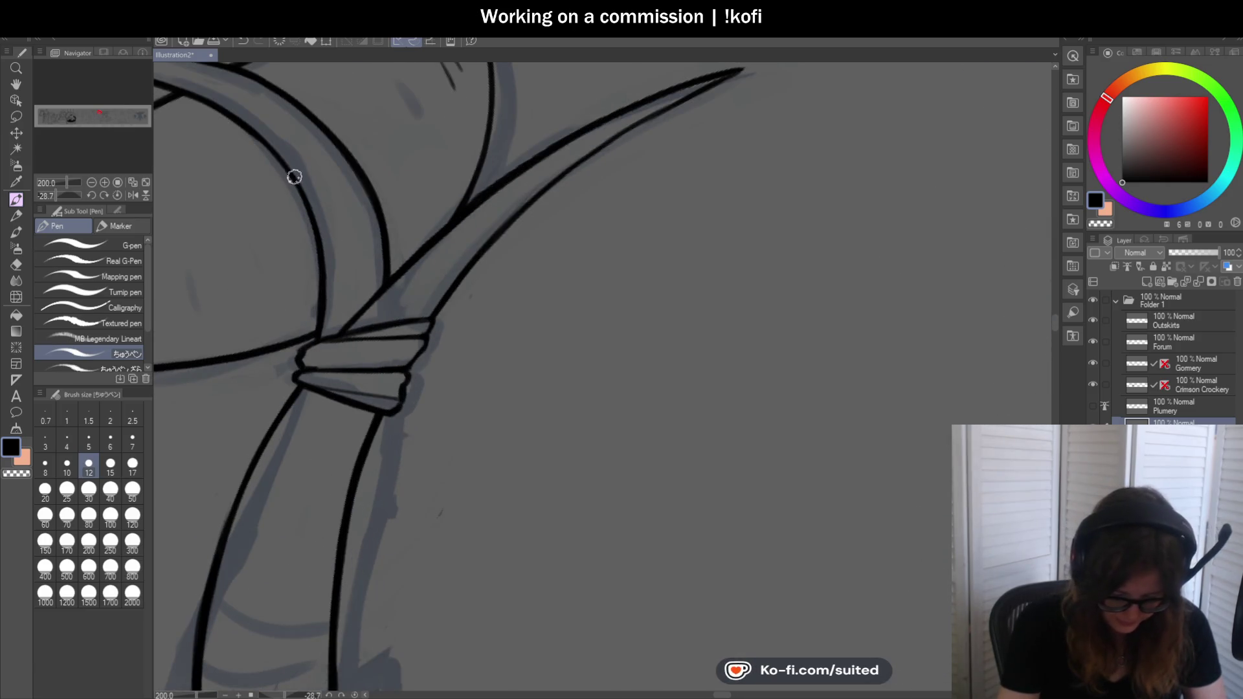
{"action": "scroll", "coordinate": [397, 202], "scroll_direction": "down", "scroll_amount": 2}
{"action": "scroll", "coordinate": [486, 234], "scroll_direction": "down", "scroll_amount": 1}
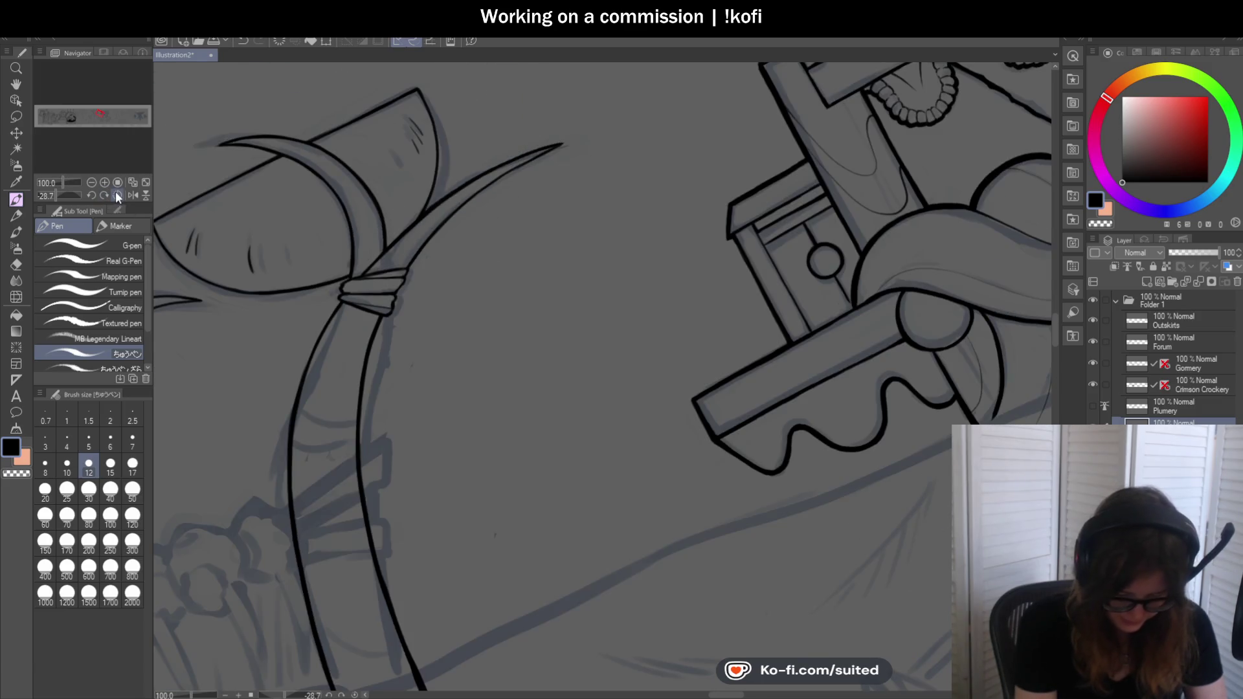
{"action": "scroll", "coordinate": [583, 262], "scroll_direction": "down", "scroll_amount": 2}
{"action": "scroll", "coordinate": [620, 271], "scroll_direction": "down", "scroll_amount": 1}
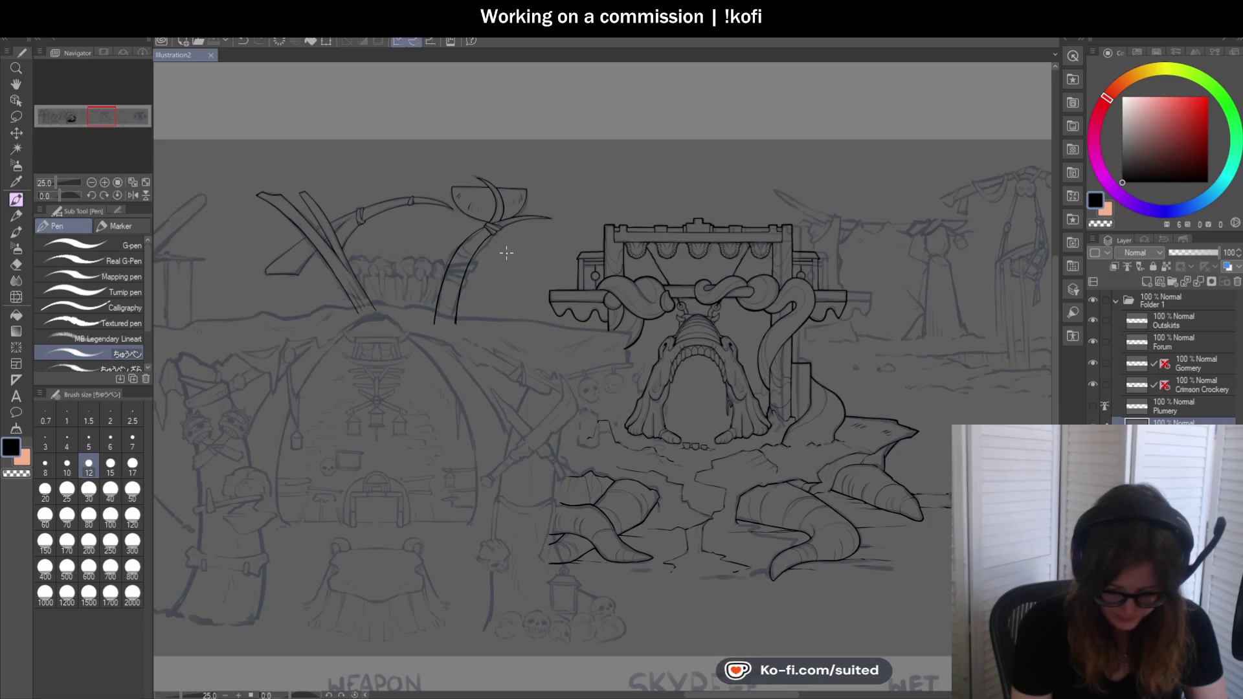
{"action": "scroll", "coordinate": [466, 251], "scroll_direction": "up", "scroll_amount": 2}
{"action": "scroll", "coordinate": [408, 250], "scroll_direction": "up", "scroll_amount": 1}
{"action": "scroll", "coordinate": [350, 249], "scroll_direction": "down", "scroll_amount": 1}
{"action": "scroll", "coordinate": [281, 249], "scroll_direction": "up", "scroll_amount": 1}
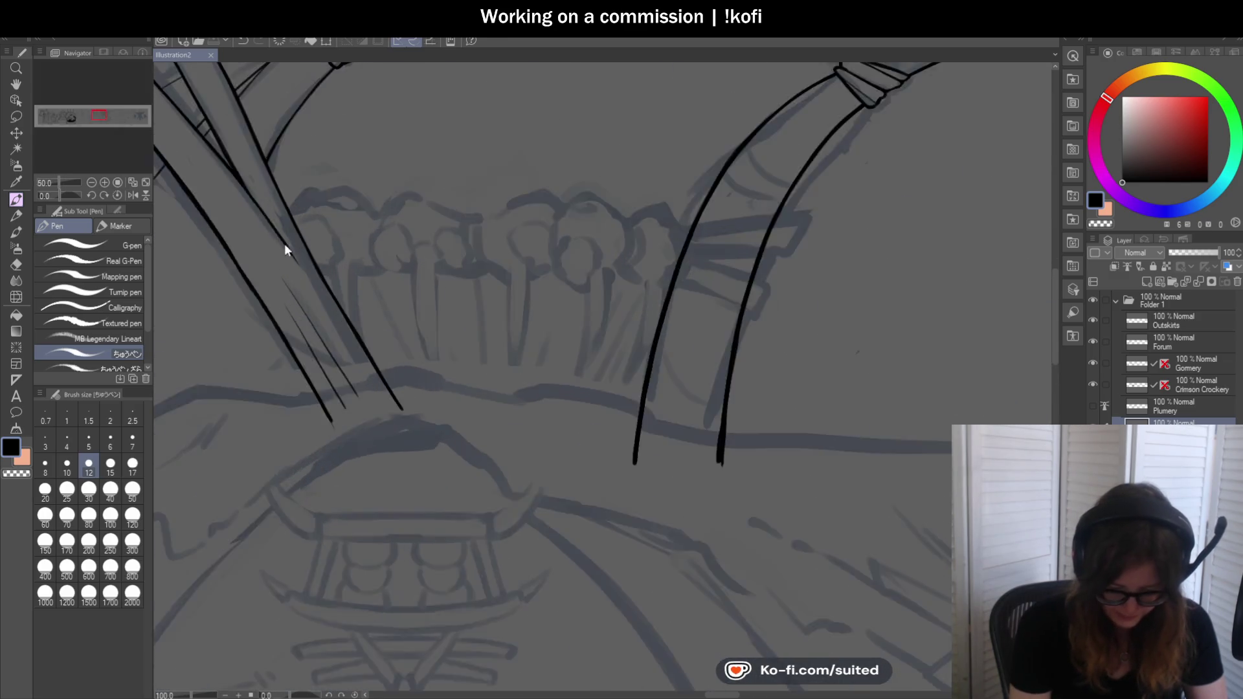
{"action": "scroll", "coordinate": [284, 233], "scroll_direction": "up", "scroll_amount": 3}
Trace a first black outline stroke along the first tree crown behind the crossed tools
{"action": "left_click_drag", "start_coordinate": [313, 168], "coordinate": [347, 170]}
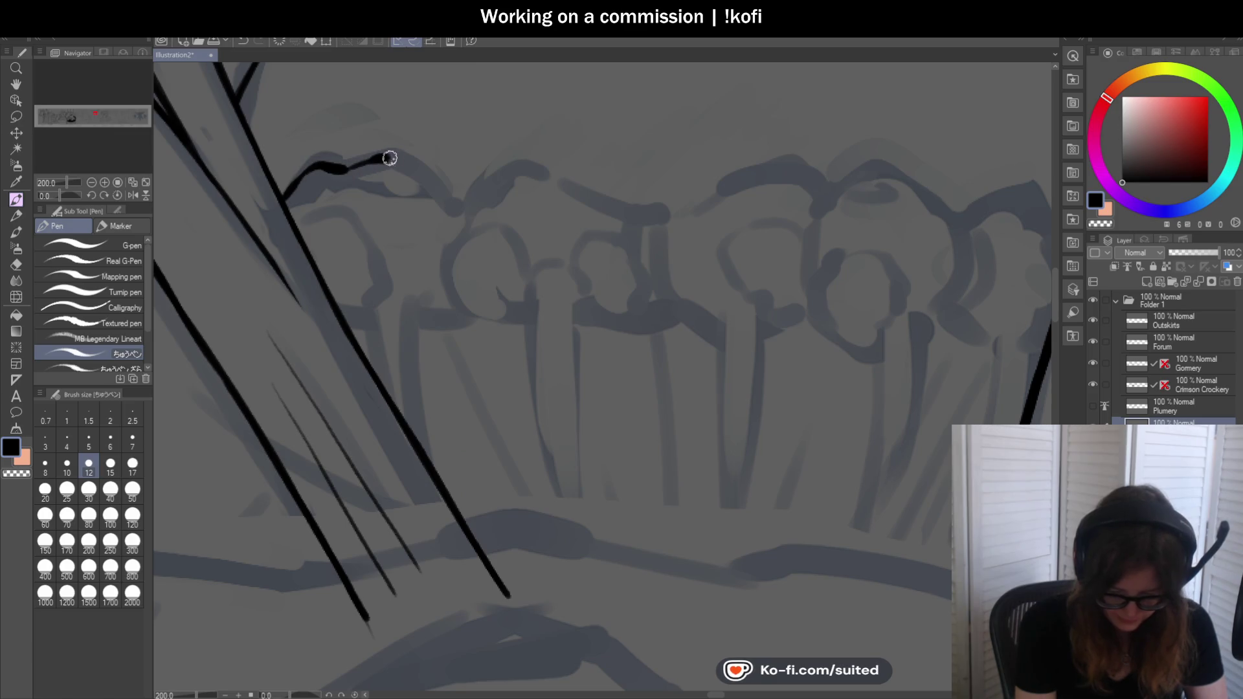
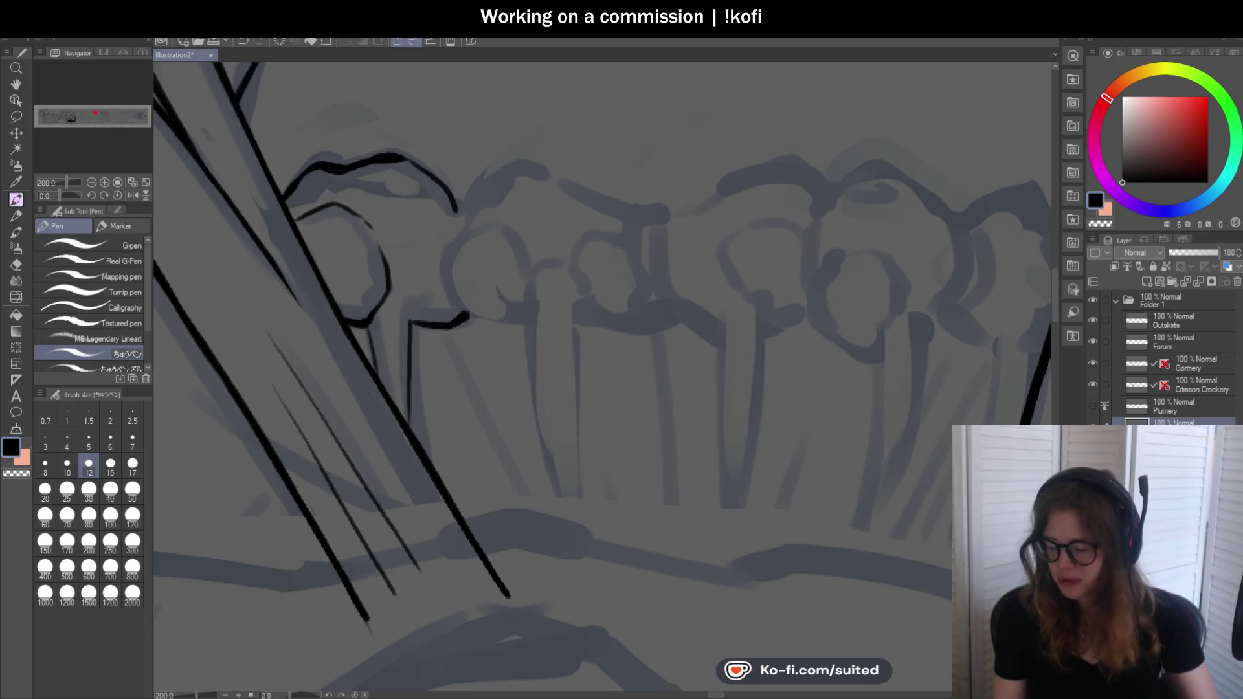
{"action": "scroll", "coordinate": [378, 226], "scroll_direction": "down", "scroll_amount": 3}
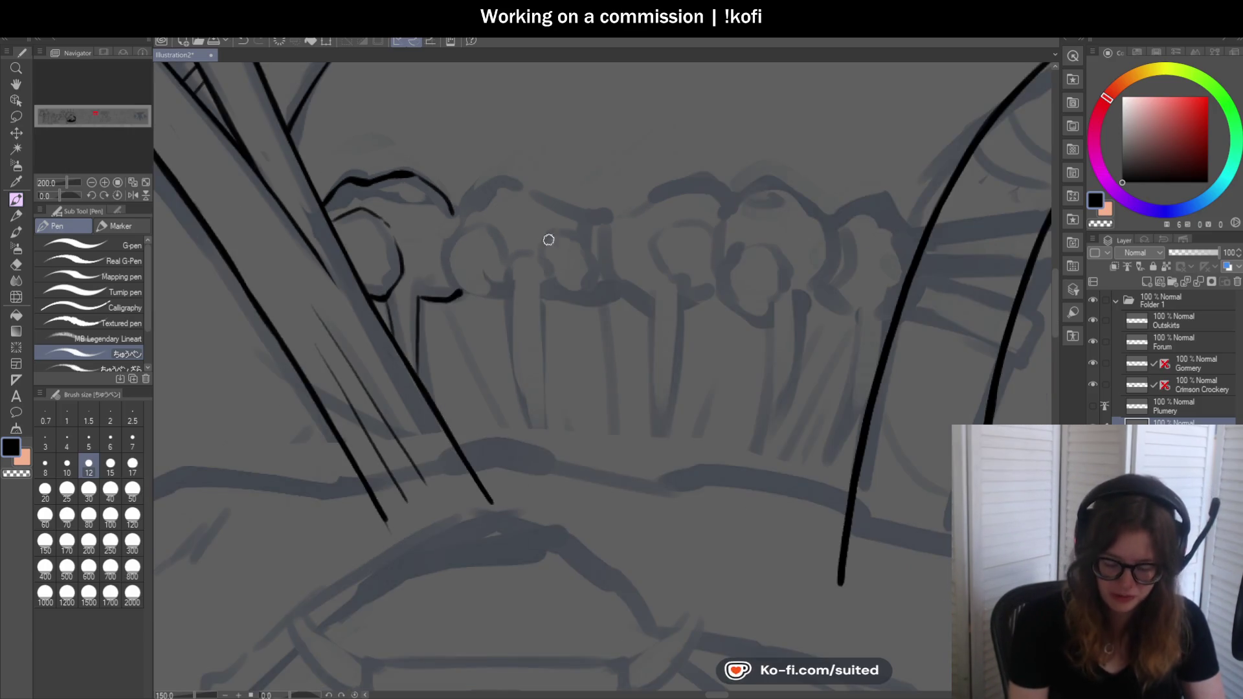
{"action": "scroll", "coordinate": [545, 233], "scroll_direction": "up", "scroll_amount": 2}
Ink the first knob's curved outline, the row's top edge with small arcs, and one hanging spike
{"action": "left_click_drag", "start_coordinate": [452, 277], "coordinate": [521, 234]}
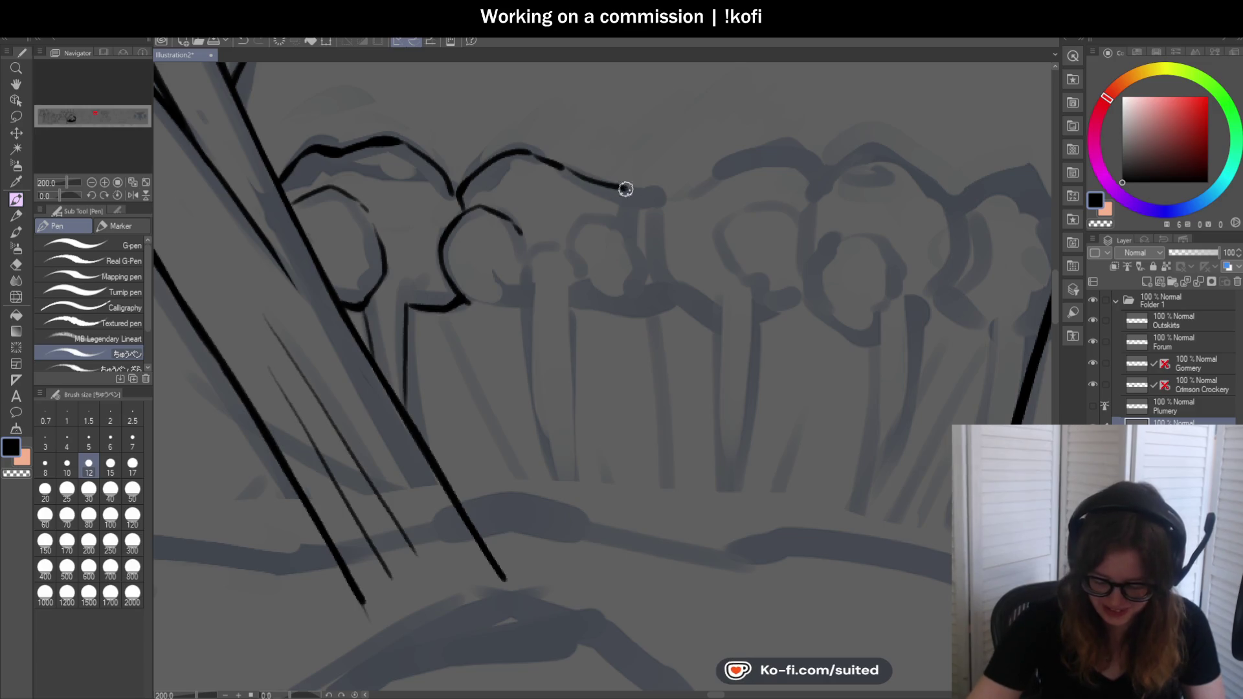
{"action": "left_click_drag", "start_coordinate": [624, 188], "coordinate": [639, 200]}
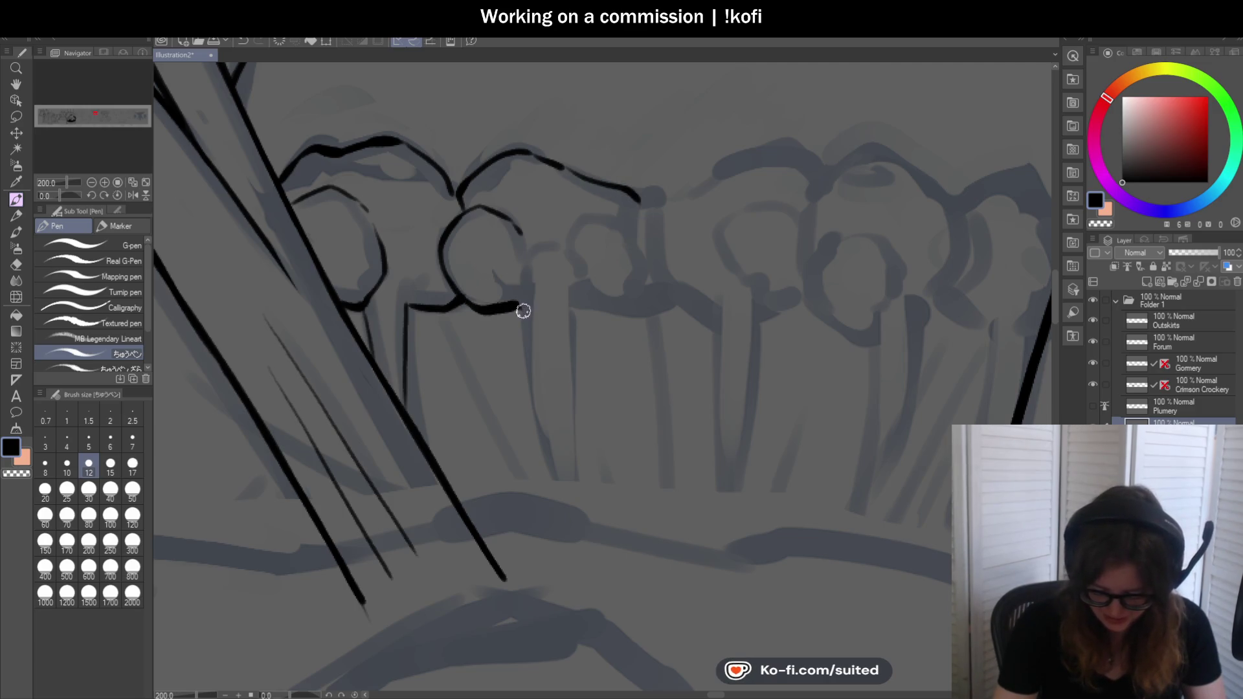
{"action": "scroll", "coordinate": [538, 438], "scroll_direction": "down", "scroll_amount": 2}
{"action": "scroll", "coordinate": [527, 269], "scroll_direction": "up", "scroll_amount": 3}
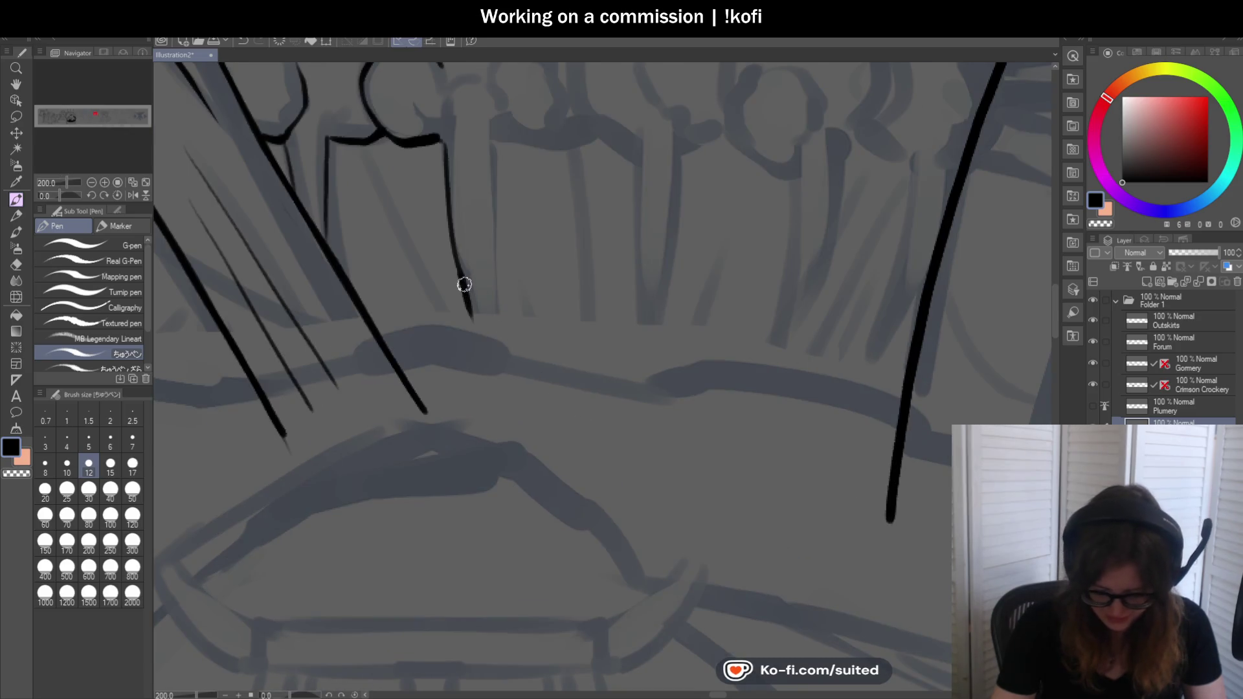
{"action": "left_click_drag", "start_coordinate": [497, 138], "coordinate": [492, 380]}
{"action": "scroll", "coordinate": [492, 369], "scroll_direction": "down", "scroll_amount": 3}
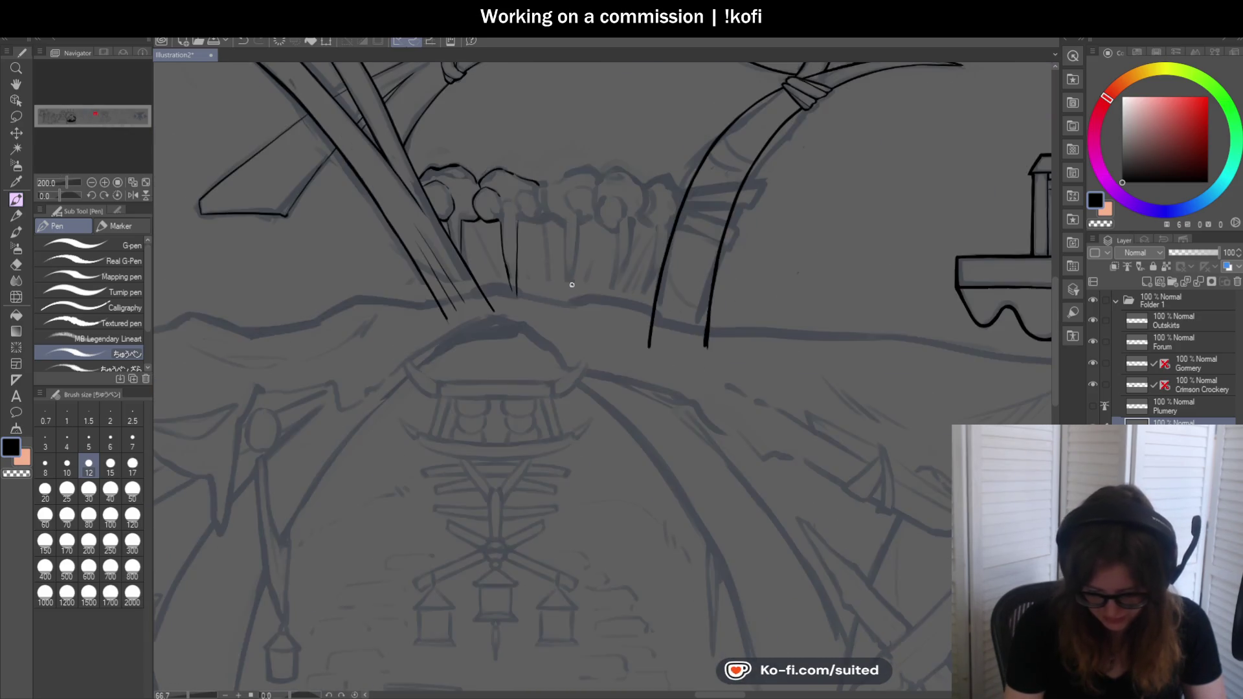
{"action": "scroll", "coordinate": [522, 218], "scroll_direction": "up", "scroll_amount": 1}
{"action": "scroll", "coordinate": [523, 218], "scroll_direction": "up", "scroll_amount": 3}
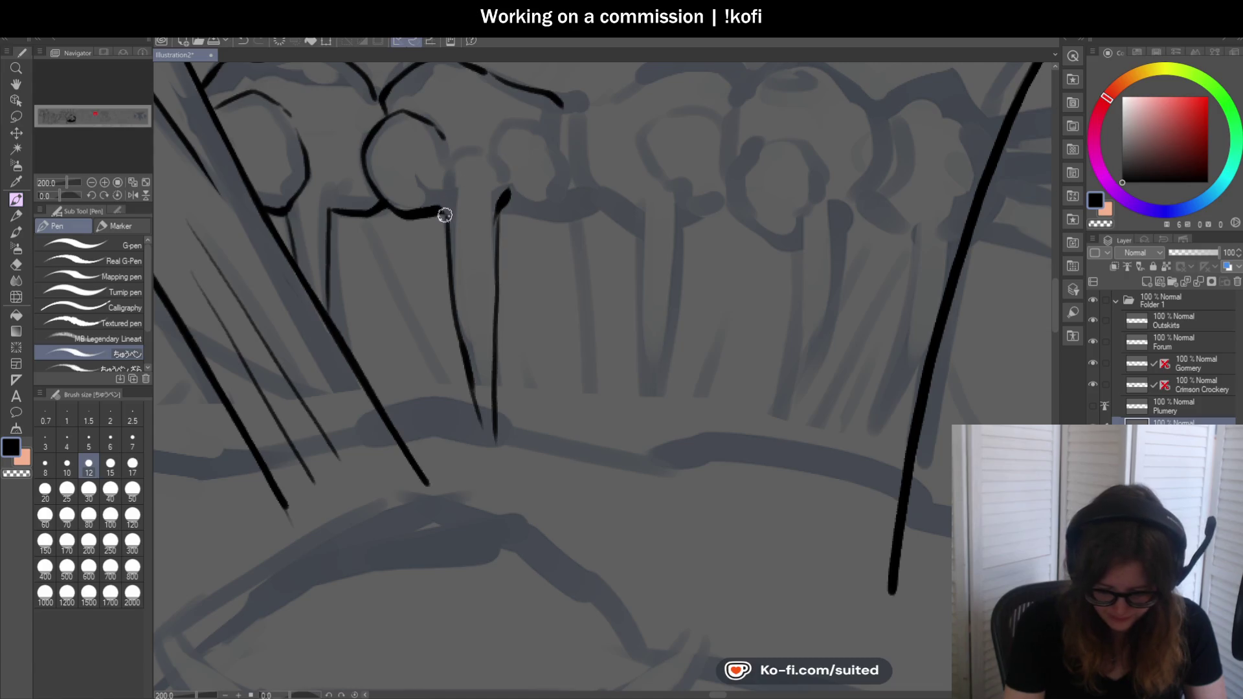
{"action": "mouse_move", "coordinate": [512, 159]}
{"action": "left_mouse_down"}
{"action": "mouse_move", "coordinate": [535, 117]}
{"action": "mouse_move", "coordinate": [569, 156]}
{"action": "left_mouse_up"}
{"action": "scroll", "coordinate": [463, 281], "scroll_direction": "down", "scroll_amount": 2}
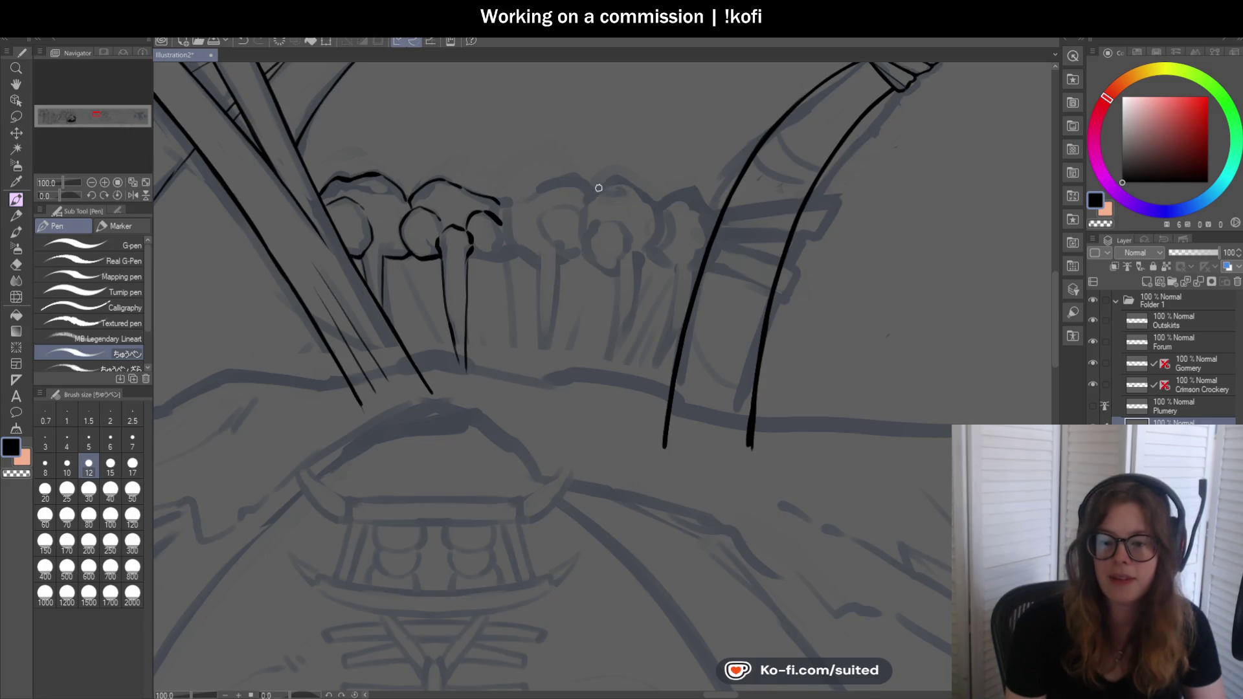
{"action": "scroll", "coordinate": [595, 181], "scroll_direction": "up", "scroll_amount": 1}
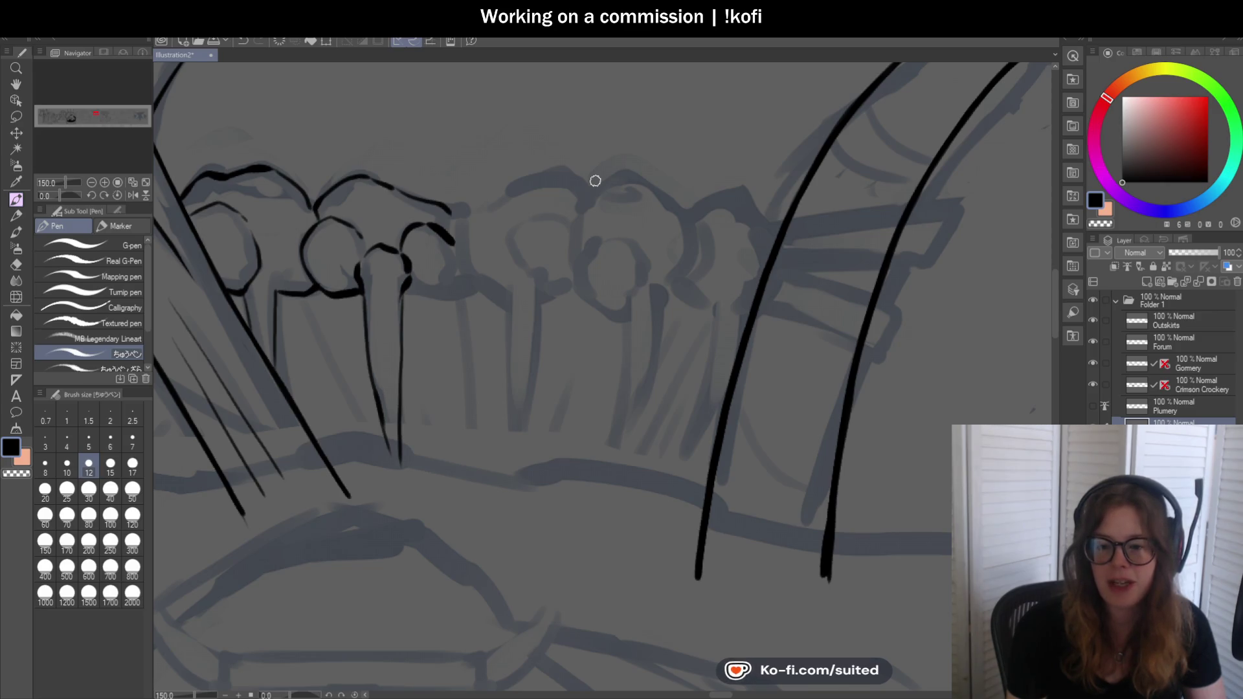
{"action": "scroll", "coordinate": [457, 255], "scroll_direction": "up", "scroll_amount": 1}
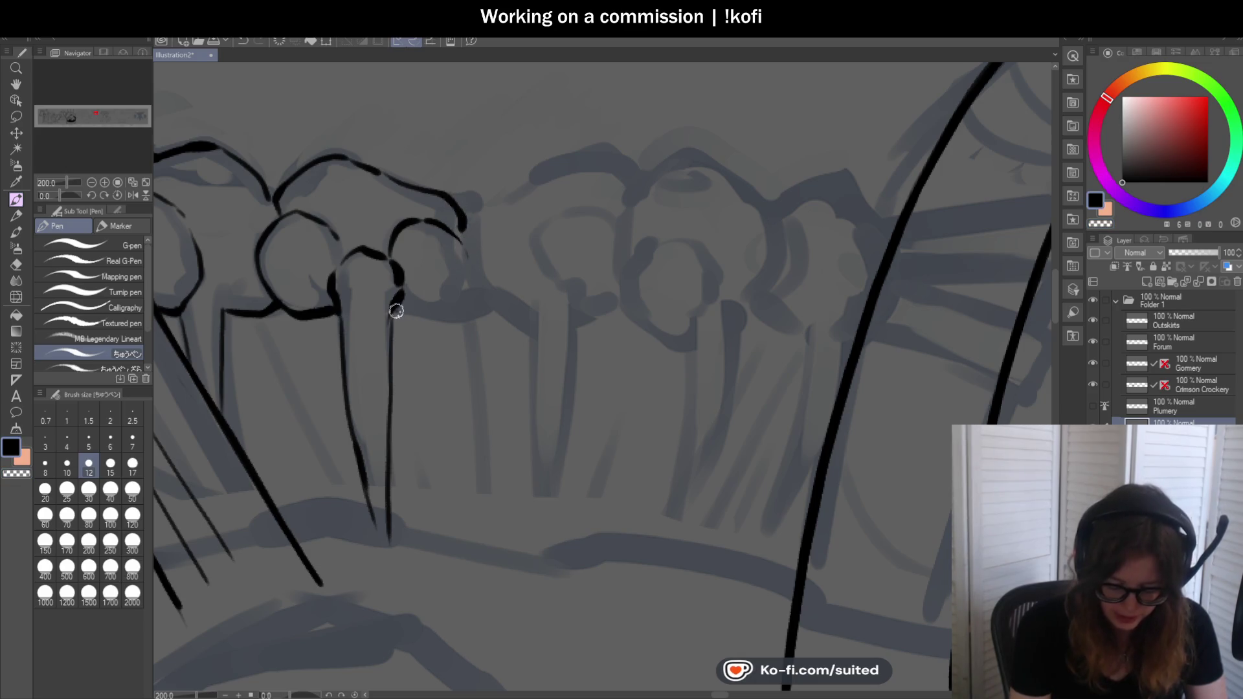
Extend the knob outline rightward and start a stroke down from it toward the next spike
{"action": "left_click_drag", "start_coordinate": [447, 309], "coordinate": [379, 319]}
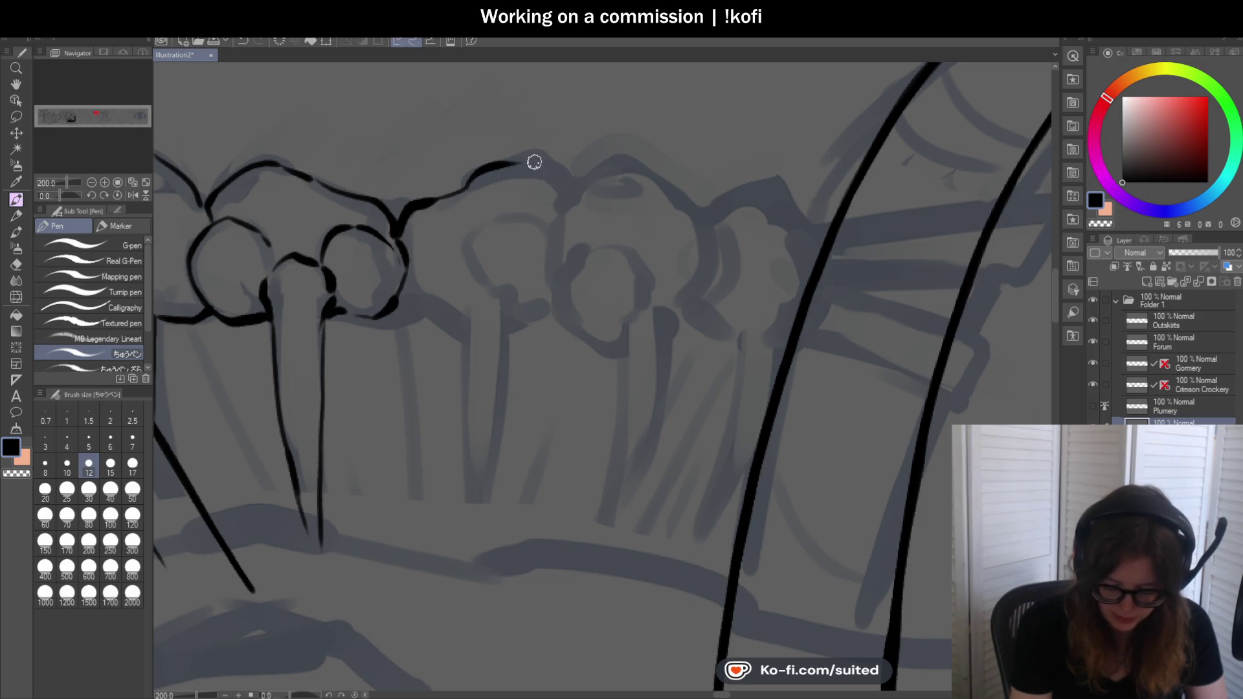
{"action": "left_click_drag", "start_coordinate": [407, 225], "coordinate": [572, 193]}
{"action": "scroll", "coordinate": [496, 256], "scroll_direction": "down", "scroll_amount": 1}
{"action": "scroll", "coordinate": [497, 257], "scroll_direction": "up", "scroll_amount": 1}
{"action": "scroll", "coordinate": [447, 262], "scroll_direction": "up", "scroll_amount": 2}
{"action": "mouse_move", "coordinate": [434, 278]}
{"action": "left_mouse_down"}
{"action": "mouse_move", "coordinate": [414, 269]}
{"action": "mouse_move", "coordinate": [503, 324]}
{"action": "left_mouse_up"}
{"action": "scroll", "coordinate": [500, 294], "scroll_direction": "down", "scroll_amount": 1}
{"action": "scroll", "coordinate": [501, 295], "scroll_direction": "down", "scroll_amount": 1}
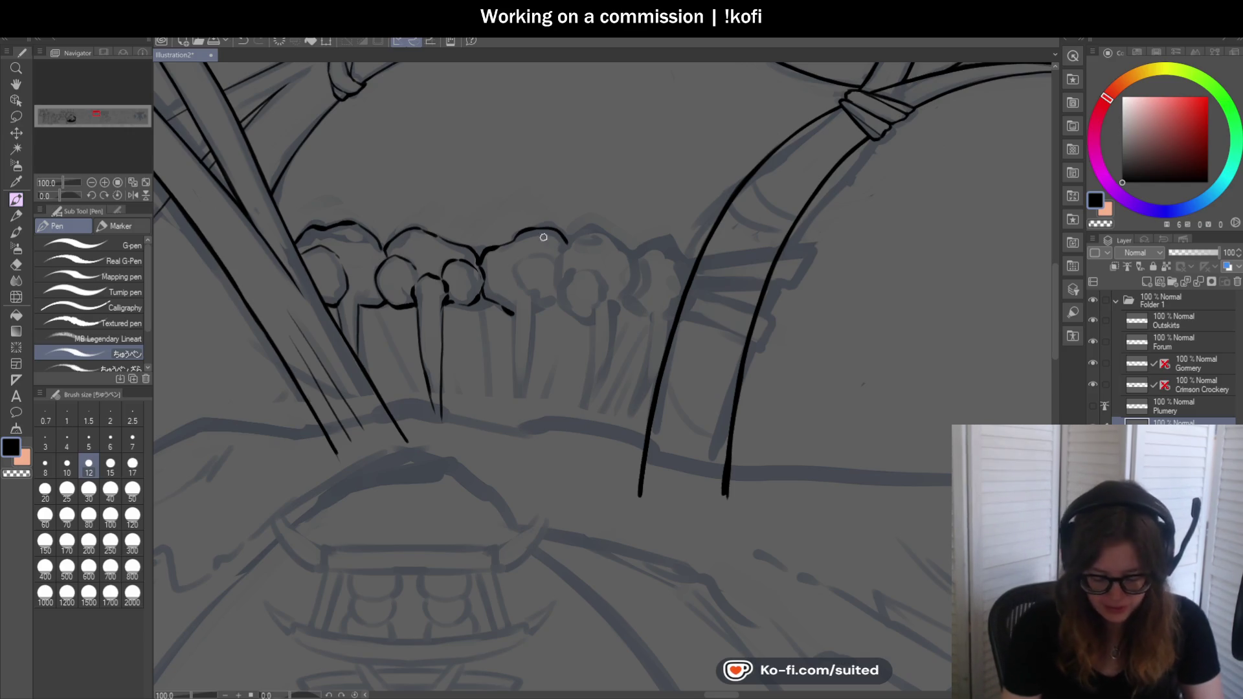
{"action": "scroll", "coordinate": [393, 335], "scroll_direction": "up", "scroll_amount": 1}
{"action": "scroll", "coordinate": [361, 305], "scroll_direction": "up", "scroll_amount": 1}
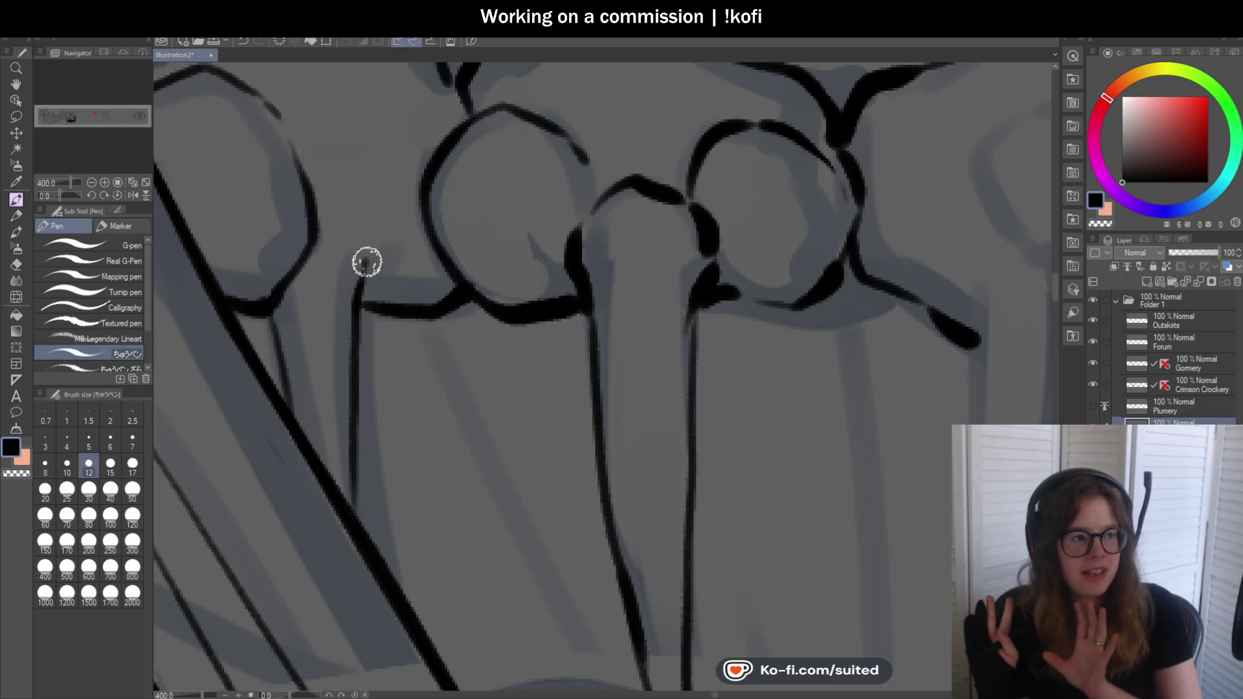
{"action": "scroll", "coordinate": [431, 246], "scroll_direction": "down", "scroll_amount": 2}
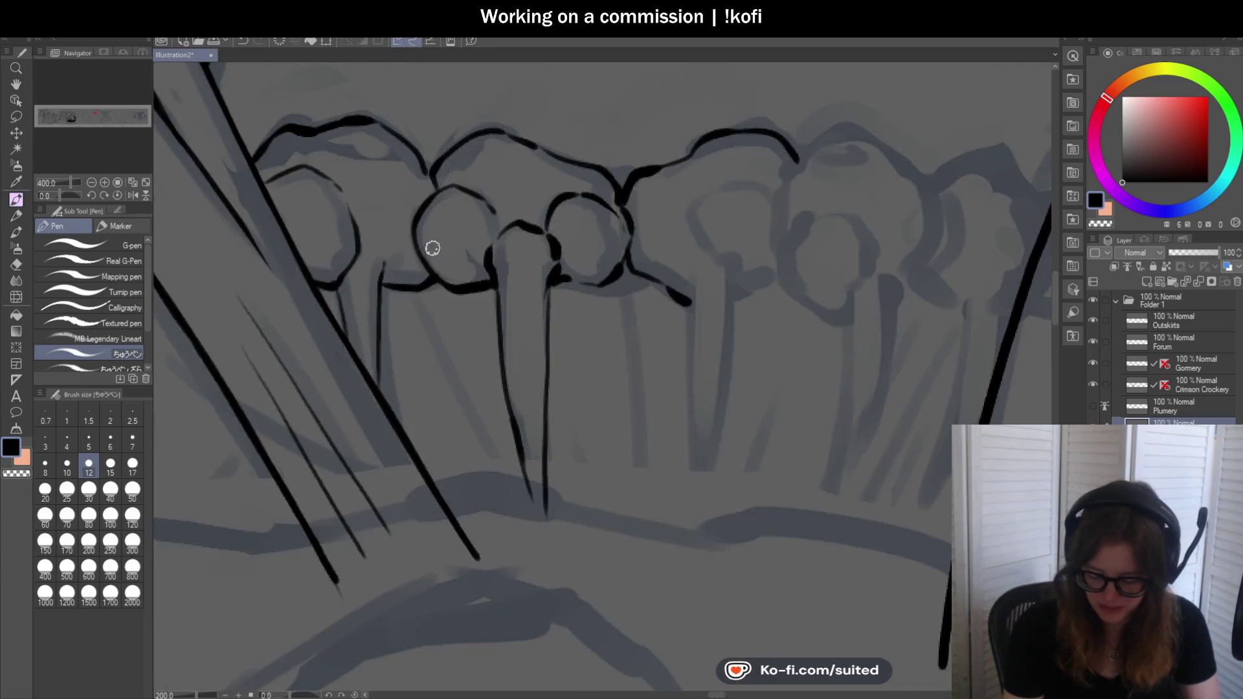
{"action": "scroll", "coordinate": [605, 266], "scroll_direction": "up", "scroll_amount": 1}
Ink two long tapered spikes below the knobs, redoing the first after undone attempts
{"action": "left_click_drag", "start_coordinate": [507, 335], "coordinate": [508, 505]}
{"action": "key", "text": "ctrl+z"}
{"action": "mouse_move", "coordinate": [507, 359]}
{"action": "left_mouse_down"}
{"action": "mouse_move", "coordinate": [513, 520]}
{"action": "mouse_move", "coordinate": [540, 389]}
{"action": "left_mouse_up"}
{"action": "key", "text": "ctrl+z"}
{"action": "left_click_drag", "start_coordinate": [524, 520], "coordinate": [550, 270]}
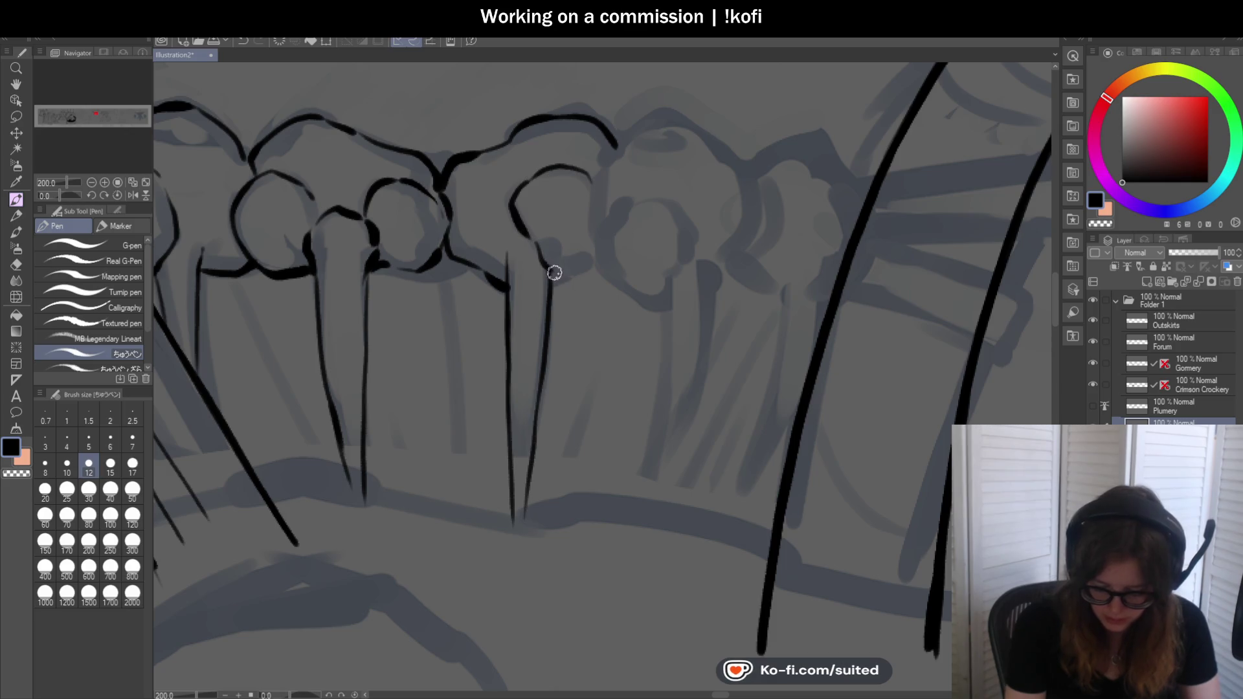
{"action": "scroll", "coordinate": [593, 270], "scroll_direction": "up", "scroll_amount": 1}
{"action": "scroll", "coordinate": [639, 183], "scroll_direction": "up", "scroll_amount": 2}
Outline the next knob, curling its end and inking the underside of its circle
{"action": "mouse_move", "coordinate": [591, 142]}
{"action": "left_mouse_down"}
{"action": "mouse_move", "coordinate": [528, 268]}
{"action": "mouse_move", "coordinate": [534, 372]}
{"action": "mouse_move", "coordinate": [599, 267]}
{"action": "mouse_move", "coordinate": [645, 264]}
{"action": "left_mouse_up"}
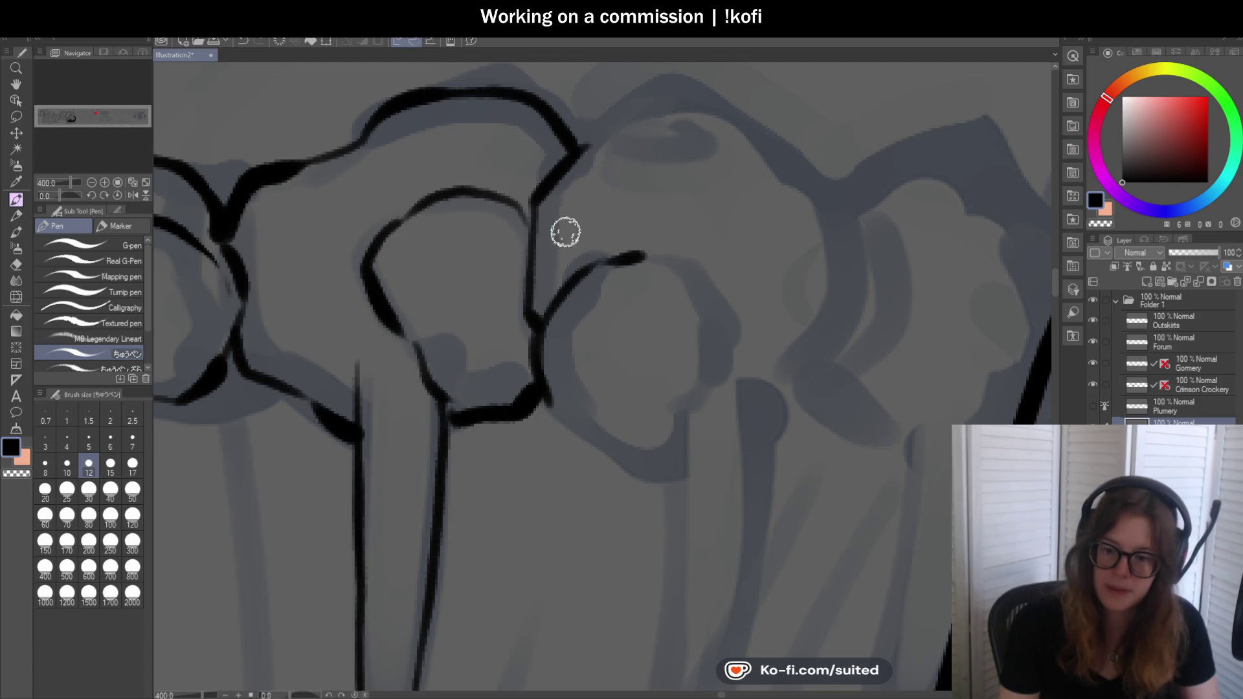
{"action": "scroll", "coordinate": [616, 310], "scroll_direction": "down", "scroll_amount": 3}
{"action": "scroll", "coordinate": [666, 261], "scroll_direction": "down", "scroll_amount": 3}
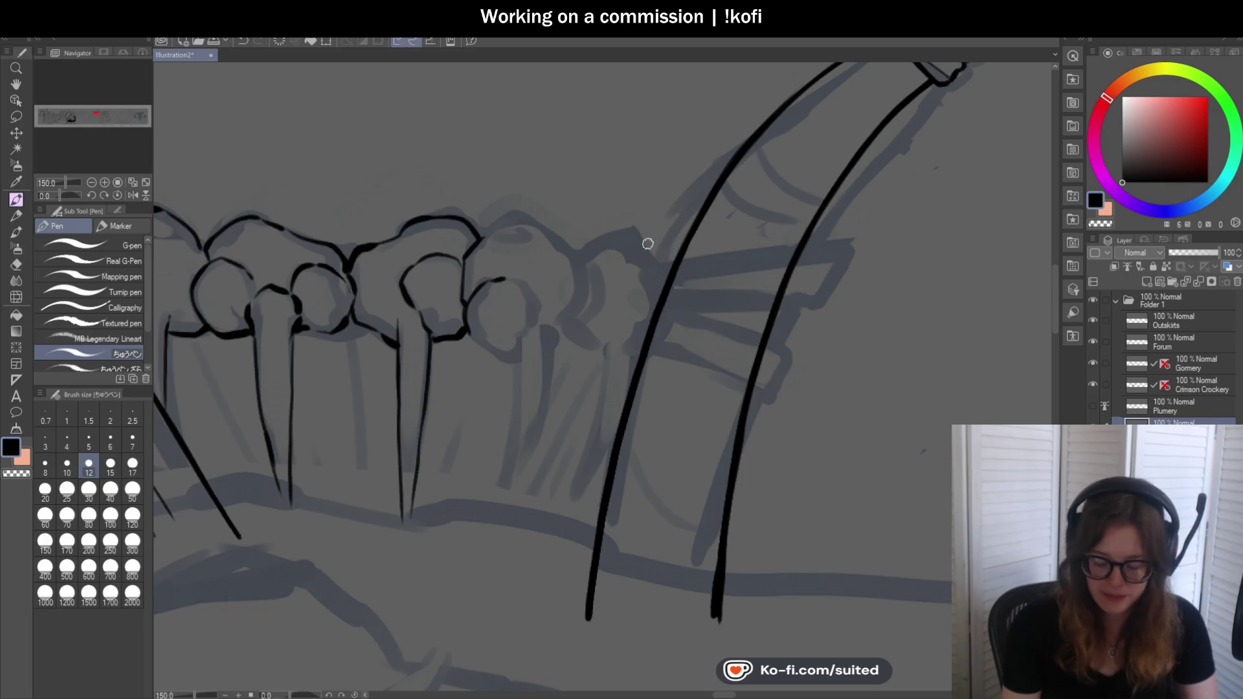
{"action": "scroll", "coordinate": [514, 246], "scroll_direction": "up", "scroll_amount": 1}
{"action": "left_click_drag", "start_coordinate": [534, 211], "coordinate": [584, 258]}
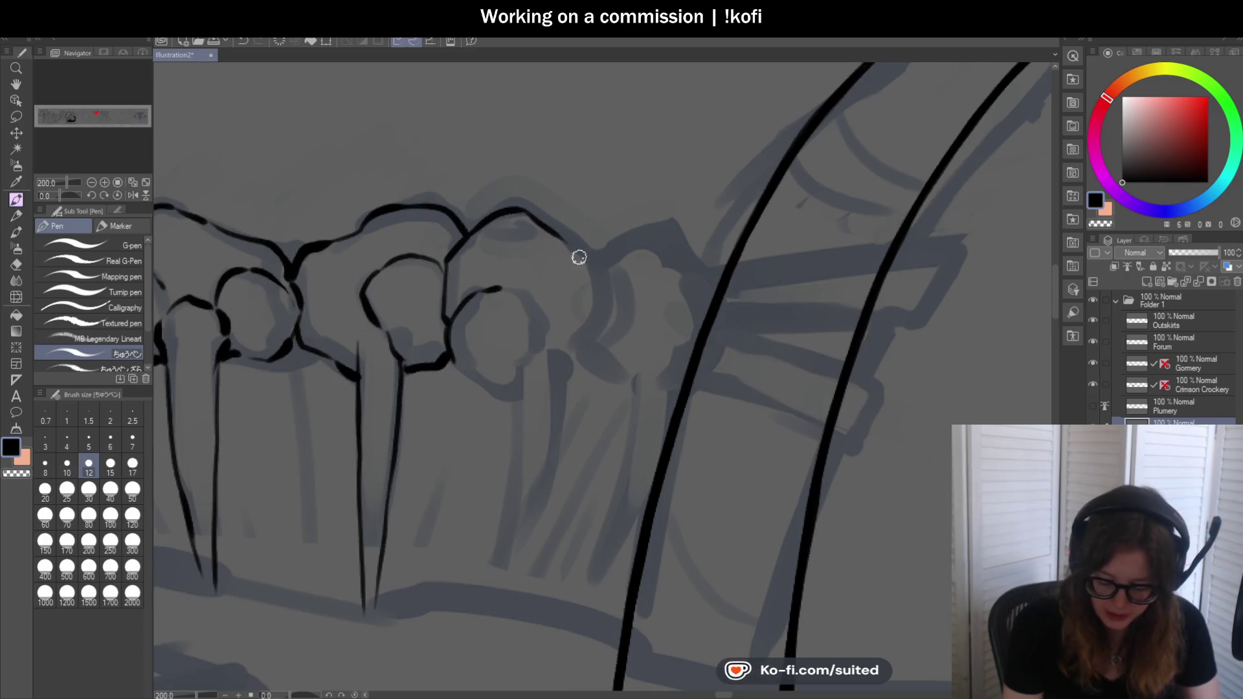
{"action": "left_click_drag", "start_coordinate": [591, 342], "coordinate": [579, 356]}
{"action": "scroll", "coordinate": [567, 278], "scroll_direction": "down", "scroll_amount": 1}
{"action": "scroll", "coordinate": [559, 288], "scroll_direction": "up", "scroll_amount": 1}
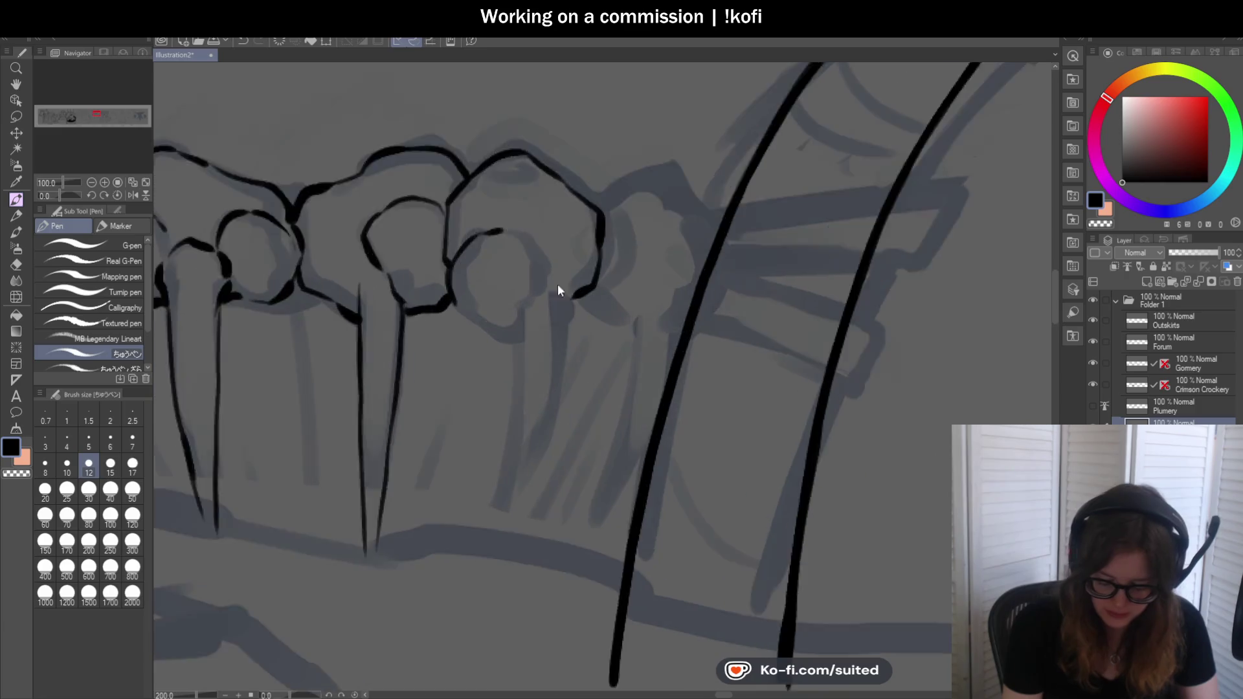
{"action": "scroll", "coordinate": [558, 289], "scroll_direction": "up", "scroll_amount": 2}
{"action": "left_click_drag", "start_coordinate": [367, 316], "coordinate": [475, 373]}
{"action": "scroll", "coordinate": [476, 372], "scroll_direction": "down", "scroll_amount": 2}
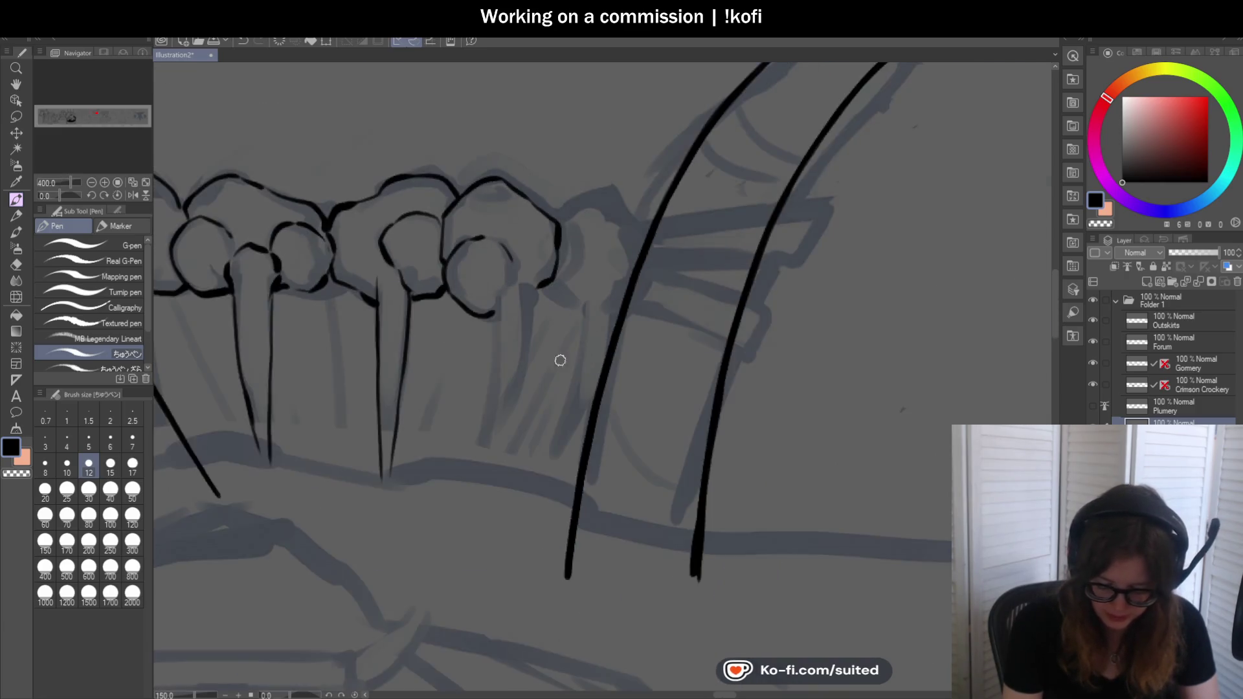
Add spikes under the third and fourth knobs and bolden their lower outlines
{"action": "left_click_drag", "start_coordinate": [535, 256], "coordinate": [482, 476]}
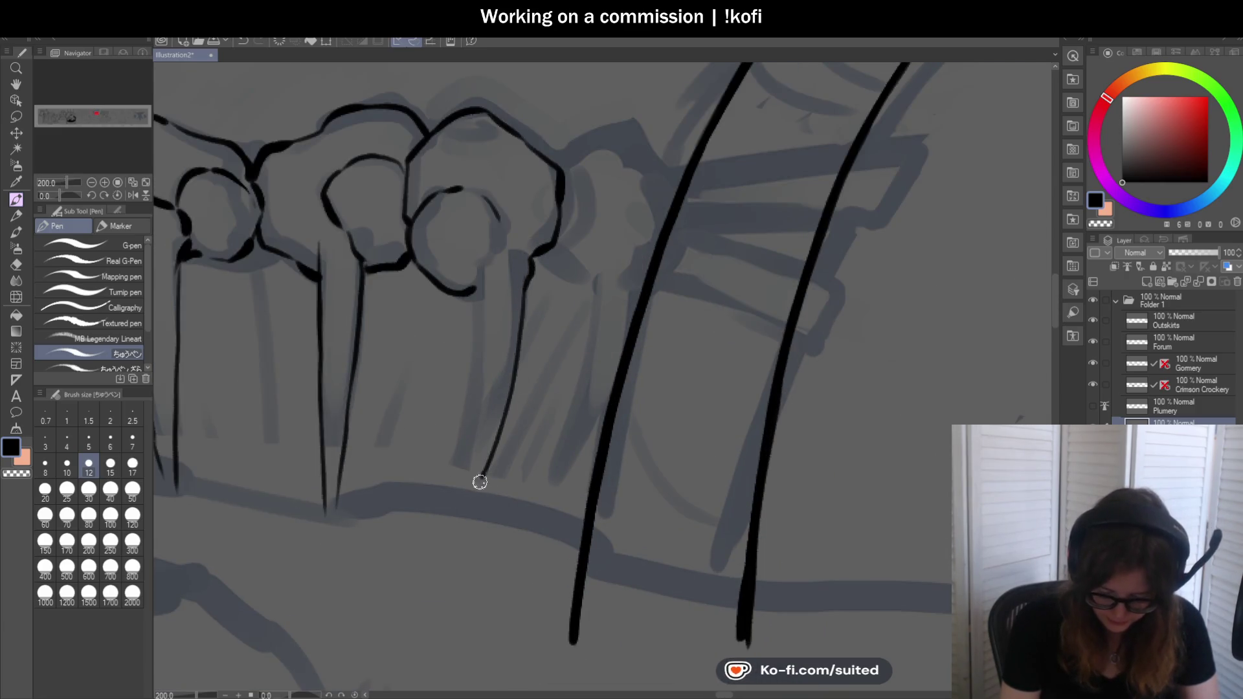
{"action": "left_click_drag", "start_coordinate": [476, 312], "coordinate": [450, 524]}
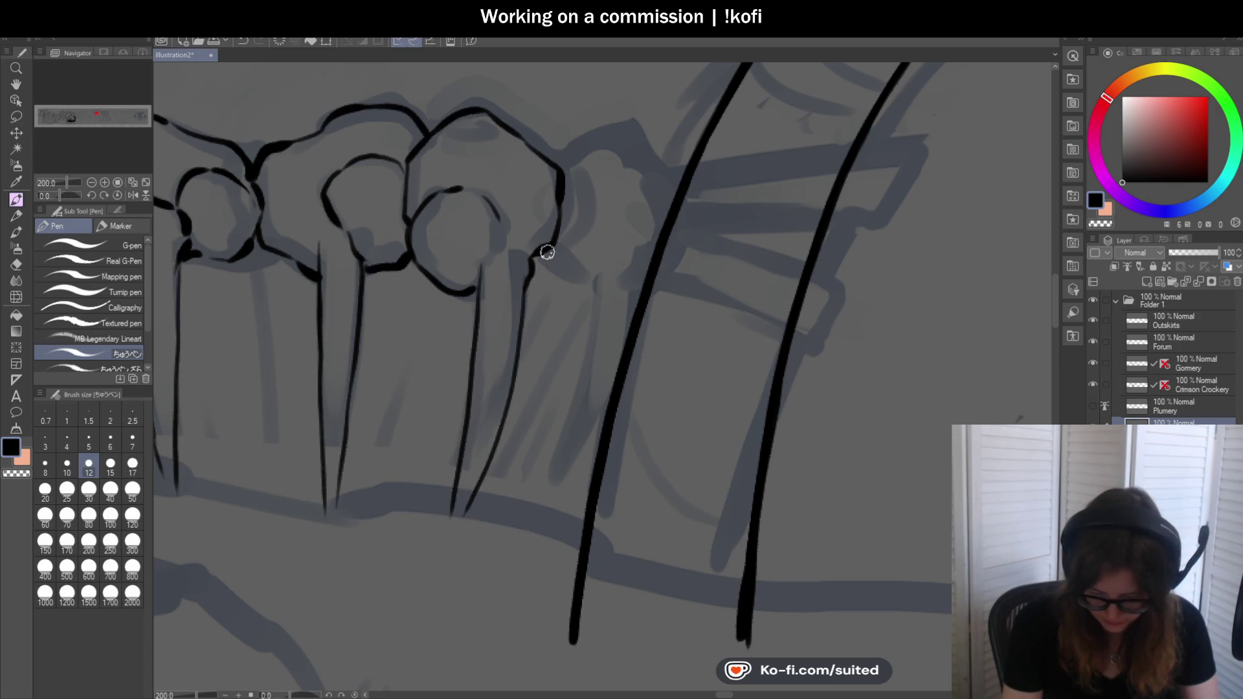
{"action": "left_click_drag", "start_coordinate": [562, 281], "coordinate": [591, 292]}
{"action": "mouse_move", "coordinate": [569, 162]}
{"action": "left_mouse_down"}
{"action": "mouse_move", "coordinate": [638, 136]}
{"action": "mouse_move", "coordinate": [680, 184]}
{"action": "left_mouse_up"}
{"action": "mouse_move", "coordinate": [595, 274]}
{"action": "left_mouse_down"}
{"action": "mouse_move", "coordinate": [584, 374]}
{"action": "mouse_move", "coordinate": [538, 504]}
{"action": "left_mouse_up"}
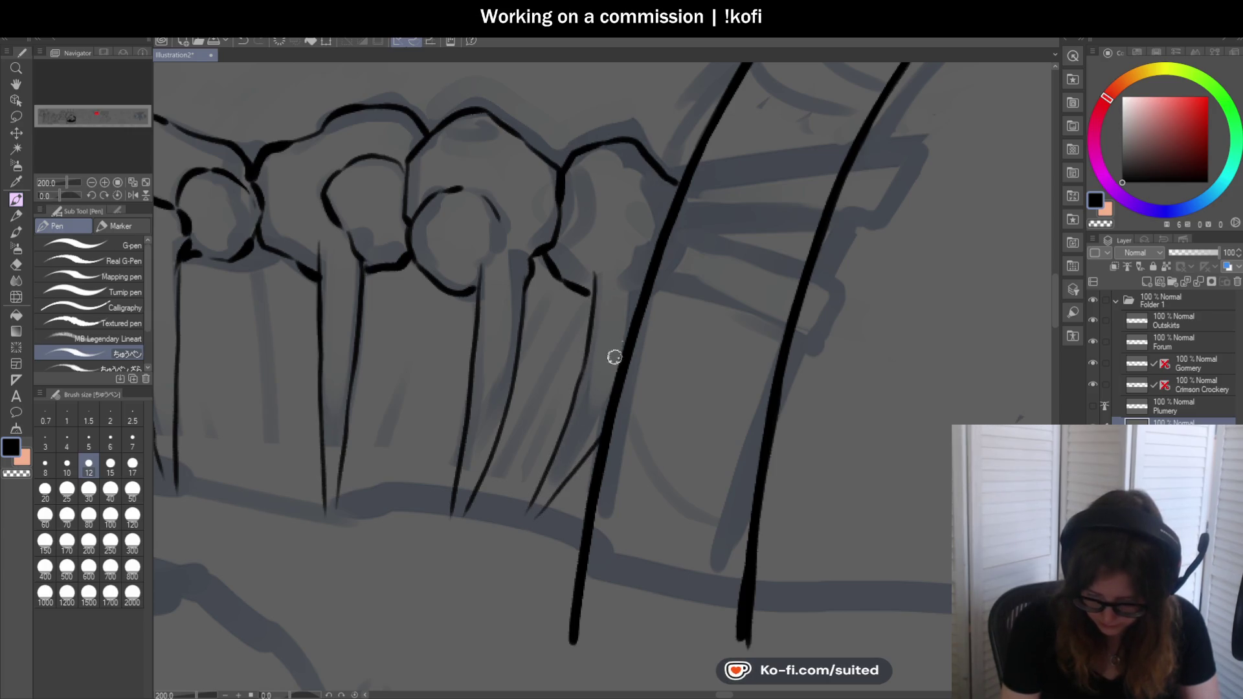
{"action": "left_click_drag", "start_coordinate": [596, 281], "coordinate": [595, 294]}
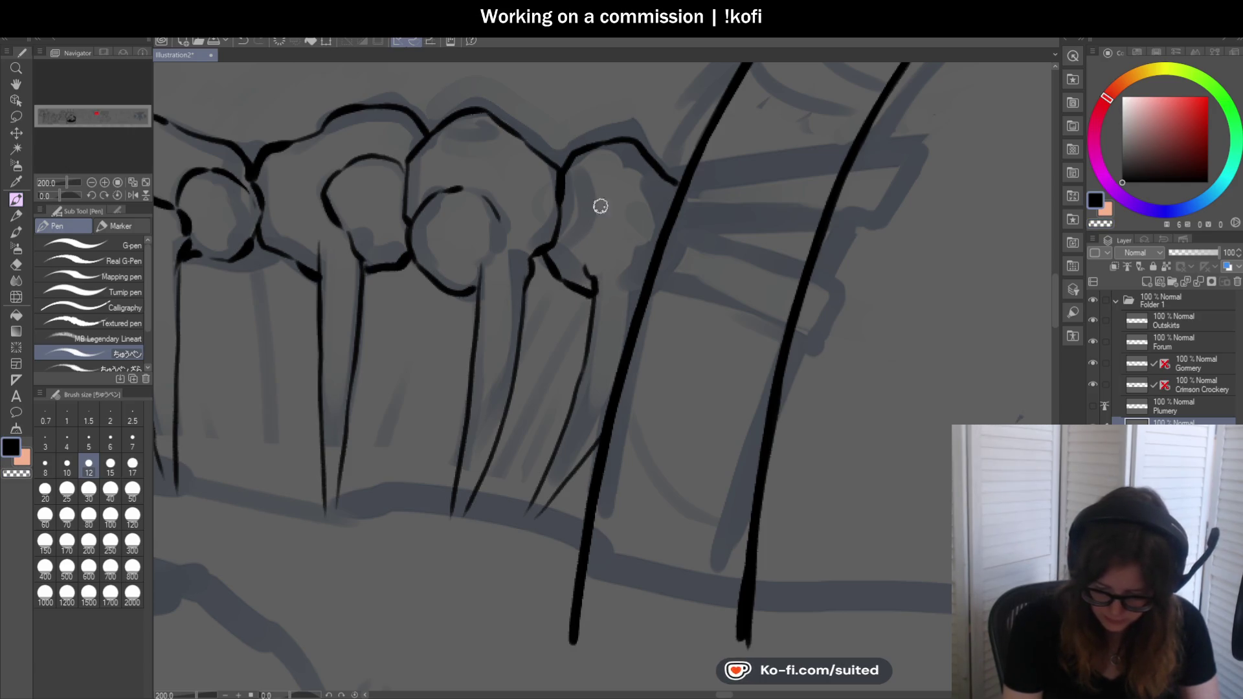
{"action": "scroll", "coordinate": [564, 249], "scroll_direction": "down", "scroll_amount": 2}
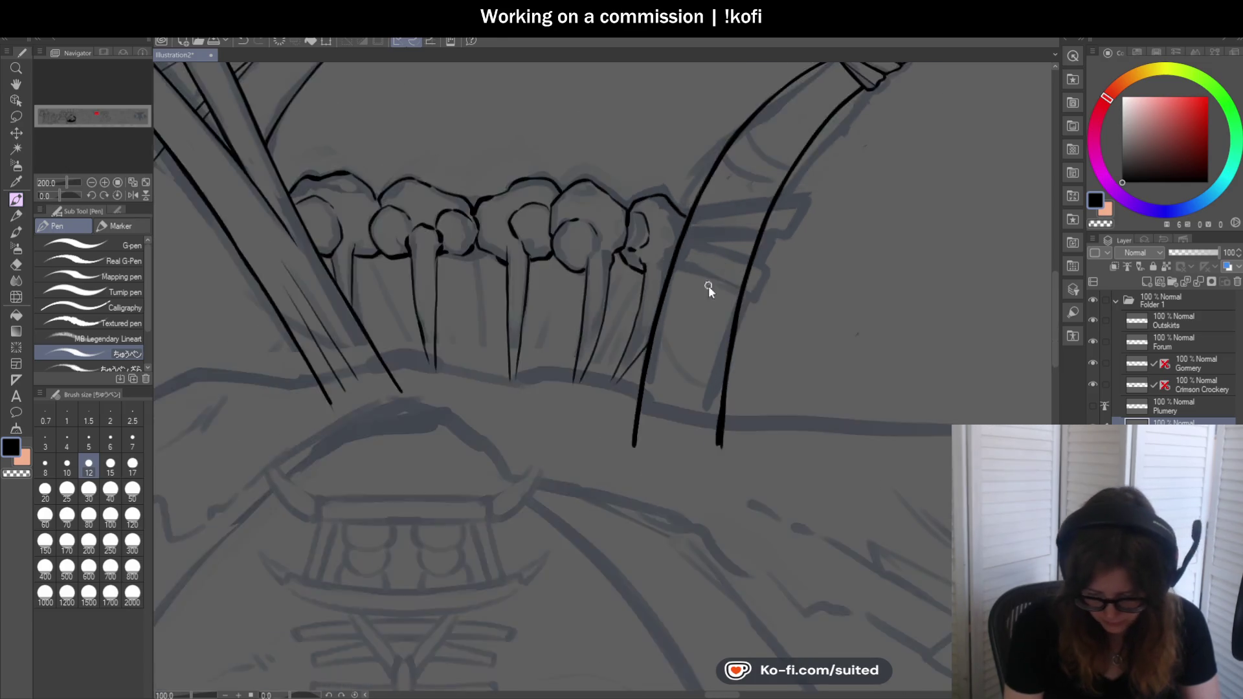
{"action": "scroll", "coordinate": [724, 226], "scroll_direction": "down", "scroll_amount": 2}
{"action": "scroll", "coordinate": [723, 227], "scroll_direction": "up", "scroll_amount": 2}
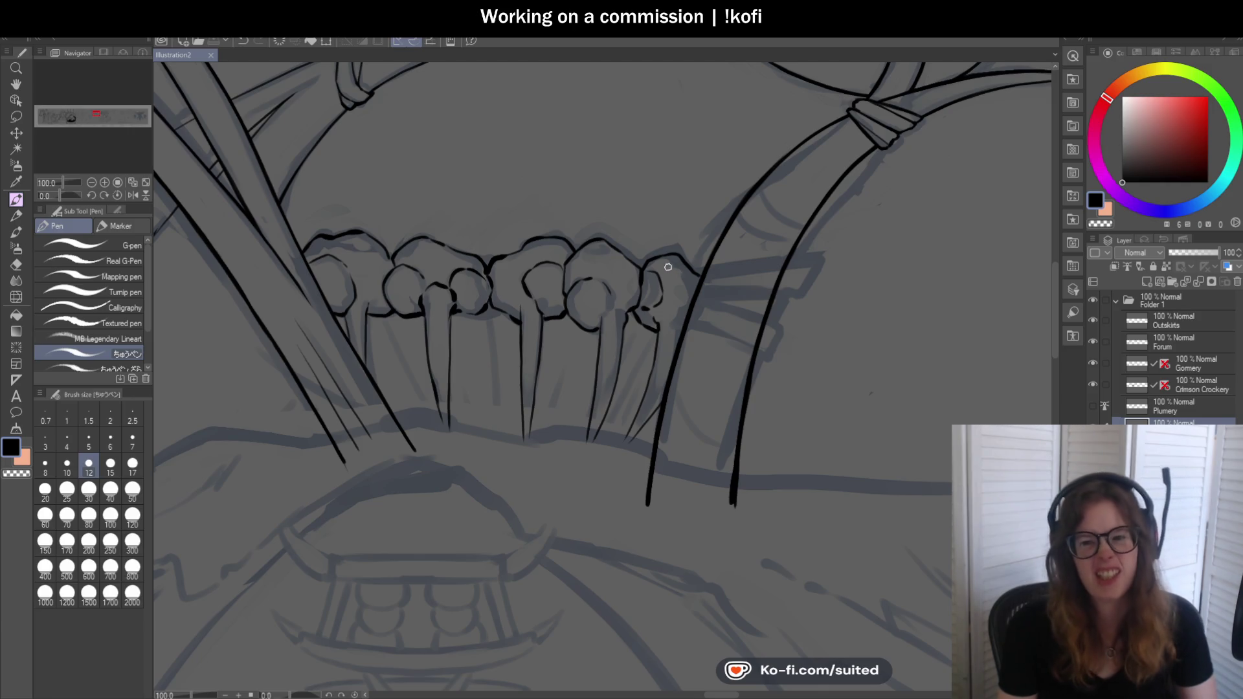
Touch up and thicken the top contour of the knob row at the left knobs
{"action": "key", "text": "ctrl+minus"}
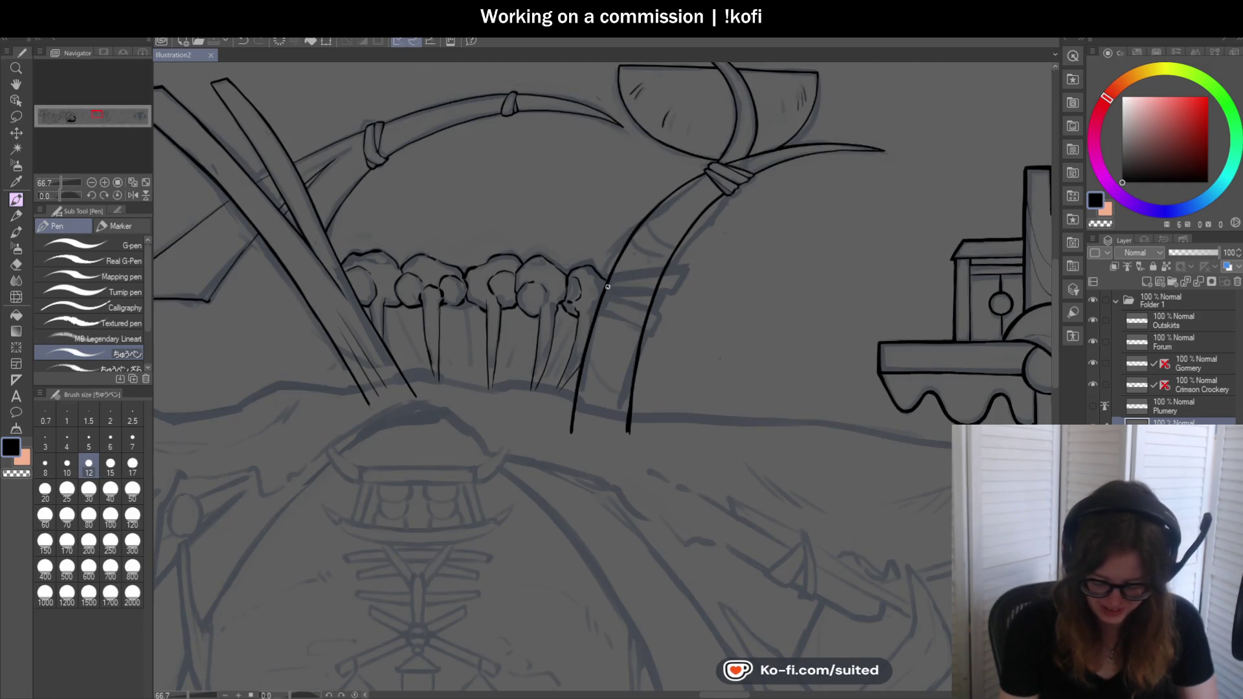
{"action": "scroll", "coordinate": [607, 286], "scroll_direction": "down", "scroll_amount": 1}
{"action": "scroll", "coordinate": [564, 367], "scroll_direction": "up", "scroll_amount": 6}
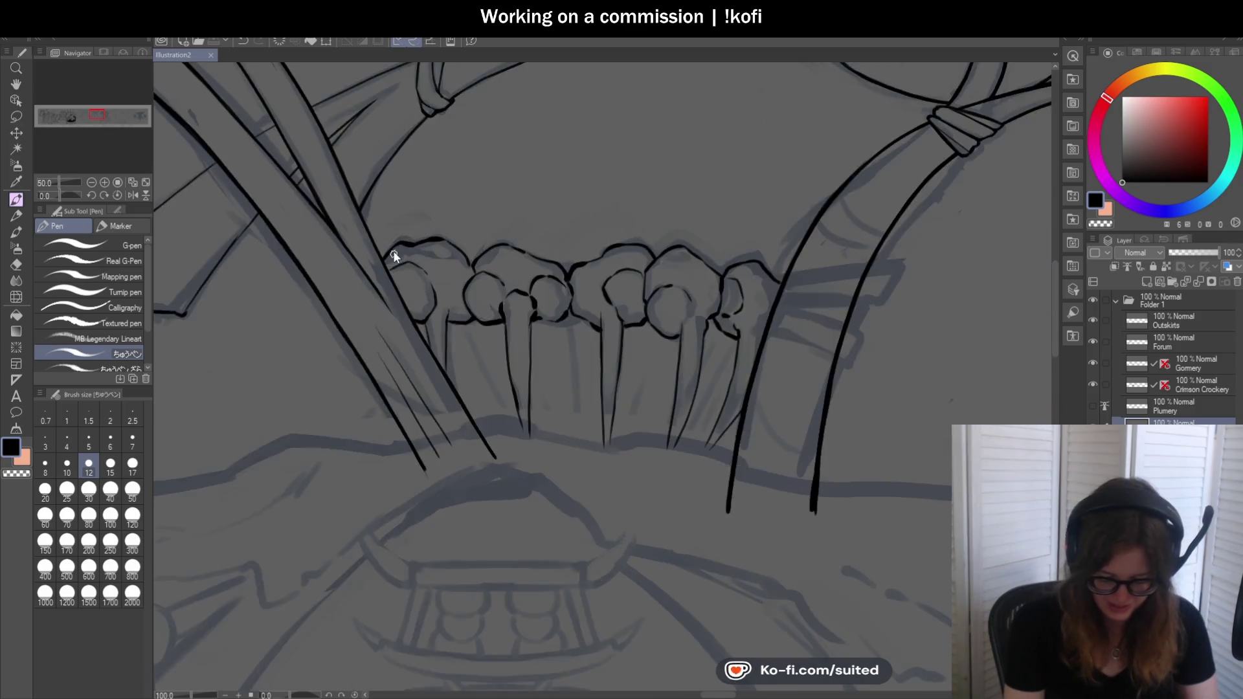
{"action": "mouse_move", "coordinate": [351, 289]}
{"action": "left_mouse_down"}
{"action": "mouse_move", "coordinate": [488, 226]}
{"action": "mouse_move", "coordinate": [649, 213]}
{"action": "mouse_move", "coordinate": [725, 323]}
{"action": "left_mouse_up"}
{"action": "scroll", "coordinate": [744, 200], "scroll_direction": "down", "scroll_amount": 2}
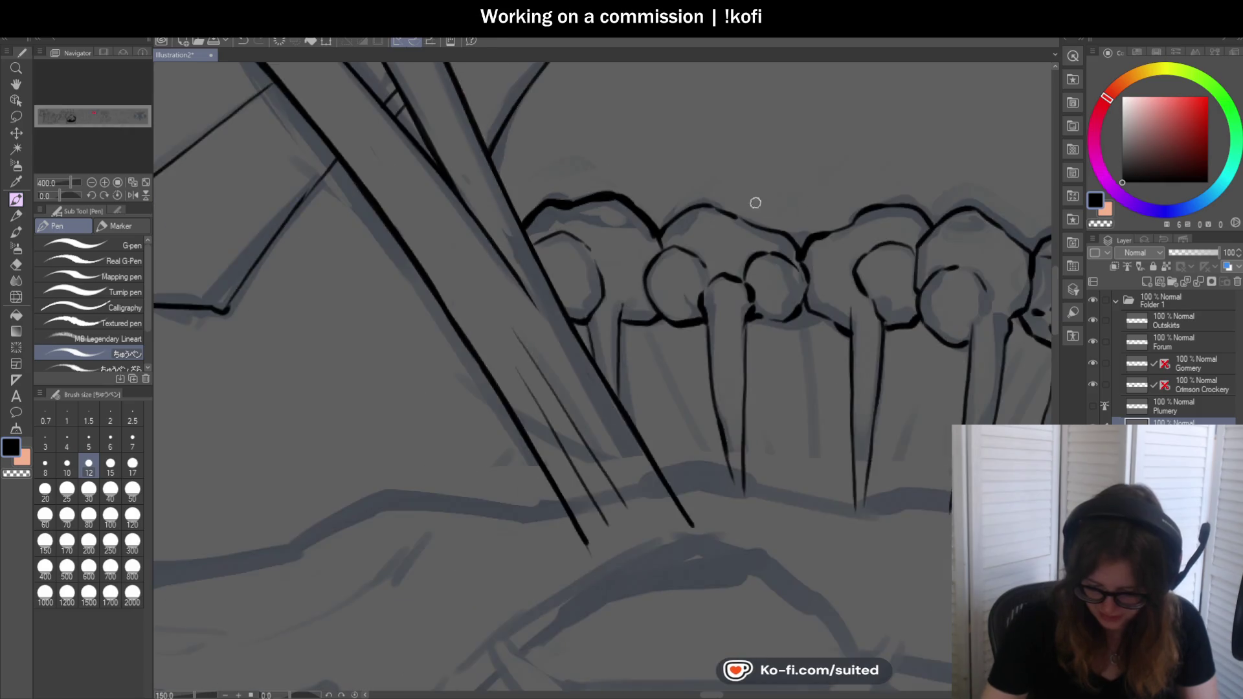
{"action": "scroll", "coordinate": [586, 228], "scroll_direction": "up", "scroll_amount": 2}
{"action": "mouse_move", "coordinate": [549, 245]}
{"action": "left_mouse_down"}
{"action": "mouse_move", "coordinate": [722, 184]}
{"action": "mouse_move", "coordinate": [850, 242]}
{"action": "left_mouse_up"}
{"action": "scroll", "coordinate": [542, 261], "scroll_direction": "down", "scroll_amount": 3}
{"action": "scroll", "coordinate": [785, 252], "scroll_direction": "up", "scroll_amount": 1}
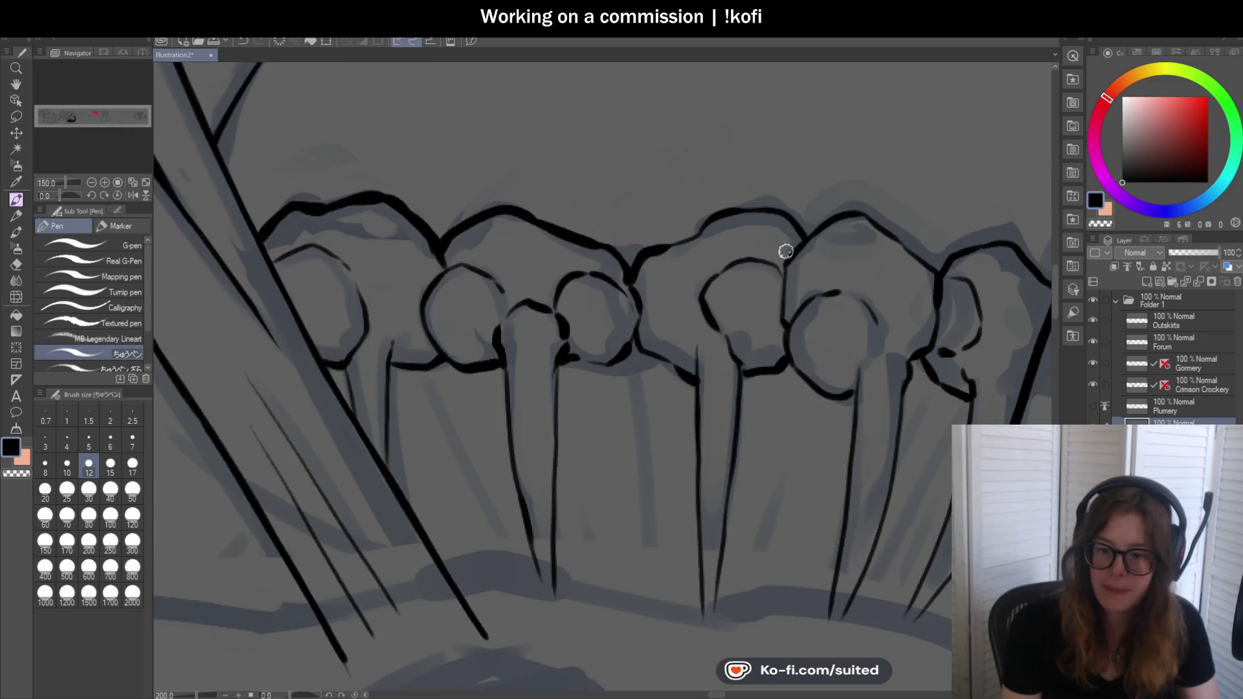
{"action": "scroll", "coordinate": [741, 244], "scroll_direction": "up", "scroll_amount": 1}
{"action": "mouse_move", "coordinate": [456, 228]}
{"action": "left_mouse_down"}
{"action": "mouse_move", "coordinate": [516, 248]}
{"action": "mouse_move", "coordinate": [536, 276]}
{"action": "left_mouse_up"}
{"action": "scroll", "coordinate": [535, 277], "scroll_direction": "down", "scroll_amount": 2}
{"action": "scroll", "coordinate": [424, 311], "scroll_direction": "up", "scroll_amount": 1}
{"action": "scroll", "coordinate": [327, 272], "scroll_direction": "up", "scroll_amount": 1}
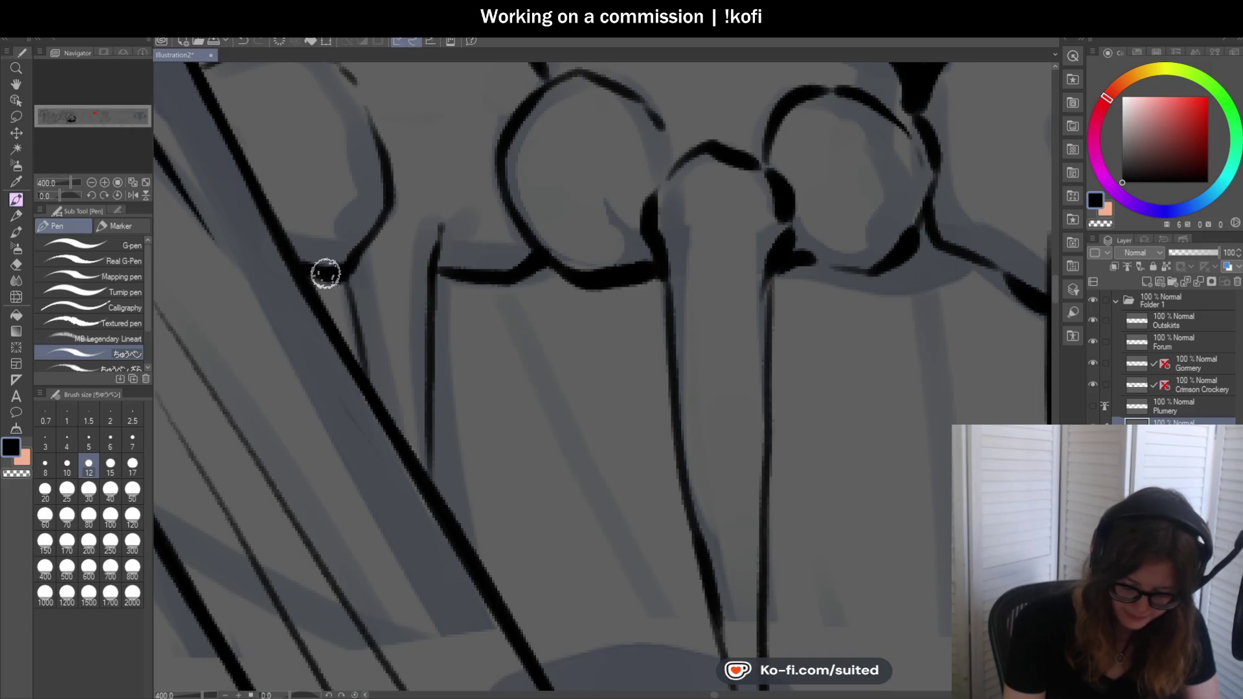
Ink a stroke down beside the left post and thicken the post and knob base line
{"action": "left_click_drag", "start_coordinate": [345, 295], "coordinate": [373, 402]}
{"action": "mouse_move", "coordinate": [429, 492]}
{"action": "left_mouse_down"}
{"action": "mouse_move", "coordinate": [562, 281]}
{"action": "mouse_move", "coordinate": [670, 276]}
{"action": "left_mouse_up"}
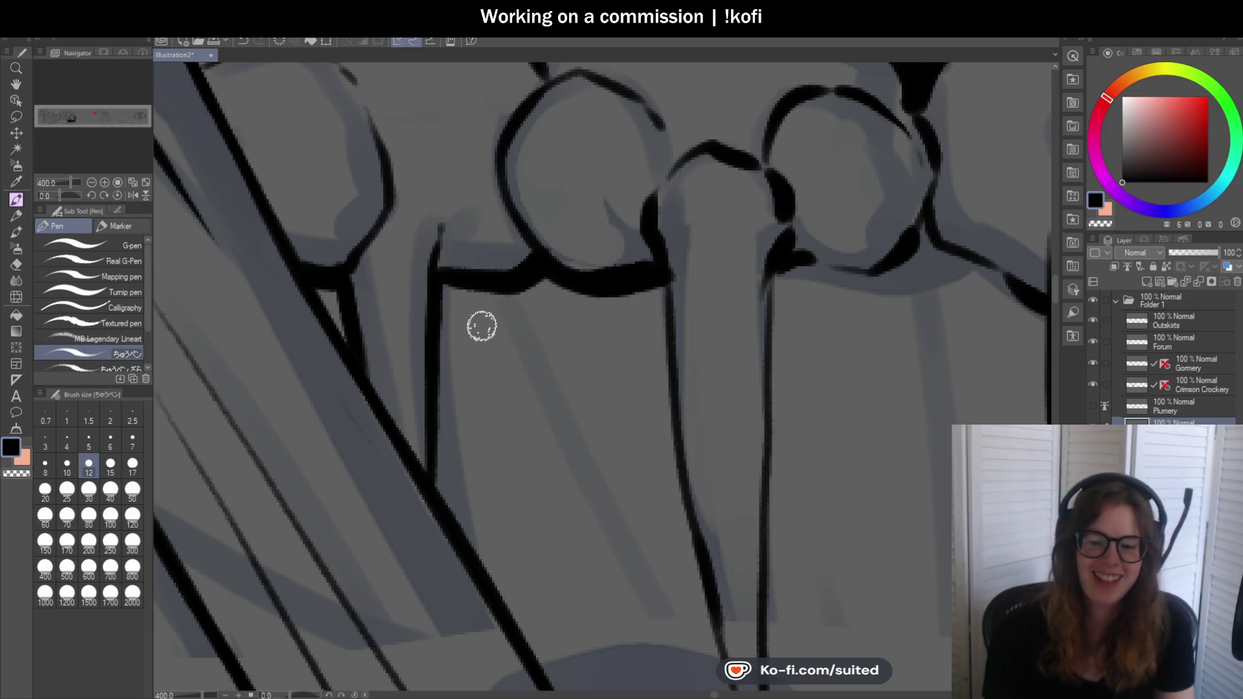
Ink a line along a spike below the knobs
{"action": "left_click_drag", "start_coordinate": [652, 282], "coordinate": [664, 340]}
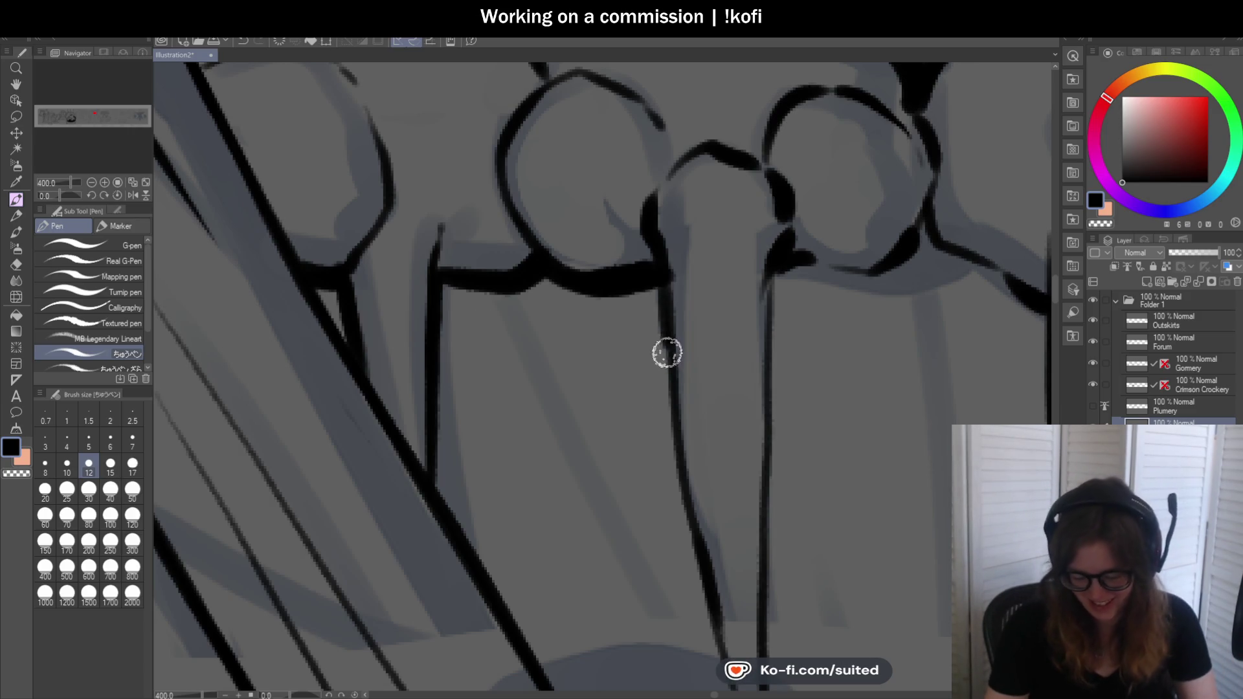
{"action": "scroll", "coordinate": [702, 348], "scroll_direction": "down", "scroll_amount": 3}
{"action": "scroll", "coordinate": [702, 348], "scroll_direction": "up", "scroll_amount": 3}
Ink thick strokes down a spike and darken its lower part
{"action": "left_click_drag", "start_coordinate": [444, 131], "coordinate": [491, 431]}
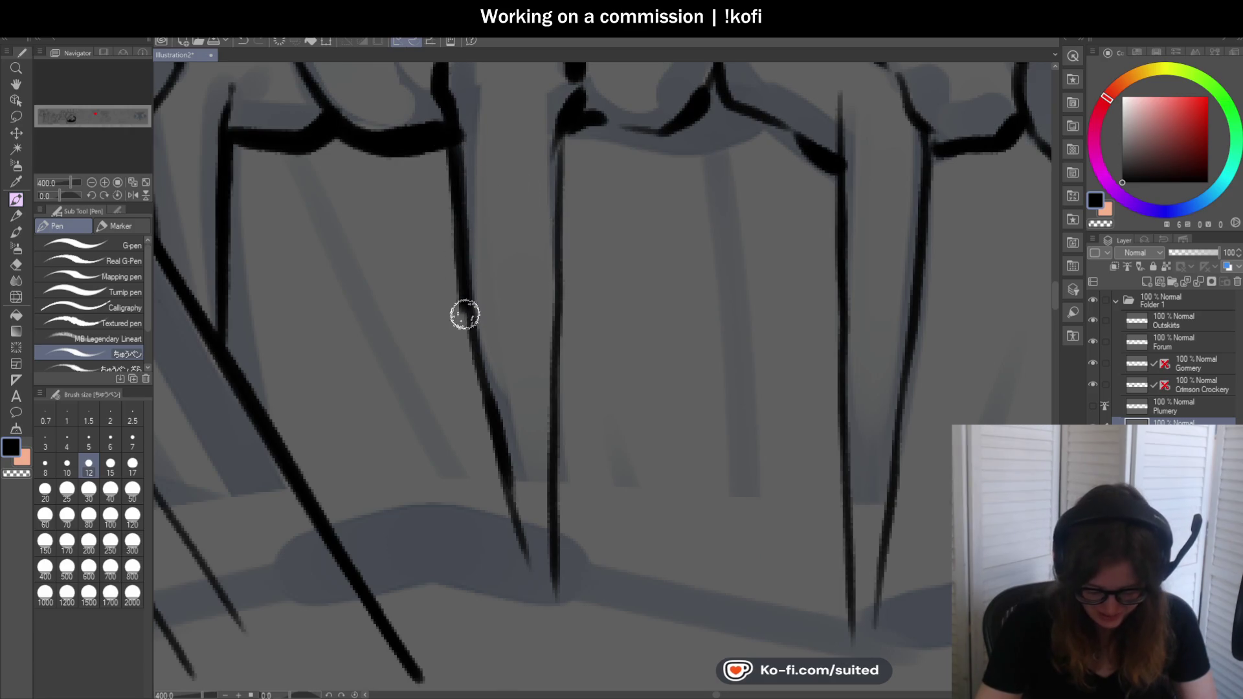
{"action": "scroll", "coordinate": [494, 380], "scroll_direction": "down", "scroll_amount": 3}
{"action": "scroll", "coordinate": [531, 263], "scroll_direction": "up", "scroll_amount": 3}
{"action": "mouse_move", "coordinate": [530, 262]}
{"action": "left_mouse_down"}
{"action": "mouse_move", "coordinate": [505, 287]}
{"action": "mouse_move", "coordinate": [493, 598]}
{"action": "left_mouse_up"}
{"action": "scroll", "coordinate": [524, 353], "scroll_direction": "down", "scroll_amount": 3}
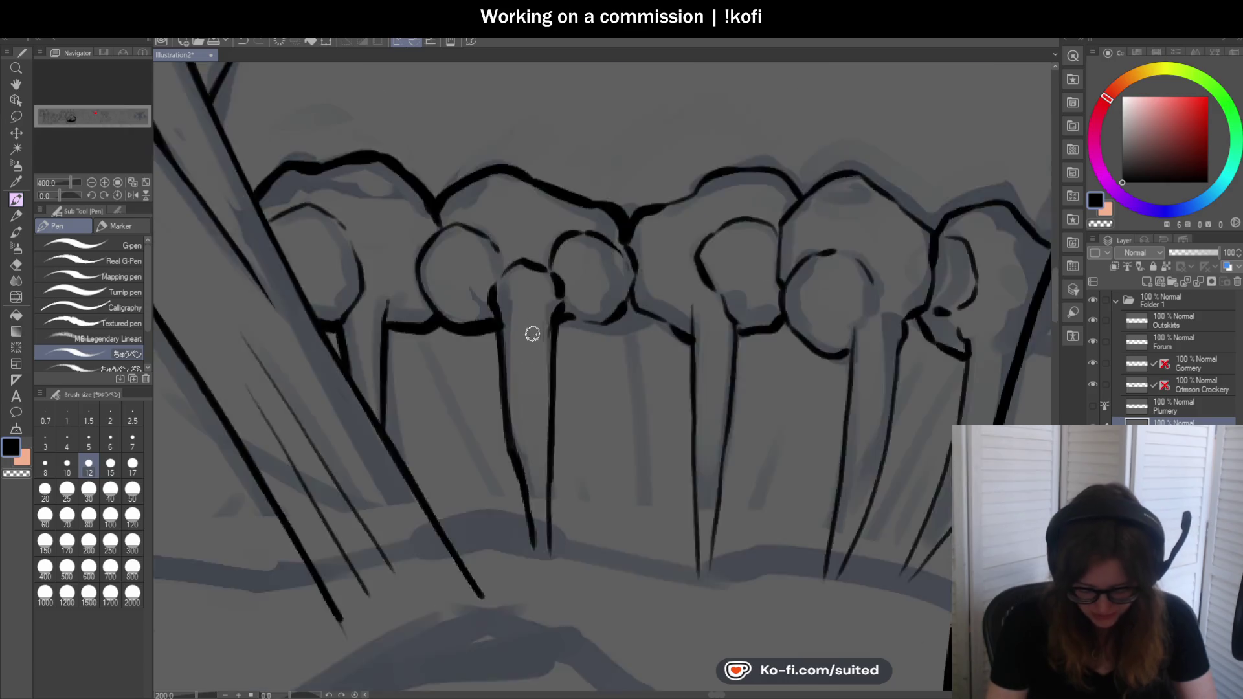
{"action": "left_click_drag", "start_coordinate": [553, 360], "coordinate": [550, 477]}
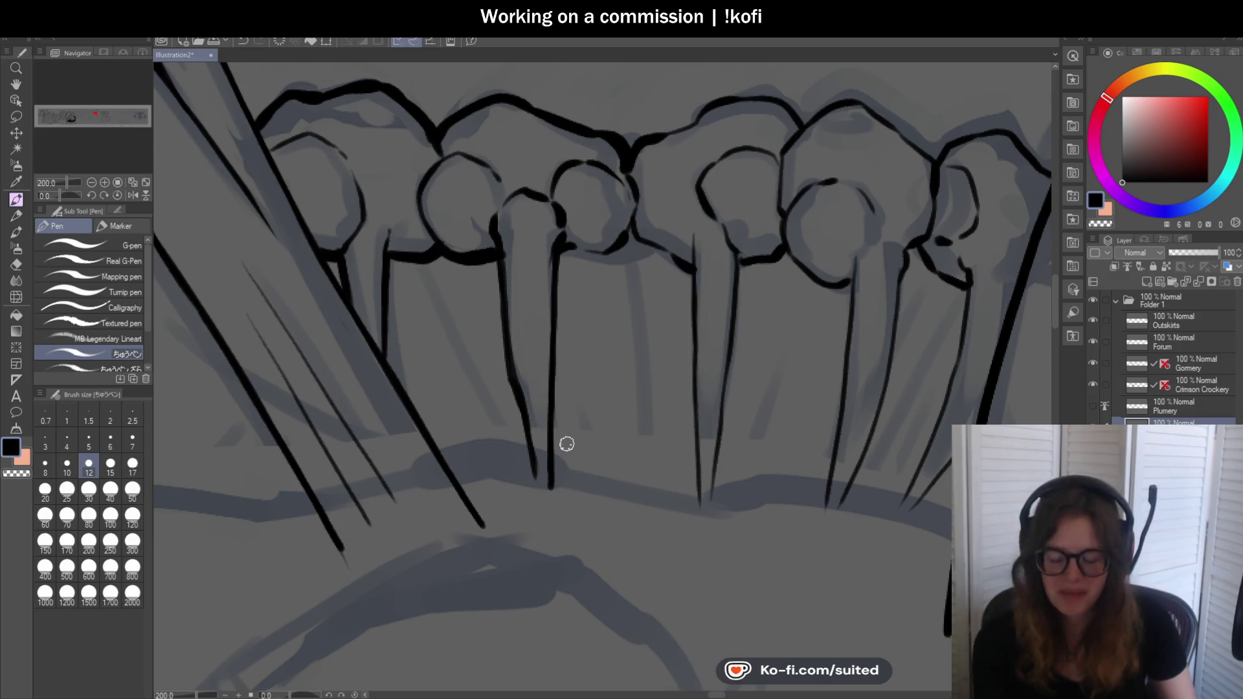
{"action": "scroll", "coordinate": [555, 248], "scroll_direction": "up", "scroll_amount": 2}
Thicken the curved outlines and top edge of several knobs in the row
{"action": "left_click_drag", "start_coordinate": [555, 248], "coordinate": [677, 191]}
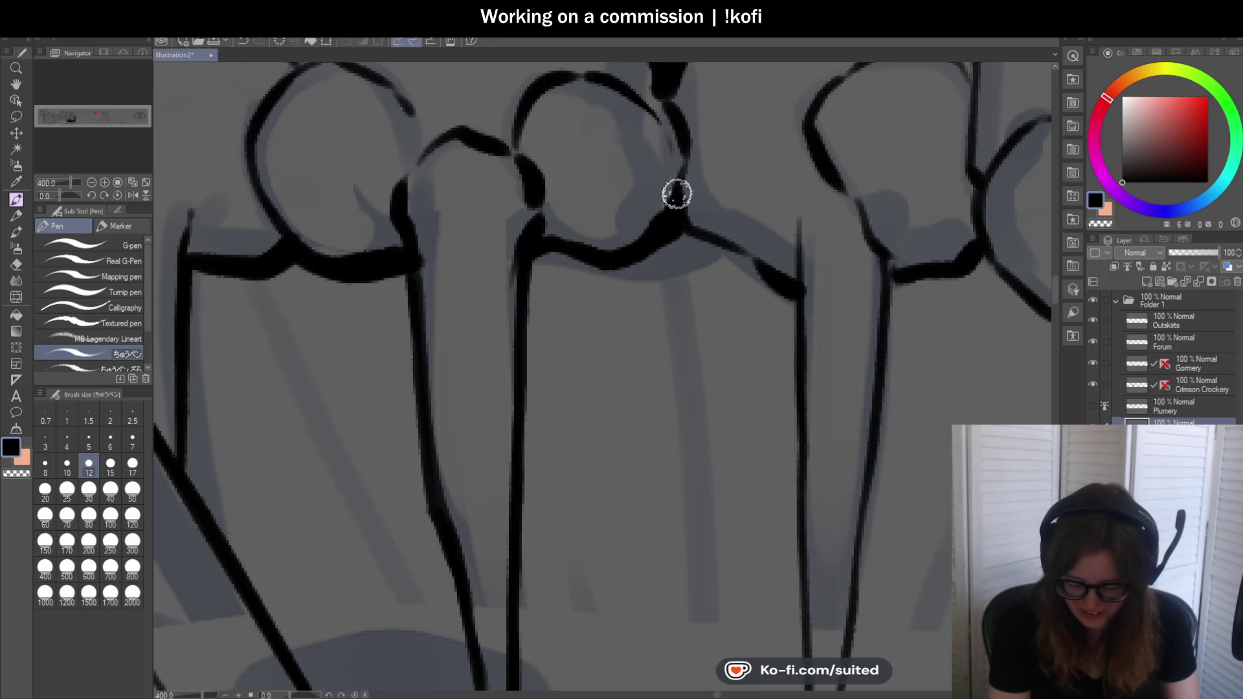
{"action": "scroll", "coordinate": [677, 191], "scroll_direction": "down", "scroll_amount": 2}
{"action": "scroll", "coordinate": [635, 162], "scroll_direction": "up", "scroll_amount": 2}
{"action": "scroll", "coordinate": [655, 254], "scroll_direction": "down", "scroll_amount": 2}
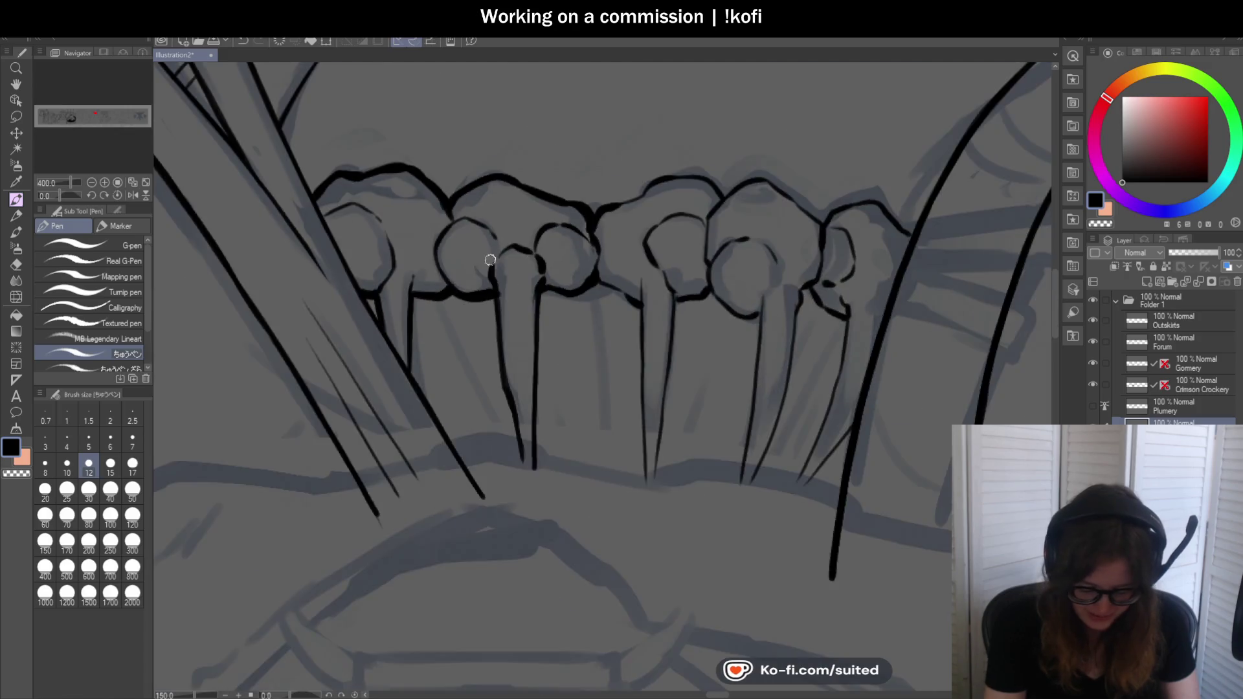
{"action": "scroll", "coordinate": [434, 222], "scroll_direction": "up", "scroll_amount": 2}
{"action": "scroll", "coordinate": [584, 237], "scroll_direction": "down", "scroll_amount": 3}
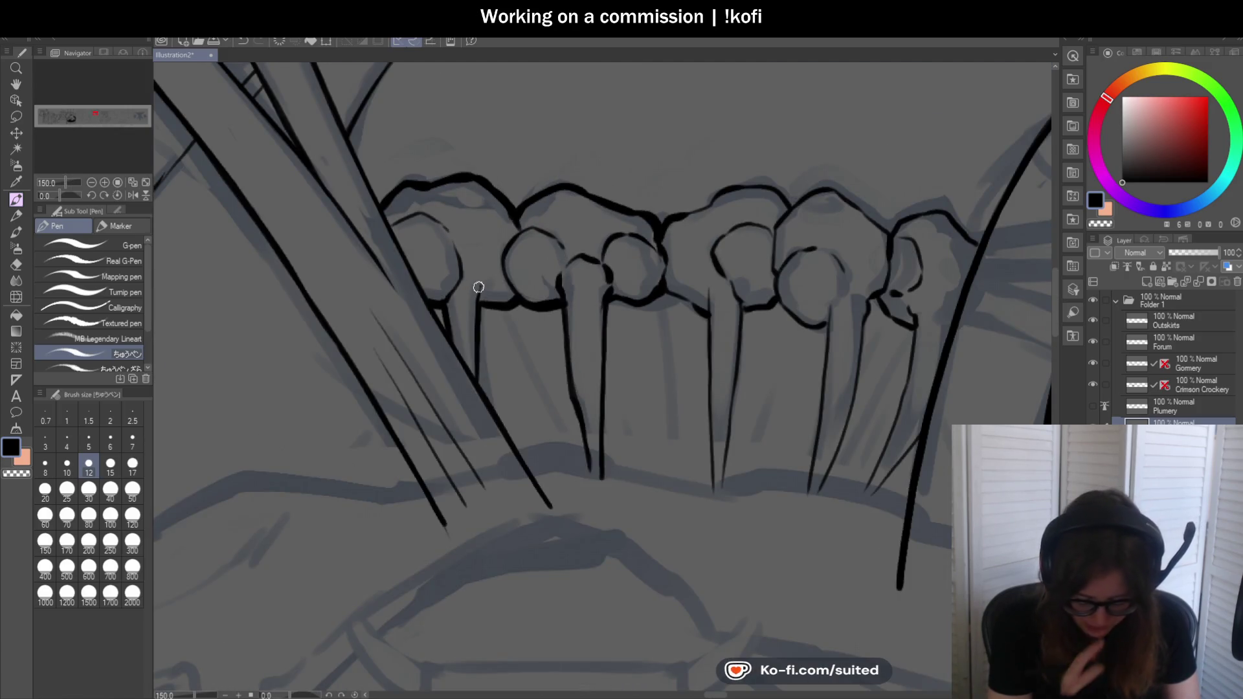
{"action": "scroll", "coordinate": [711, 223], "scroll_direction": "up", "scroll_amount": 1}
{"action": "left_click_drag", "start_coordinate": [645, 233], "coordinate": [717, 202]}
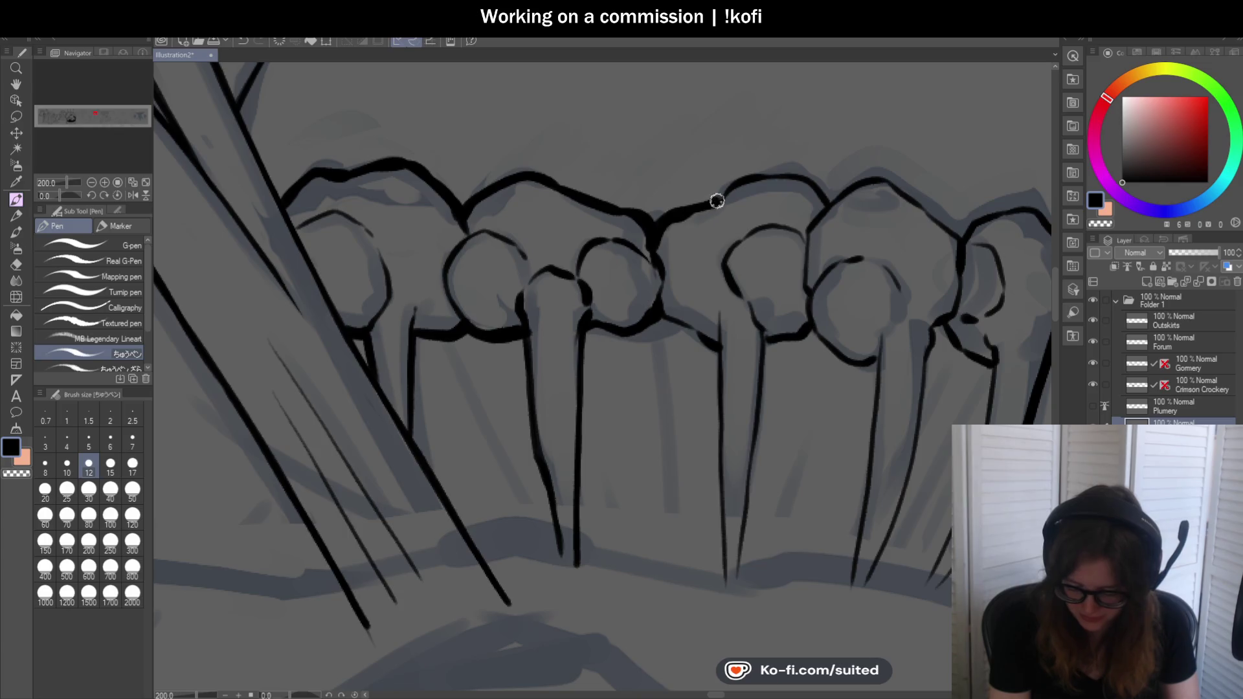
{"action": "scroll", "coordinate": [773, 175], "scroll_direction": "down", "scroll_amount": 2}
{"action": "scroll", "coordinate": [771, 200], "scroll_direction": "up", "scroll_amount": 3}
{"action": "left_click_drag", "start_coordinate": [606, 228], "coordinate": [672, 228]}
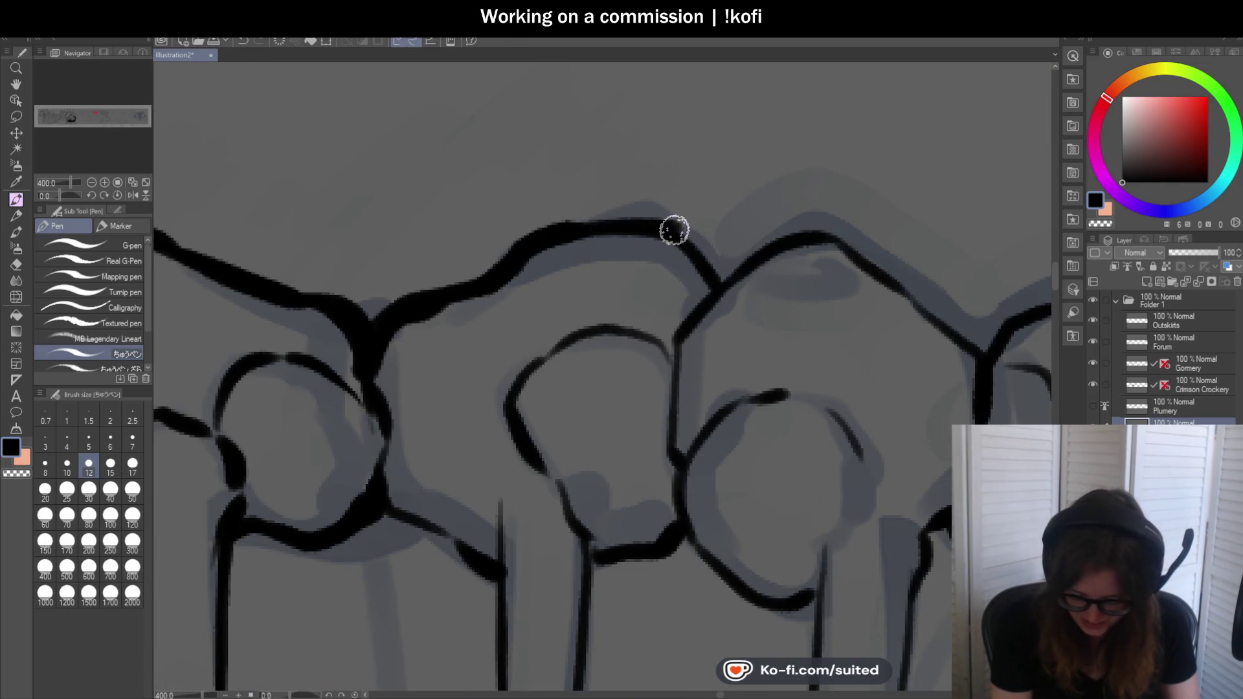
{"action": "scroll", "coordinate": [672, 228], "scroll_direction": "down", "scroll_amount": 1}
{"action": "scroll", "coordinate": [478, 203], "scroll_direction": "down", "scroll_amount": 2}
{"action": "scroll", "coordinate": [478, 203], "scroll_direction": "up", "scroll_amount": 4}
{"action": "left_click_drag", "start_coordinate": [447, 160], "coordinate": [522, 213]}
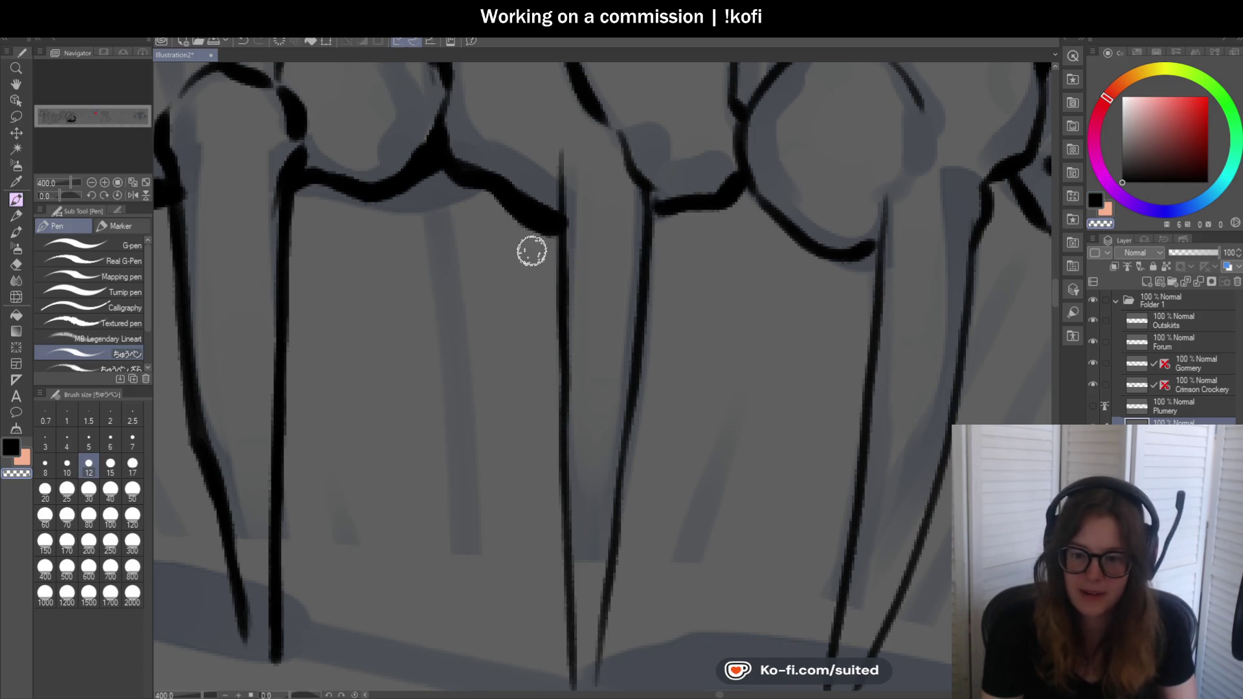
{"action": "scroll", "coordinate": [535, 244], "scroll_direction": "down", "scroll_amount": 3}
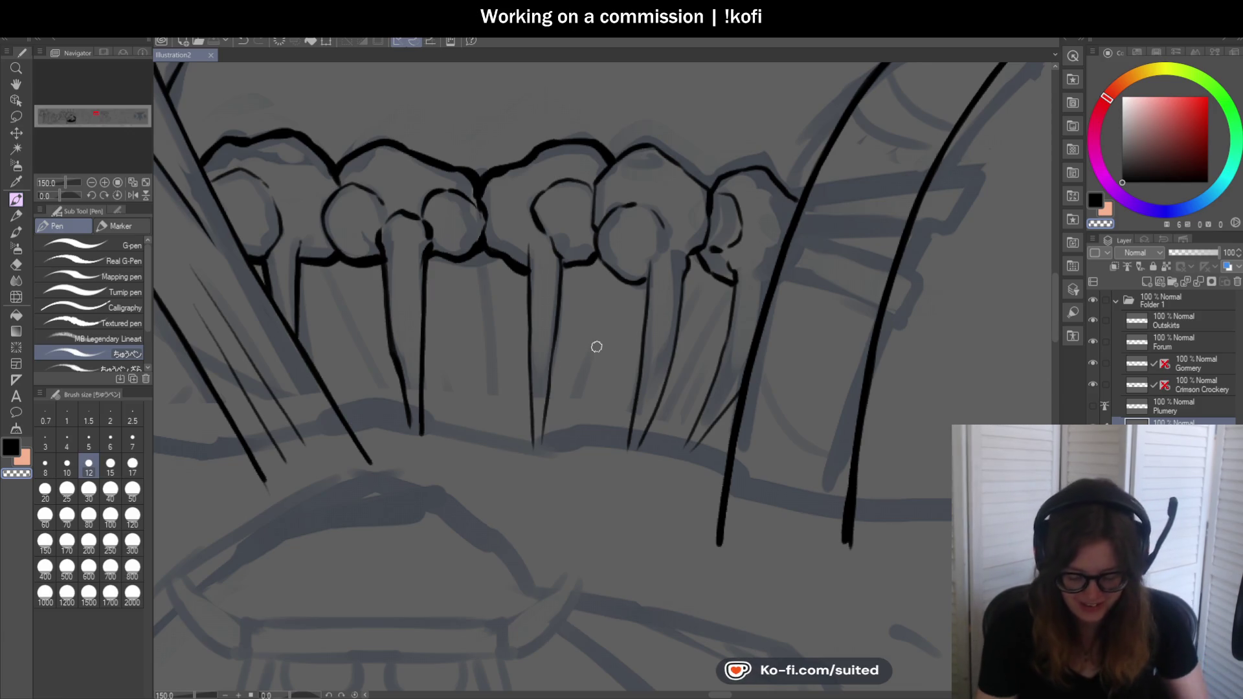
{"action": "scroll", "coordinate": [560, 335], "scroll_direction": "up", "scroll_amount": 1}
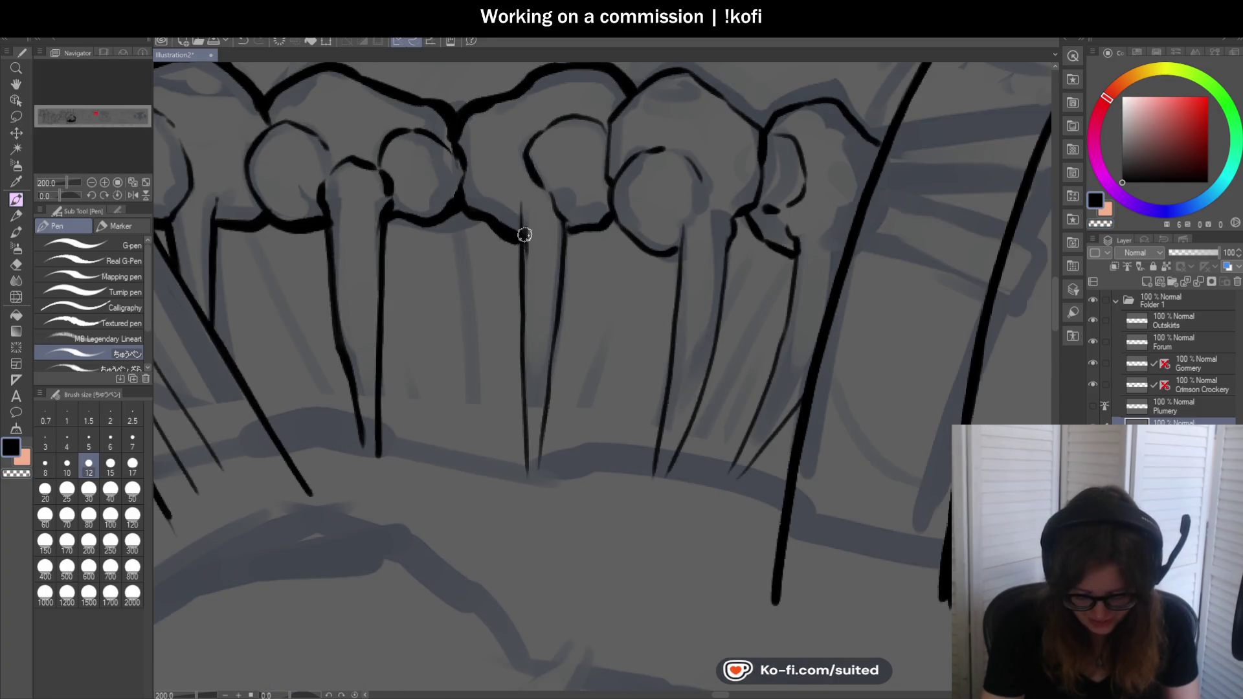
Re-ink the first two spikes boldly down to the gum line, including a spike's lower outline
{"action": "left_click_drag", "start_coordinate": [516, 239], "coordinate": [519, 461]}
{"action": "key", "text": "ctrl+z"}
{"action": "left_click_drag", "start_coordinate": [518, 243], "coordinate": [521, 471]}
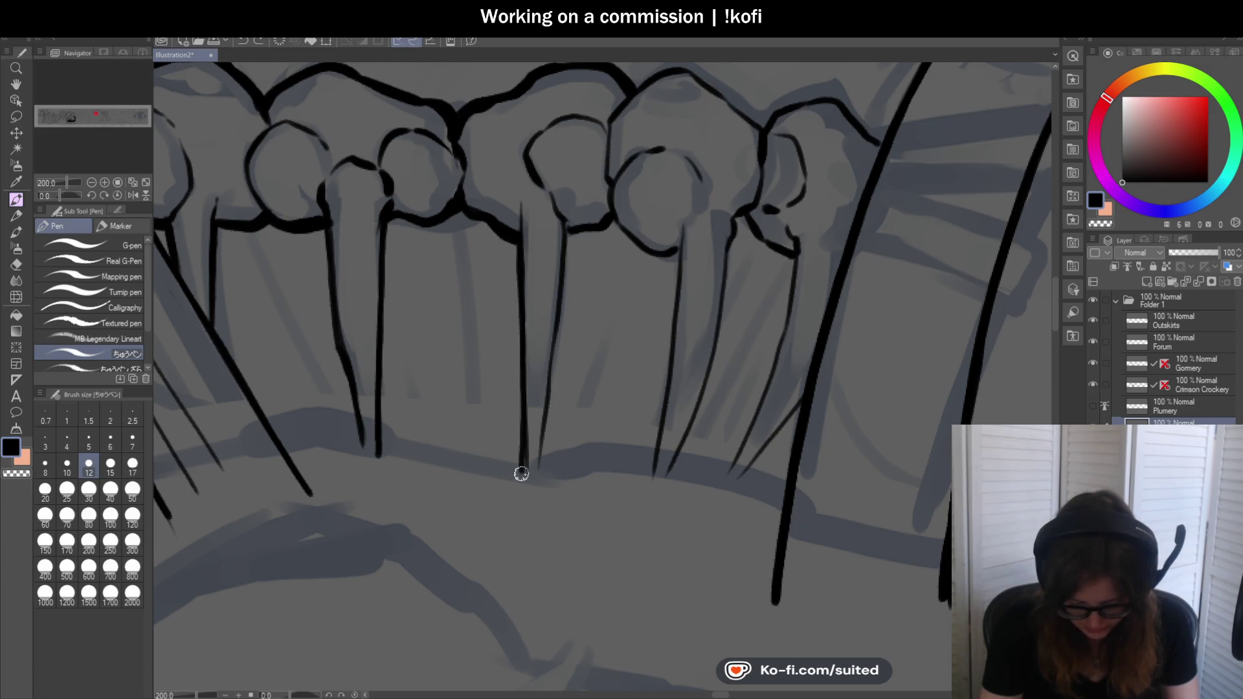
{"action": "left_click_drag", "start_coordinate": [570, 233], "coordinate": [536, 477]}
{"action": "left_click_drag", "start_coordinate": [525, 369], "coordinate": [525, 471]}
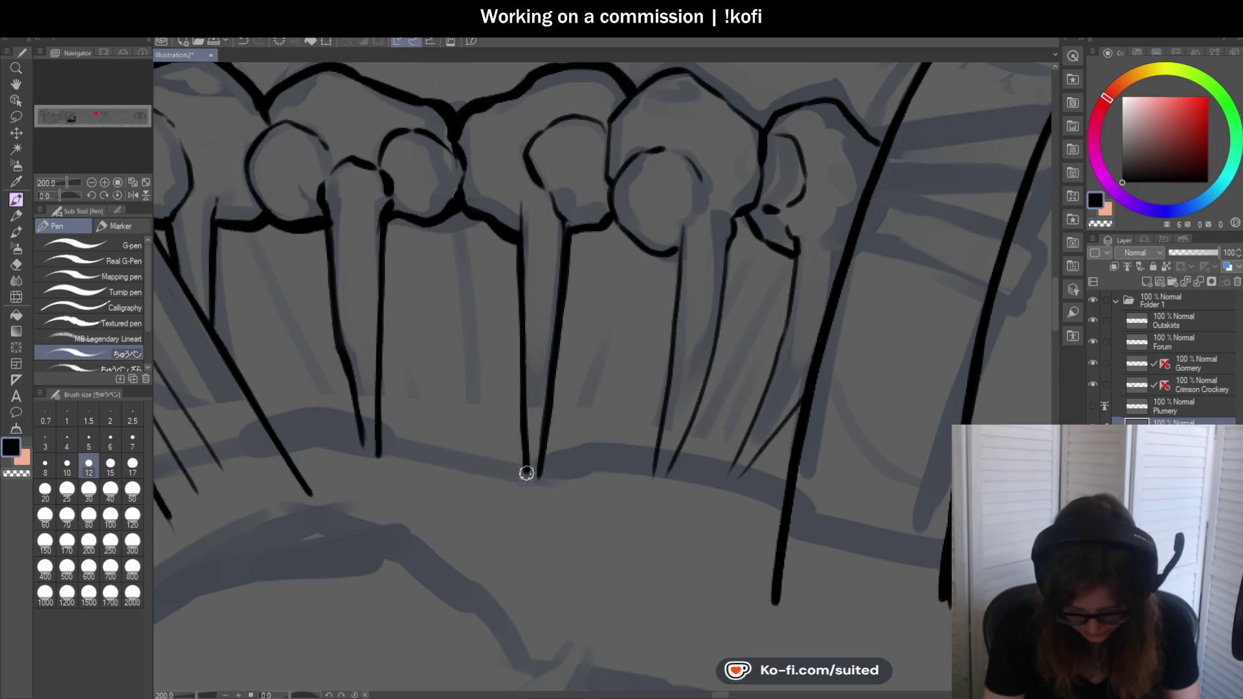
{"action": "scroll", "coordinate": [526, 471], "scroll_direction": "down", "scroll_amount": 2}
{"action": "scroll", "coordinate": [621, 319], "scroll_direction": "up", "scroll_amount": 4}
{"action": "mouse_move", "coordinate": [564, 250]}
{"action": "left_mouse_down"}
{"action": "mouse_move", "coordinate": [586, 280]}
{"action": "mouse_move", "coordinate": [675, 296]}
{"action": "left_mouse_up"}
{"action": "scroll", "coordinate": [675, 297], "scroll_direction": "down", "scroll_amount": 1}
{"action": "scroll", "coordinate": [674, 296], "scroll_direction": "down", "scroll_amount": 1}
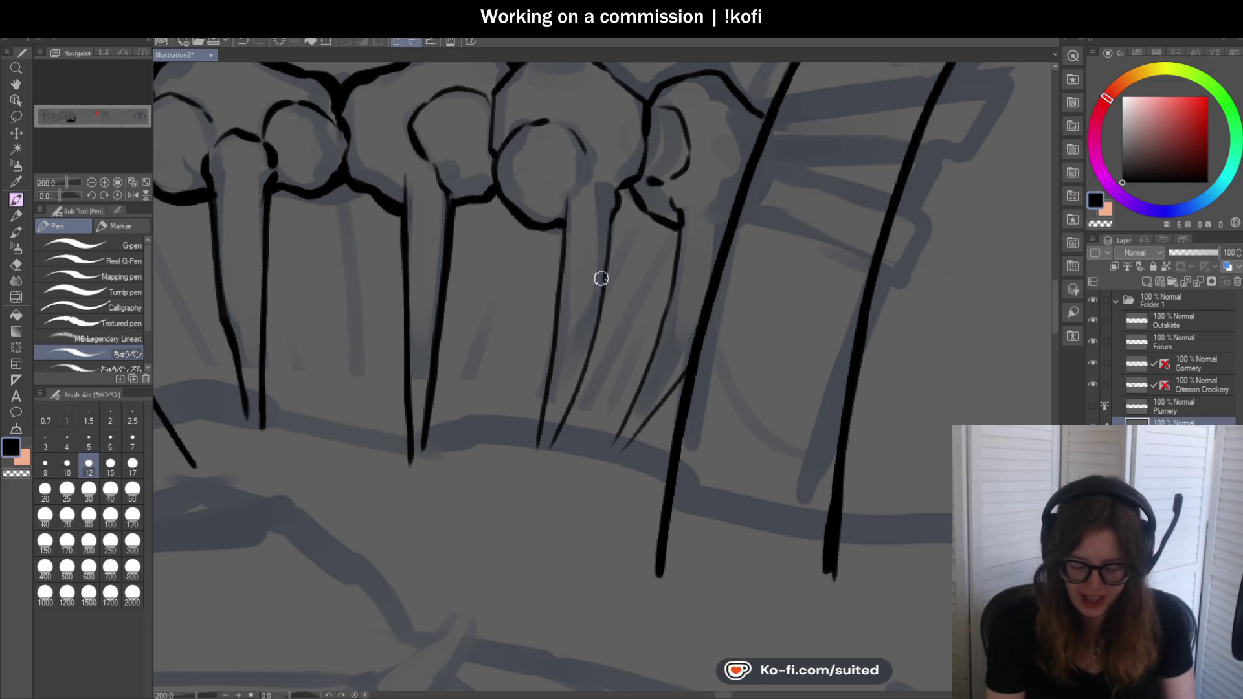
{"action": "scroll", "coordinate": [635, 203], "scroll_direction": "up", "scroll_amount": 1}
{"action": "scroll", "coordinate": [636, 203], "scroll_direction": "up", "scroll_amount": 1}
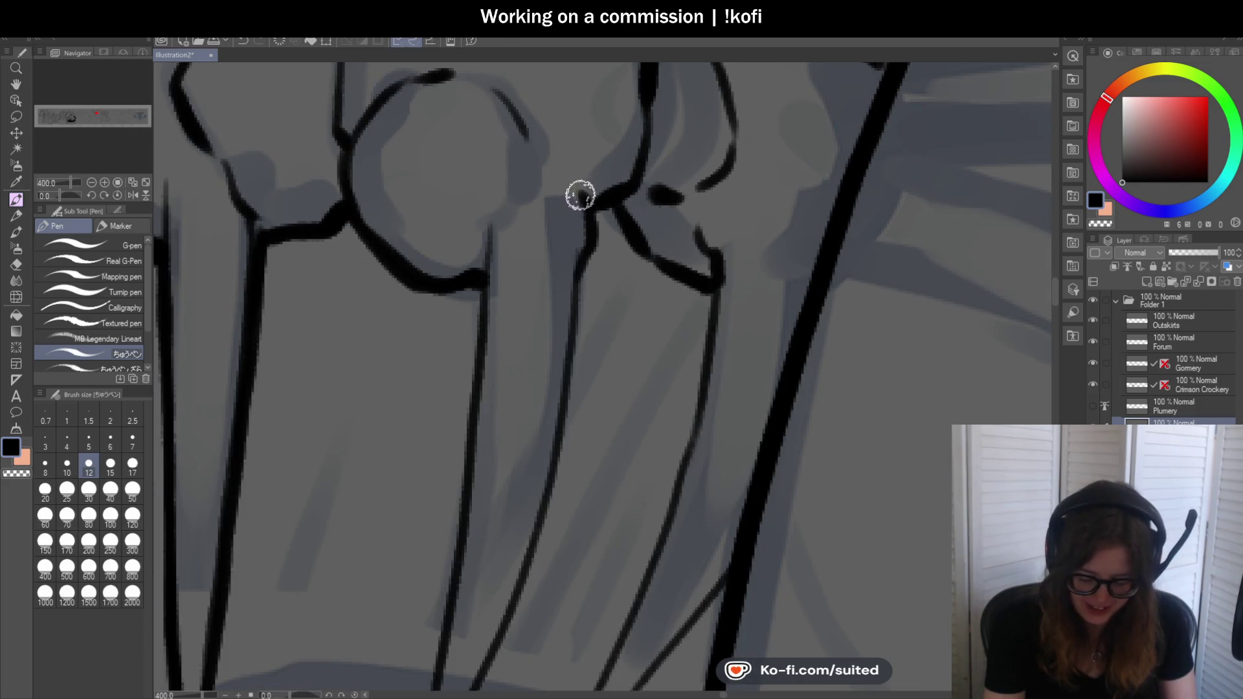
{"action": "scroll", "coordinate": [583, 197], "scroll_direction": "down", "scroll_amount": 2}
{"action": "scroll", "coordinate": [607, 189], "scroll_direction": "up", "scroll_amount": 2}
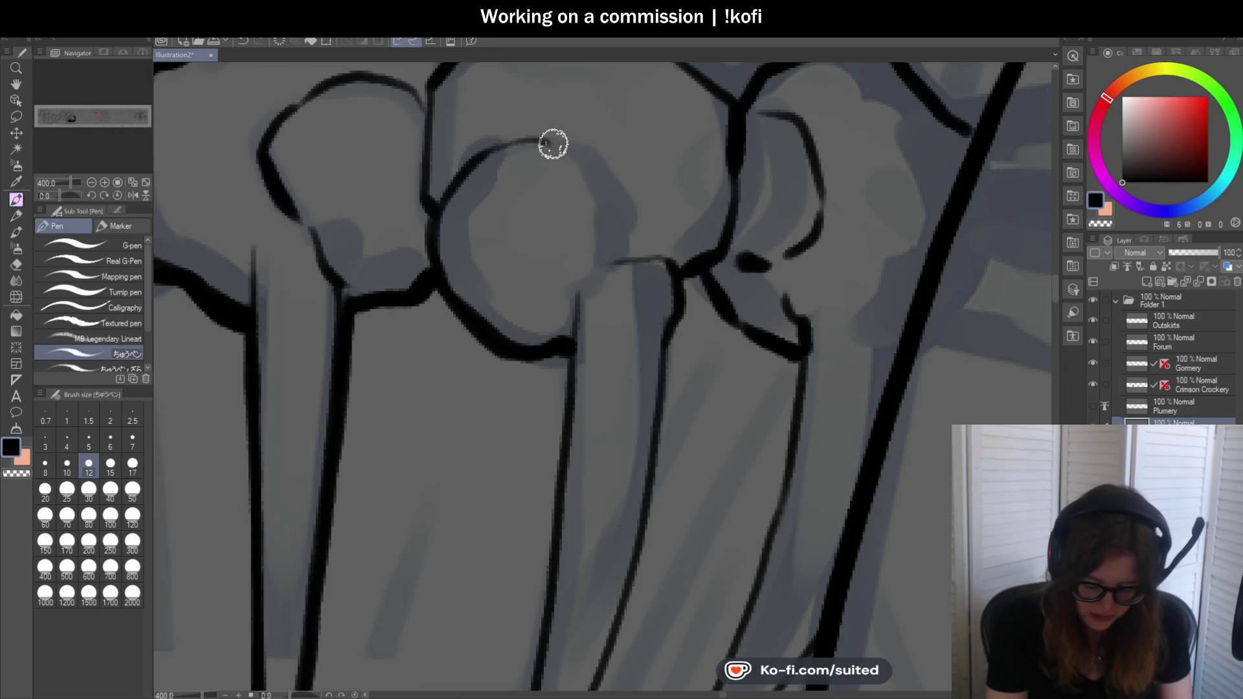
{"action": "scroll", "coordinate": [612, 208], "scroll_direction": "down", "scroll_amount": 2}
{"action": "scroll", "coordinate": [598, 210], "scroll_direction": "up", "scroll_amount": 1}
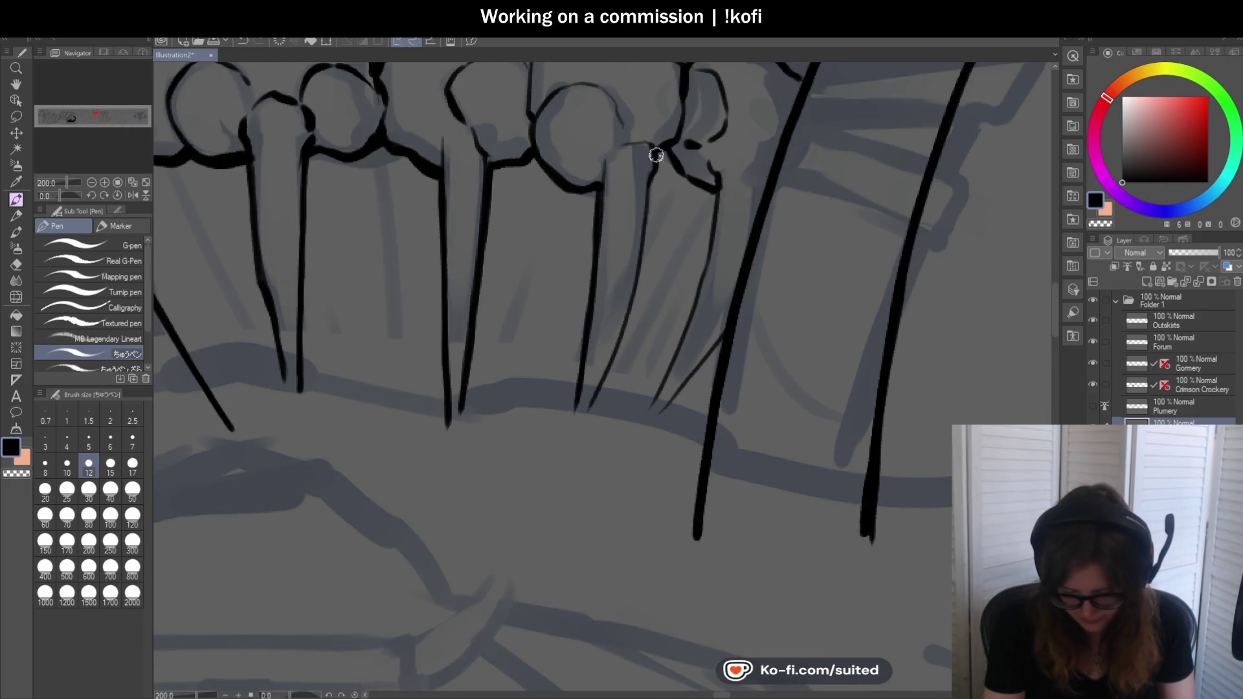
Redraw the thin rightmost spike line thicker after undoing a stray stroke
{"action": "left_click_drag", "start_coordinate": [647, 218], "coordinate": [622, 362]}
{"action": "key", "text": "ctrl+z"}
{"action": "mouse_move", "coordinate": [648, 188]}
{"action": "left_mouse_down"}
{"action": "mouse_move", "coordinate": [632, 304]}
{"action": "mouse_move", "coordinate": [581, 427]}
{"action": "mouse_move", "coordinate": [658, 237]}
{"action": "mouse_move", "coordinate": [660, 279]}
{"action": "mouse_move", "coordinate": [595, 454]}
{"action": "mouse_move", "coordinate": [667, 387]}
{"action": "left_mouse_up"}
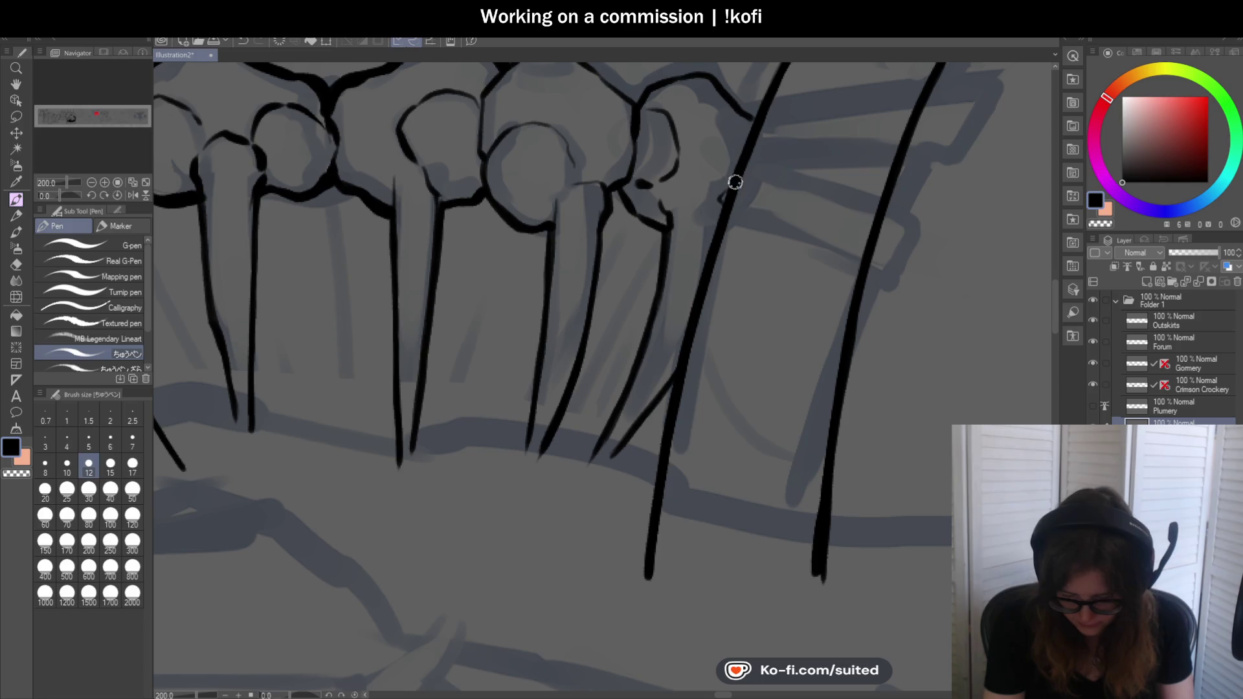
{"action": "scroll", "coordinate": [735, 177], "scroll_direction": "down", "scroll_amount": 2}
{"action": "scroll", "coordinate": [646, 305], "scroll_direction": "down", "scroll_amount": 2}
{"action": "scroll", "coordinate": [664, 342], "scroll_direction": "down", "scroll_amount": 1}
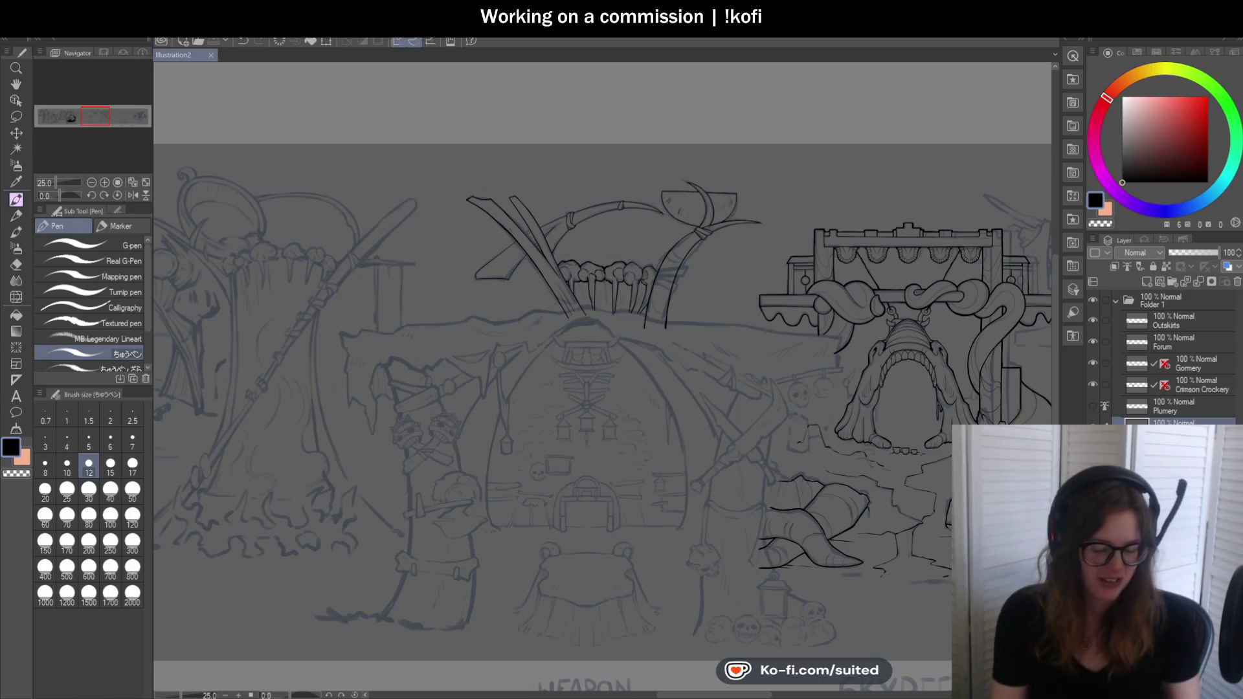
{"action": "scroll", "coordinate": [672, 317], "scroll_direction": "up", "scroll_amount": 2}
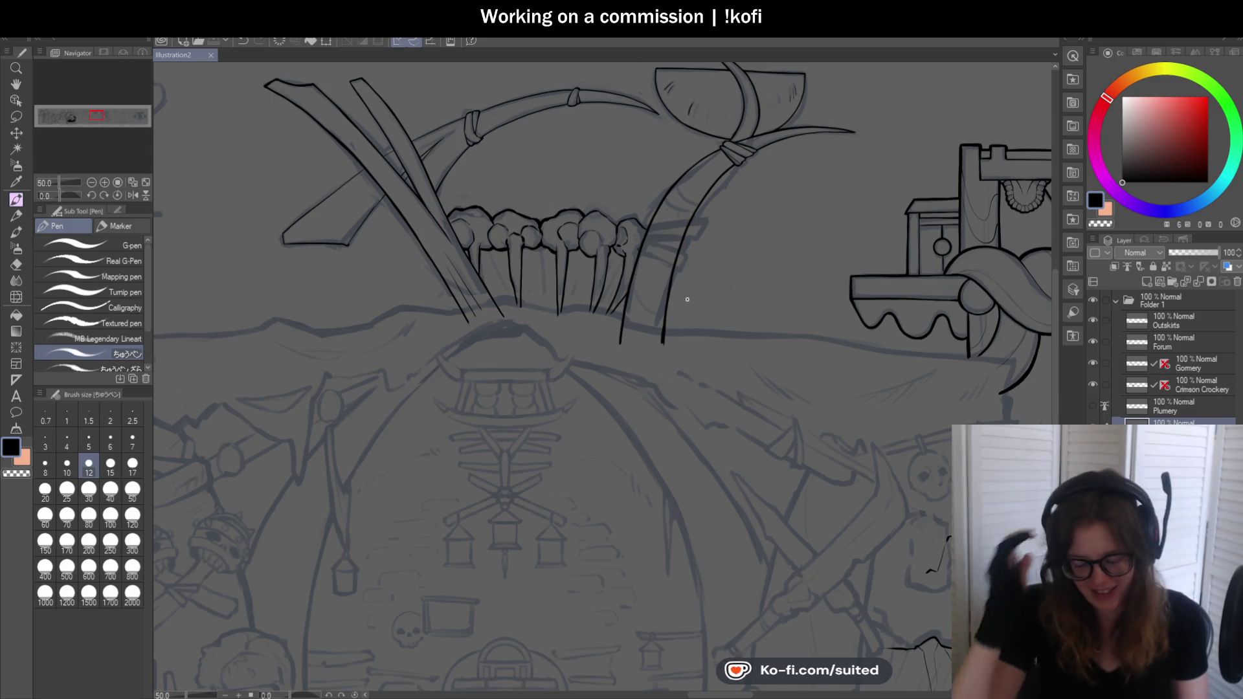
{"action": "scroll", "coordinate": [653, 225], "scroll_direction": "up", "scroll_amount": 2}
{"action": "scroll", "coordinate": [572, 200], "scroll_direction": "up", "scroll_amount": 1}
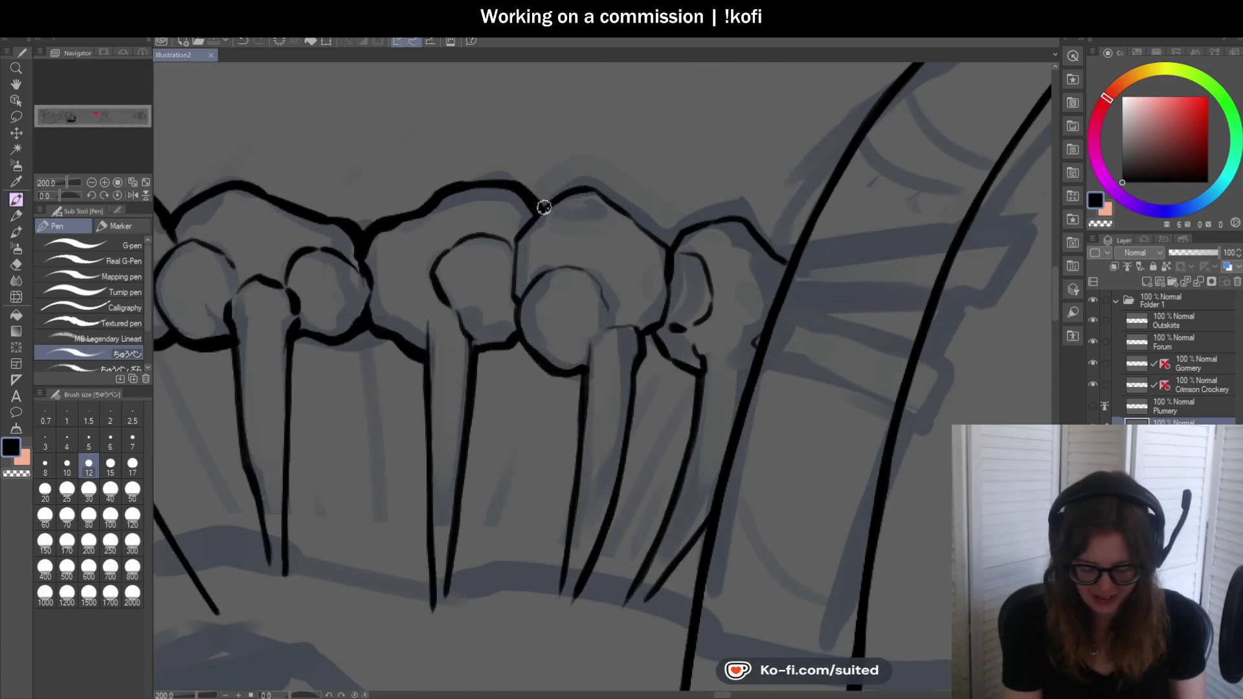
{"action": "scroll", "coordinate": [593, 188], "scroll_direction": "up", "scroll_amount": 1}
Thicken the top outline of a knob
{"action": "left_click_drag", "start_coordinate": [549, 231], "coordinate": [717, 353]}
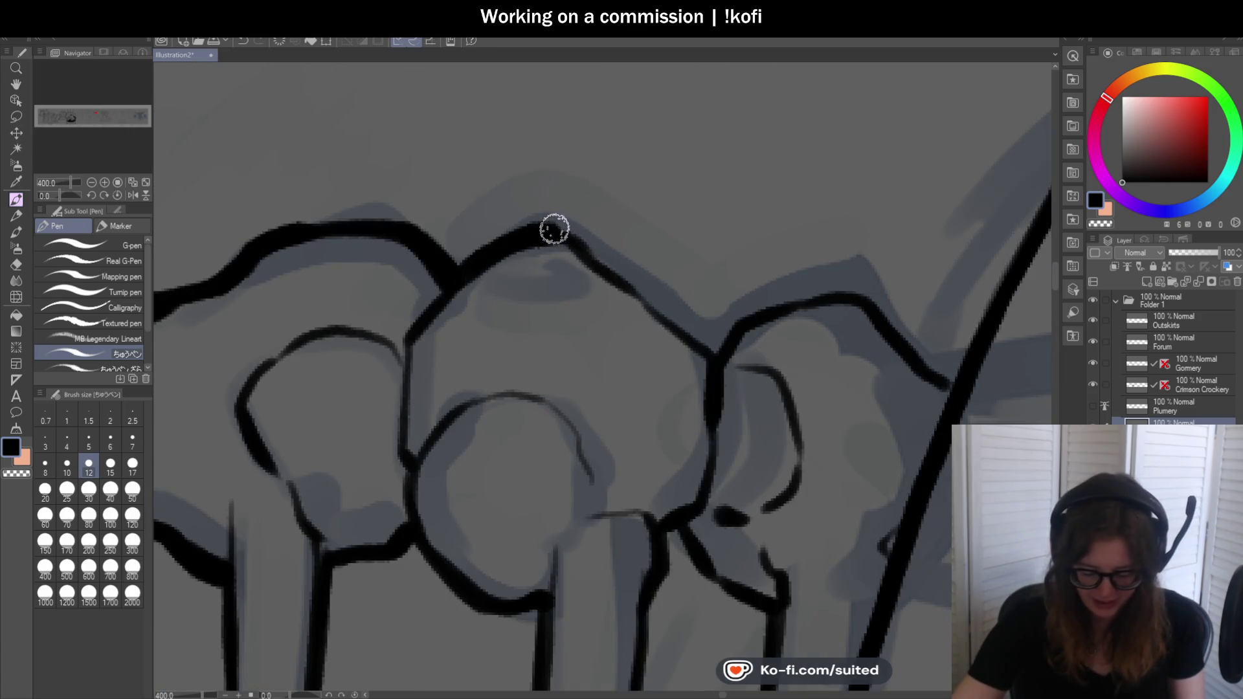
{"action": "scroll", "coordinate": [715, 351], "scroll_direction": "down", "scroll_amount": 1}
{"action": "scroll", "coordinate": [757, 351], "scroll_direction": "down", "scroll_amount": 1}
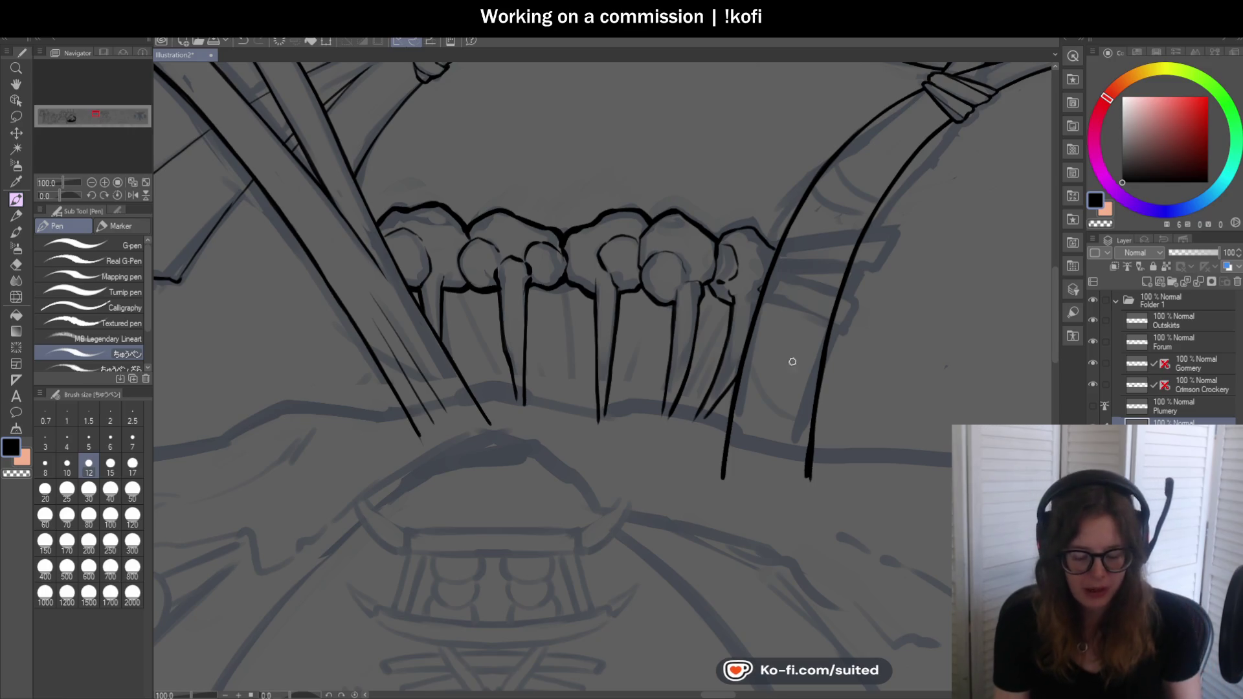
{"action": "scroll", "coordinate": [791, 345], "scroll_direction": "down", "scroll_amount": 1}
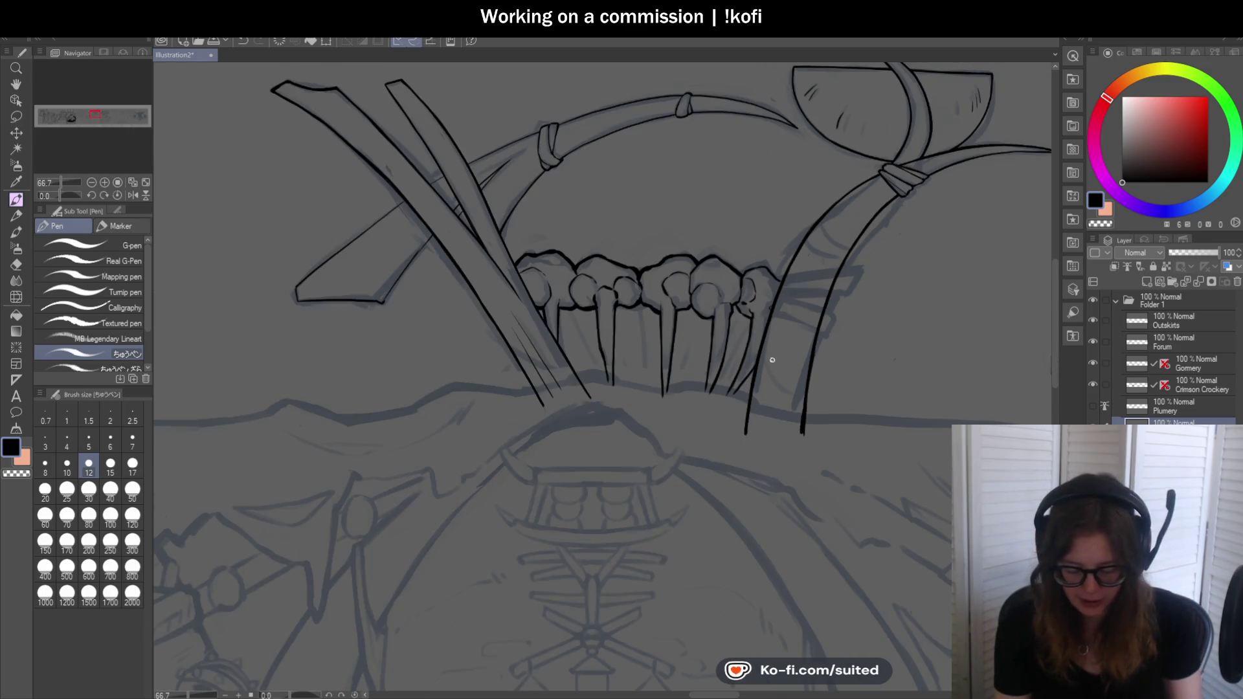
{"action": "scroll", "coordinate": [605, 365], "scroll_direction": "up", "scroll_amount": 1}
{"action": "scroll", "coordinate": [588, 232], "scroll_direction": "up", "scroll_amount": 1}
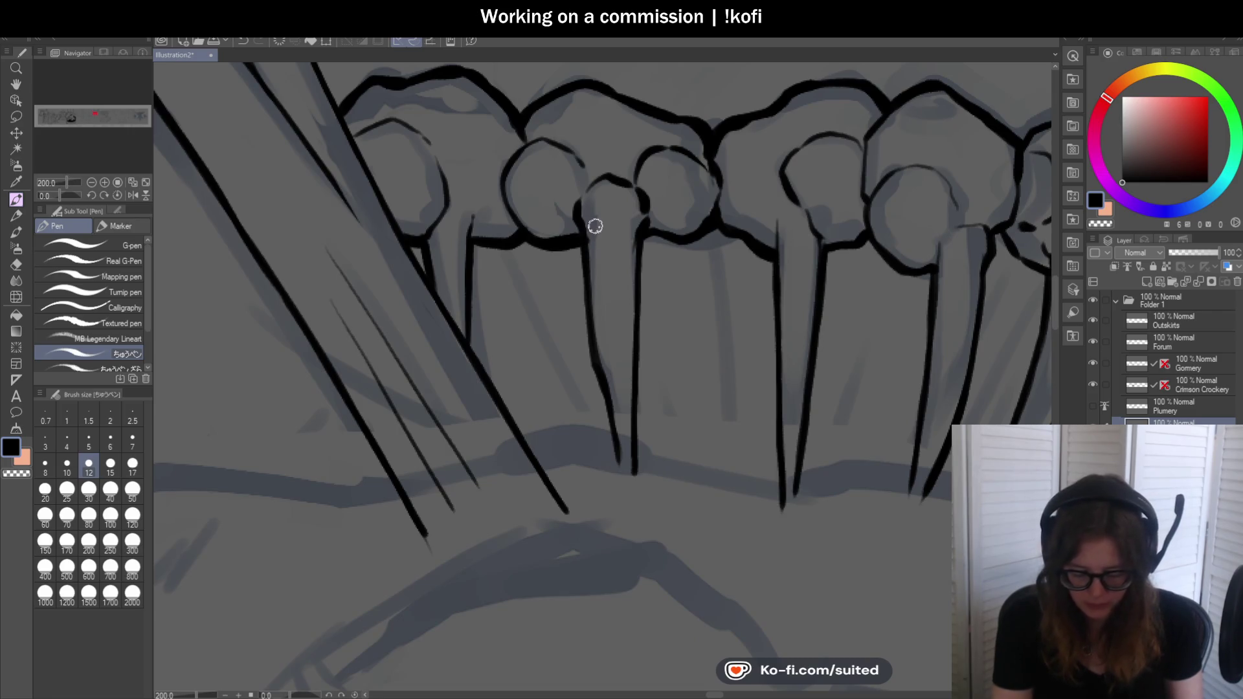
{"action": "scroll", "coordinate": [626, 288], "scroll_direction": "down", "scroll_amount": 2}
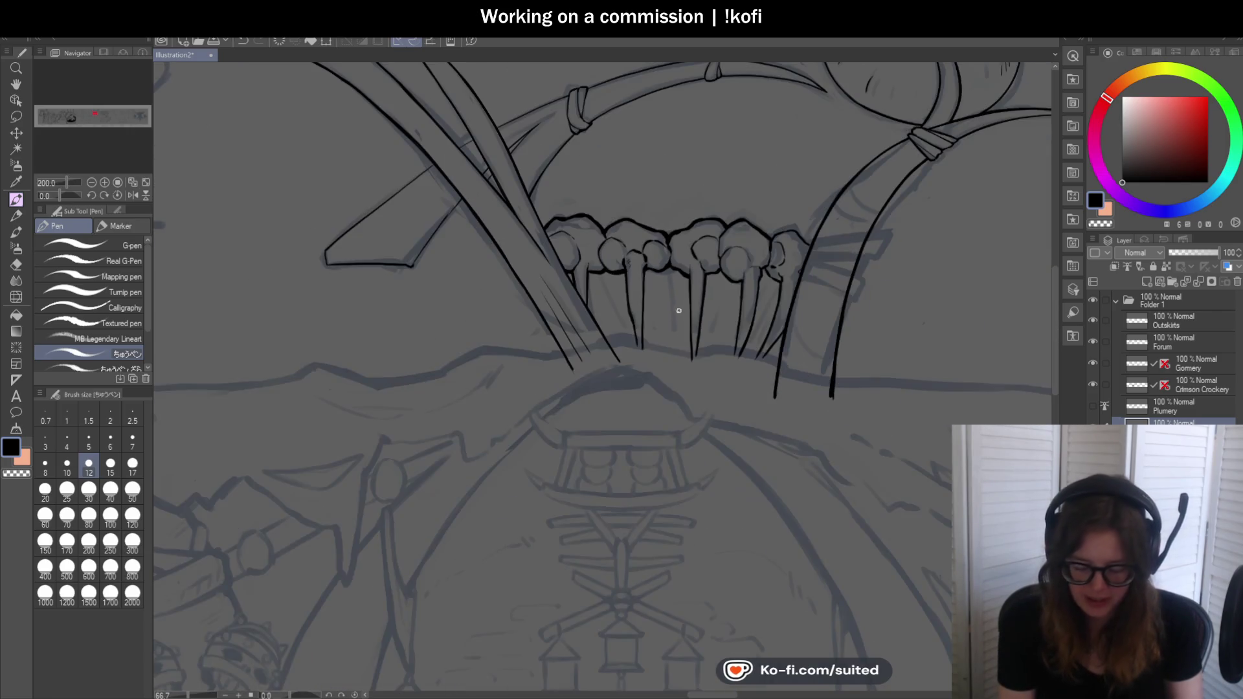
{"action": "scroll", "coordinate": [583, 253], "scroll_direction": "up", "scroll_amount": 1}
{"action": "scroll", "coordinate": [558, 215], "scroll_direction": "up", "scroll_amount": 1}
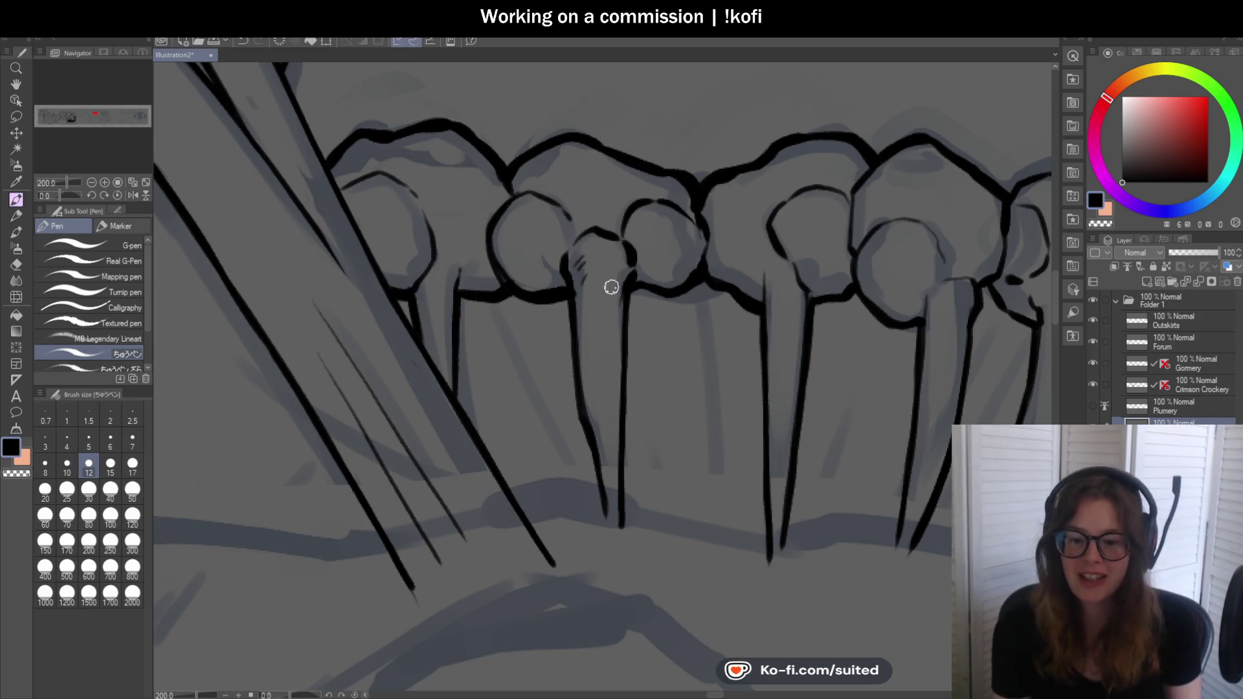
{"action": "scroll", "coordinate": [490, 253], "scroll_direction": "up", "scroll_amount": 1}
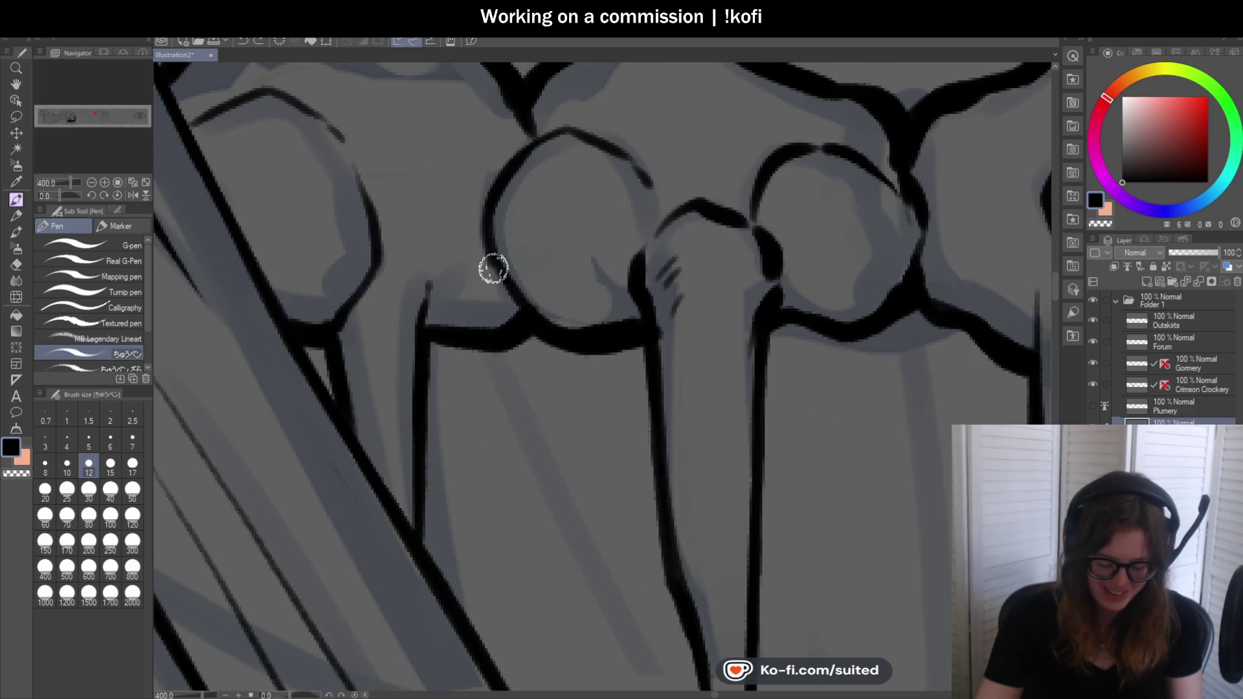
{"action": "scroll", "coordinate": [492, 270], "scroll_direction": "down", "scroll_amount": 1}
{"action": "scroll", "coordinate": [502, 281], "scroll_direction": "up", "scroll_amount": 1}
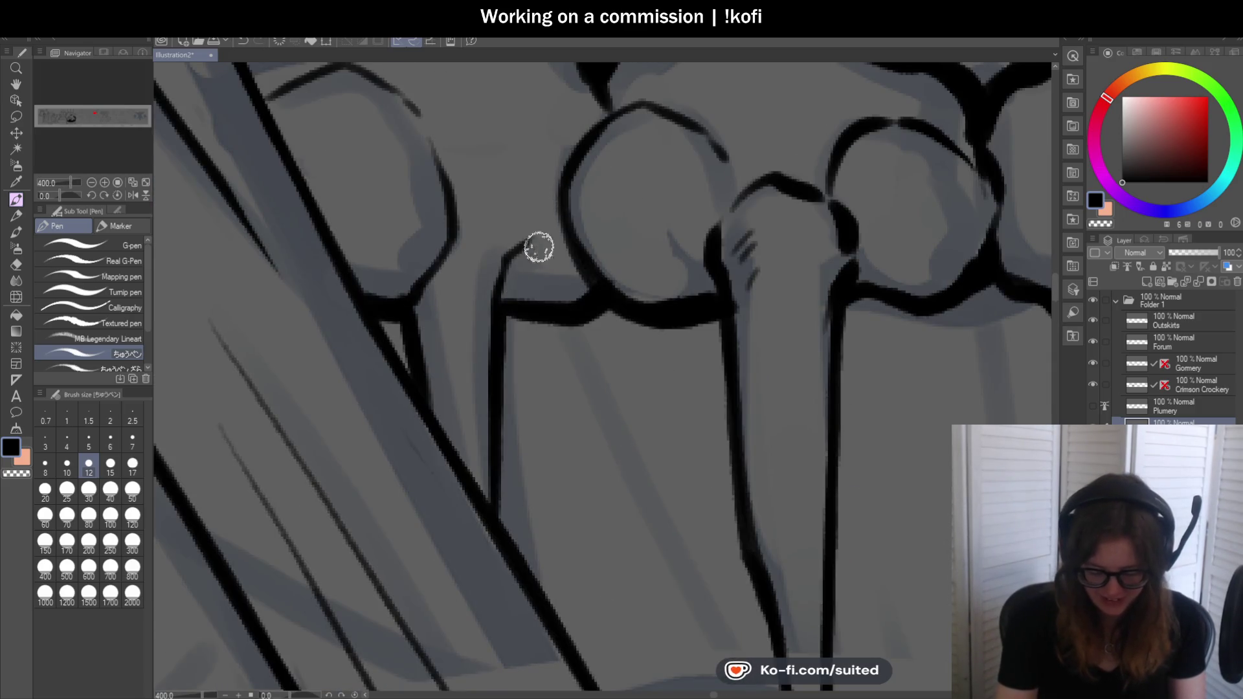
{"action": "scroll", "coordinate": [515, 228], "scroll_direction": "down", "scroll_amount": 1}
{"action": "scroll", "coordinate": [457, 221], "scroll_direction": "up", "scroll_amount": 1}
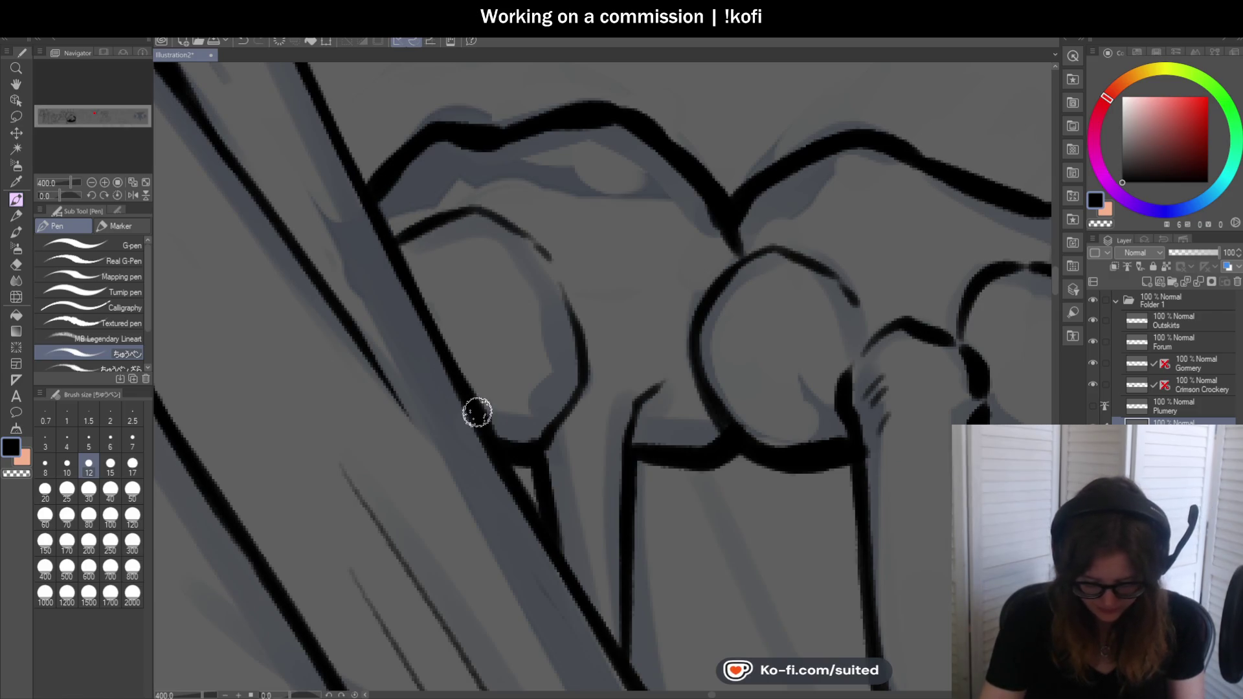
{"action": "scroll", "coordinate": [489, 439], "scroll_direction": "down", "scroll_amount": 3}
{"action": "scroll", "coordinate": [527, 315], "scroll_direction": "down", "scroll_amount": 2}
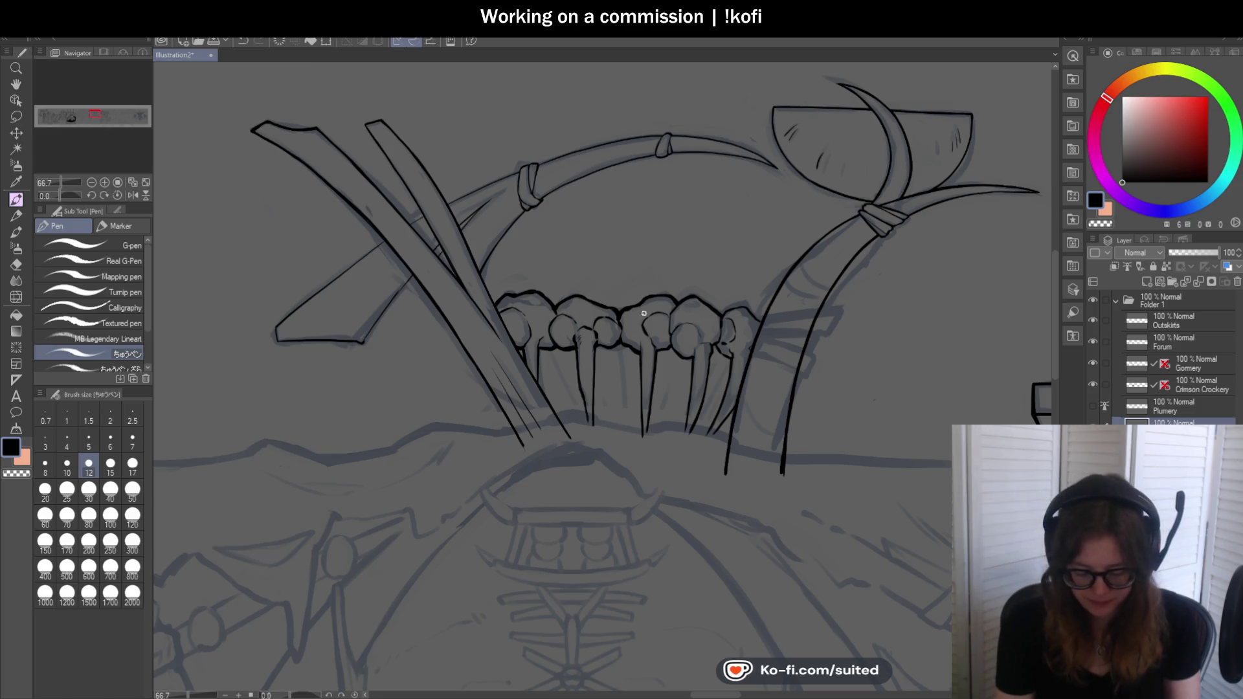
{"action": "scroll", "coordinate": [638, 361], "scroll_direction": "up", "scroll_amount": 3}
{"action": "scroll", "coordinate": [632, 341], "scroll_direction": "up", "scroll_amount": 2}
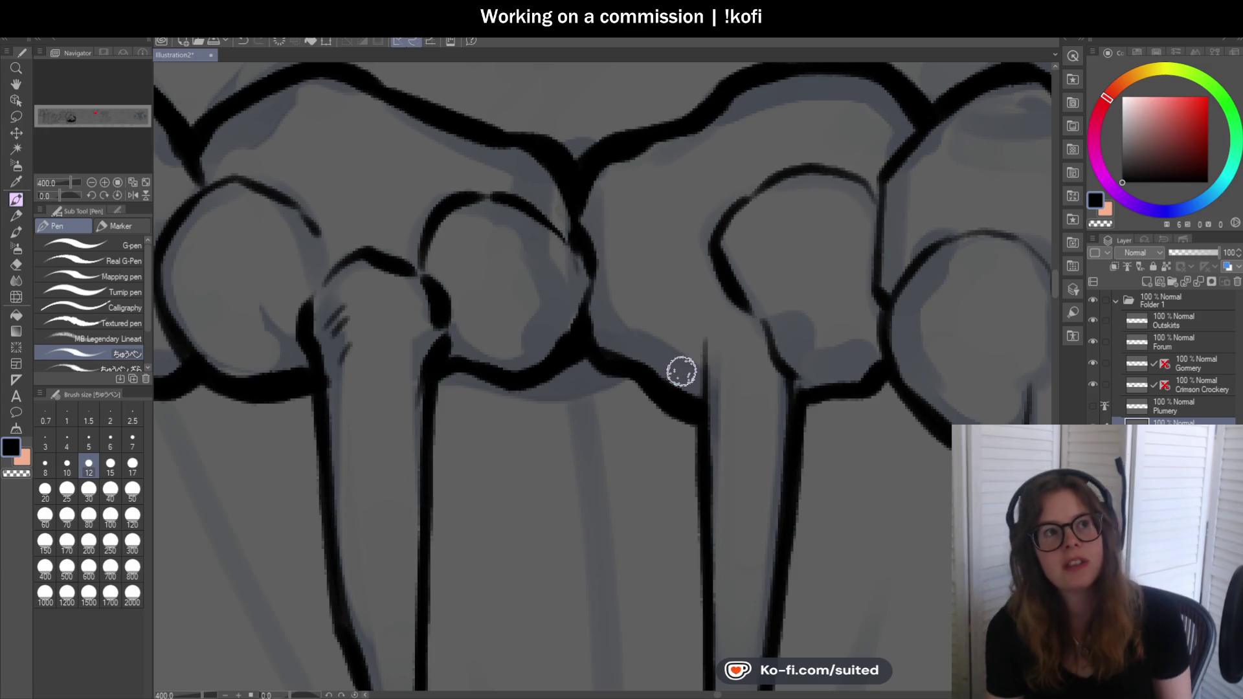
{"action": "scroll", "coordinate": [647, 139], "scroll_direction": "down", "scroll_amount": 2}
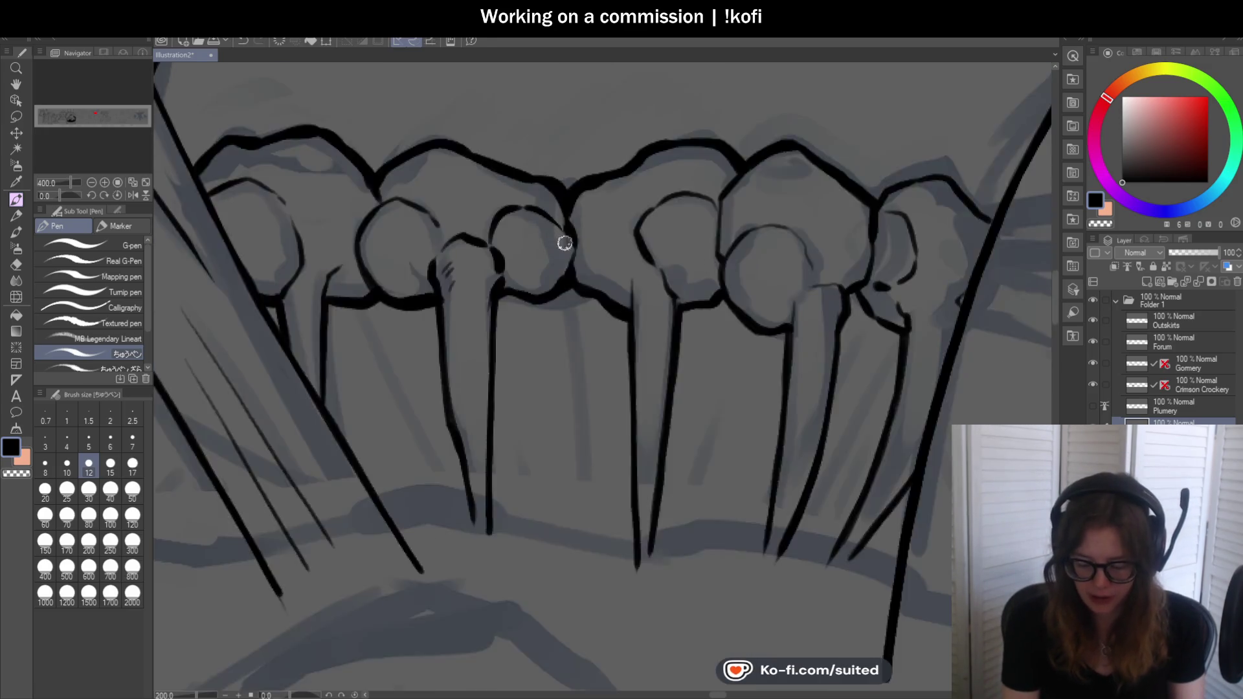
{"action": "scroll", "coordinate": [563, 244], "scroll_direction": "down", "scroll_amount": 2}
{"action": "scroll", "coordinate": [680, 275], "scroll_direction": "down", "scroll_amount": 1}
{"action": "scroll", "coordinate": [679, 275], "scroll_direction": "up", "scroll_amount": 3}
{"action": "scroll", "coordinate": [722, 200], "scroll_direction": "up", "scroll_amount": 2}
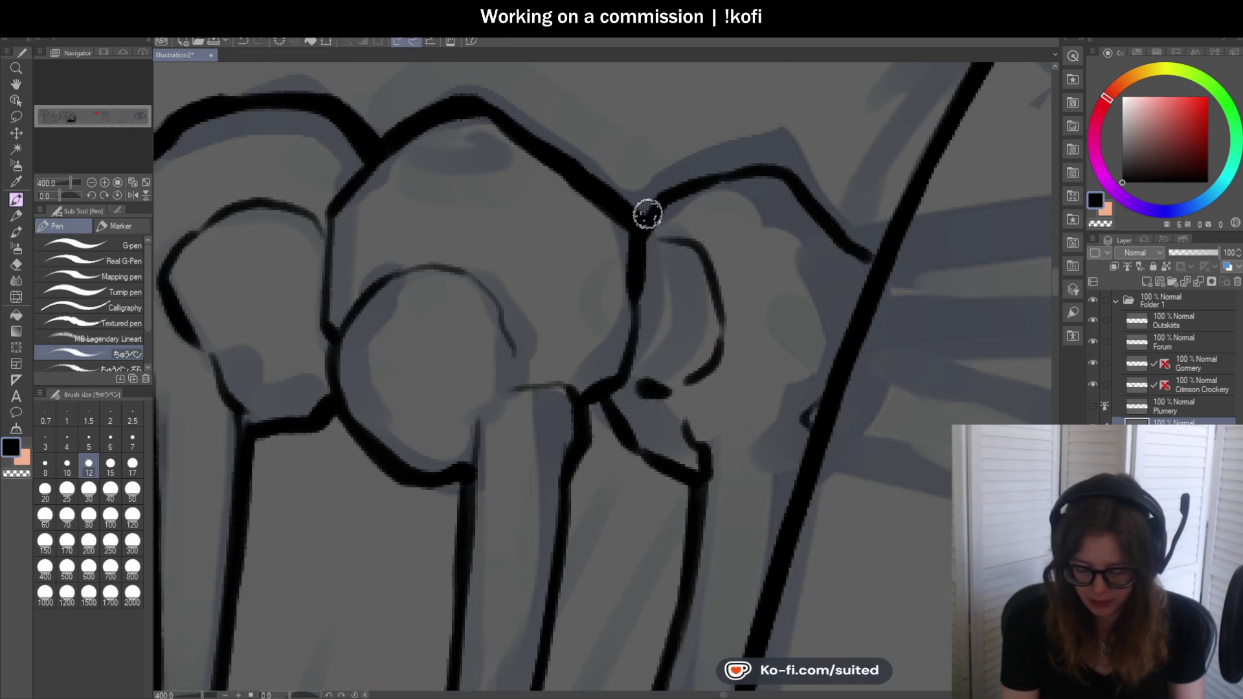
Join the last knob outline to the tusk and ink a right-side spike line
{"action": "left_click_drag", "start_coordinate": [797, 175], "coordinate": [881, 256]}
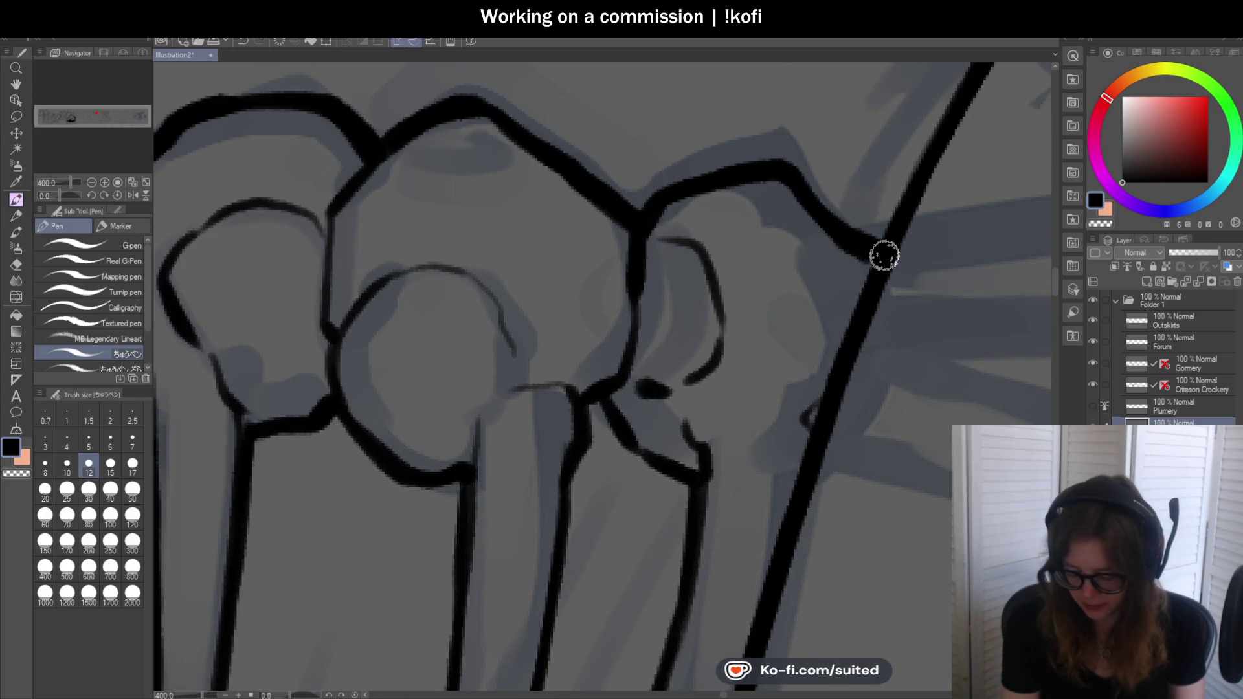
{"action": "scroll", "coordinate": [806, 255], "scroll_direction": "down", "scroll_amount": 3}
{"action": "scroll", "coordinate": [728, 270], "scroll_direction": "up", "scroll_amount": 3}
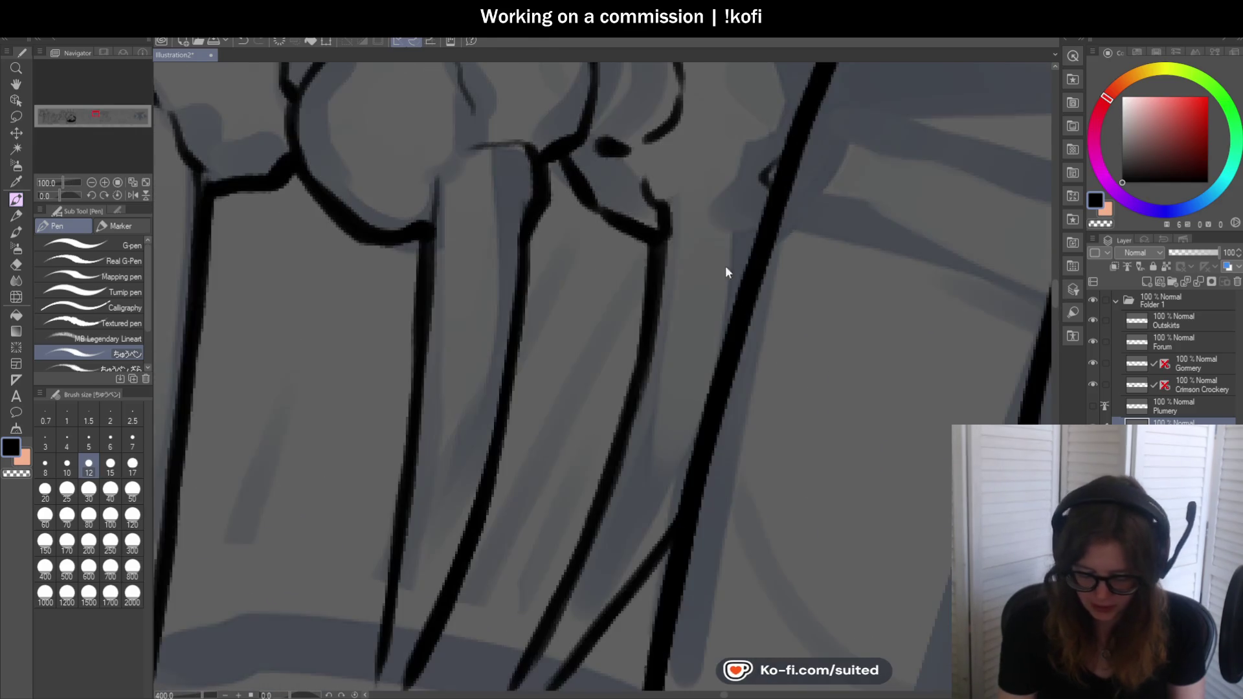
{"action": "scroll", "coordinate": [652, 247], "scroll_direction": "down", "scroll_amount": 2}
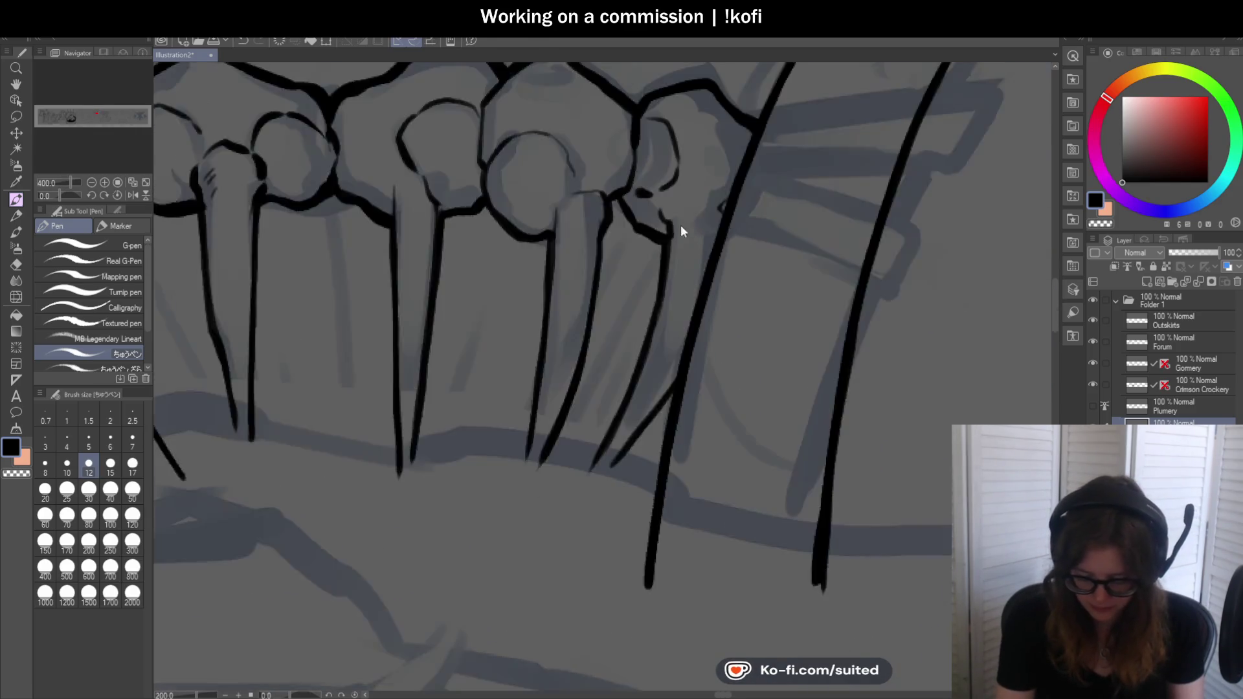
{"action": "scroll", "coordinate": [649, 348], "scroll_direction": "down", "scroll_amount": 1}
{"action": "left_click_drag", "start_coordinate": [607, 417], "coordinate": [623, 159]}
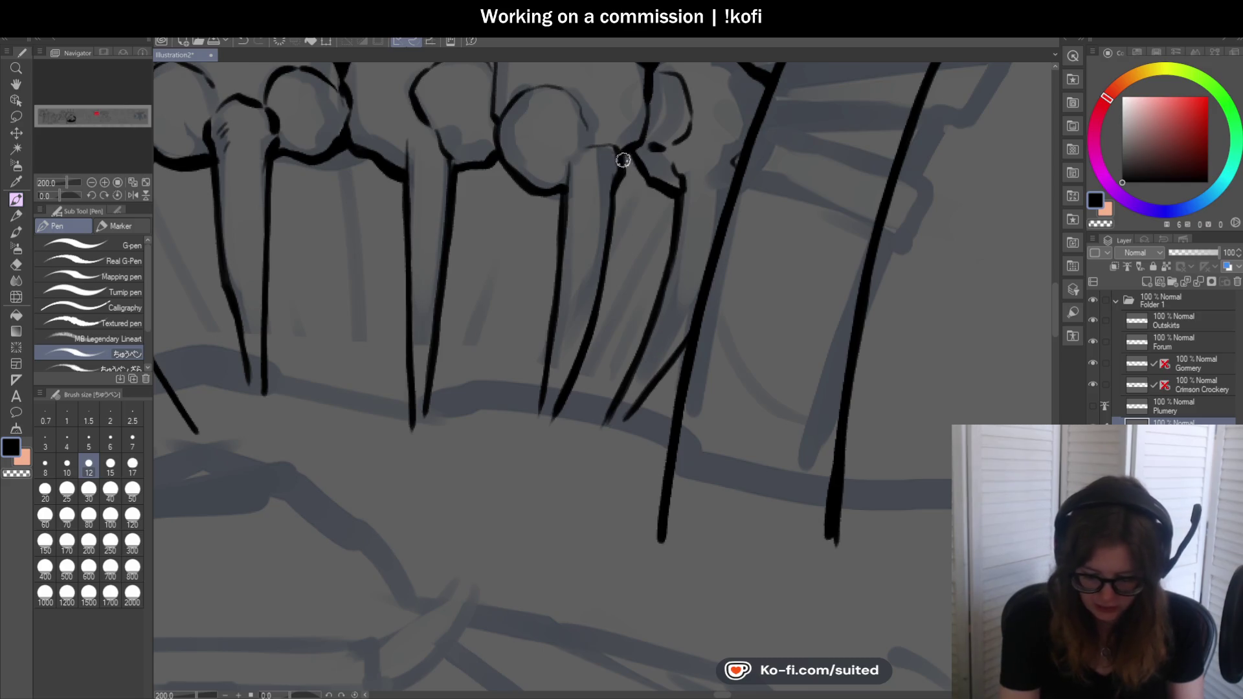
{"action": "key", "text": "ctrl+z"}
{"action": "left_click_drag", "start_coordinate": [612, 211], "coordinate": [590, 338]}
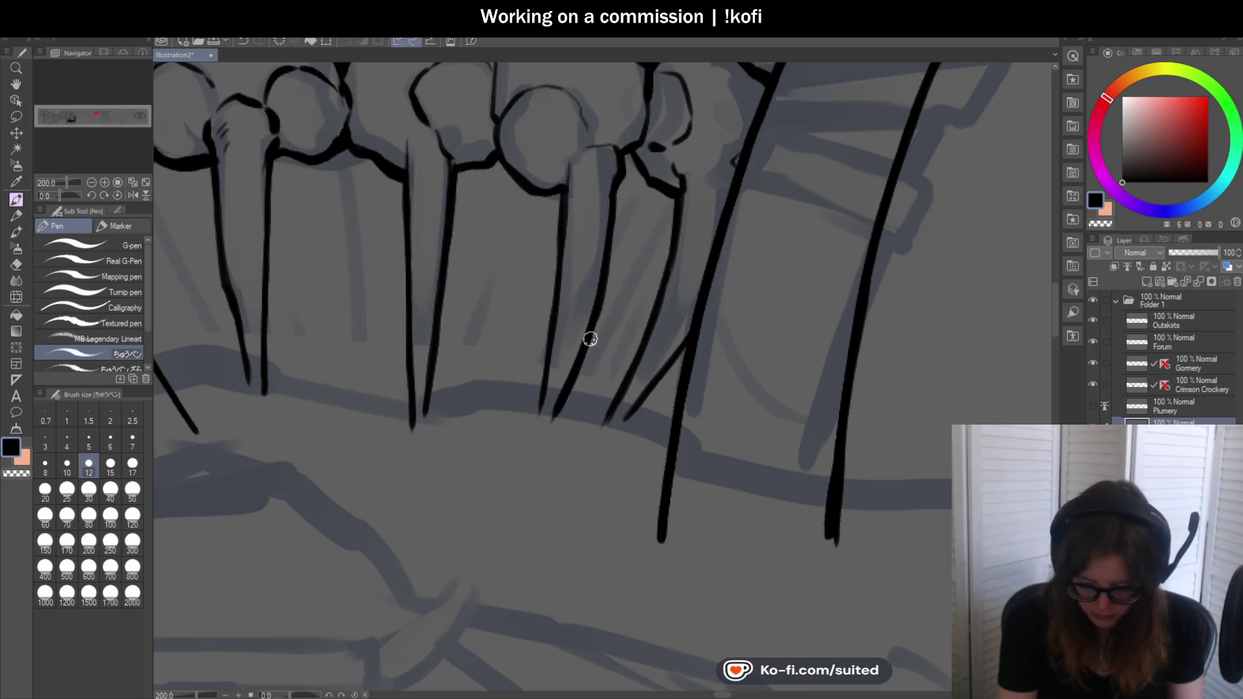
{"action": "scroll", "coordinate": [651, 319], "scroll_direction": "down", "scroll_amount": 1}
{"action": "scroll", "coordinate": [628, 327], "scroll_direction": "up", "scroll_amount": 1}
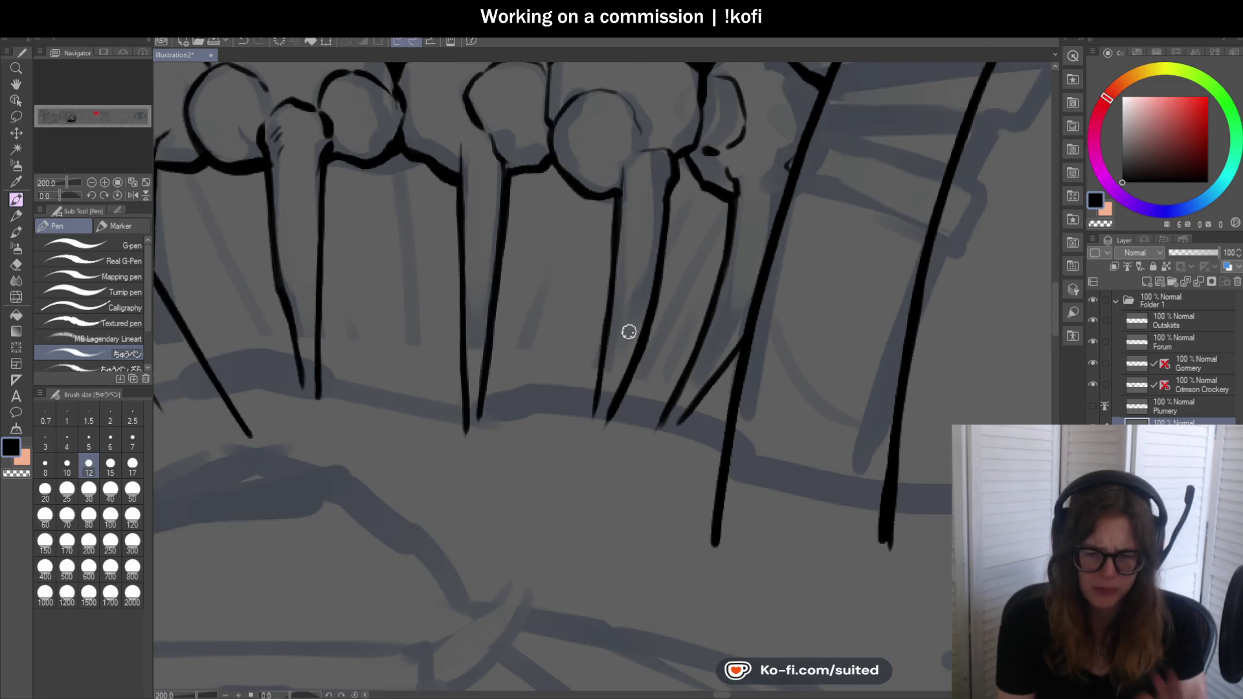
Darken two spike lines below the knobs along their length
{"action": "left_click_drag", "start_coordinate": [618, 192], "coordinate": [607, 320]}
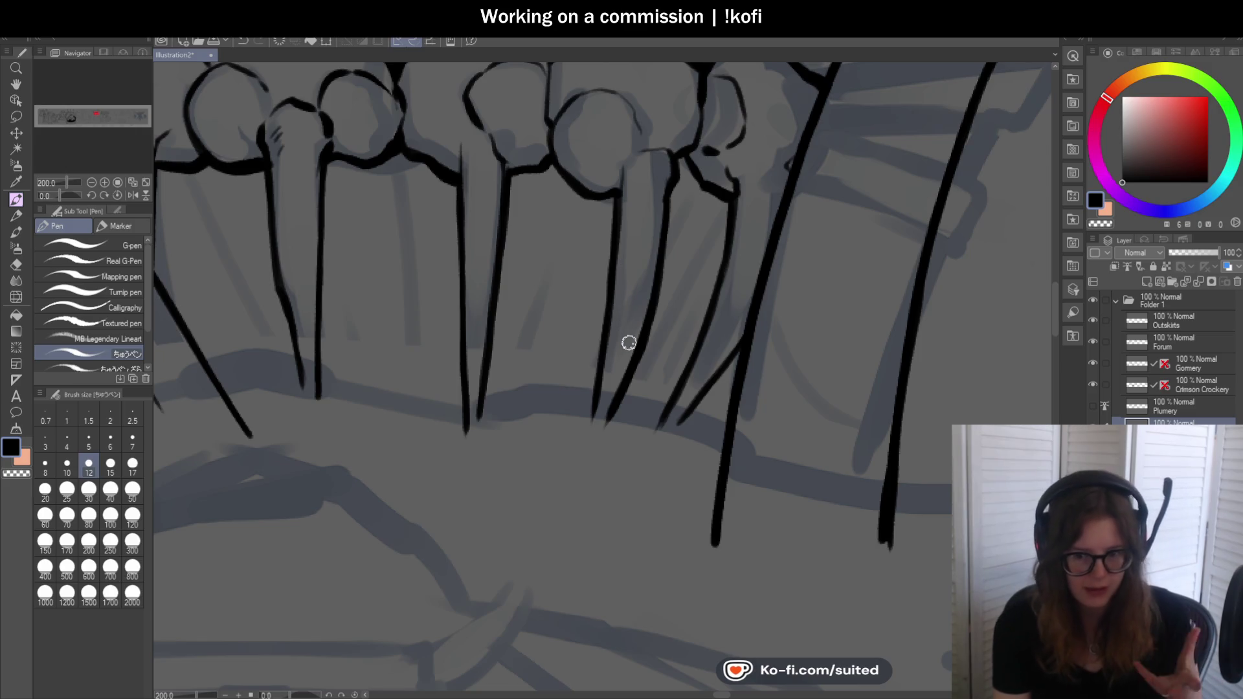
{"action": "scroll", "coordinate": [671, 339], "scroll_direction": "up", "scroll_amount": 1}
{"action": "scroll", "coordinate": [591, 118], "scroll_direction": "up", "scroll_amount": 1}
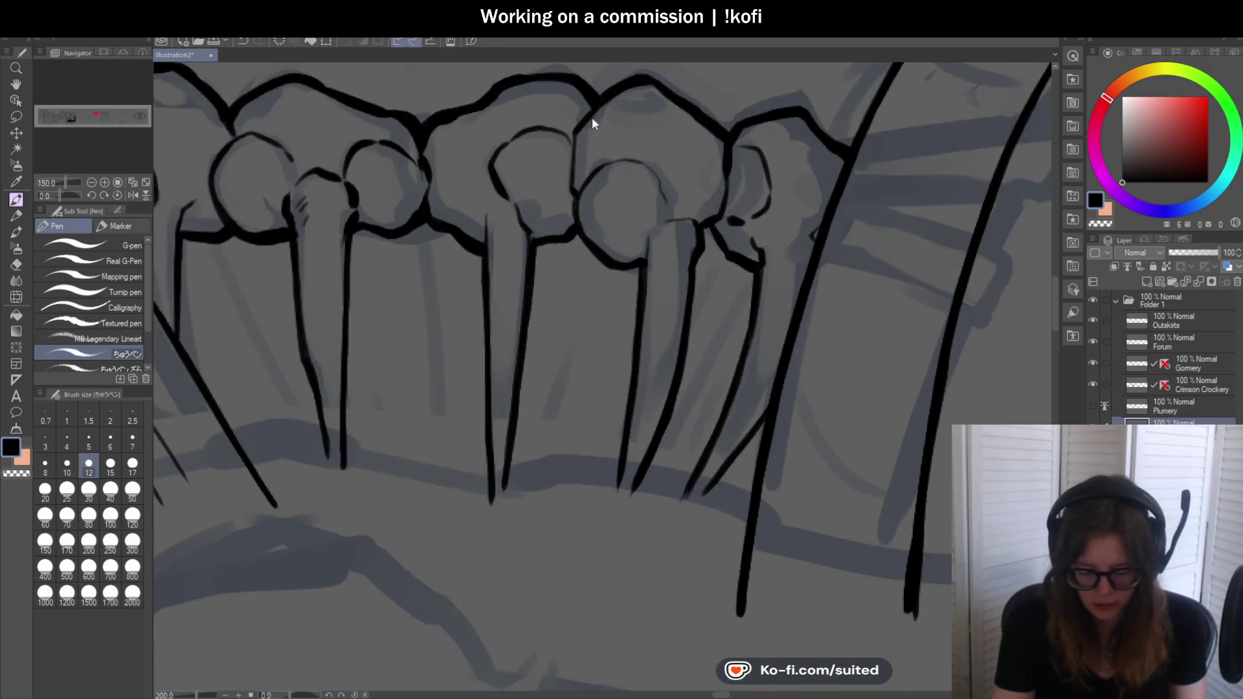
{"action": "scroll", "coordinate": [568, 138], "scroll_direction": "up", "scroll_amount": 1}
{"action": "left_click_drag", "start_coordinate": [567, 137], "coordinate": [547, 250]}
{"action": "scroll", "coordinate": [687, 214], "scroll_direction": "down", "scroll_amount": 1}
{"action": "scroll", "coordinate": [685, 213], "scroll_direction": "down", "scroll_amount": 1}
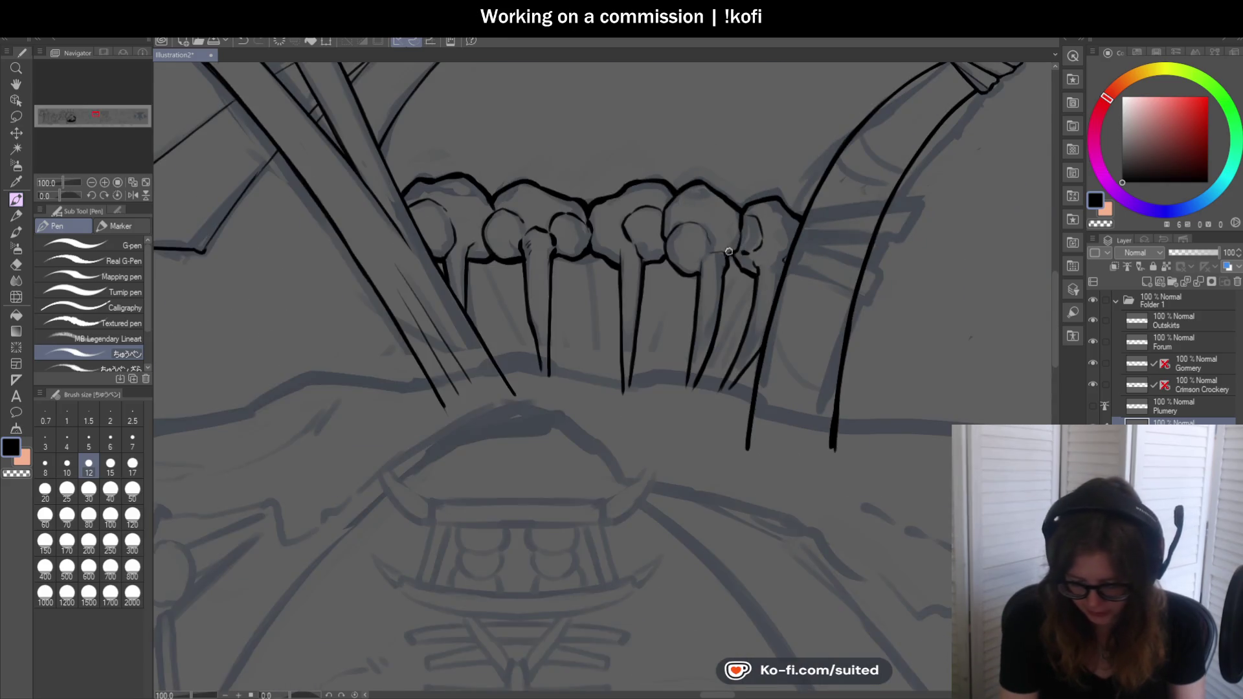
{"action": "scroll", "coordinate": [695, 204], "scroll_direction": "up", "scroll_amount": 1}
{"action": "scroll", "coordinate": [685, 207], "scroll_direction": "down", "scroll_amount": 1}
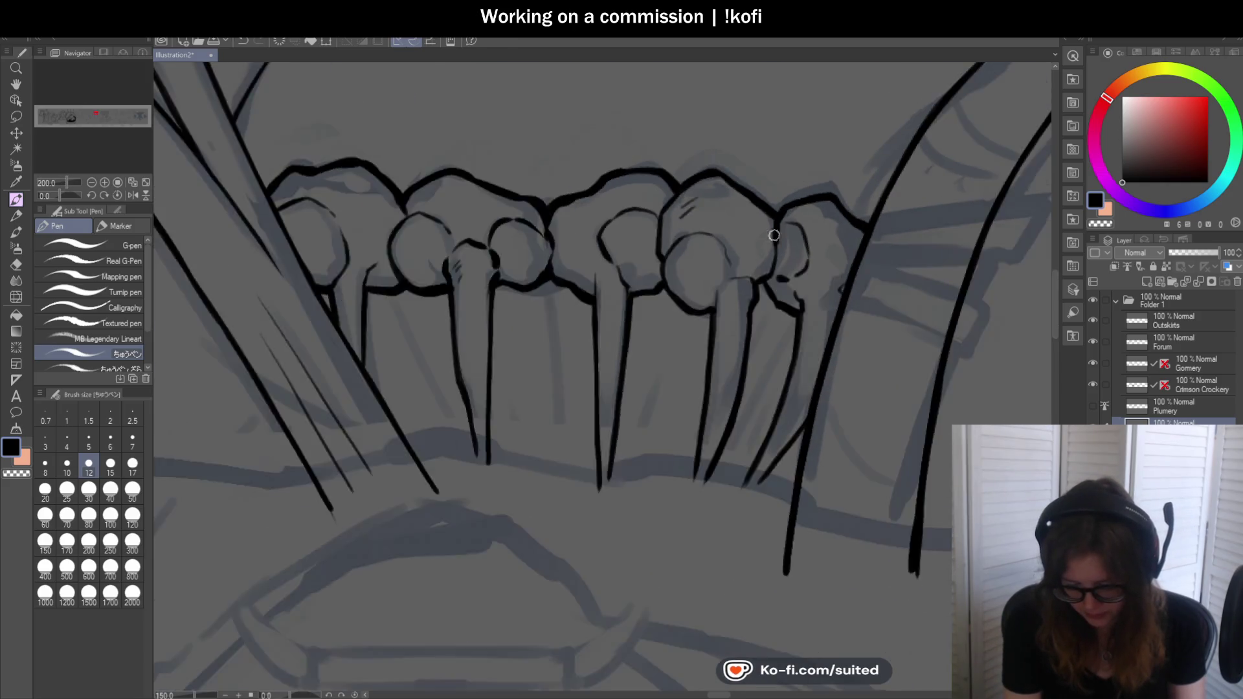
{"action": "scroll", "coordinate": [686, 207], "scroll_direction": "down", "scroll_amount": 1}
{"action": "scroll", "coordinate": [712, 236], "scroll_direction": "up", "scroll_amount": 1}
{"action": "scroll", "coordinate": [719, 260], "scroll_direction": "up", "scroll_amount": 1}
{"action": "scroll", "coordinate": [719, 261], "scroll_direction": "up", "scroll_amount": 3}
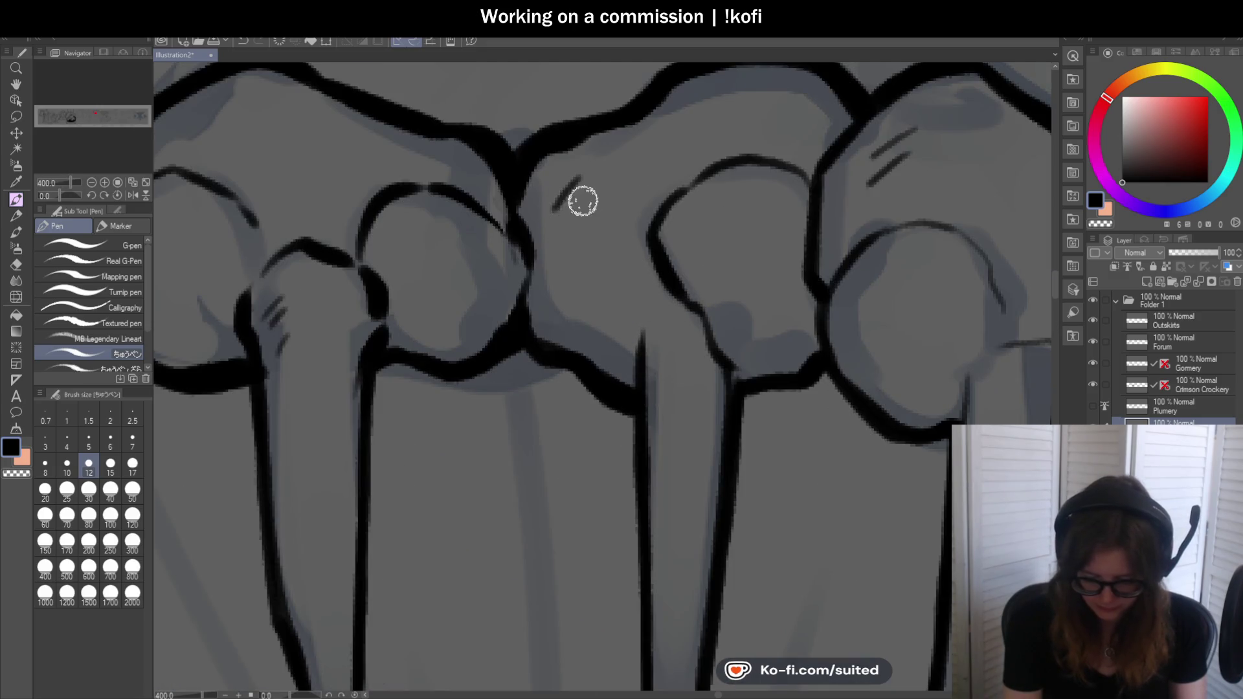
{"action": "scroll", "coordinate": [574, 222], "scroll_direction": "down", "scroll_amount": 3}
{"action": "scroll", "coordinate": [616, 244], "scroll_direction": "down", "scroll_amount": 1}
{"action": "scroll", "coordinate": [561, 316], "scroll_direction": "up", "scroll_amount": 2}
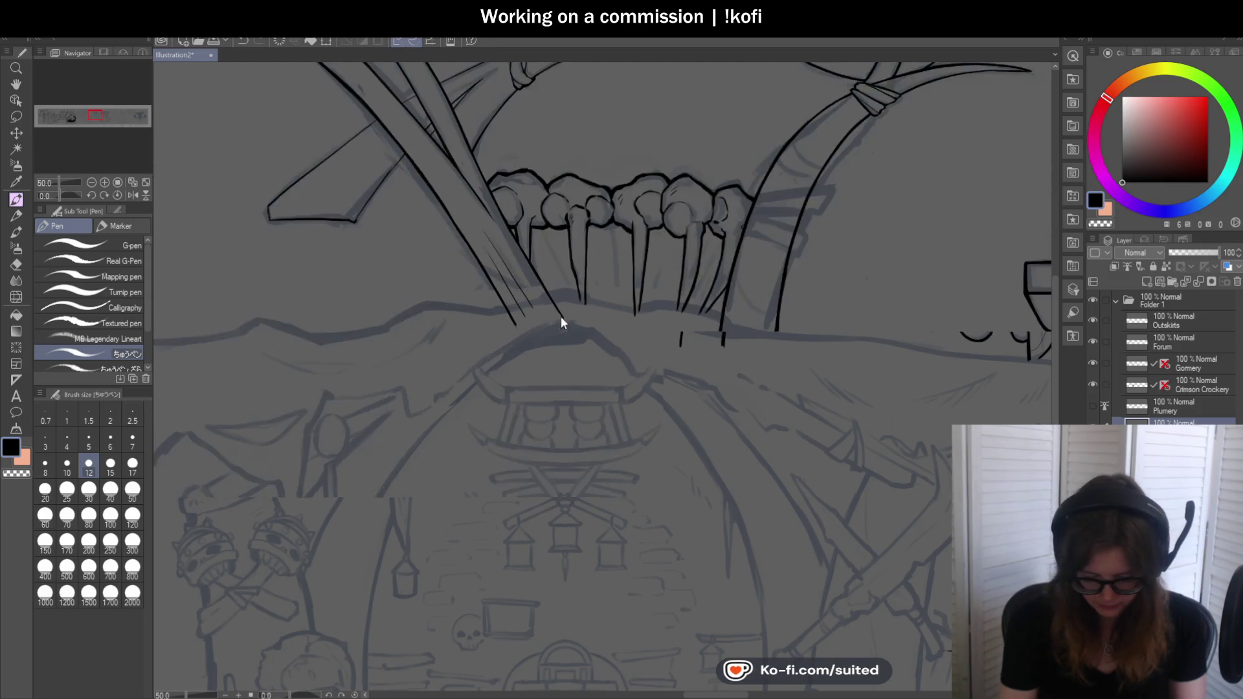
{"action": "scroll", "coordinate": [544, 206], "scroll_direction": "up", "scroll_amount": 2}
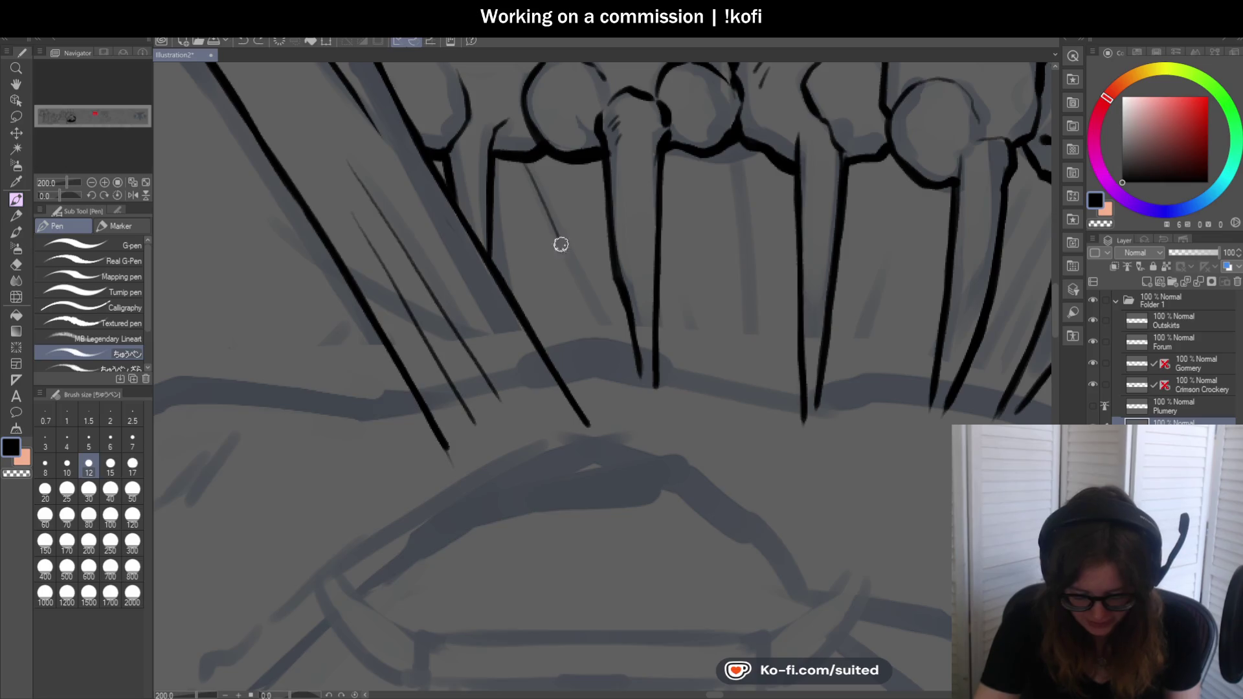
{"action": "scroll", "coordinate": [677, 323], "scroll_direction": "down", "scroll_amount": 3}
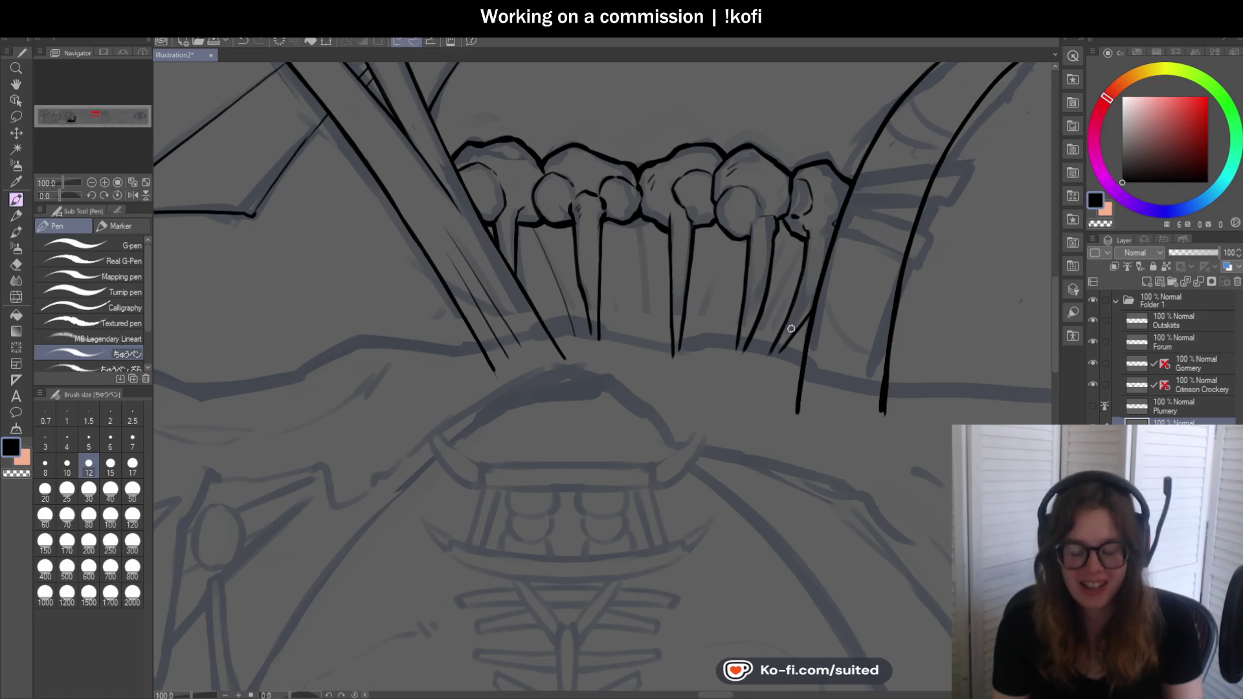
{"action": "scroll", "coordinate": [799, 345], "scroll_direction": "up", "scroll_amount": 3}
Draw thin hatch lines down between the spikes, redoing the first until it sits right
{"action": "left_click_drag", "start_coordinate": [610, 186], "coordinate": [636, 390]}
{"action": "key", "text": "ctrl+z"}
{"action": "left_click_drag", "start_coordinate": [611, 188], "coordinate": [649, 459]}
{"action": "key", "text": "ctrl+z"}
{"action": "left_click_drag", "start_coordinate": [613, 180], "coordinate": [634, 405]}
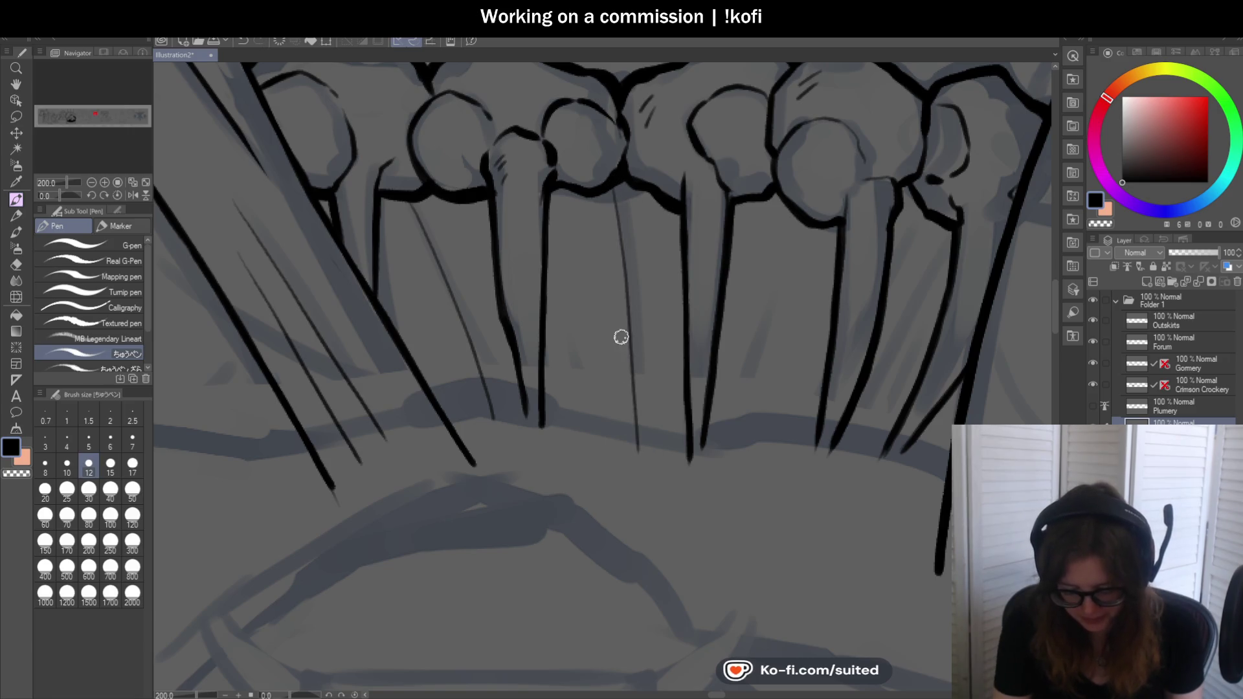
{"action": "scroll", "coordinate": [620, 336], "scroll_direction": "down", "scroll_amount": 2}
{"action": "scroll", "coordinate": [628, 333], "scroll_direction": "down", "scroll_amount": 1}
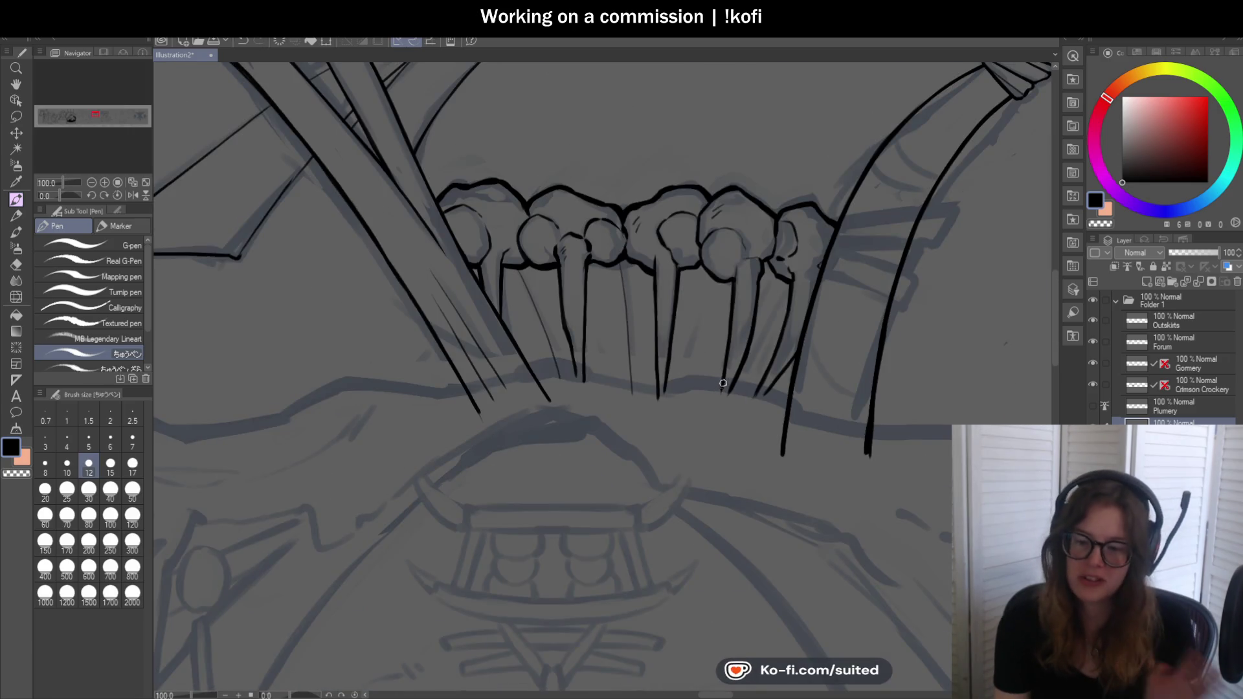
{"action": "scroll", "coordinate": [685, 287], "scroll_direction": "up", "scroll_amount": 3}
{"action": "left_click_drag", "start_coordinate": [702, 185], "coordinate": [639, 380]}
{"action": "scroll", "coordinate": [630, 430], "scroll_direction": "down", "scroll_amount": 1}
{"action": "scroll", "coordinate": [669, 347], "scroll_direction": "down", "scroll_amount": 2}
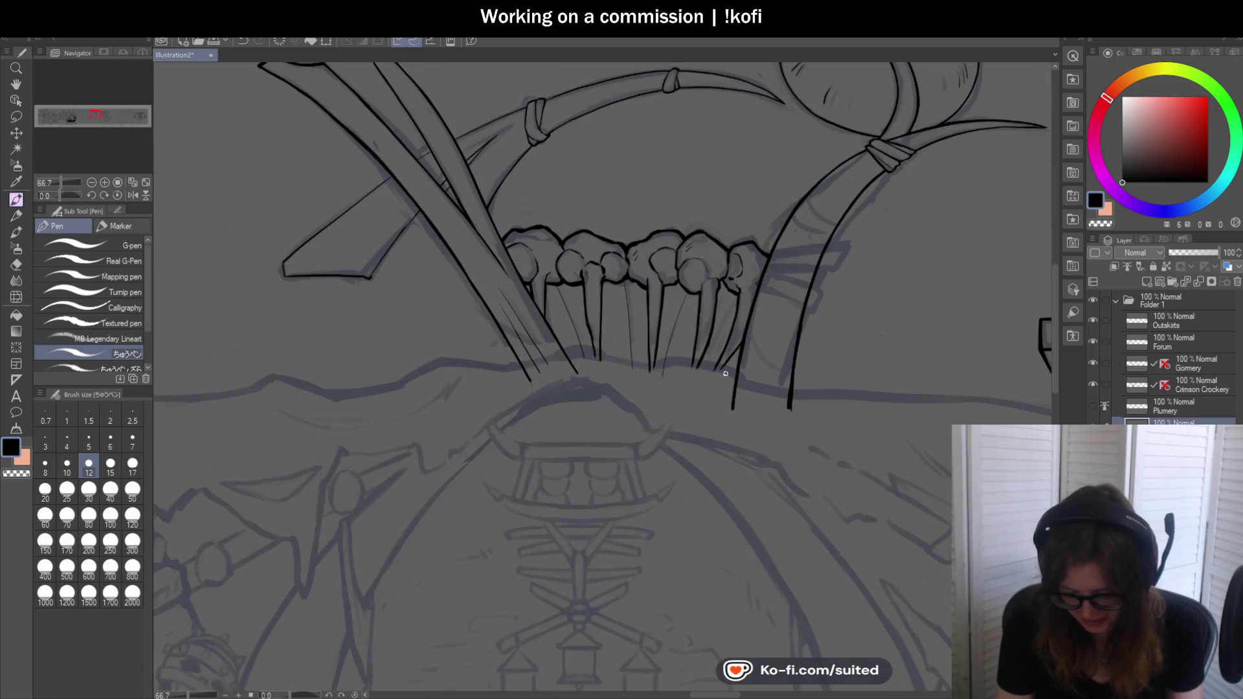
{"action": "scroll", "coordinate": [700, 282], "scroll_direction": "up", "scroll_amount": 2}
{"action": "scroll", "coordinate": [748, 208], "scroll_direction": "up", "scroll_amount": 1}
Add a slanting hatch line, erase an unwanted one with transparent colour, and add a short hatch under a knob
{"action": "left_click_drag", "start_coordinate": [749, 207], "coordinate": [648, 378]}
{"action": "key", "text": "ctrl+z"}
{"action": "left_click_drag", "start_coordinate": [755, 181], "coordinate": [662, 347]}
{"action": "scroll", "coordinate": [691, 322], "scroll_direction": "down", "scroll_amount": 1}
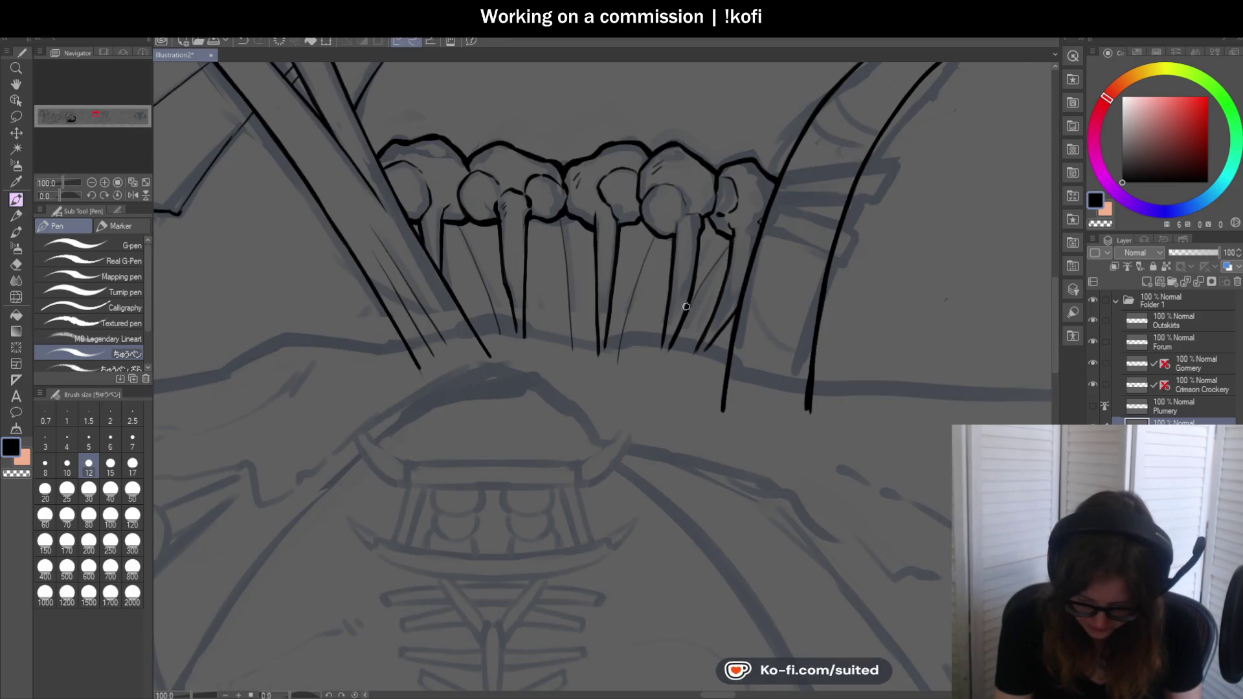
{"action": "scroll", "coordinate": [688, 306], "scroll_direction": "up", "scroll_amount": 2}
{"action": "scroll", "coordinate": [580, 242], "scroll_direction": "up", "scroll_amount": 1}
{"action": "key", "text": "c"}
{"action": "left_click_drag", "start_coordinate": [543, 195], "coordinate": [563, 449]}
{"action": "key", "text": "c"}
{"action": "mouse_move", "coordinate": [531, 200]}
{"action": "left_mouse_down"}
{"action": "mouse_move", "coordinate": [538, 264]}
{"action": "mouse_move", "coordinate": [566, 200]}
{"action": "left_mouse_up"}
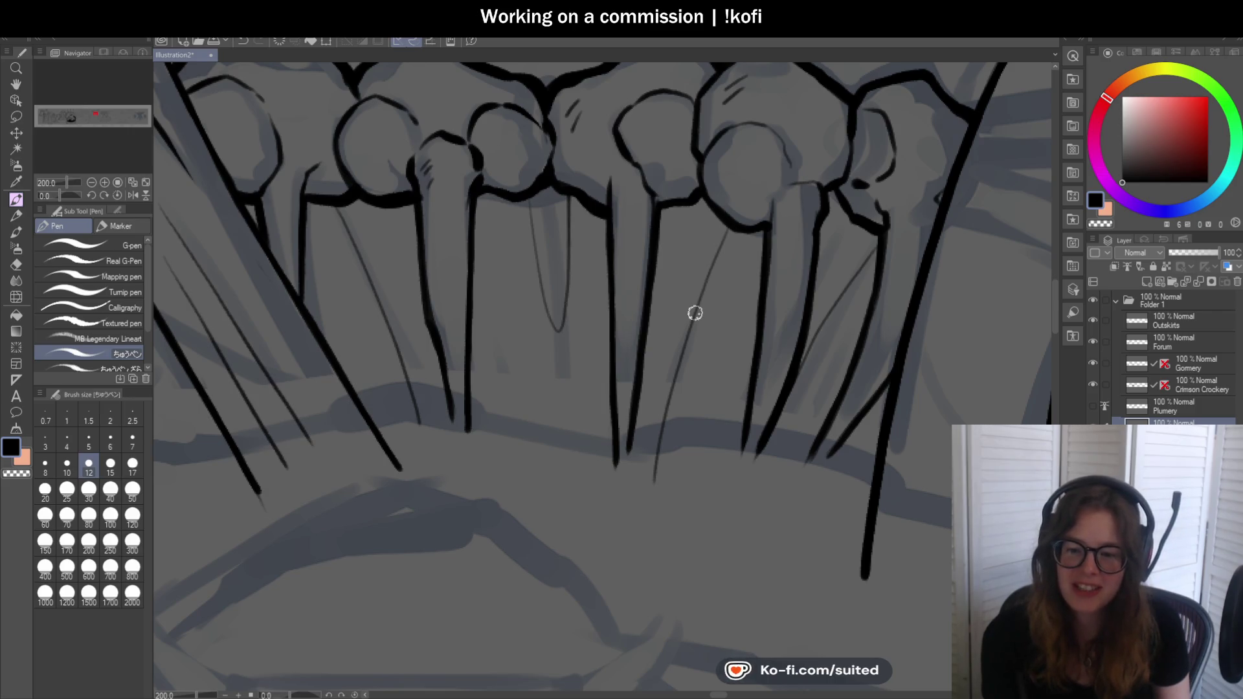
{"action": "scroll", "coordinate": [570, 224], "scroll_direction": "up", "scroll_amount": 2}
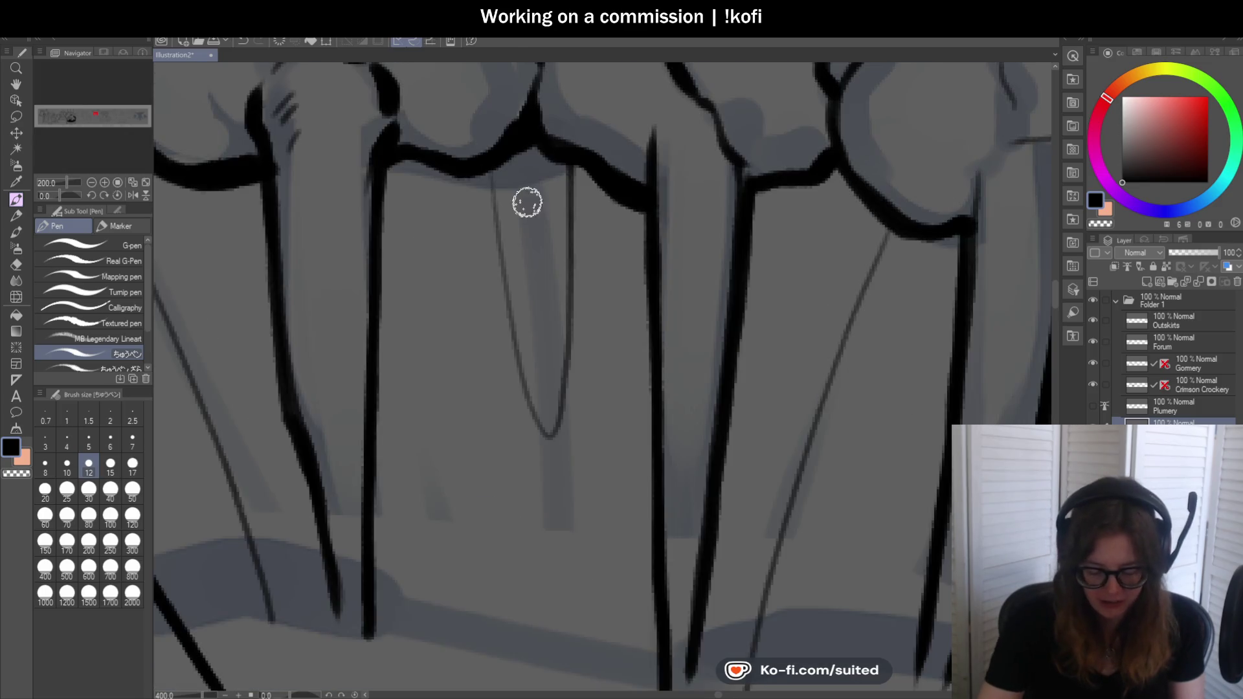
{"action": "scroll", "coordinate": [523, 340], "scroll_direction": "down", "scroll_amount": 1}
{"action": "scroll", "coordinate": [422, 259], "scroll_direction": "down", "scroll_amount": 1}
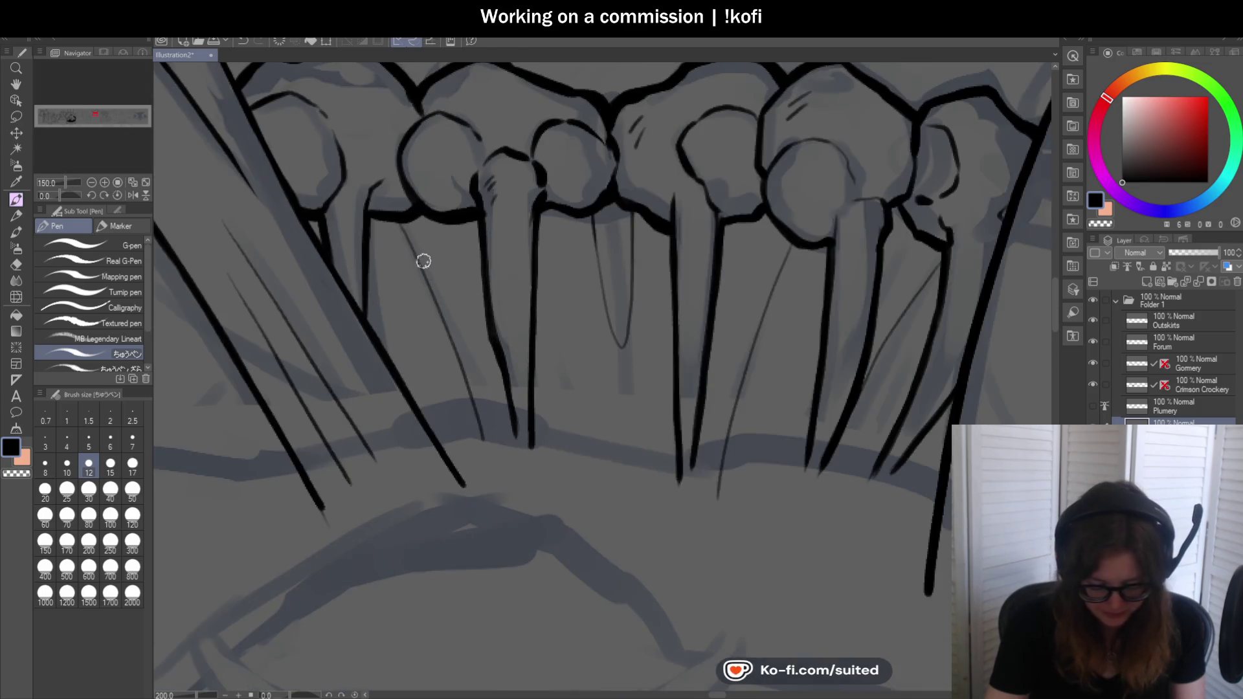
{"action": "scroll", "coordinate": [452, 325], "scroll_direction": "down", "scroll_amount": 2}
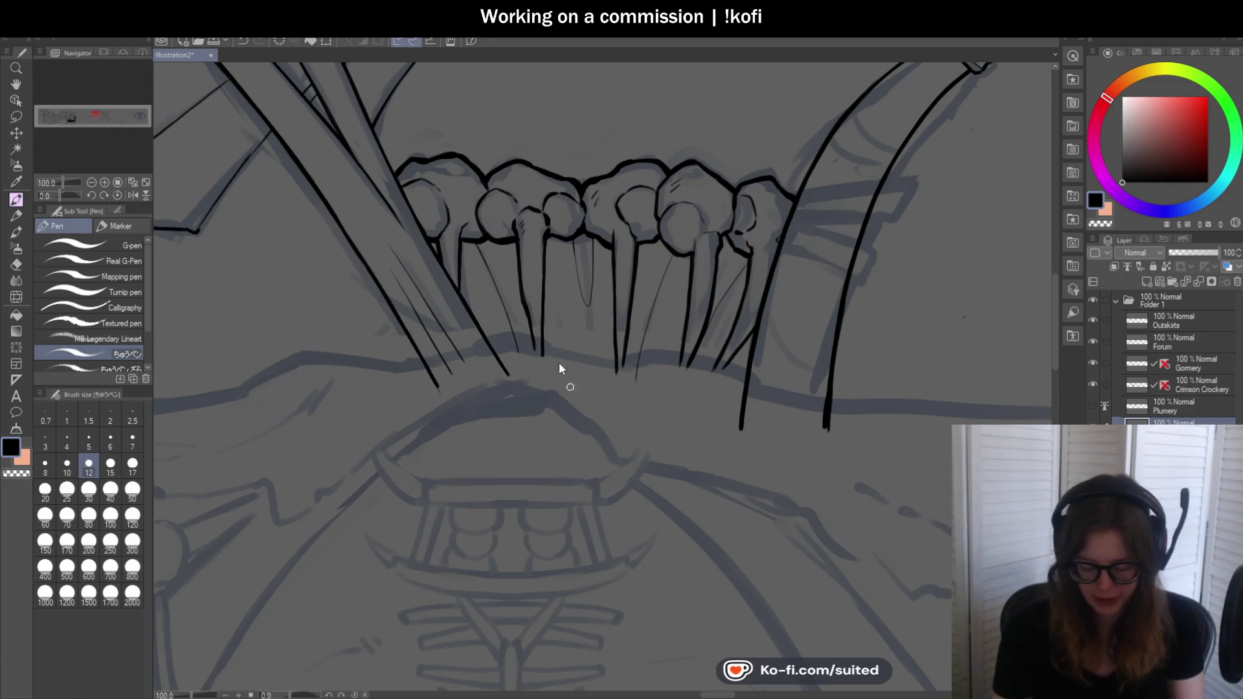
{"action": "scroll", "coordinate": [559, 367], "scroll_direction": "up", "scroll_amount": 4}
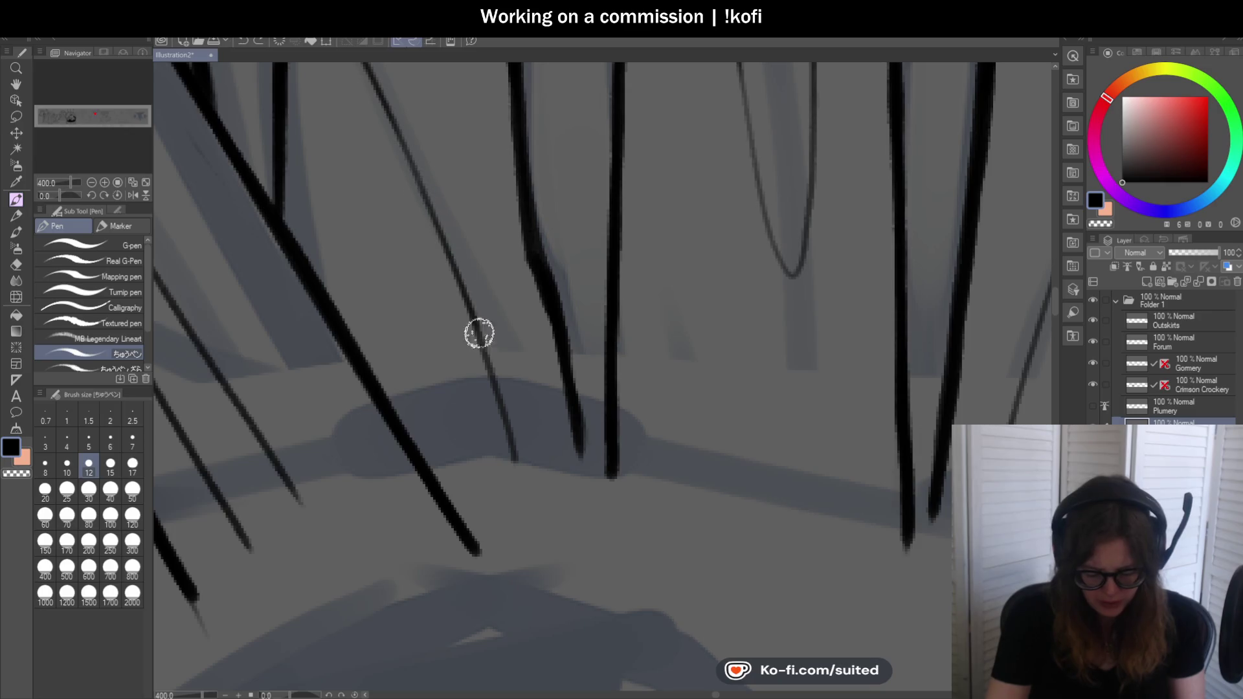
{"action": "scroll", "coordinate": [479, 334], "scroll_direction": "down", "scroll_amount": 4}
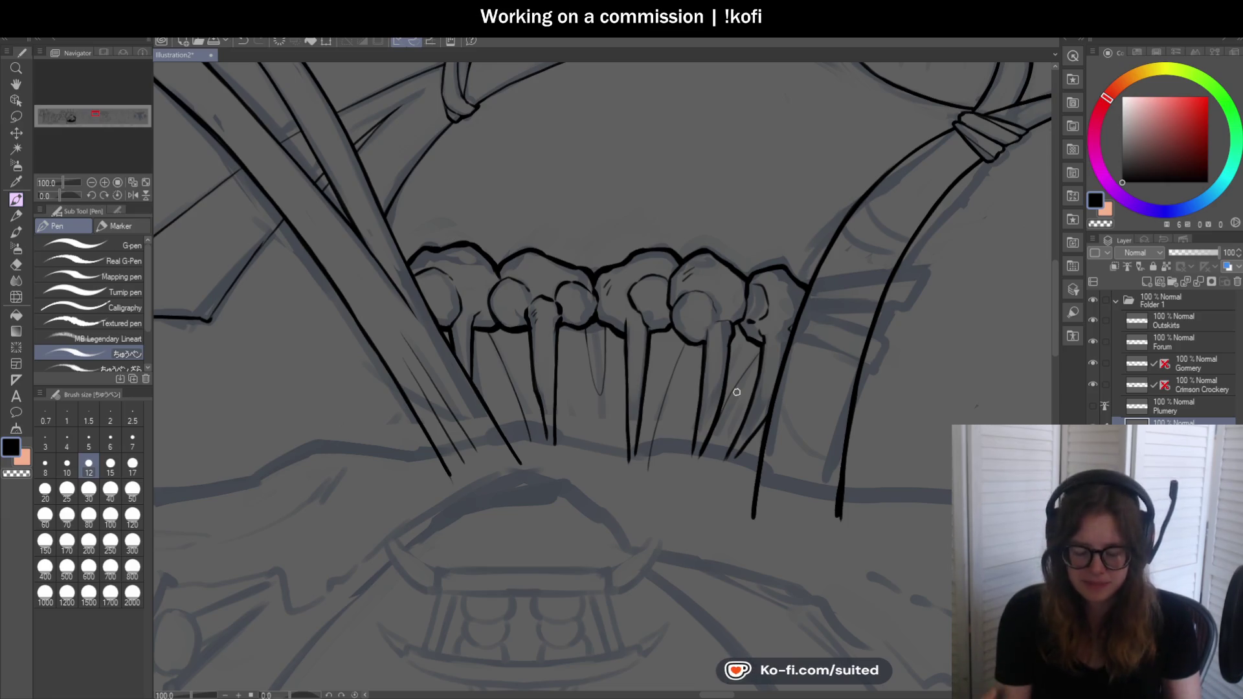
{"action": "scroll", "coordinate": [739, 340], "scroll_direction": "down", "scroll_amount": 2}
{"action": "scroll", "coordinate": [738, 340], "scroll_direction": "up", "scroll_amount": 6}
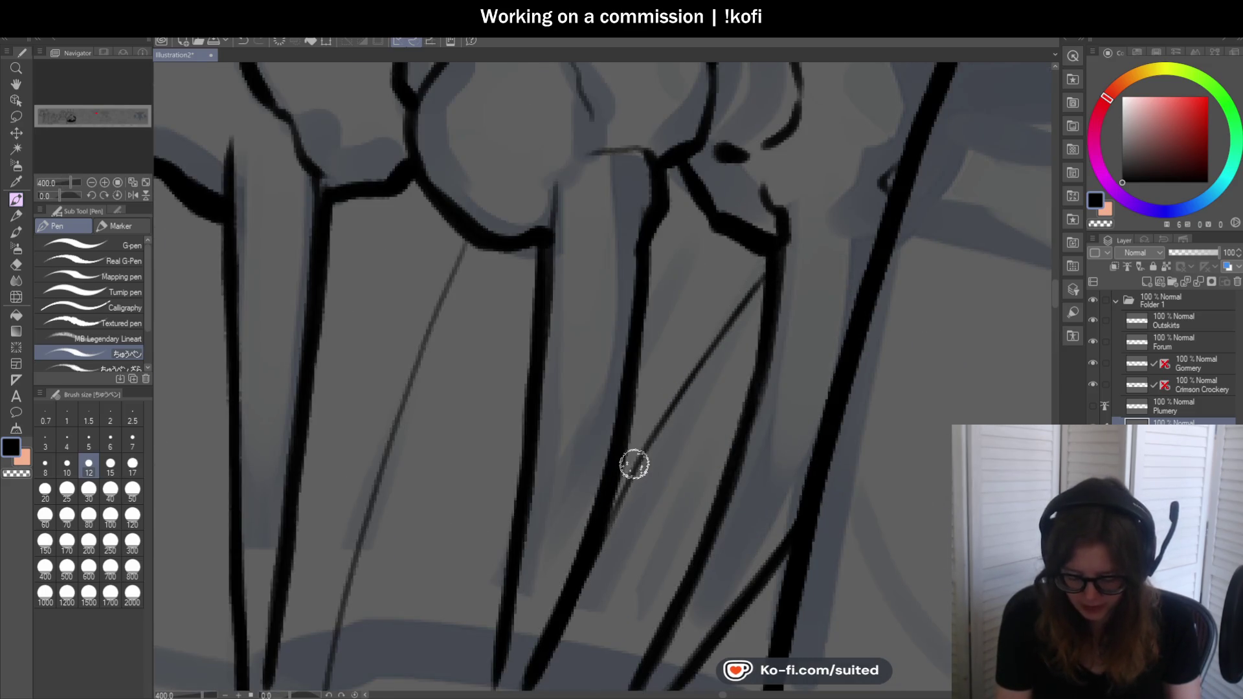
{"action": "scroll", "coordinate": [832, 282], "scroll_direction": "down", "scroll_amount": 2}
{"action": "scroll", "coordinate": [832, 283], "scroll_direction": "down", "scroll_amount": 2}
{"action": "scroll", "coordinate": [726, 381], "scroll_direction": "up", "scroll_amount": 2}
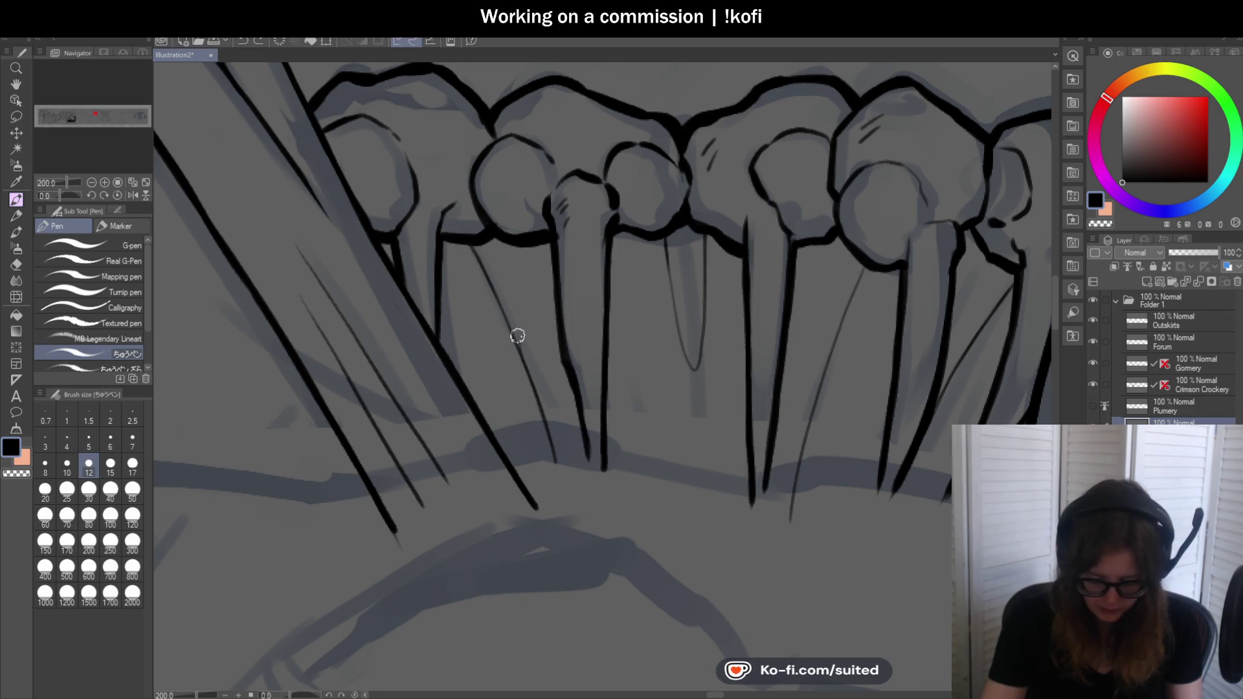
{"action": "scroll", "coordinate": [607, 295], "scroll_direction": "down", "scroll_amount": 1}
{"action": "scroll", "coordinate": [756, 360], "scroll_direction": "down", "scroll_amount": 1}
{"action": "scroll", "coordinate": [665, 314], "scroll_direction": "up", "scroll_amount": 1}
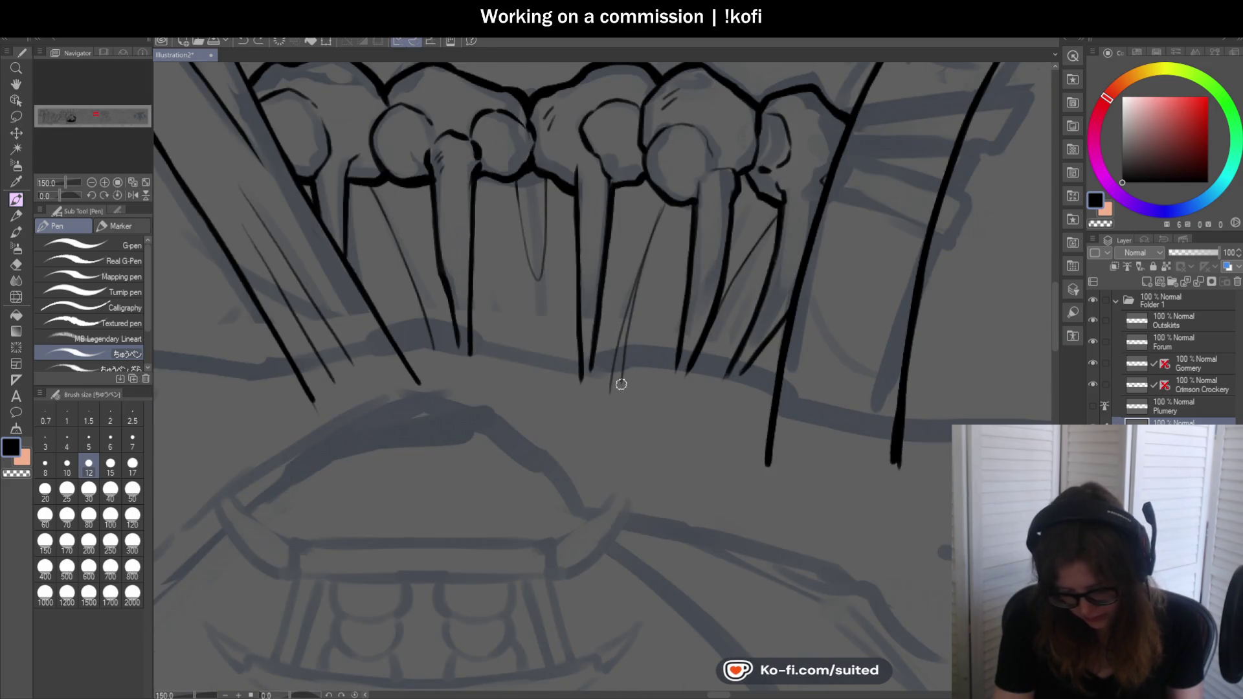
{"action": "scroll", "coordinate": [616, 380], "scroll_direction": "down", "scroll_amount": 1}
{"action": "scroll", "coordinate": [657, 320], "scroll_direction": "down", "scroll_amount": 2}
{"action": "scroll", "coordinate": [696, 326], "scroll_direction": "up", "scroll_amount": 2}
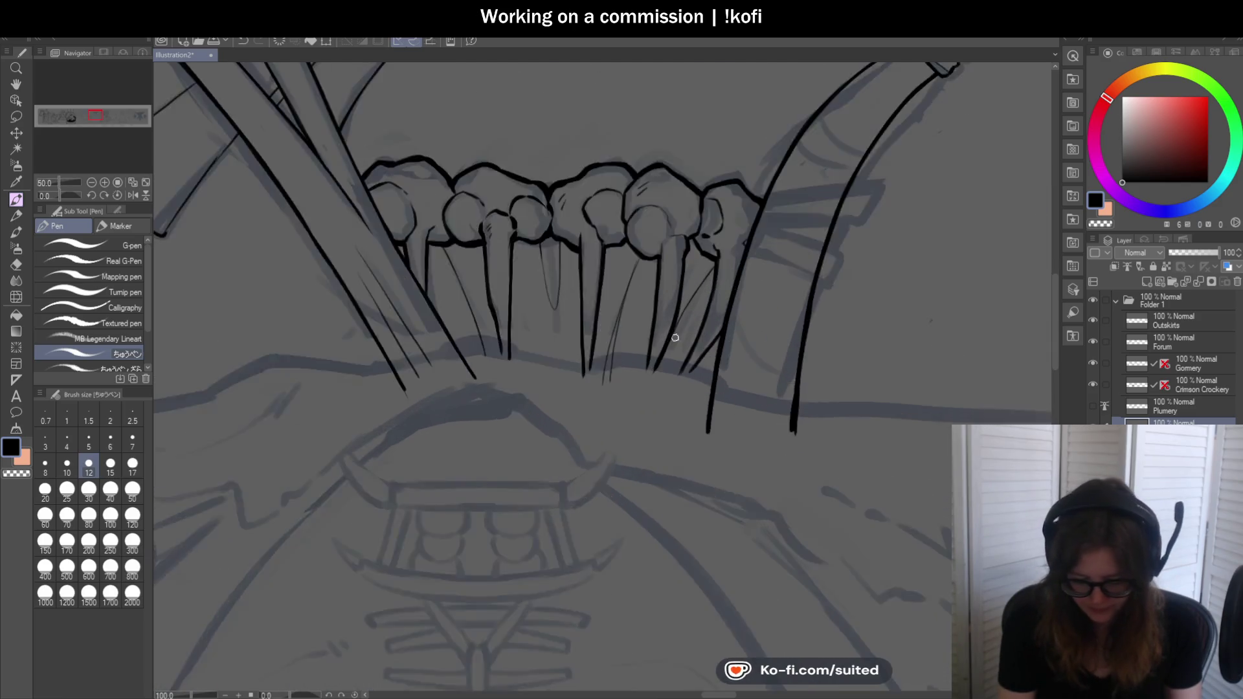
{"action": "scroll", "coordinate": [606, 252], "scroll_direction": "up", "scroll_amount": 1}
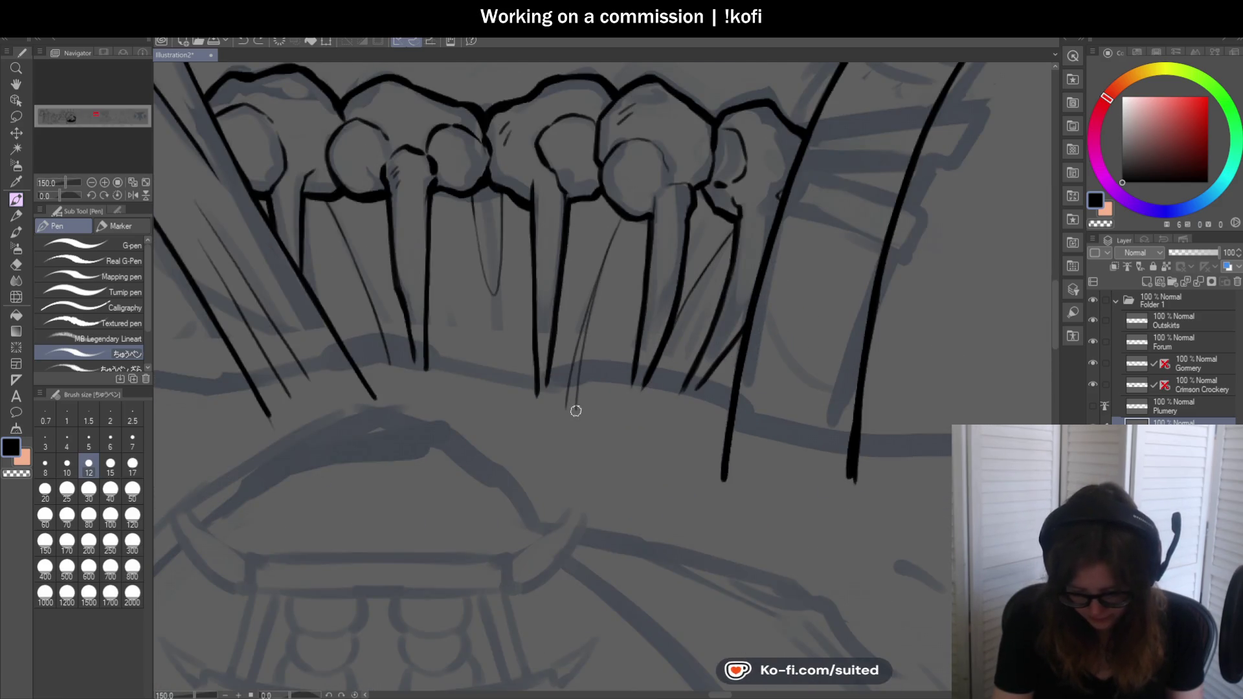
{"action": "scroll", "coordinate": [575, 356], "scroll_direction": "down", "scroll_amount": 2}
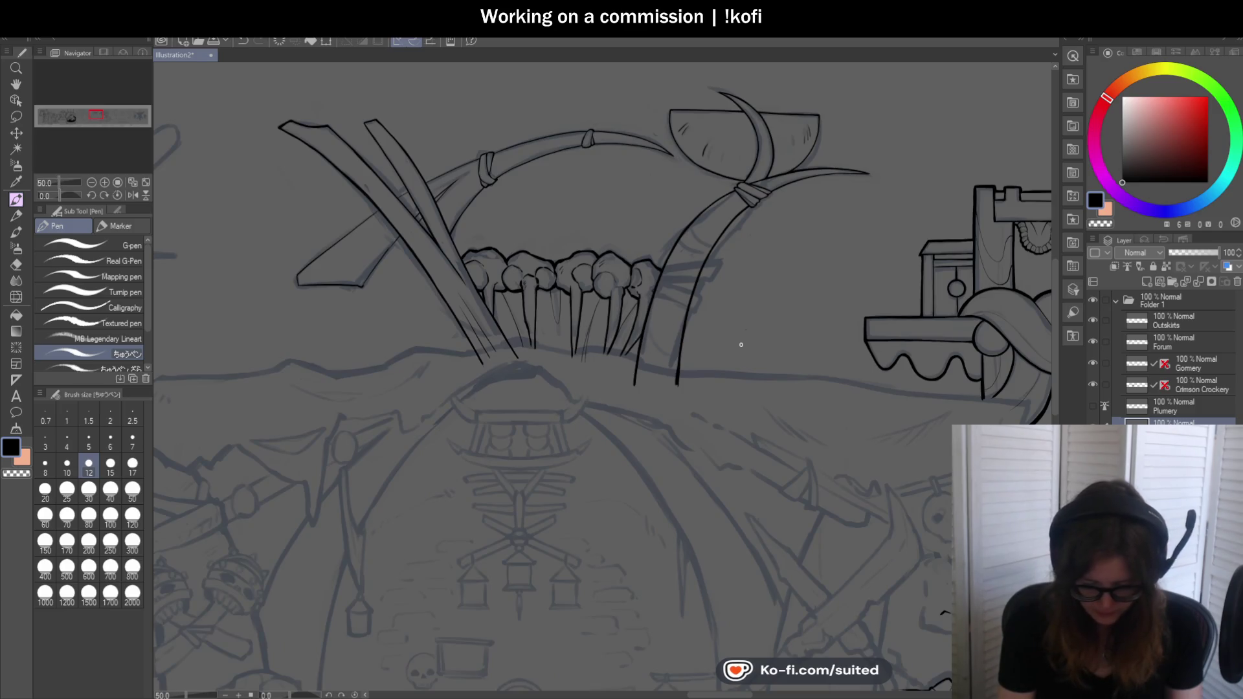
{"action": "scroll", "coordinate": [546, 321], "scroll_direction": "up", "scroll_amount": 1}
{"action": "scroll", "coordinate": [531, 244], "scroll_direction": "up", "scroll_amount": 2}
Draw a thin hatch line down a spike from the knob edge, redoing it once, and review zoomed out
{"action": "left_click_drag", "start_coordinate": [537, 200], "coordinate": [565, 461]}
{"action": "key", "text": "ctrl+z"}
{"action": "left_click_drag", "start_coordinate": [535, 200], "coordinate": [567, 448]}
{"action": "scroll", "coordinate": [570, 363], "scroll_direction": "down", "scroll_amount": 3}
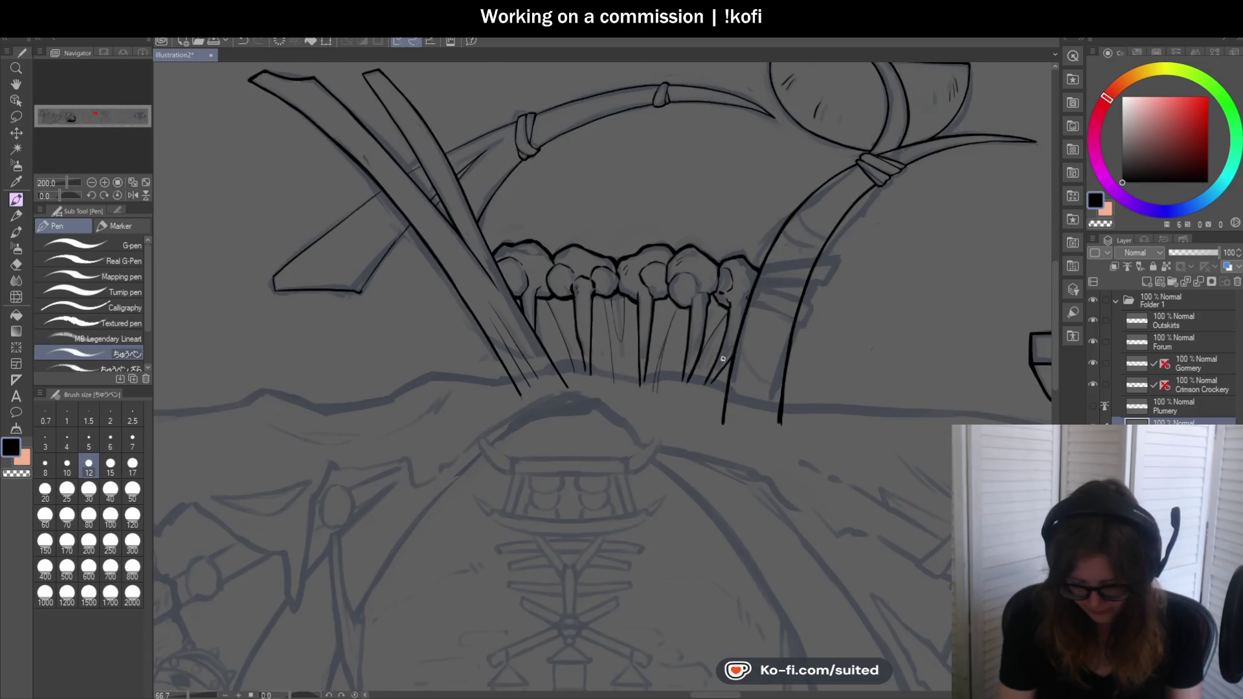
{"action": "scroll", "coordinate": [660, 355], "scroll_direction": "down", "scroll_amount": 1}
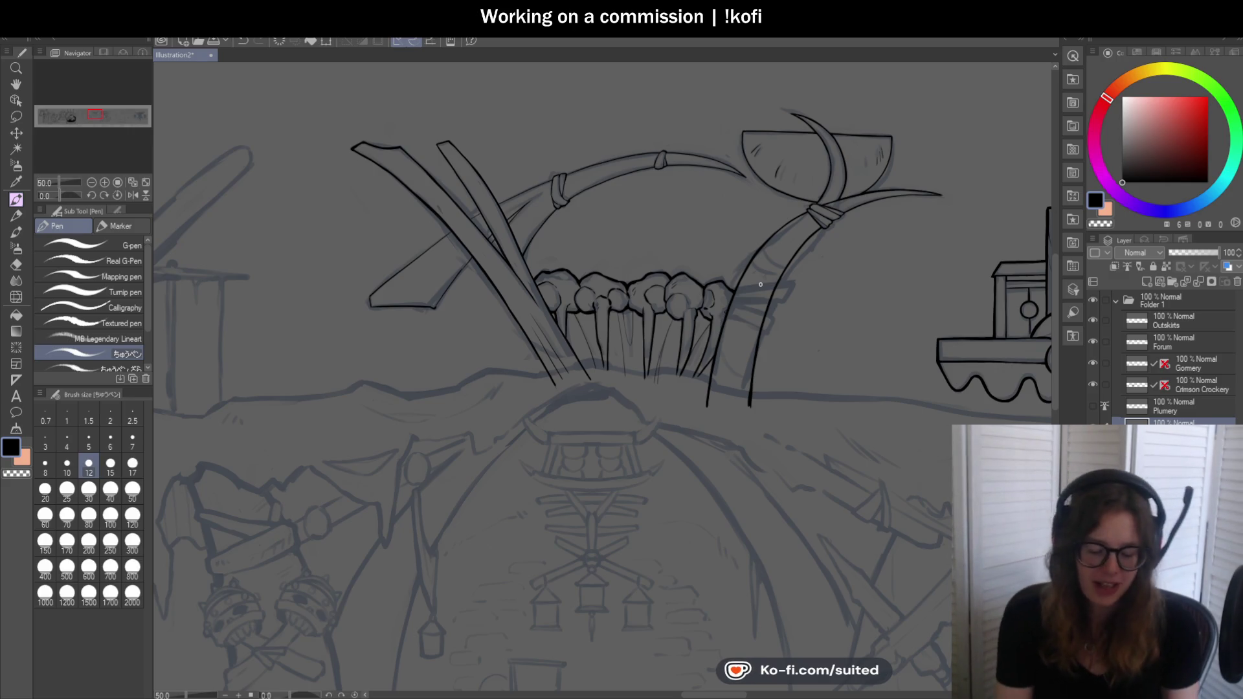
{"action": "key", "text": "ctrl+minus"}
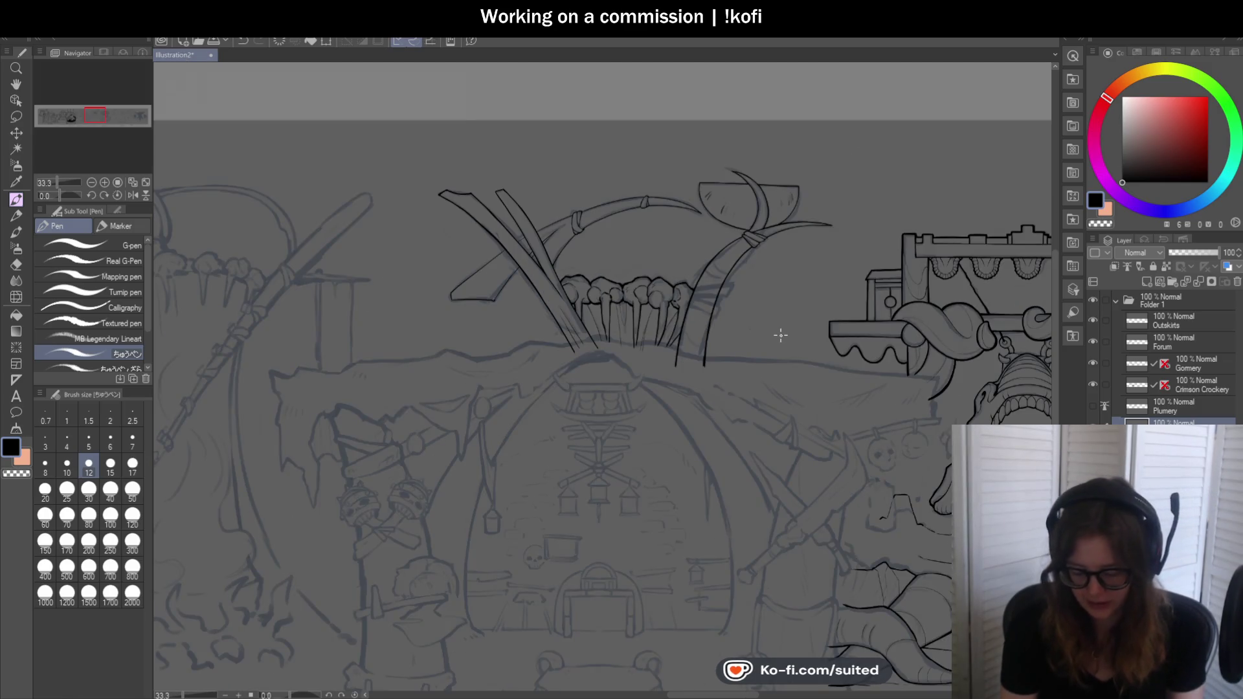
{"action": "scroll", "coordinate": [712, 369], "scroll_direction": "up", "scroll_amount": 1}
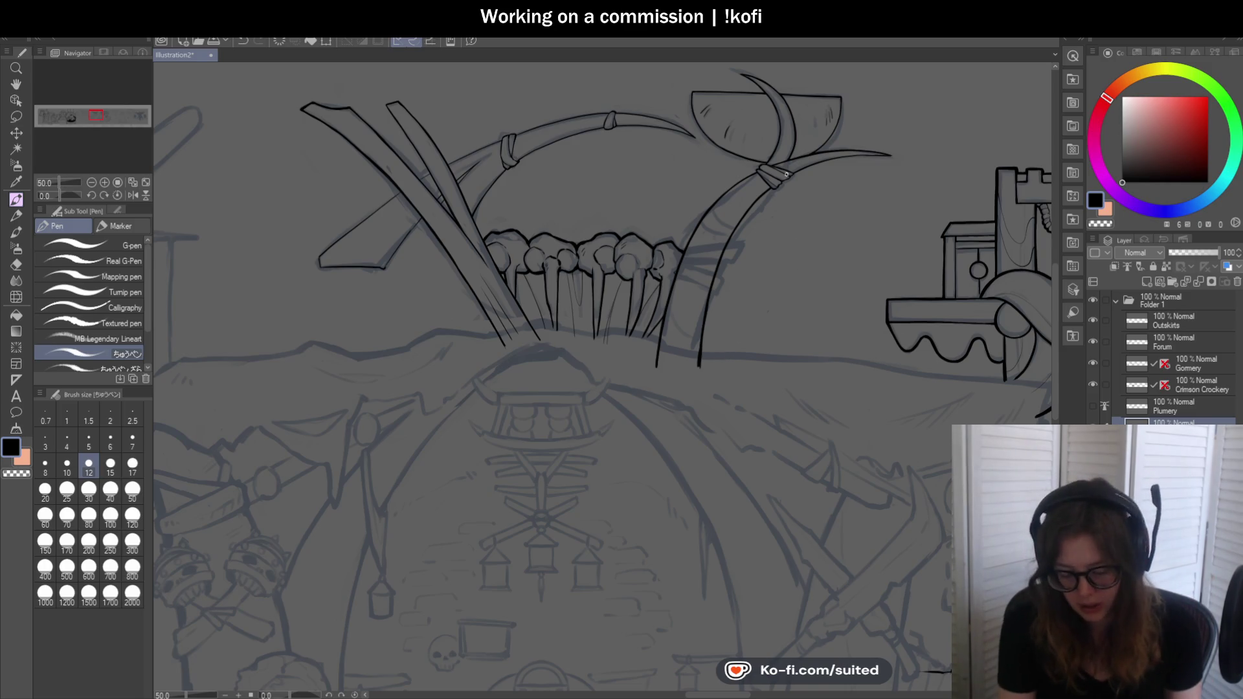
{"action": "scroll", "coordinate": [760, 165], "scroll_direction": "up", "scroll_amount": 3}
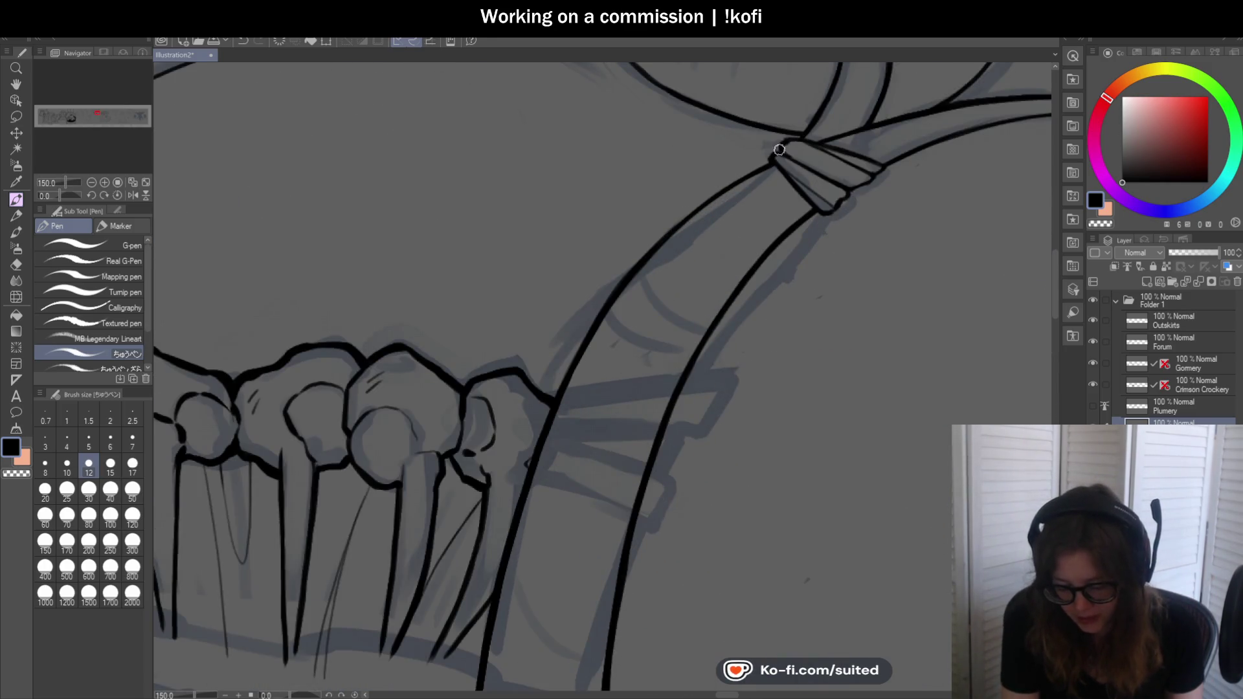
{"action": "scroll", "coordinate": [779, 149], "scroll_direction": "down", "scroll_amount": 2}
{"action": "scroll", "coordinate": [731, 240], "scroll_direction": "down", "scroll_amount": 1}
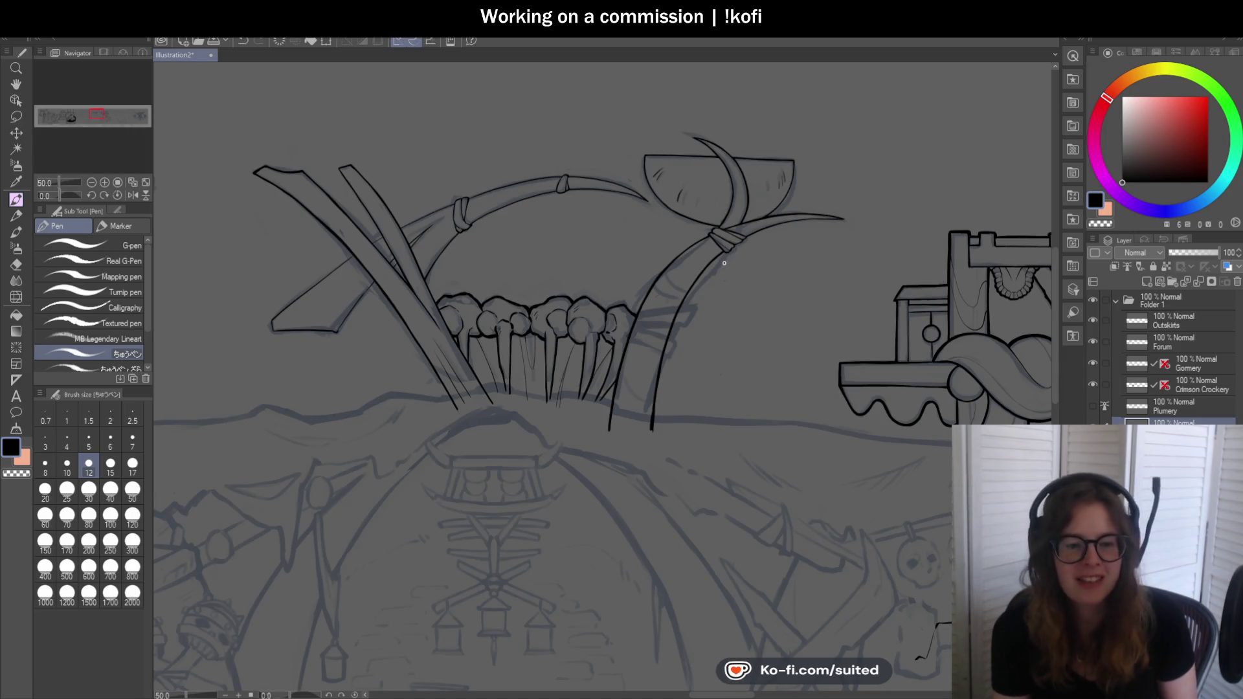
{"action": "scroll", "coordinate": [775, 219], "scroll_direction": "down", "scroll_amount": 1}
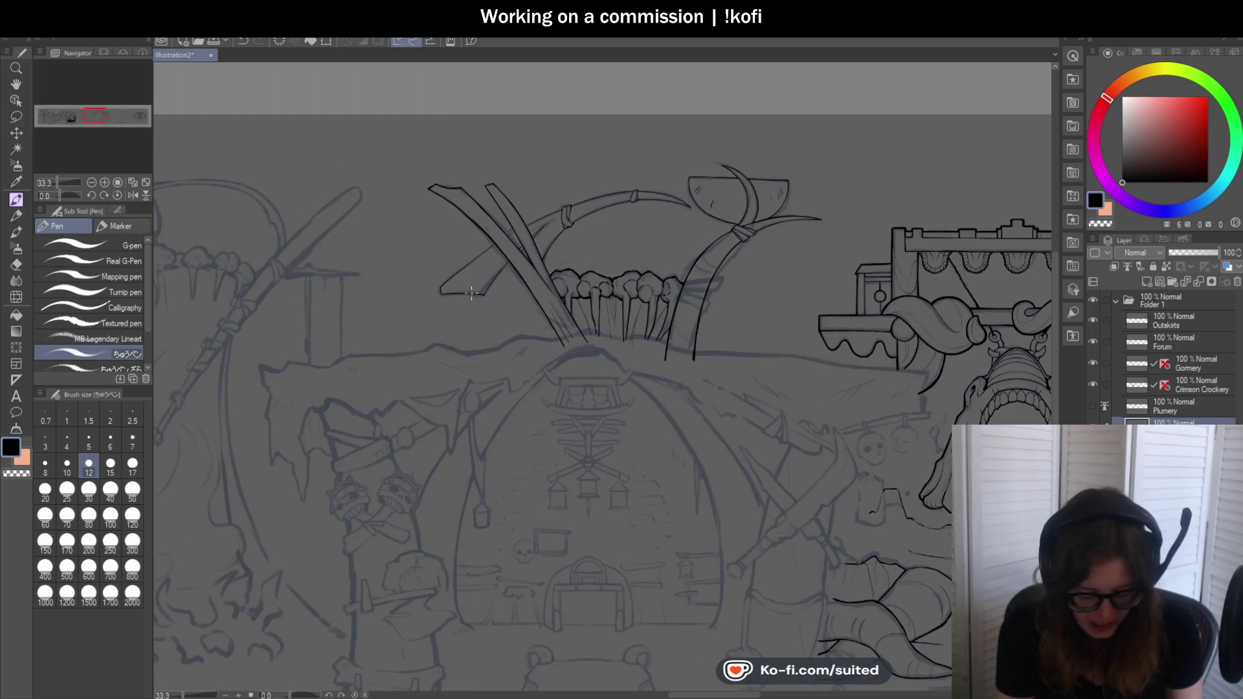
{"action": "scroll", "coordinate": [471, 292], "scroll_direction": "up", "scroll_amount": 1}
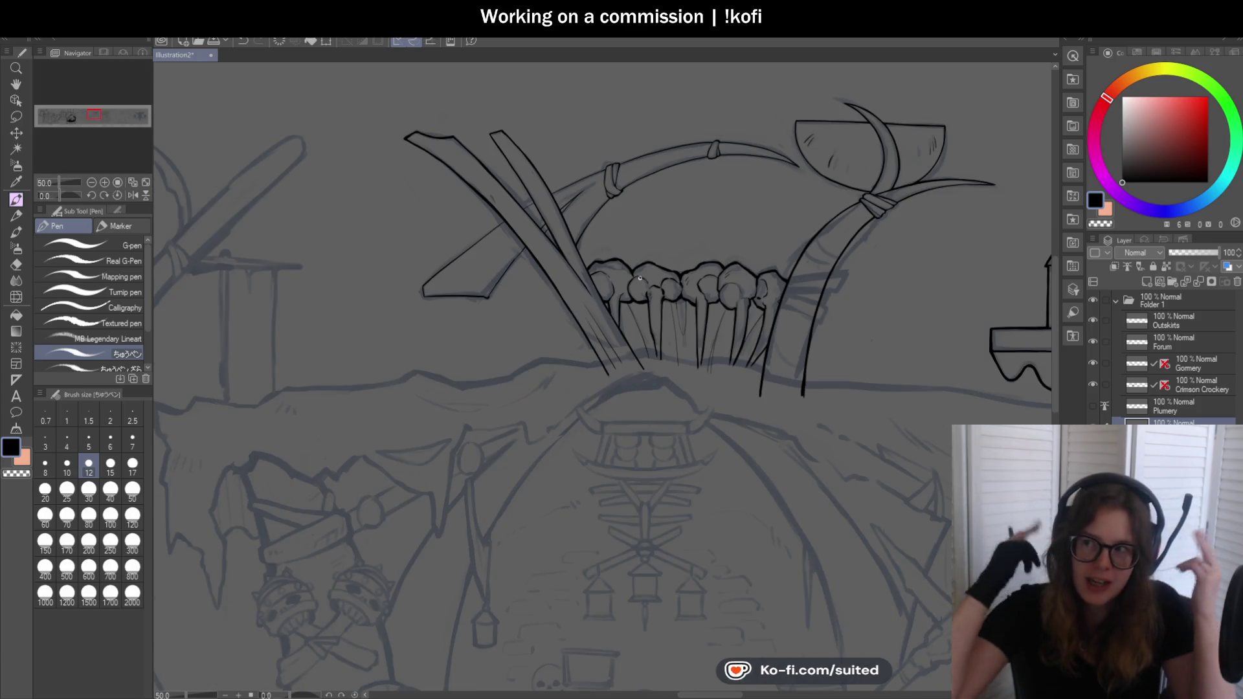
{"action": "scroll", "coordinate": [446, 128], "scroll_direction": "up", "scroll_amount": 2}
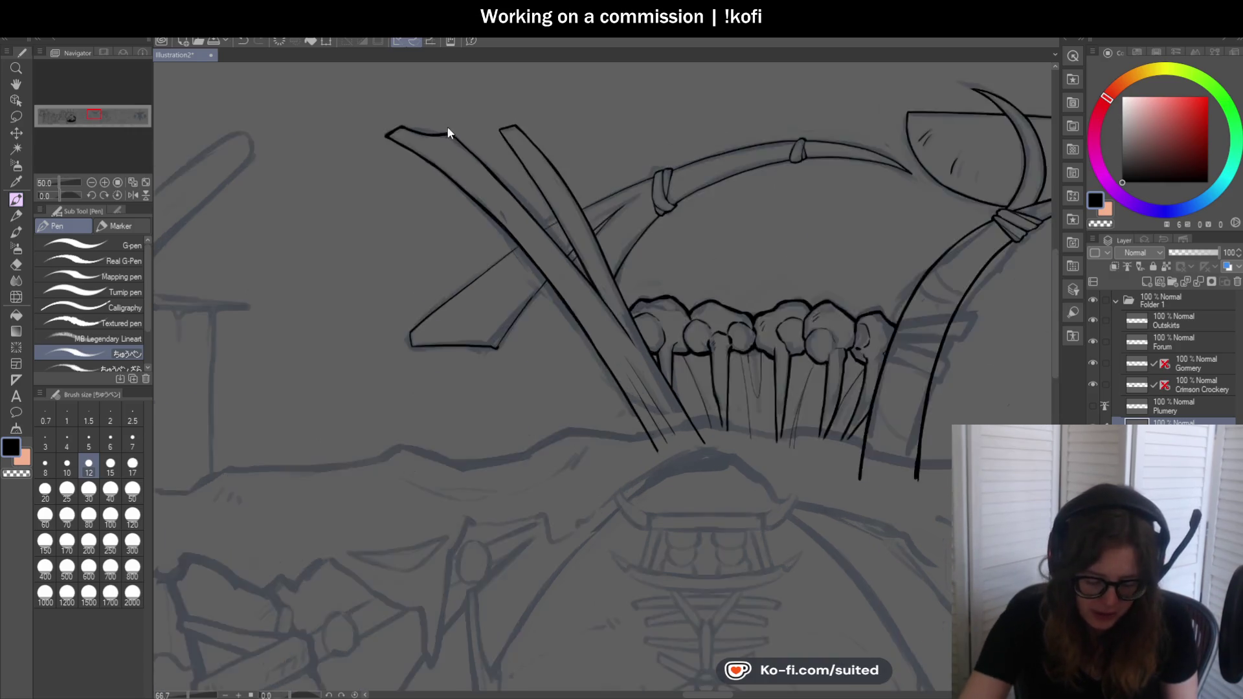
{"action": "scroll", "coordinate": [455, 139], "scroll_direction": "up", "scroll_amount": 1}
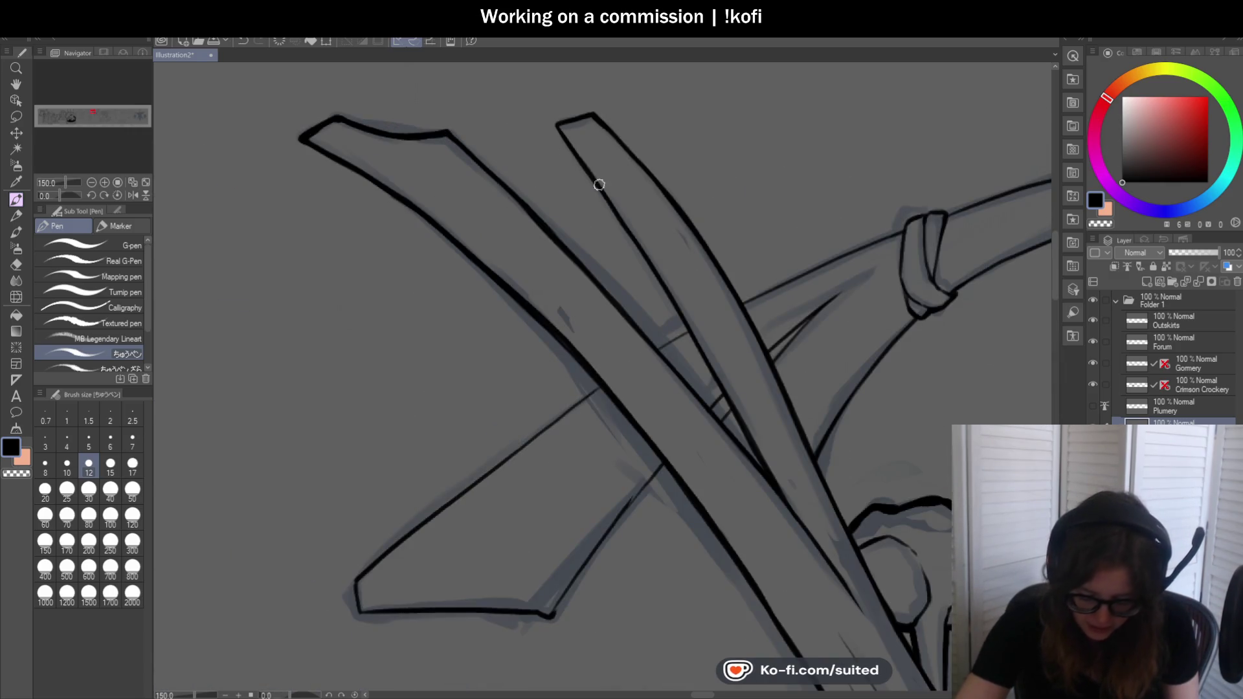
{"action": "scroll", "coordinate": [640, 261], "scroll_direction": "up", "scroll_amount": 3}
Ink a short line bridging the crossed poles and rotate the canvas for the next stroke
{"action": "left_click_drag", "start_coordinate": [632, 353], "coordinate": [729, 311]}
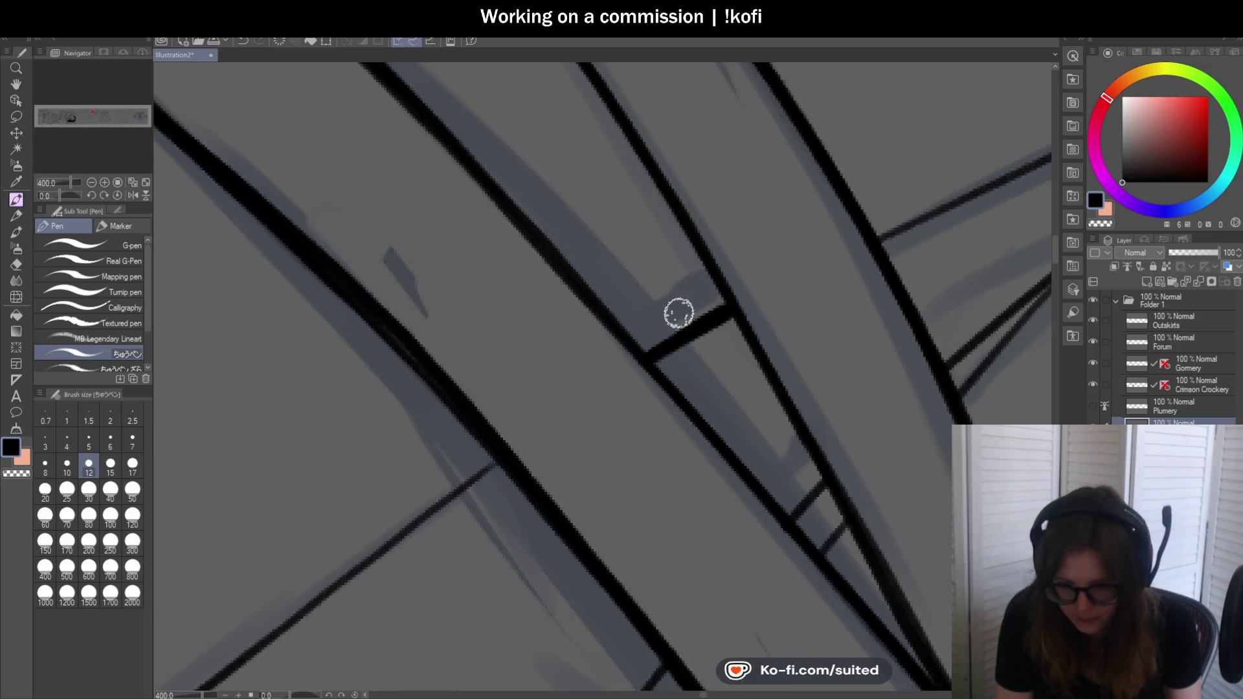
{"action": "scroll", "coordinate": [685, 269], "scroll_direction": "down", "scroll_amount": 4}
{"action": "scroll", "coordinate": [685, 269], "scroll_direction": "down", "scroll_amount": 1}
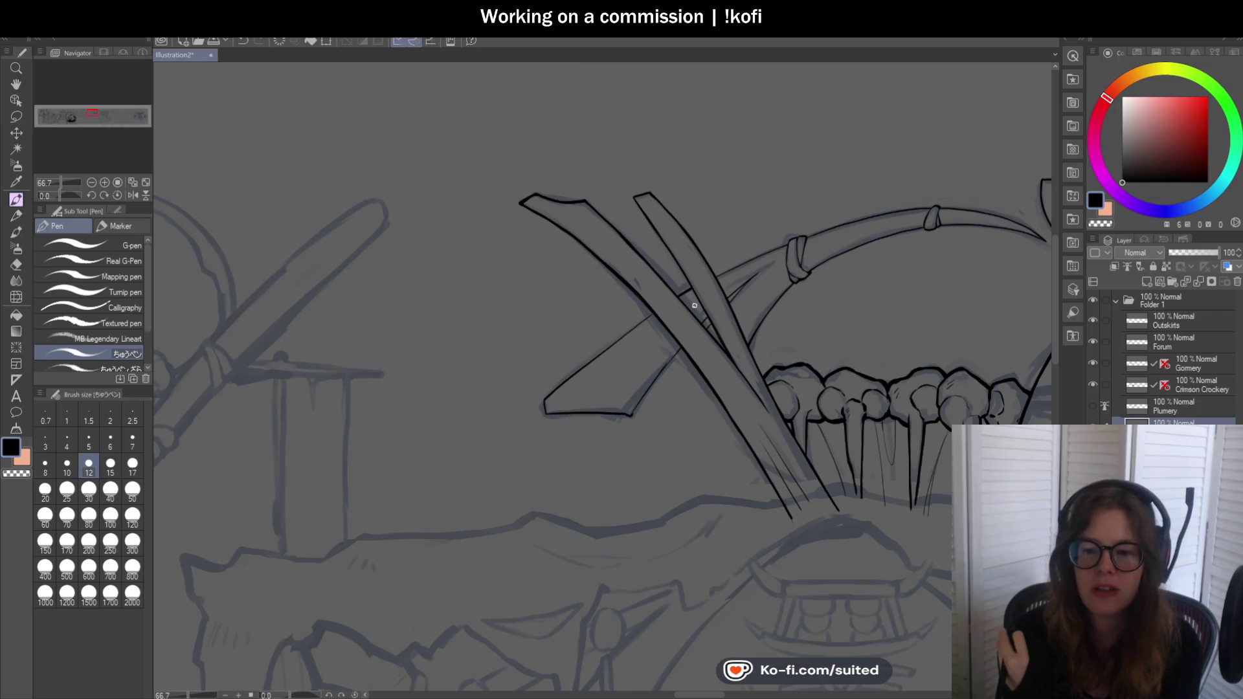
{"action": "left_click_drag", "start_coordinate": [67, 194], "coordinate": [42, 189]}
{"action": "scroll", "coordinate": [599, 338], "scroll_direction": "up", "scroll_amount": 2}
{"action": "scroll", "coordinate": [542, 180], "scroll_direction": "up", "scroll_amount": 2}
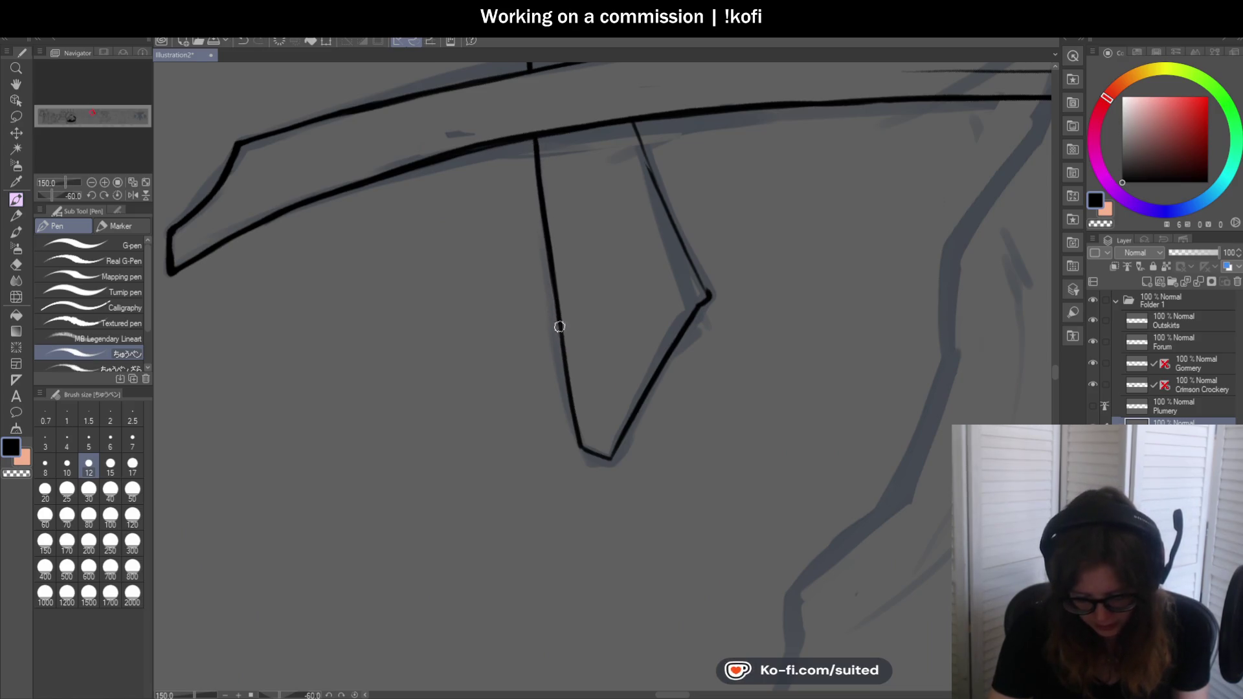
{"action": "scroll", "coordinate": [583, 447], "scroll_direction": "down", "scroll_amount": 1}
{"action": "scroll", "coordinate": [599, 340], "scroll_direction": "down", "scroll_amount": 1}
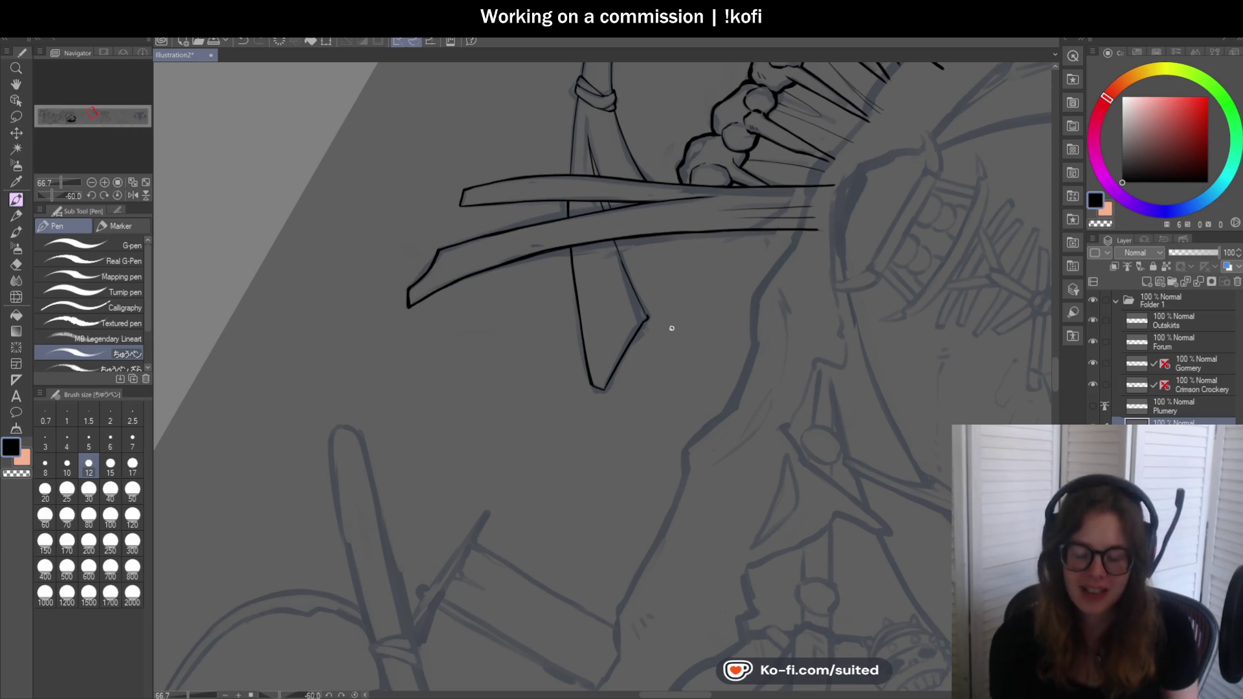
{"action": "scroll", "coordinate": [608, 408], "scroll_direction": "up", "scroll_amount": 2}
{"action": "scroll", "coordinate": [585, 360], "scroll_direction": "up", "scroll_amount": 3}
Thicken the V outline's bottom, redraw the diagonal strut longer, and add a vertical pole line
{"action": "mouse_move", "coordinate": [532, 322]}
{"action": "left_mouse_down"}
{"action": "mouse_move", "coordinate": [612, 354]}
{"action": "mouse_move", "coordinate": [669, 244]}
{"action": "left_mouse_up"}
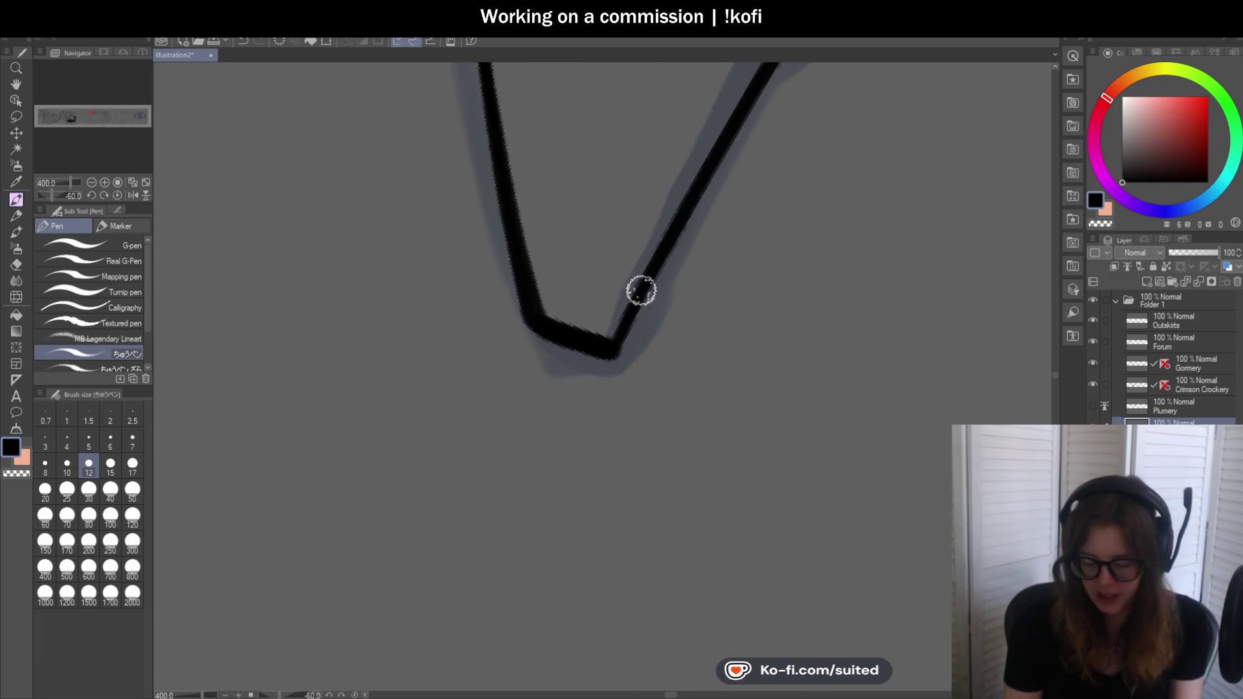
{"action": "scroll", "coordinate": [554, 367], "scroll_direction": "down", "scroll_amount": 2}
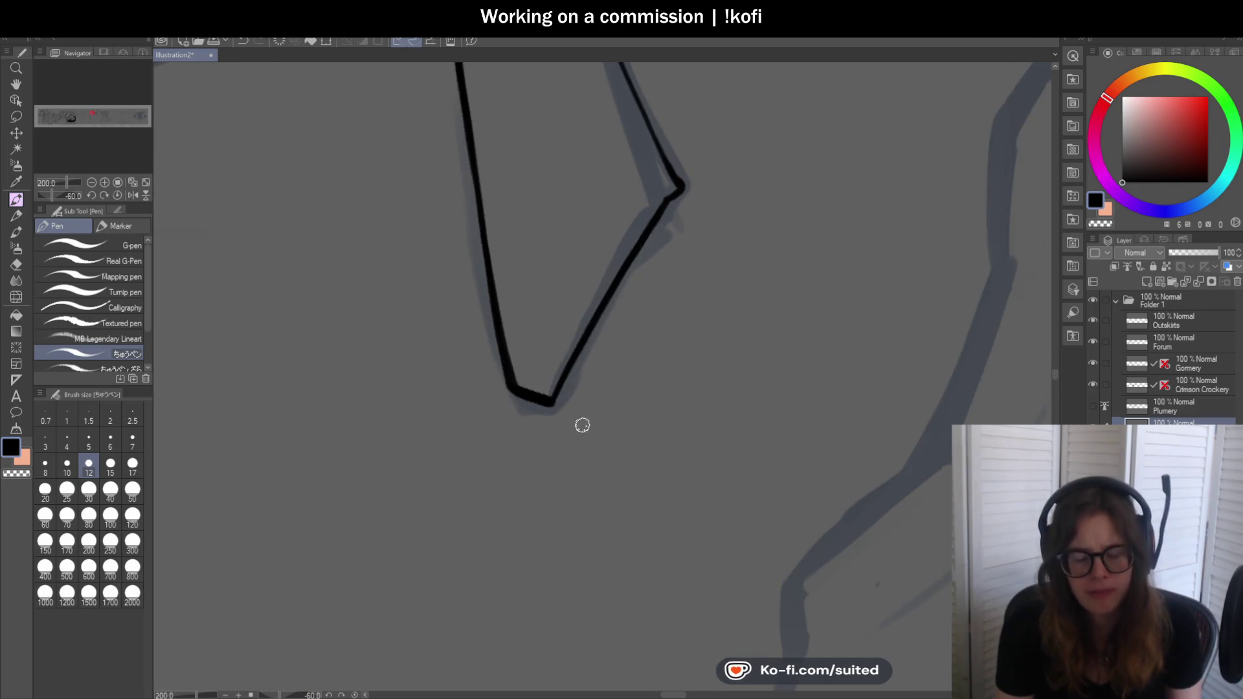
{"action": "scroll", "coordinate": [583, 448], "scroll_direction": "down", "scroll_amount": 1}
{"action": "scroll", "coordinate": [624, 265], "scroll_direction": "up", "scroll_amount": 1}
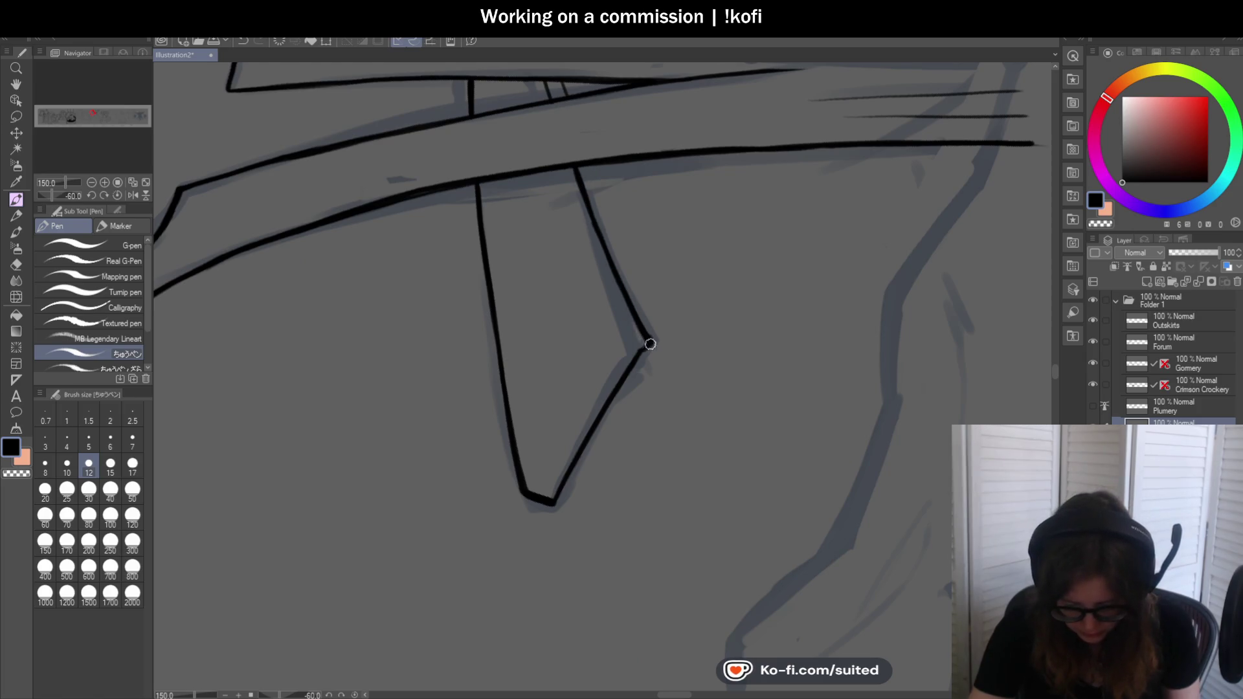
{"action": "scroll", "coordinate": [635, 331], "scroll_direction": "up", "scroll_amount": 1}
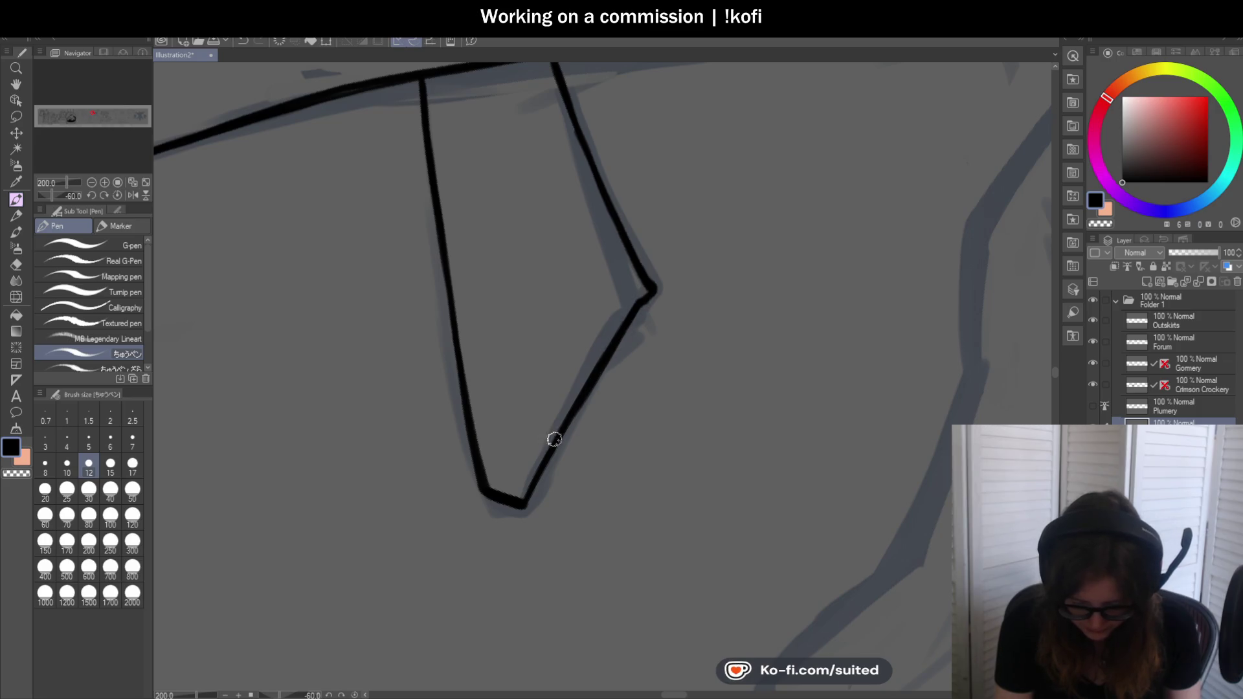
{"action": "scroll", "coordinate": [527, 494], "scroll_direction": "down", "scroll_amount": 1}
{"action": "scroll", "coordinate": [573, 286], "scroll_direction": "down", "scroll_amount": 1}
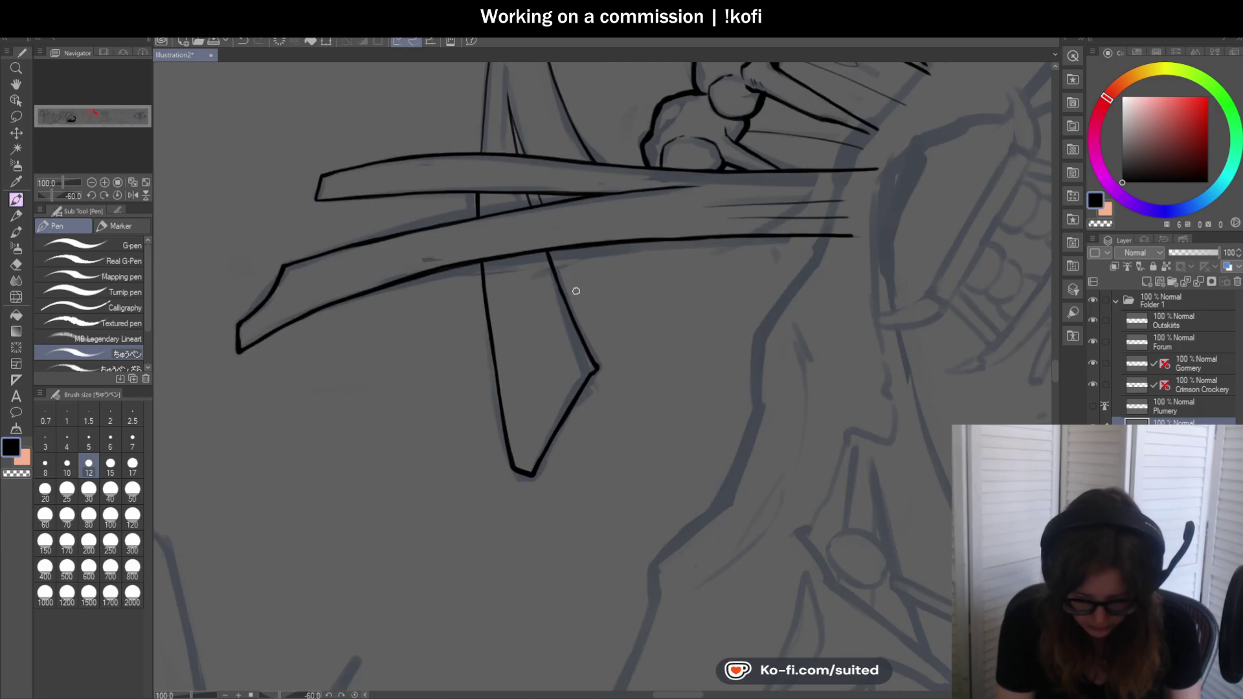
{"action": "scroll", "coordinate": [527, 202], "scroll_direction": "up", "scroll_amount": 3}
{"action": "left_click_drag", "start_coordinate": [527, 201], "coordinate": [539, 242]}
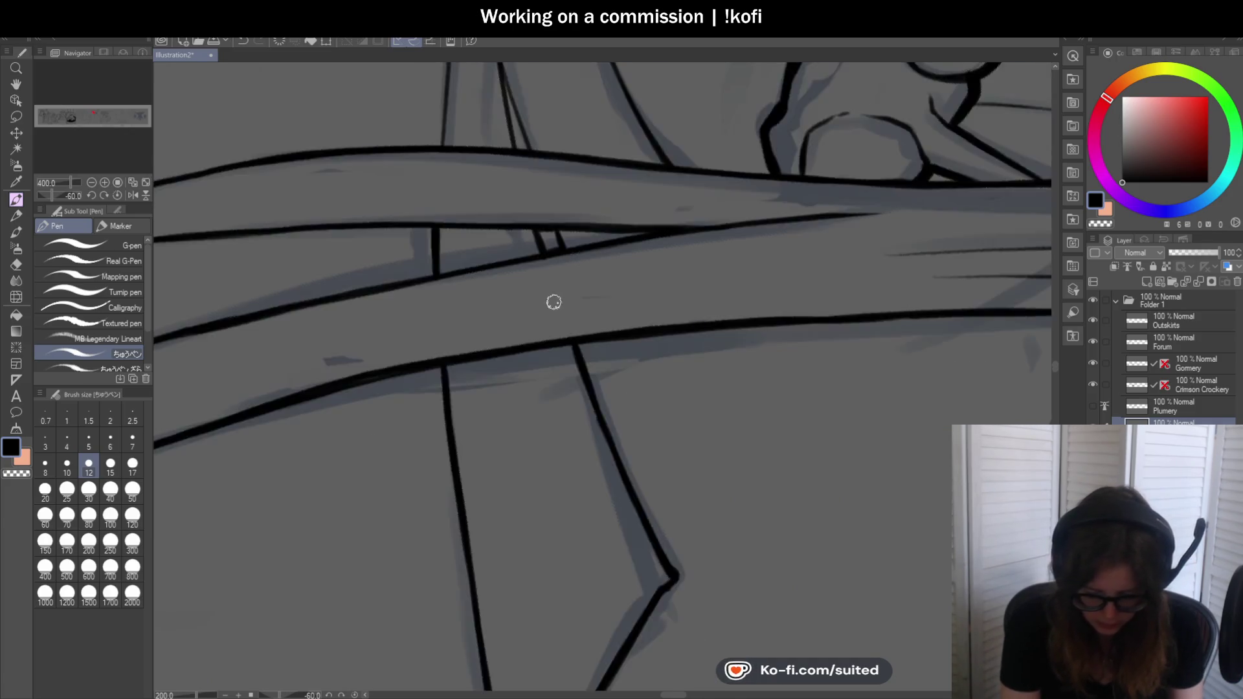
{"action": "scroll", "coordinate": [549, 233], "scroll_direction": "down", "scroll_amount": 1}
{"action": "scroll", "coordinate": [553, 301], "scroll_direction": "down", "scroll_amount": 1}
{"action": "scroll", "coordinate": [532, 196], "scroll_direction": "up", "scroll_amount": 1}
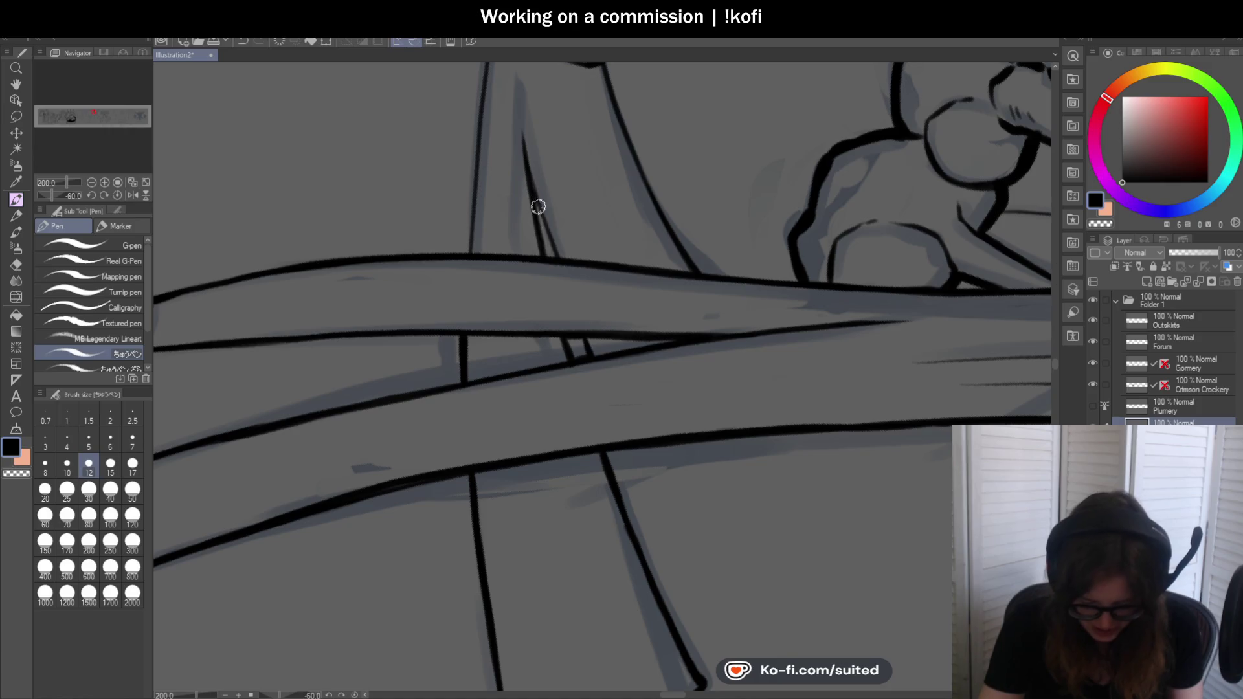
{"action": "scroll", "coordinate": [557, 264], "scroll_direction": "down", "scroll_amount": 1}
{"action": "left_click_drag", "start_coordinate": [509, 78], "coordinate": [492, 245]}
{"action": "scroll", "coordinate": [516, 218], "scroll_direction": "down", "scroll_amount": 2}
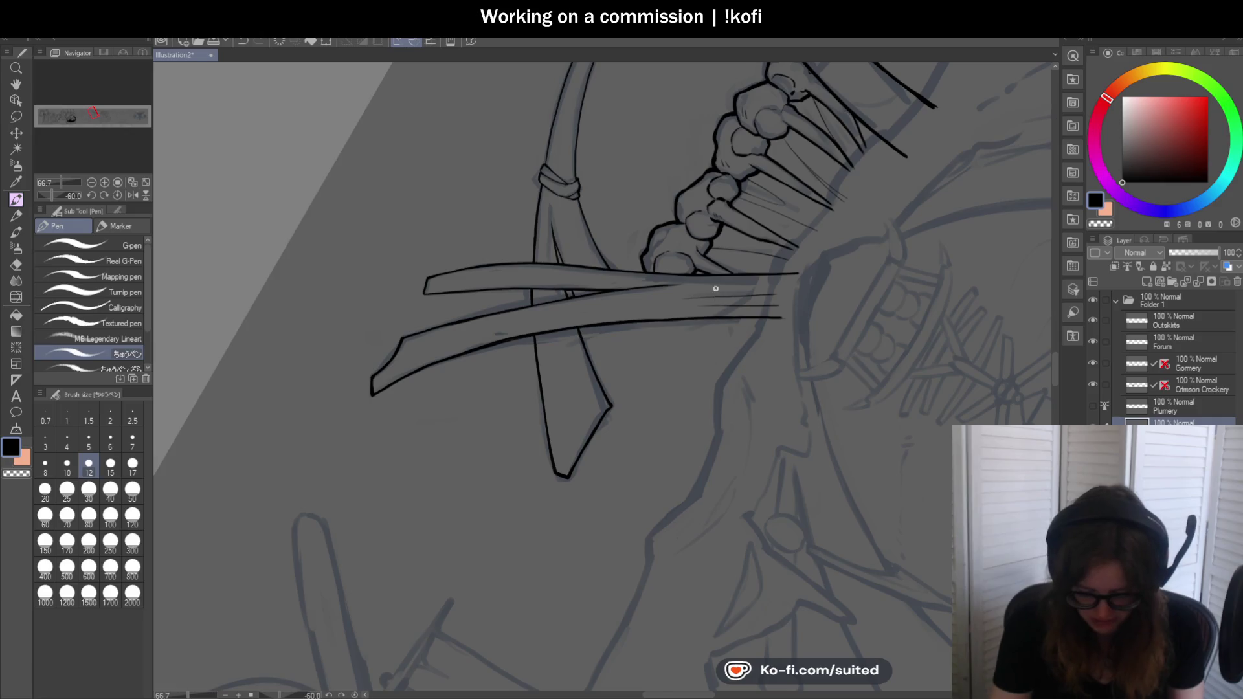
{"action": "scroll", "coordinate": [611, 307], "scroll_direction": "down", "scroll_amount": 1}
{"action": "scroll", "coordinate": [569, 334], "scroll_direction": "down", "scroll_amount": 1}
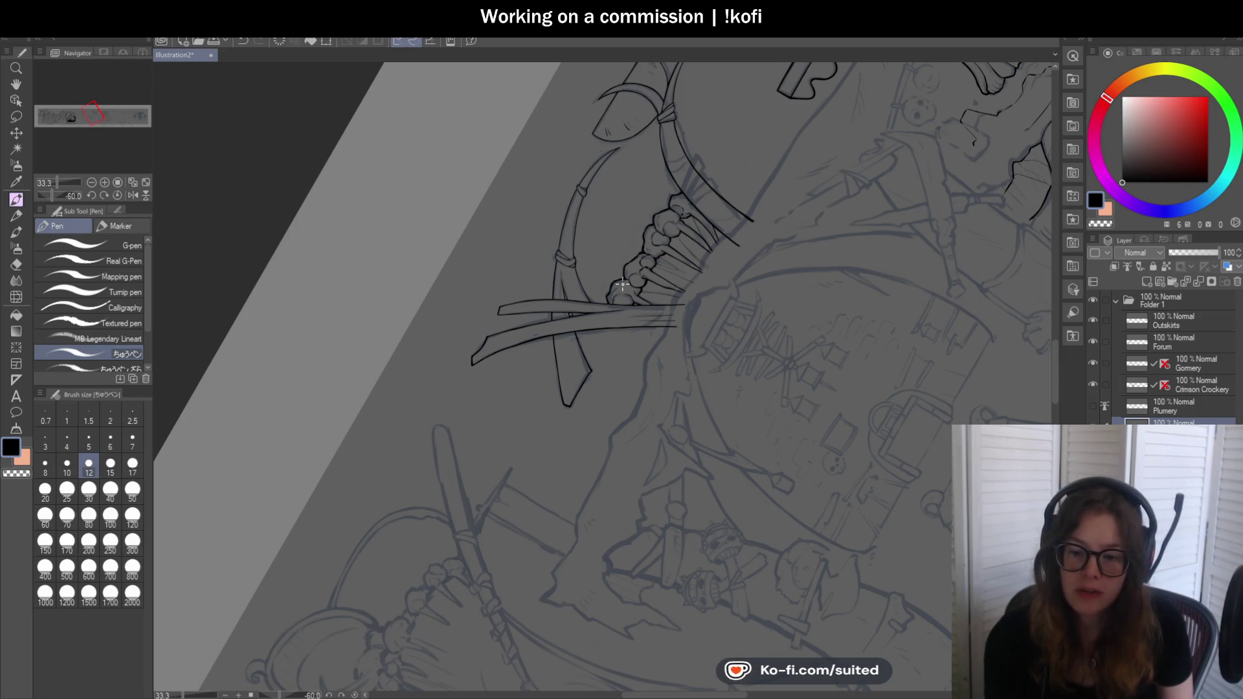
{"action": "scroll", "coordinate": [623, 285], "scroll_direction": "up", "scroll_amount": 1}
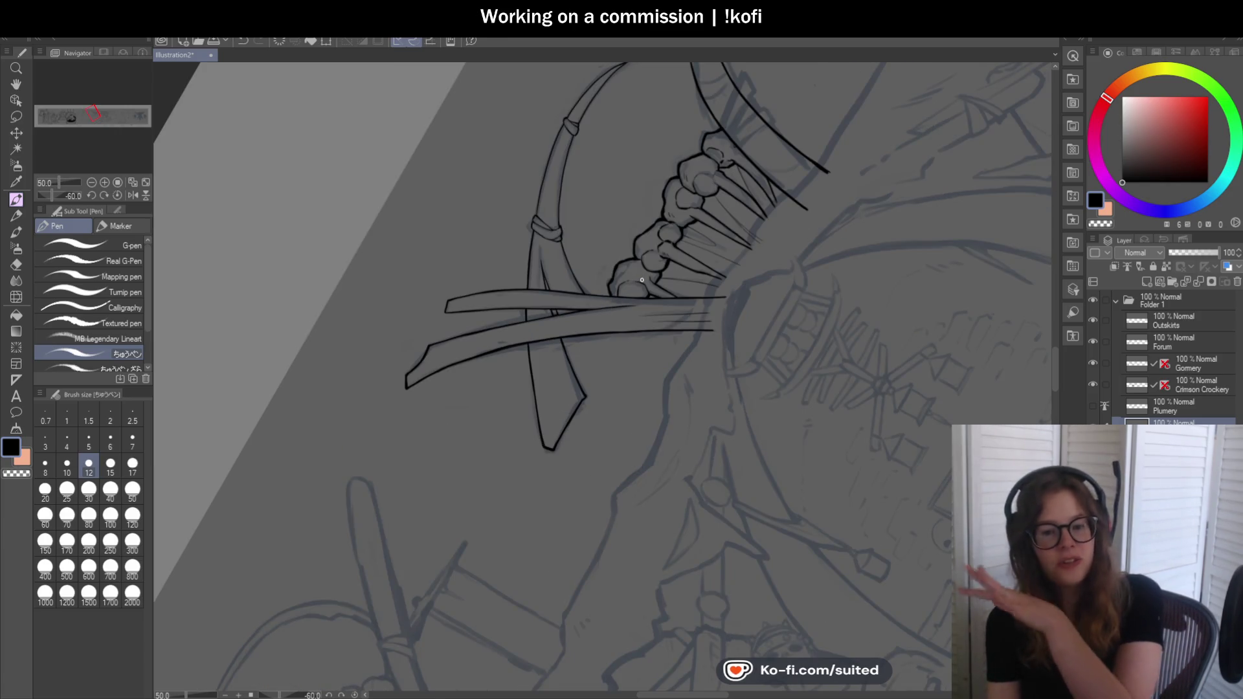
Reset the canvas rotation so the tusks and knob row sit upright
{"action": "left_click", "coordinate": [116, 195]}
{"action": "scroll", "coordinate": [710, 304], "scroll_direction": "up", "scroll_amount": 2}
{"action": "scroll", "coordinate": [626, 206], "scroll_direction": "up", "scroll_amount": 3}
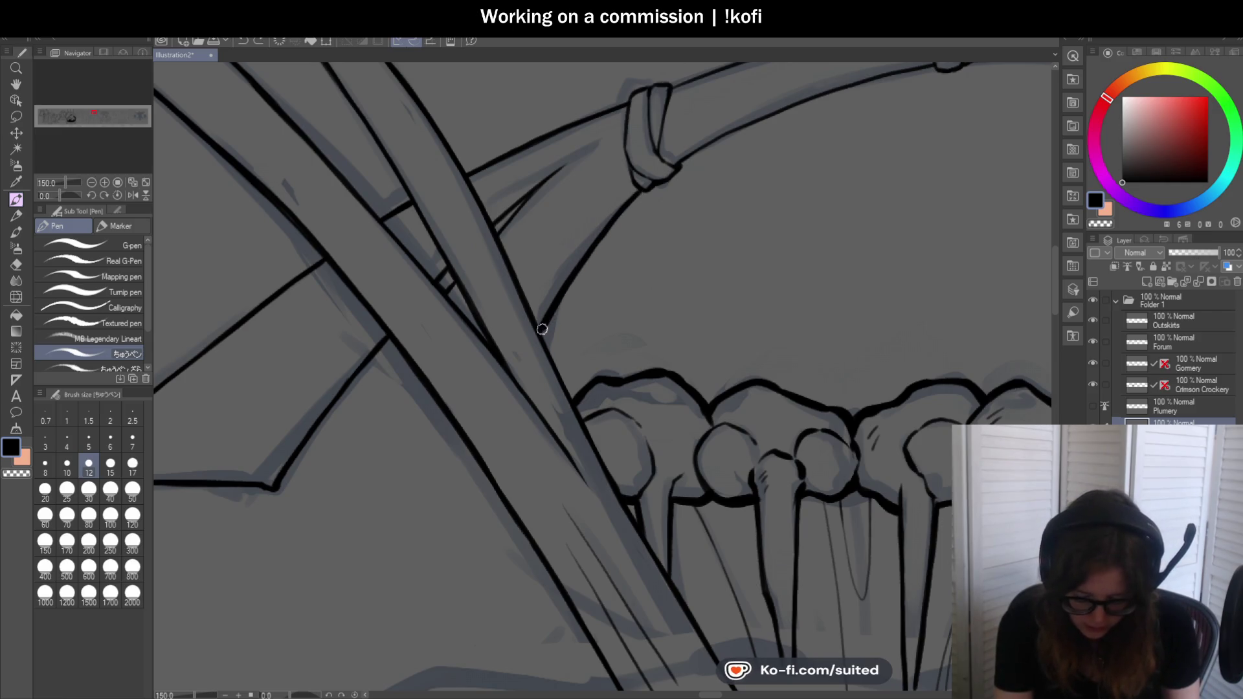
{"action": "scroll", "coordinate": [554, 303], "scroll_direction": "down", "scroll_amount": 2}
{"action": "scroll", "coordinate": [615, 156], "scroll_direction": "up", "scroll_amount": 2}
{"action": "scroll", "coordinate": [599, 153], "scroll_direction": "up", "scroll_amount": 1}
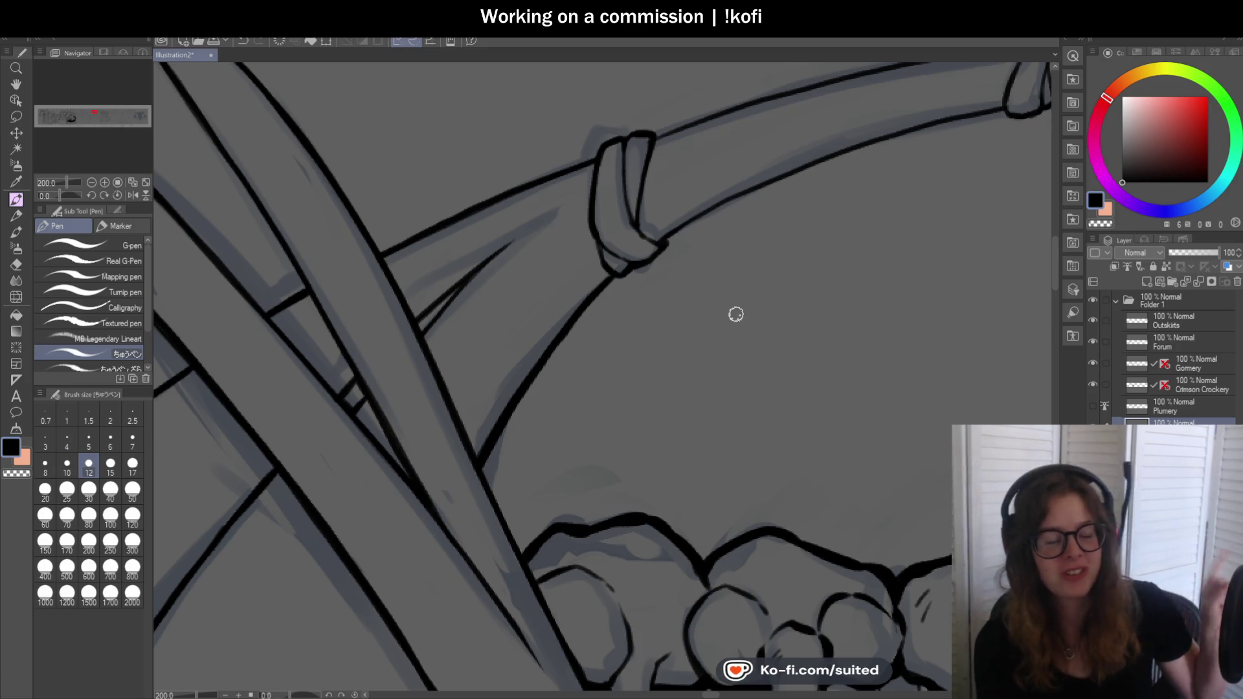
{"action": "scroll", "coordinate": [732, 275], "scroll_direction": "up", "scroll_amount": 2}
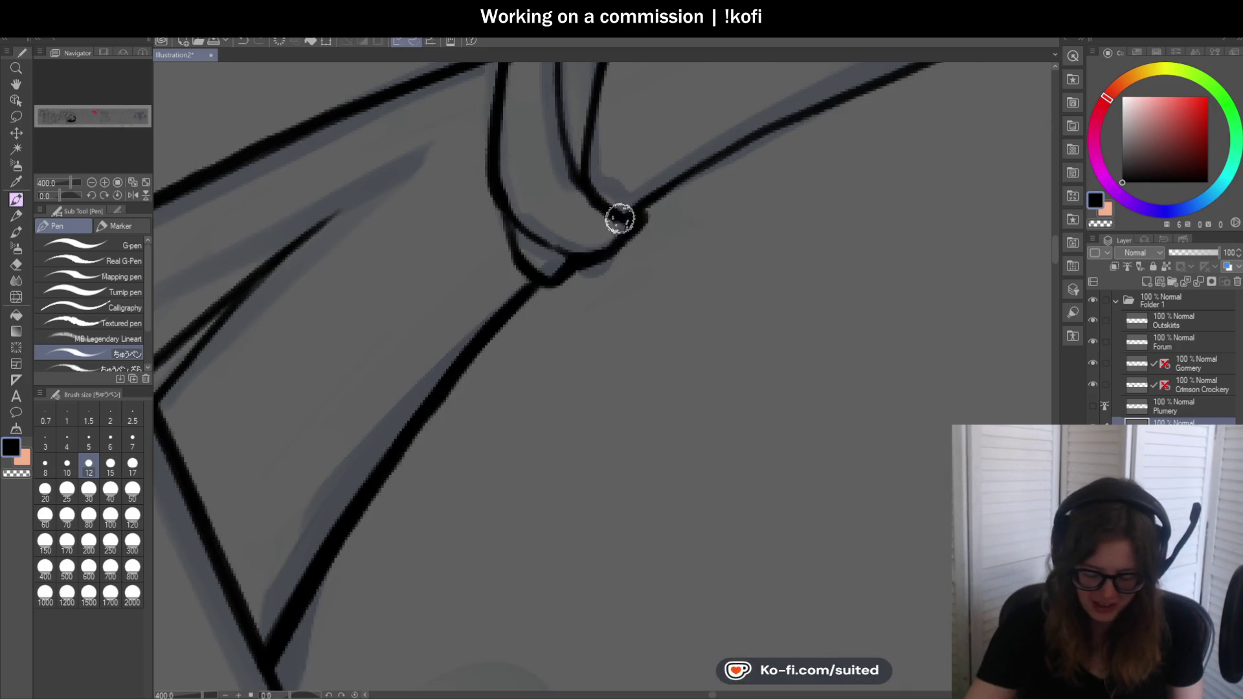
{"action": "scroll", "coordinate": [615, 213], "scroll_direction": "down", "scroll_amount": 3}
{"action": "scroll", "coordinate": [592, 131], "scroll_direction": "up", "scroll_amount": 2}
{"action": "scroll", "coordinate": [576, 159], "scroll_direction": "down", "scroll_amount": 1}
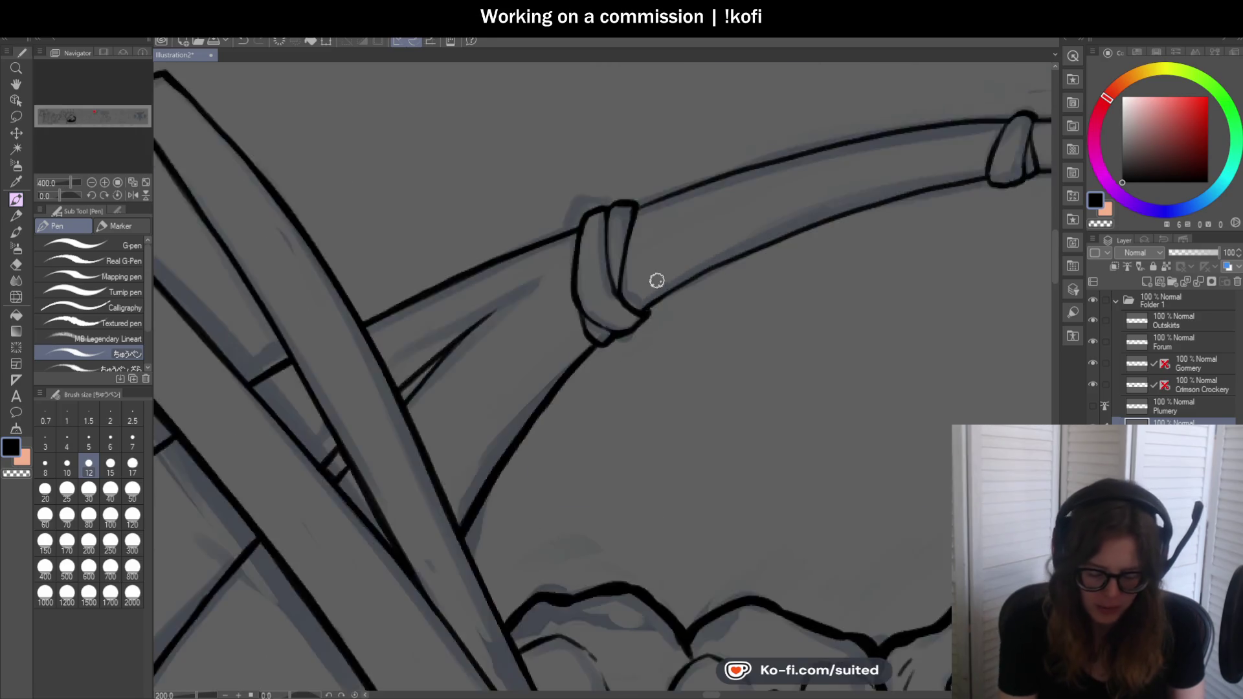
{"action": "scroll", "coordinate": [535, 333], "scroll_direction": "down", "scroll_amount": 2}
{"action": "scroll", "coordinate": [527, 305], "scroll_direction": "up", "scroll_amount": 4}
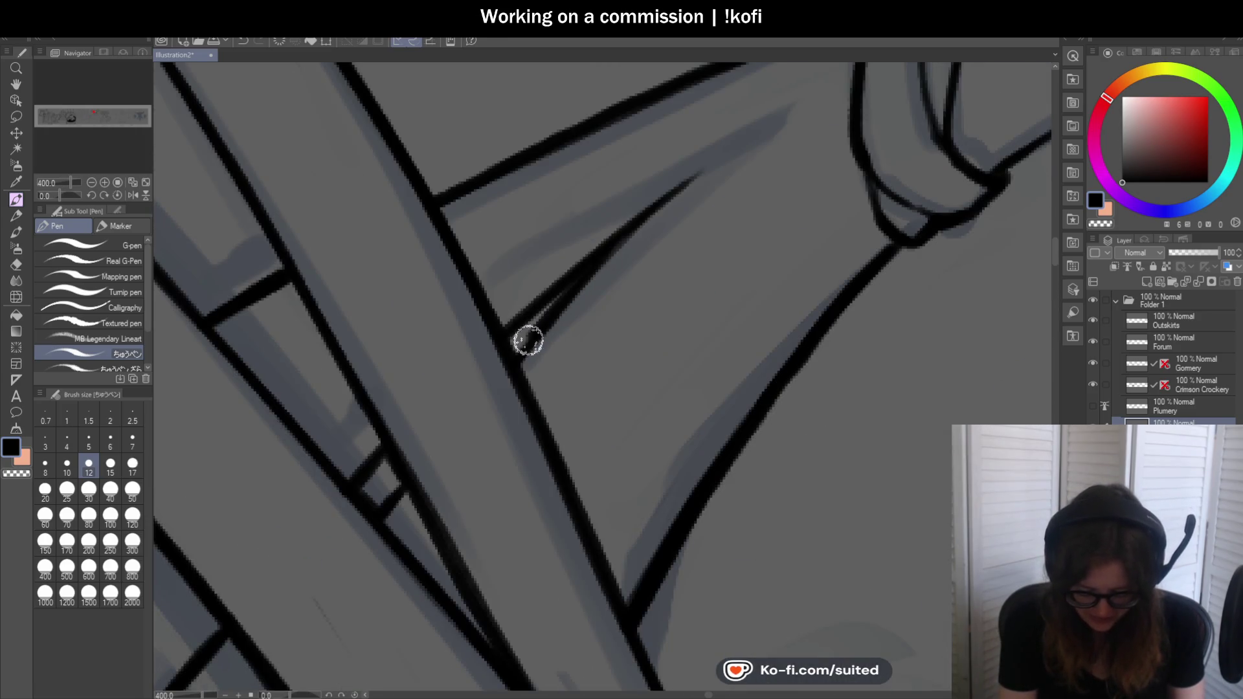
{"action": "scroll", "coordinate": [527, 340], "scroll_direction": "down", "scroll_amount": 3}
{"action": "scroll", "coordinate": [535, 329], "scroll_direction": "up", "scroll_amount": 1}
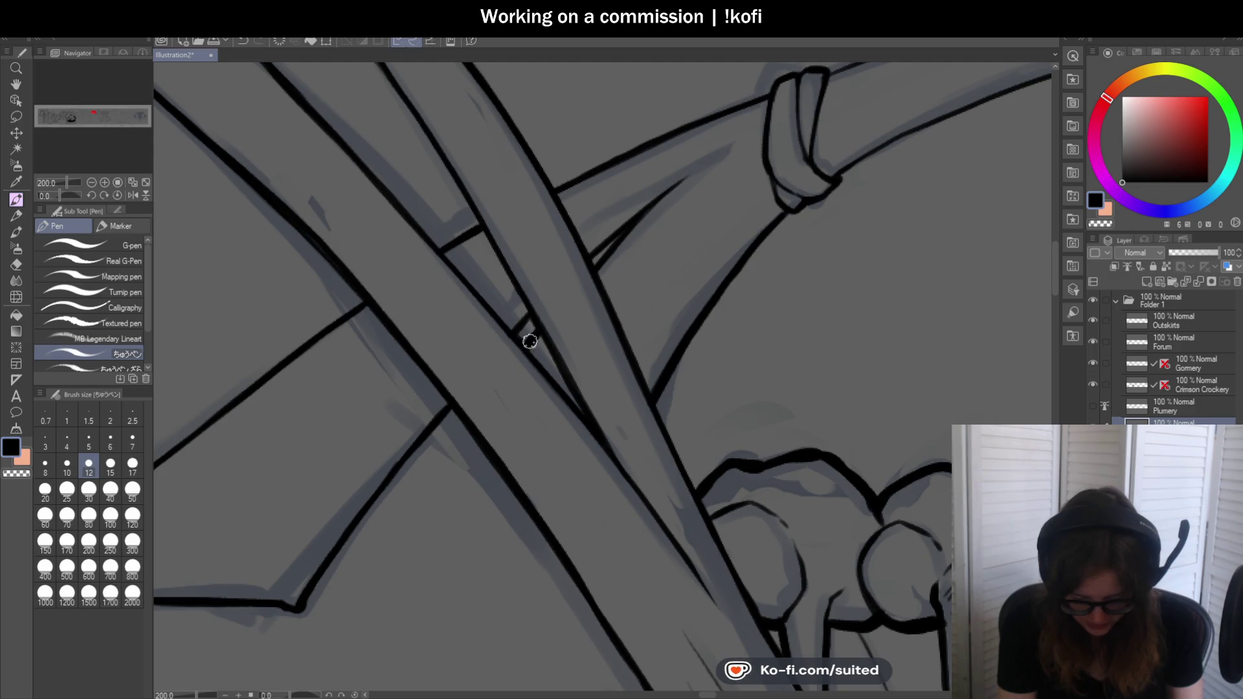
{"action": "scroll", "coordinate": [529, 341], "scroll_direction": "down", "scroll_amount": 3}
{"action": "scroll", "coordinate": [530, 341], "scroll_direction": "down", "scroll_amount": 1}
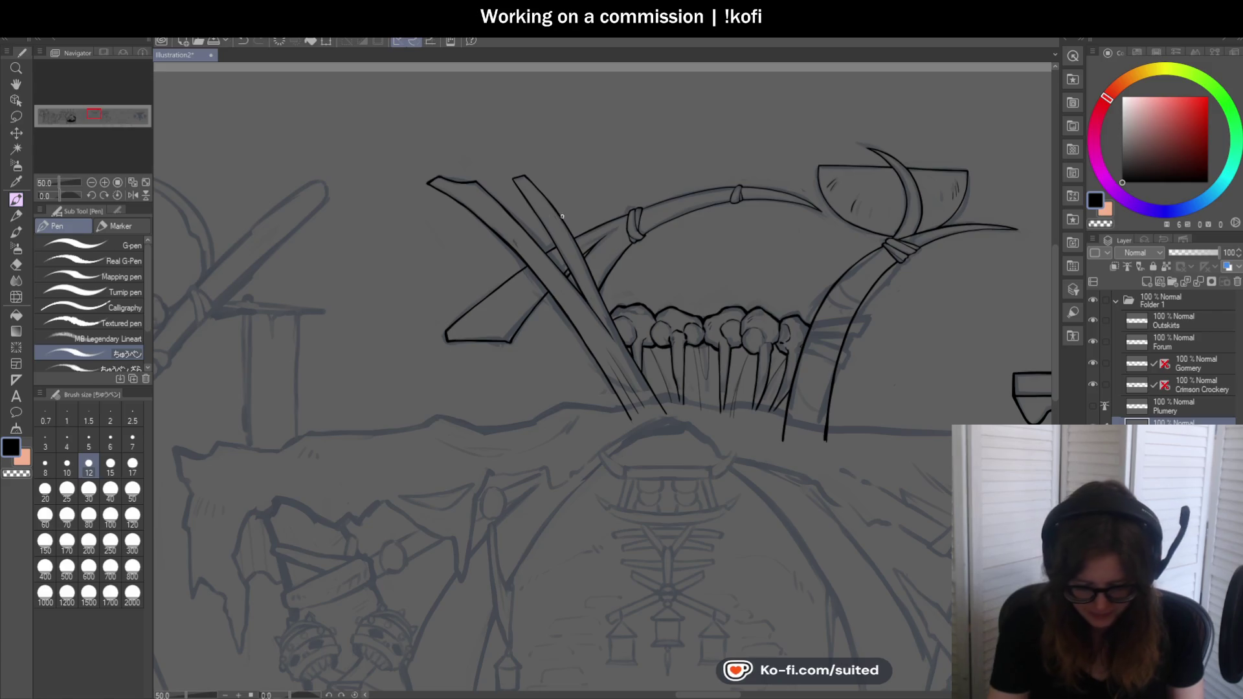
{"action": "scroll", "coordinate": [520, 174], "scroll_direction": "up", "scroll_amount": 2}
{"action": "scroll", "coordinate": [519, 159], "scroll_direction": "up", "scroll_amount": 1}
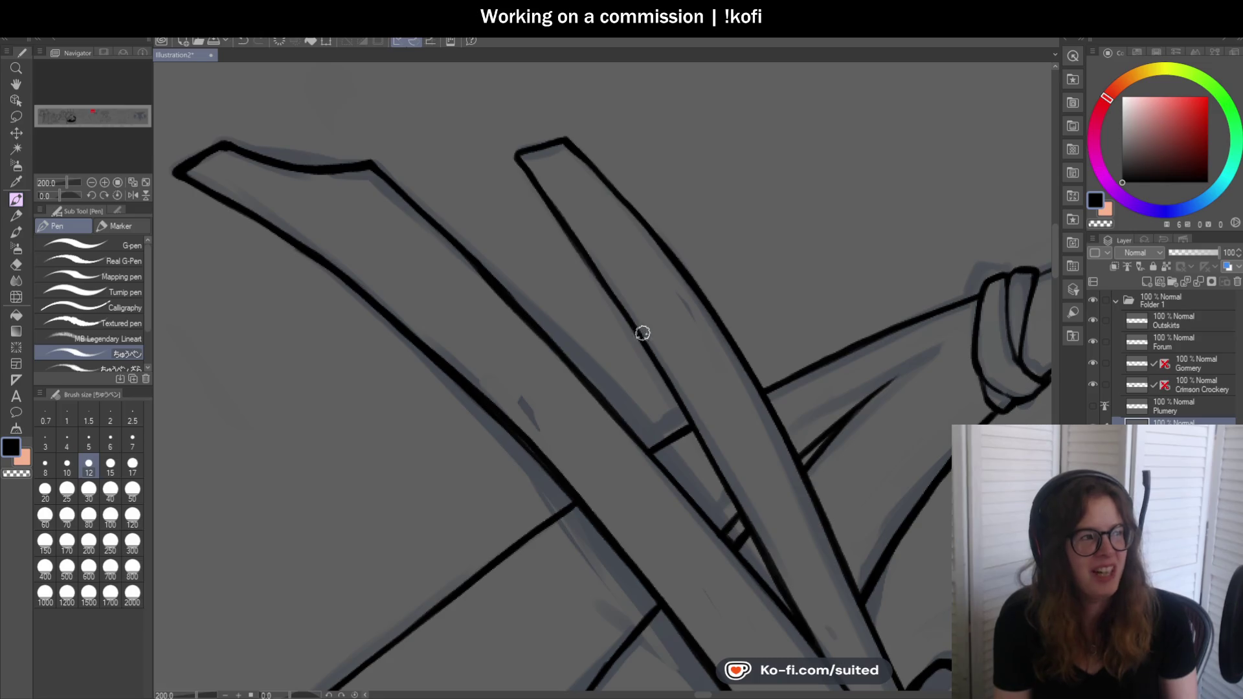
{"action": "scroll", "coordinate": [521, 153], "scroll_direction": "up", "scroll_amount": 2}
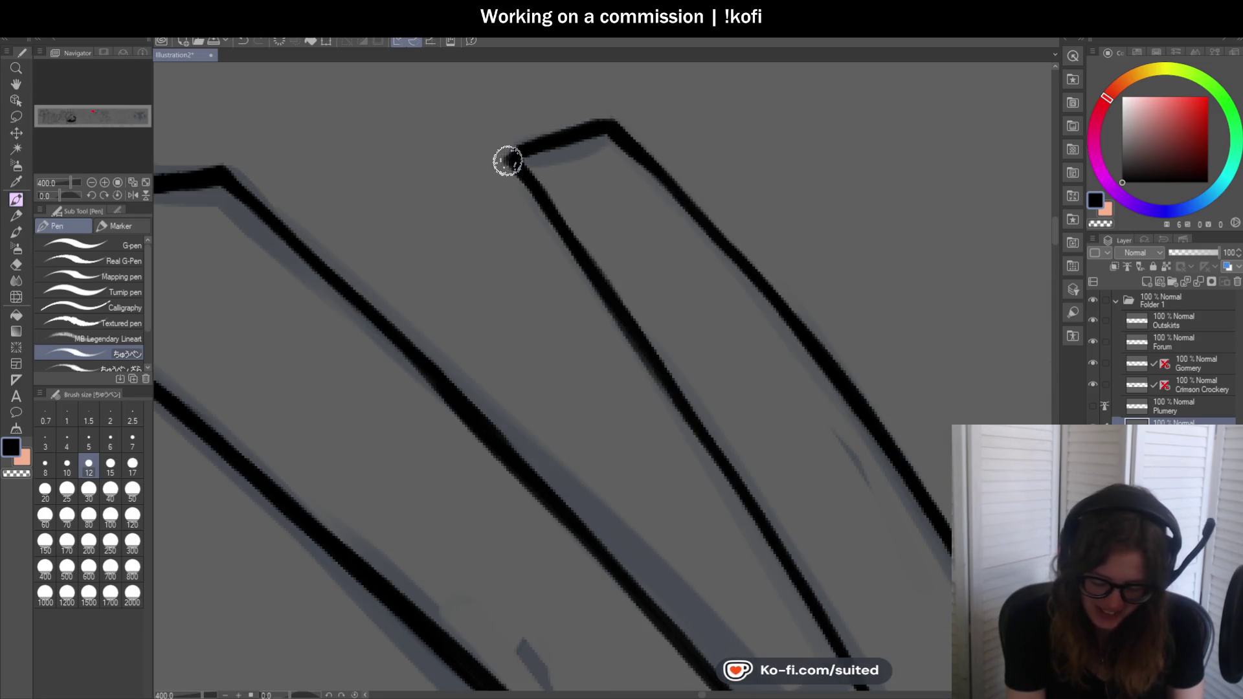
{"action": "scroll", "coordinate": [503, 328], "scroll_direction": "down", "scroll_amount": 3}
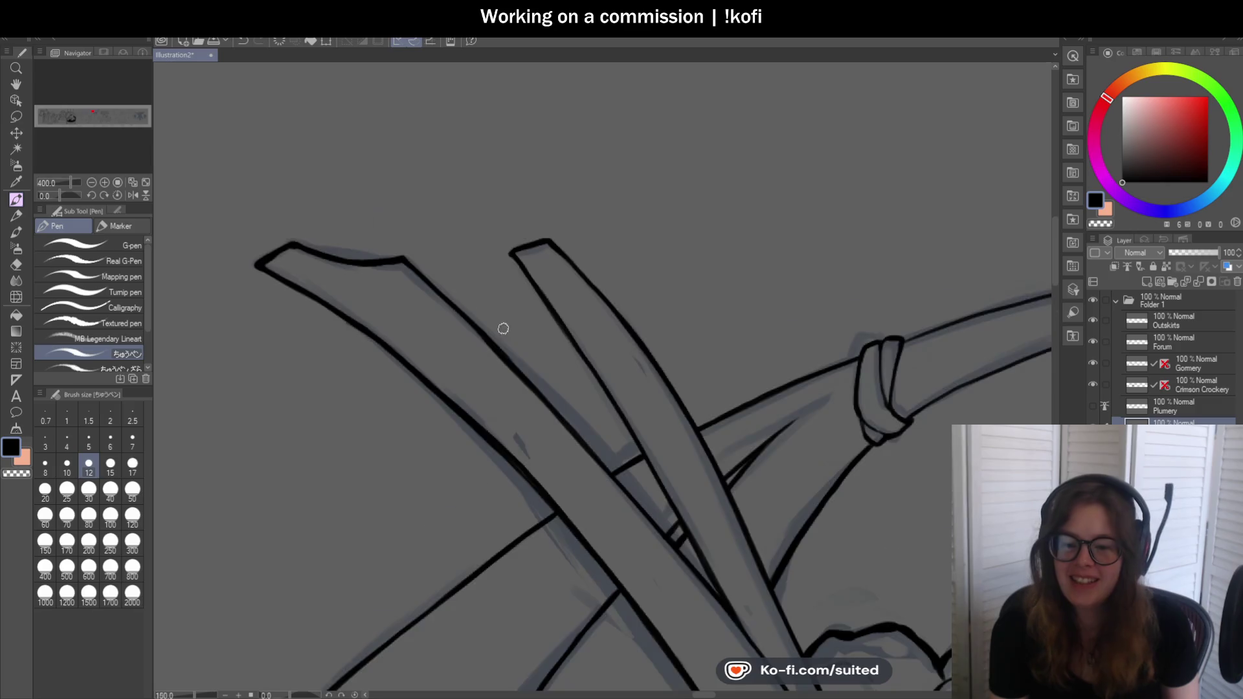
{"action": "scroll", "coordinate": [503, 329], "scroll_direction": "down", "scroll_amount": 2}
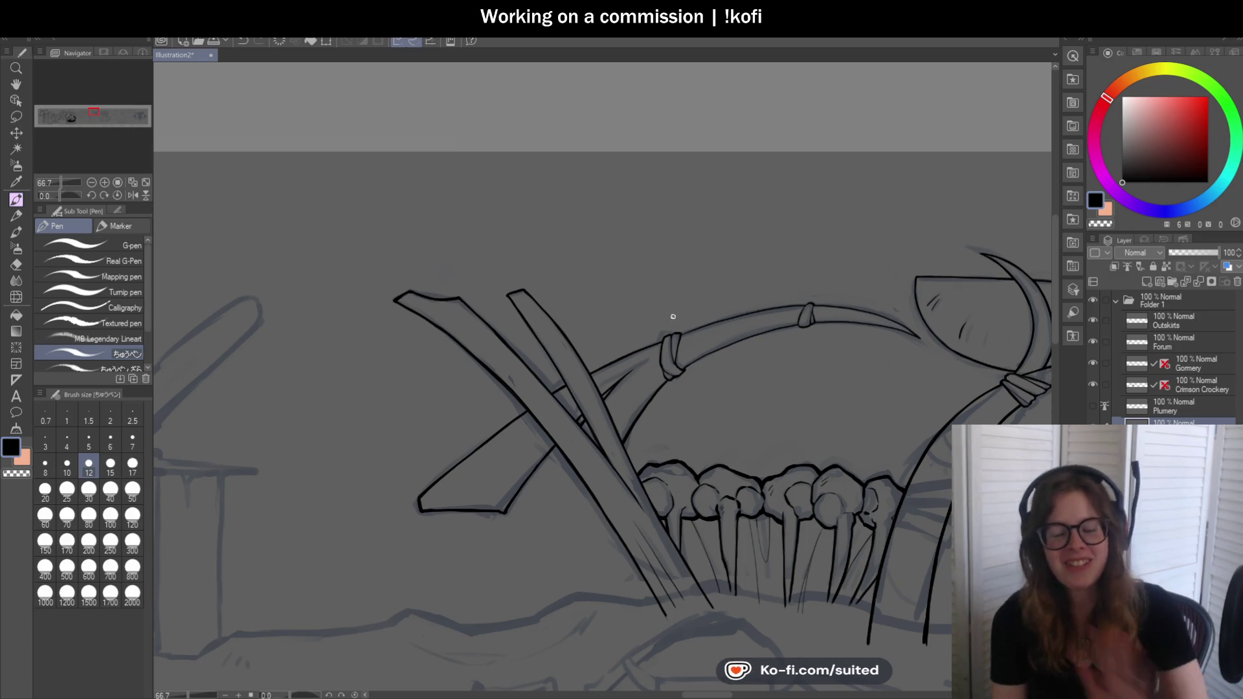
{"action": "scroll", "coordinate": [616, 217], "scroll_direction": "down", "scroll_amount": 1}
{"action": "scroll", "coordinate": [499, 272], "scroll_direction": "up", "scroll_amount": 2}
{"action": "scroll", "coordinate": [477, 256], "scroll_direction": "up", "scroll_amount": 2}
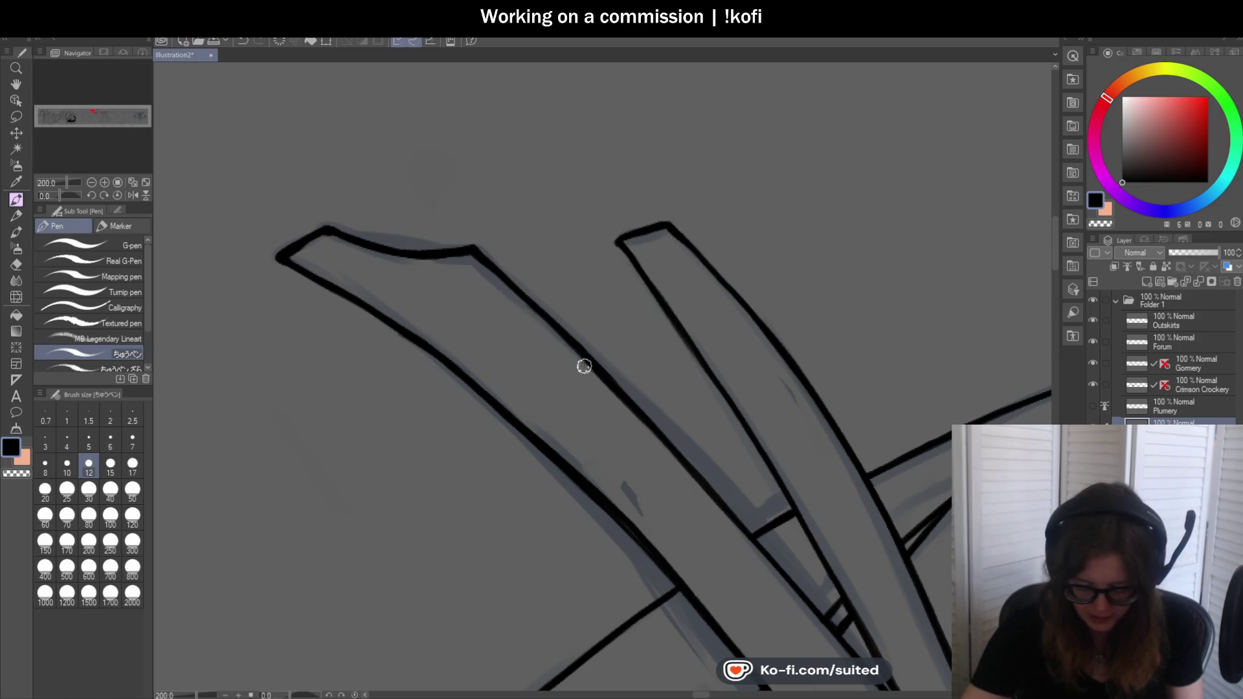
{"action": "scroll", "coordinate": [550, 277], "scroll_direction": "down", "scroll_amount": 2}
{"action": "scroll", "coordinate": [551, 277], "scroll_direction": "down", "scroll_amount": 2}
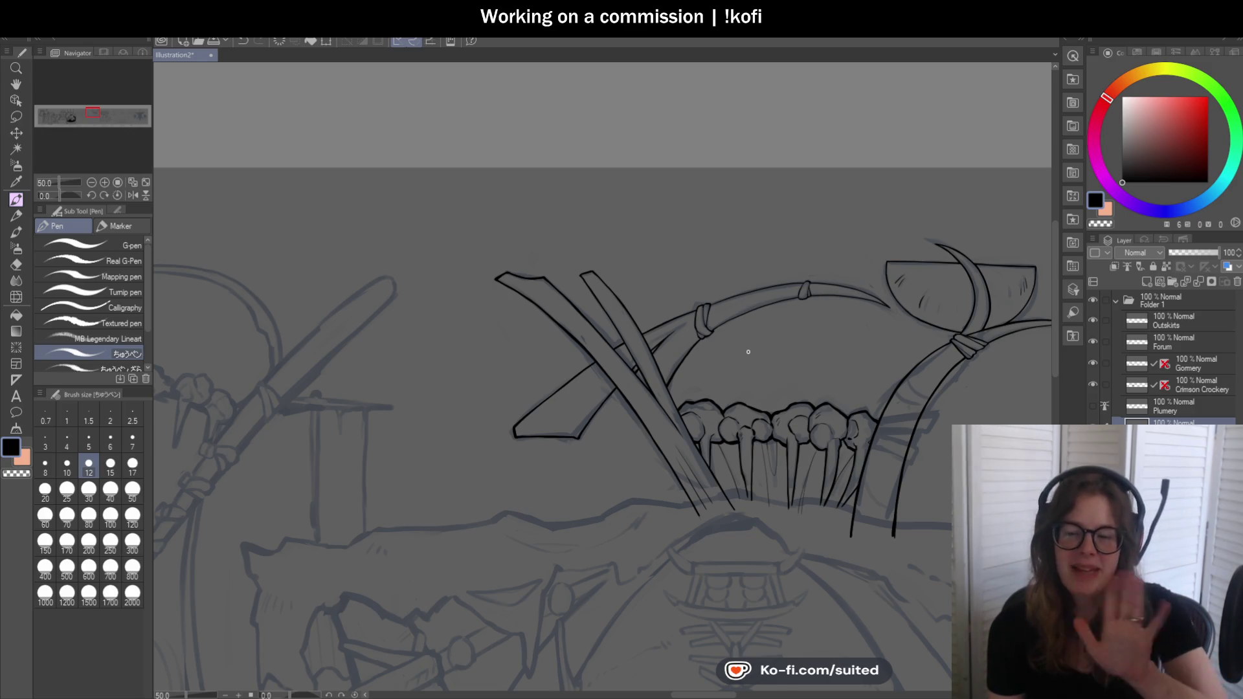
{"action": "scroll", "coordinate": [749, 348], "scroll_direction": "down", "scroll_amount": 1}
{"action": "scroll", "coordinate": [749, 348], "scroll_direction": "down", "scroll_amount": 1}
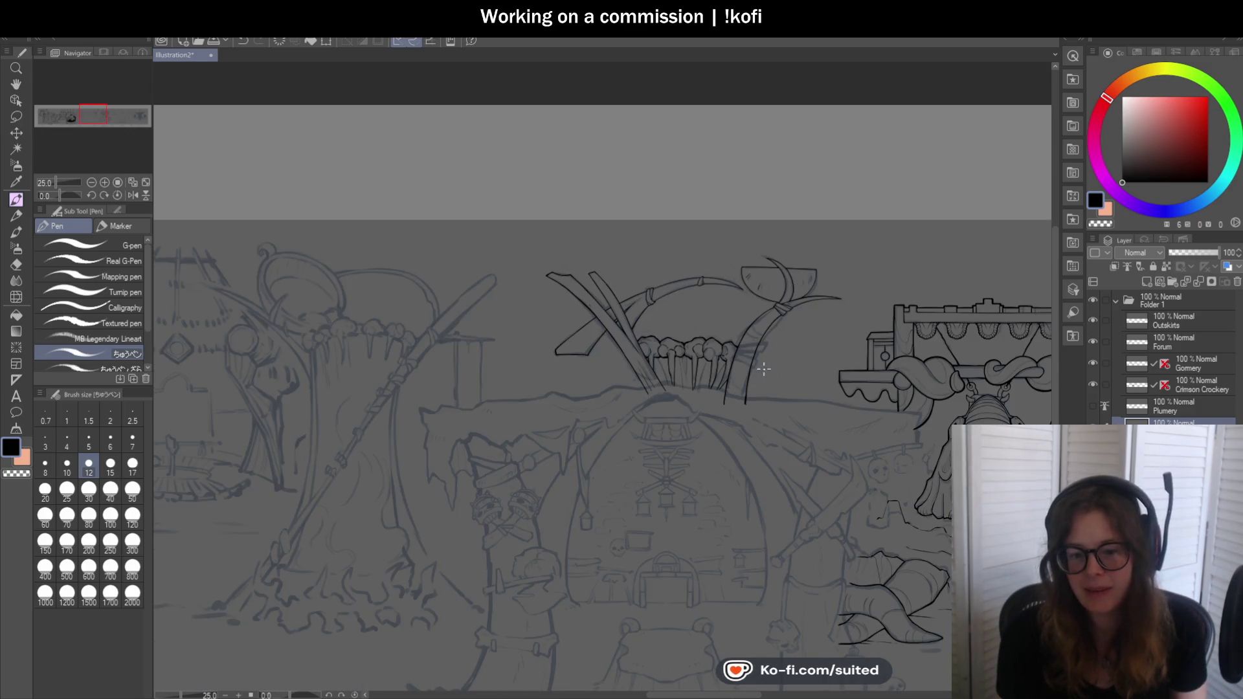
{"action": "scroll", "coordinate": [757, 362], "scroll_direction": "up", "scroll_amount": 1}
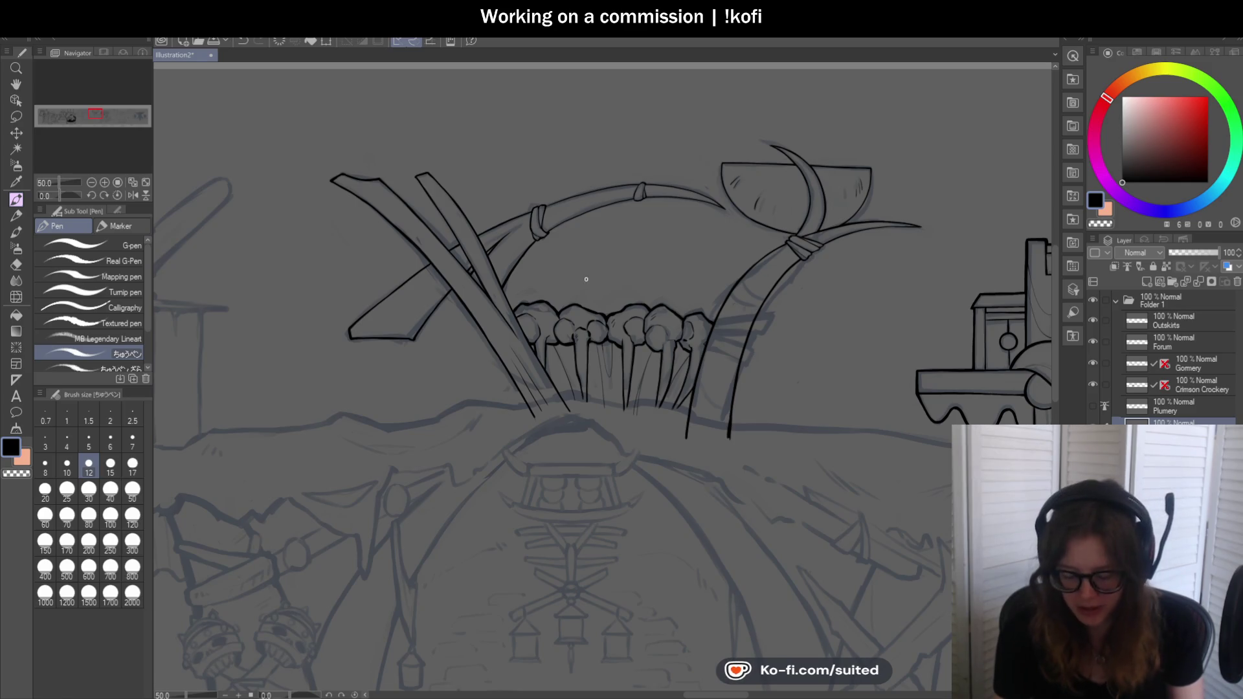
Thicken both outlines of the curved tusk down to the binding band
{"action": "left_click_drag", "start_coordinate": [57, 196], "coordinate": [51, 198]}
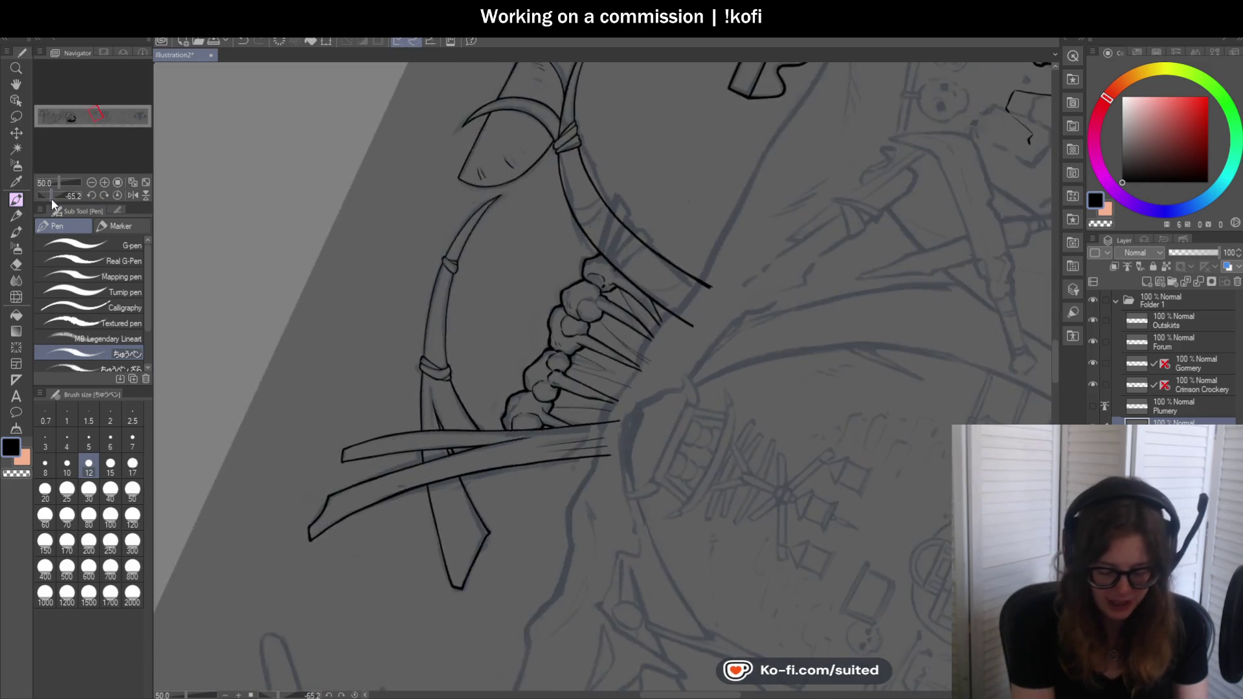
{"action": "scroll", "coordinate": [430, 243], "scroll_direction": "up", "scroll_amount": 1}
{"action": "scroll", "coordinate": [439, 242], "scroll_direction": "up", "scroll_amount": 3}
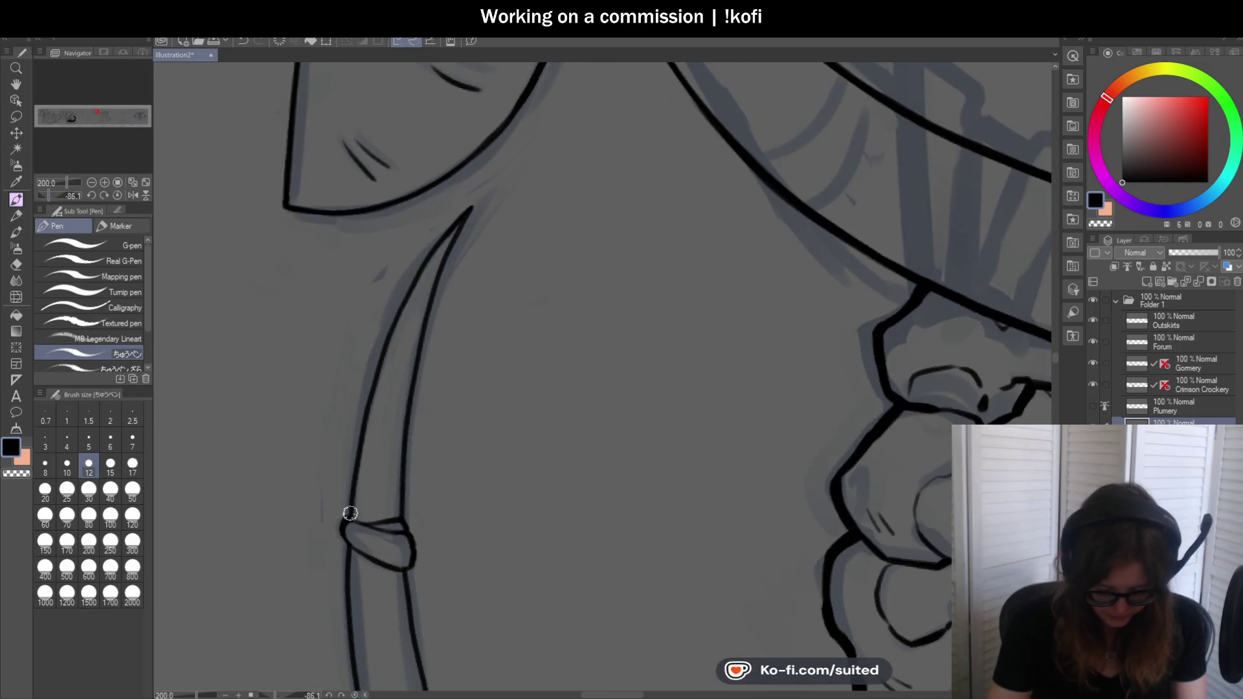
{"action": "mouse_move", "coordinate": [348, 515]}
{"action": "left_mouse_down"}
{"action": "mouse_move", "coordinate": [405, 286]}
{"action": "mouse_move", "coordinate": [465, 207]}
{"action": "left_mouse_up"}
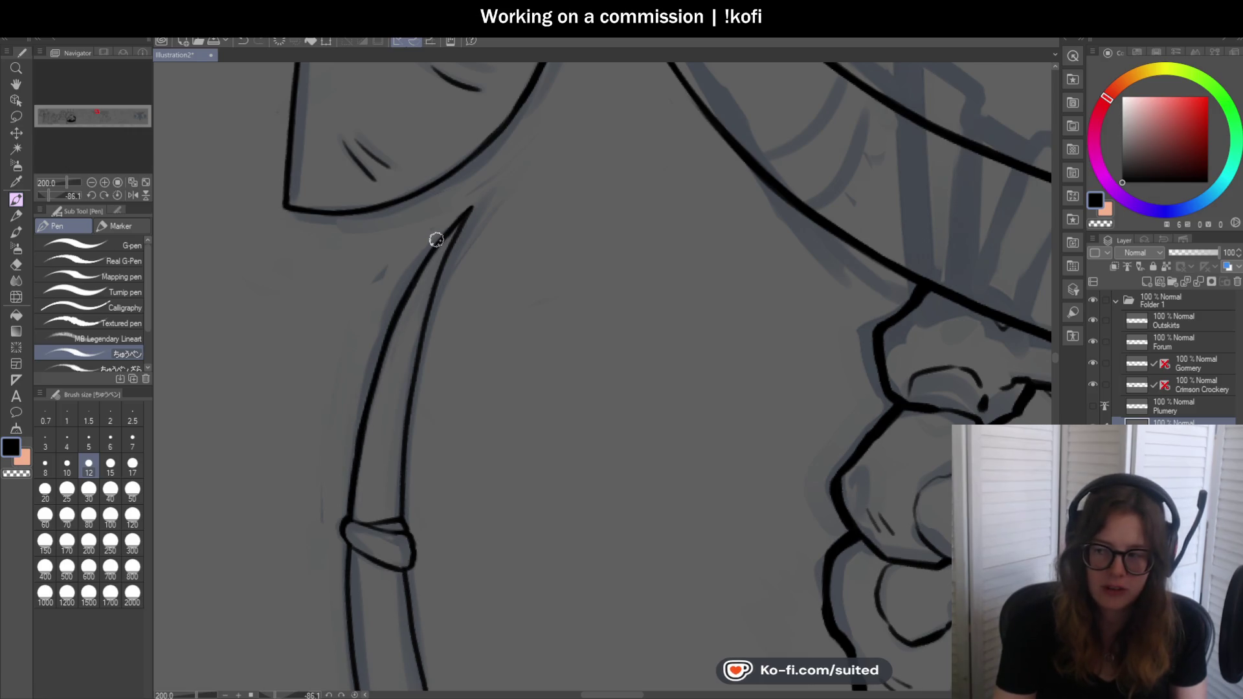
{"action": "scroll", "coordinate": [514, 162], "scroll_direction": "down", "scroll_amount": 1}
{"action": "scroll", "coordinate": [492, 203], "scroll_direction": "up", "scroll_amount": 1}
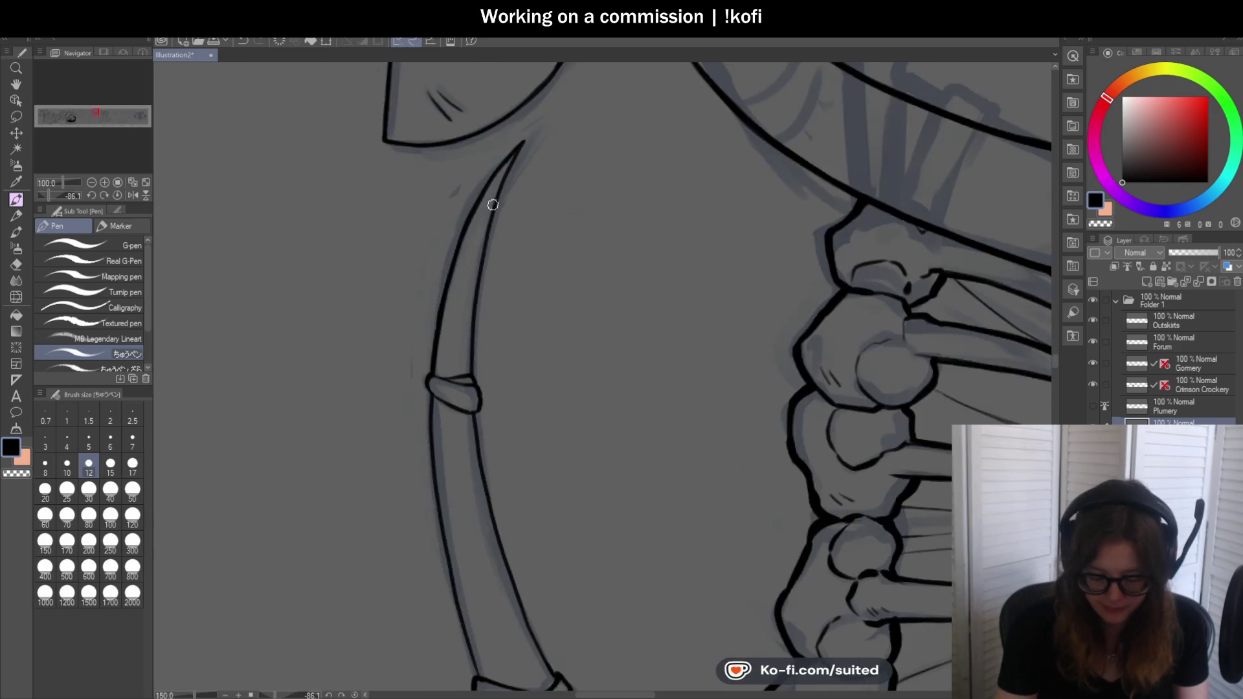
{"action": "scroll", "coordinate": [485, 178], "scroll_direction": "up", "scroll_amount": 1}
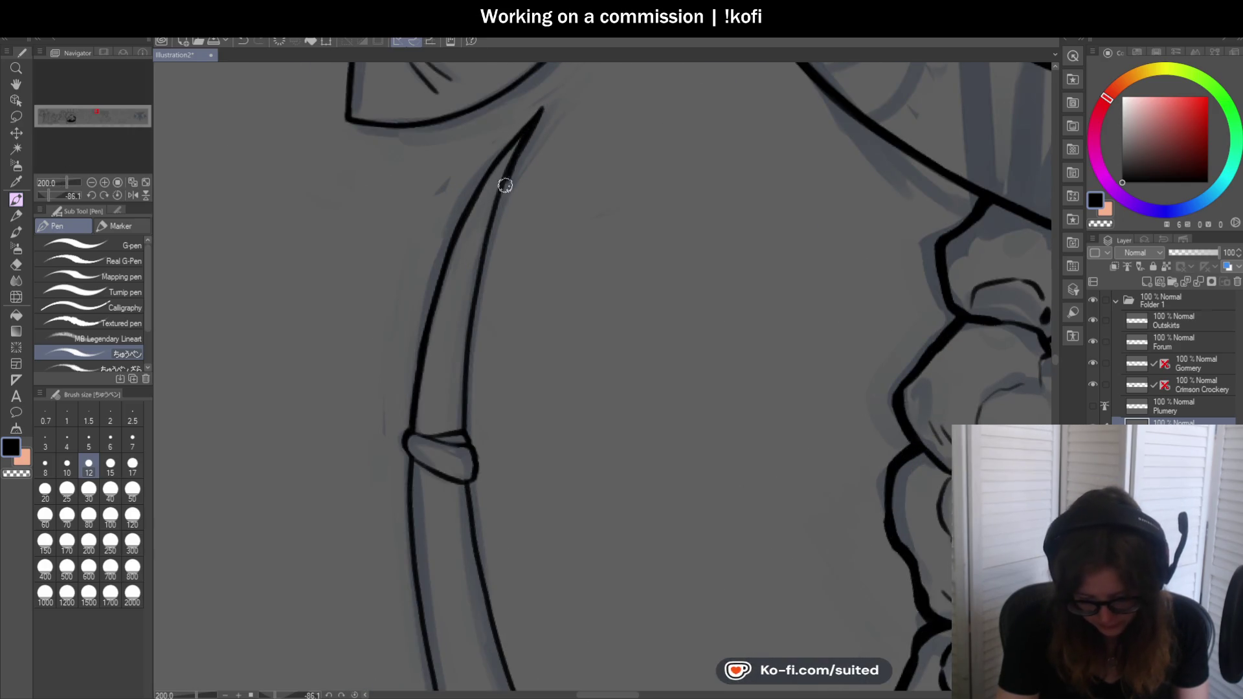
{"action": "left_click_drag", "start_coordinate": [500, 197], "coordinate": [461, 421]}
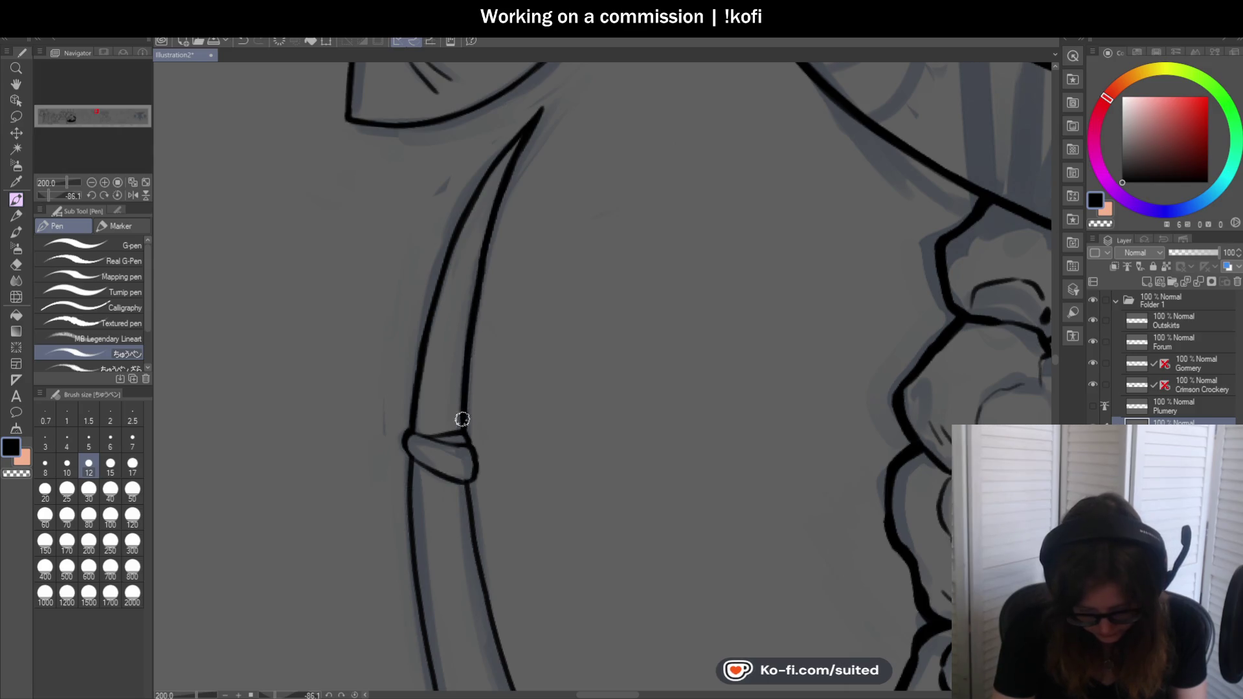
{"action": "scroll", "coordinate": [530, 320], "scroll_direction": "down", "scroll_amount": 2}
{"action": "scroll", "coordinate": [528, 402], "scroll_direction": "up", "scroll_amount": 1}
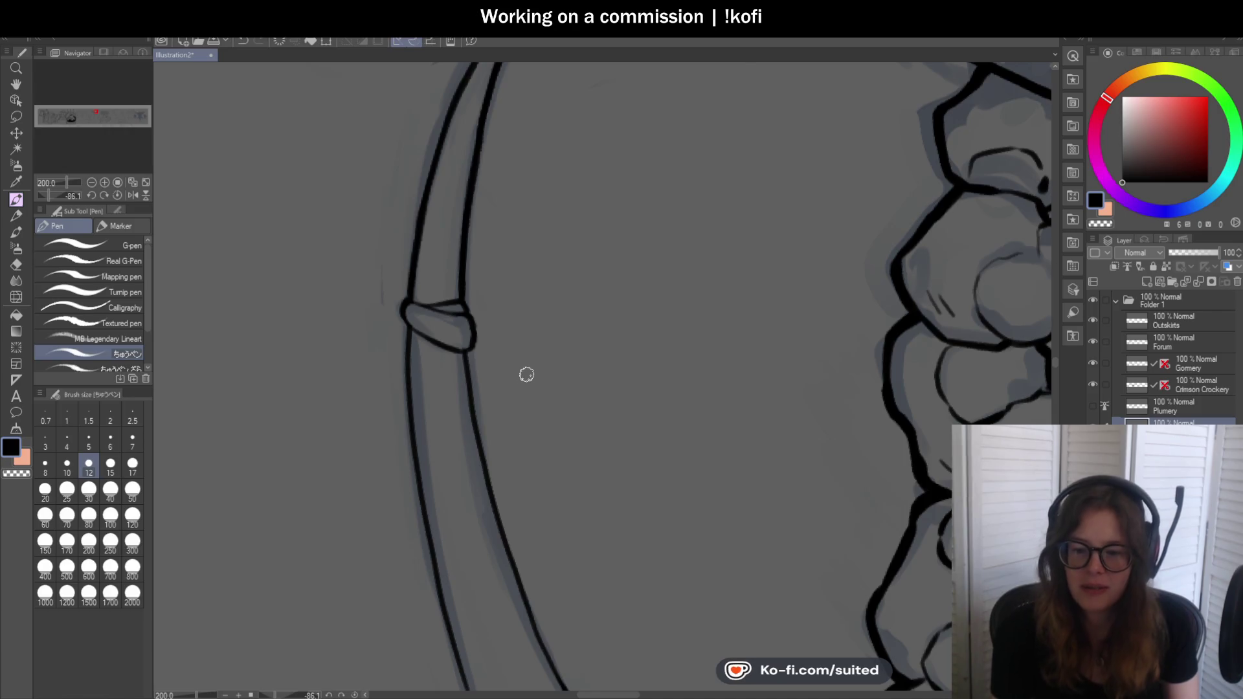
{"action": "scroll", "coordinate": [493, 297], "scroll_direction": "up", "scroll_amount": 2}
Ink the binding strap's edges and darken the band's lower edge, undoing stray strokes
{"action": "left_click_drag", "start_coordinate": [484, 307], "coordinate": [461, 356]}
{"action": "left_click_drag", "start_coordinate": [347, 250], "coordinate": [350, 308]}
{"action": "scroll", "coordinate": [523, 282], "scroll_direction": "down", "scroll_amount": 3}
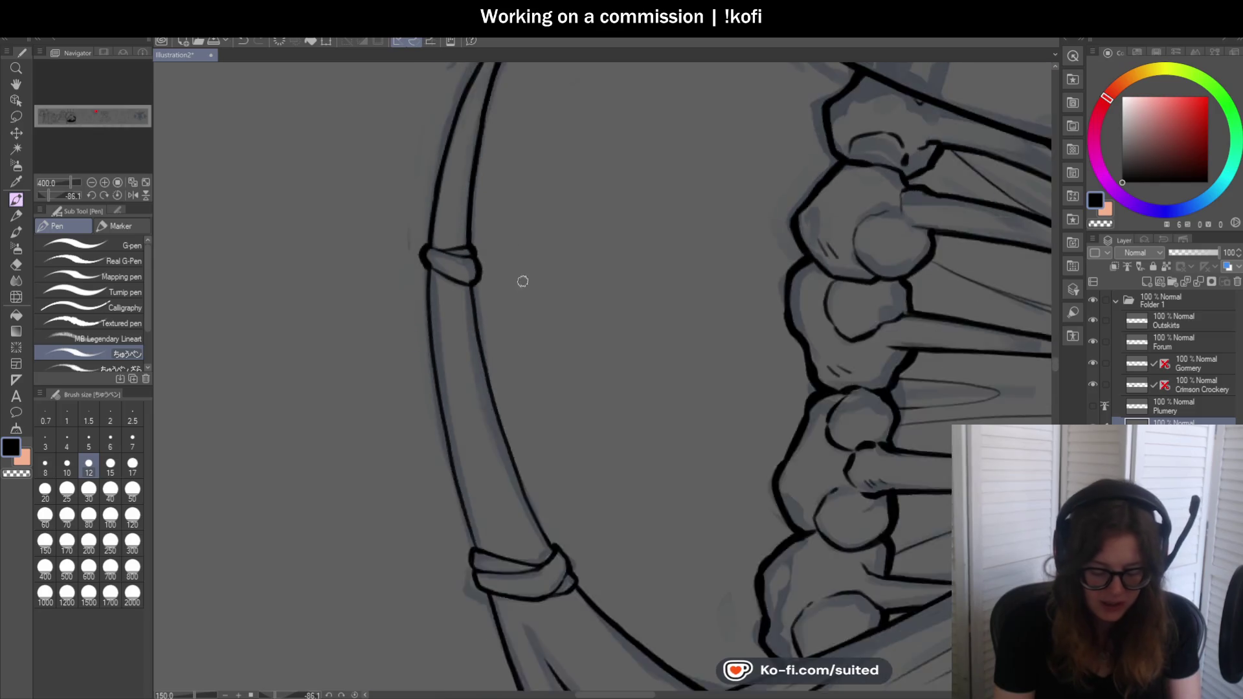
{"action": "scroll", "coordinate": [522, 282], "scroll_direction": "down", "scroll_amount": 1}
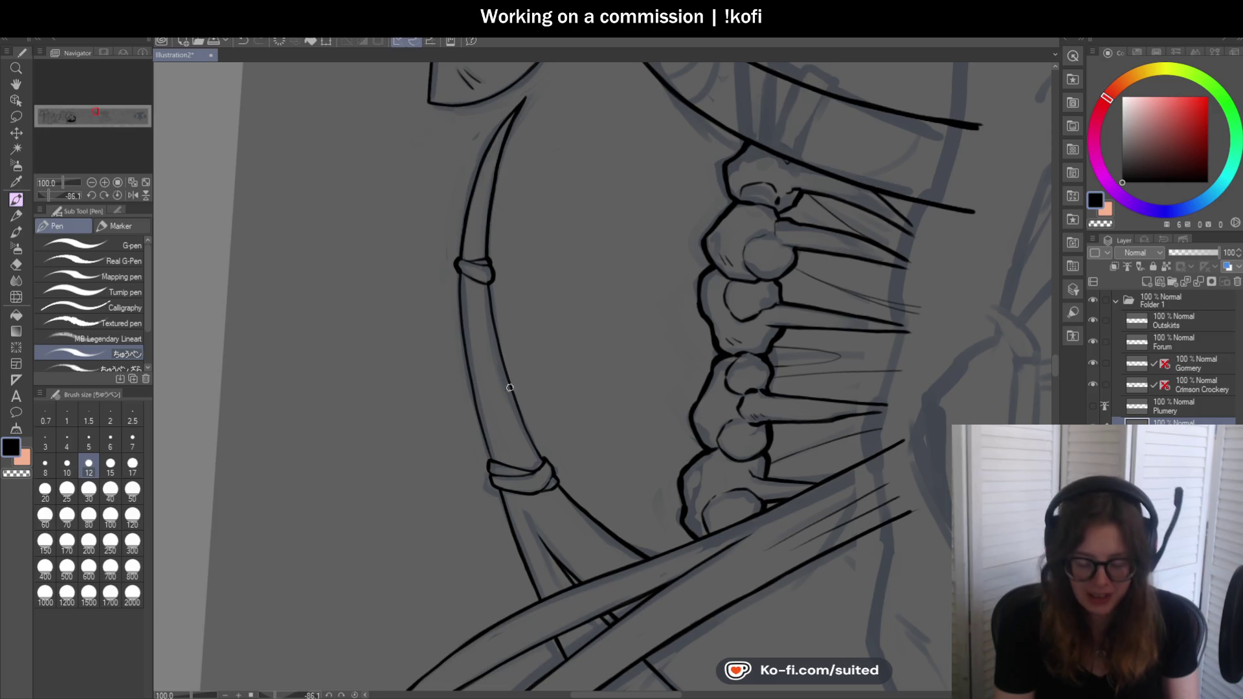
{"action": "scroll", "coordinate": [557, 335], "scroll_direction": "up", "scroll_amount": 1}
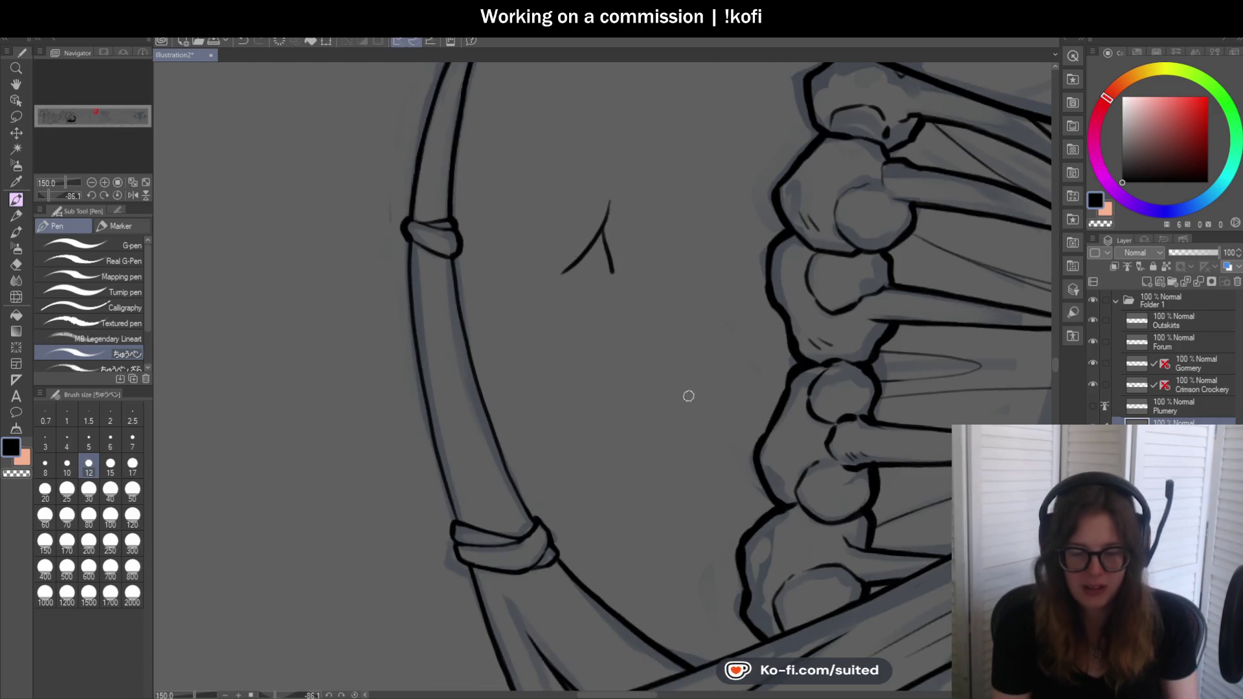
{"action": "key", "text": "ctrl+z"}
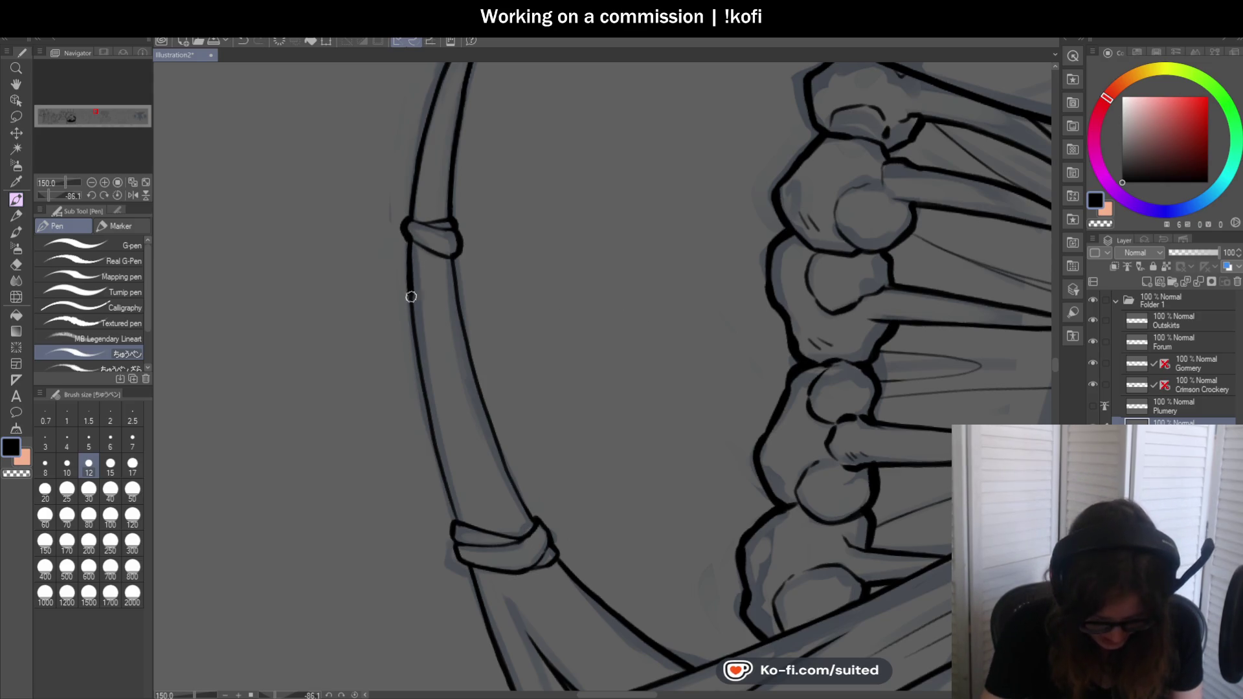
{"action": "left_click_drag", "start_coordinate": [411, 297], "coordinate": [431, 422]}
{"action": "key", "text": "ctrl+z"}
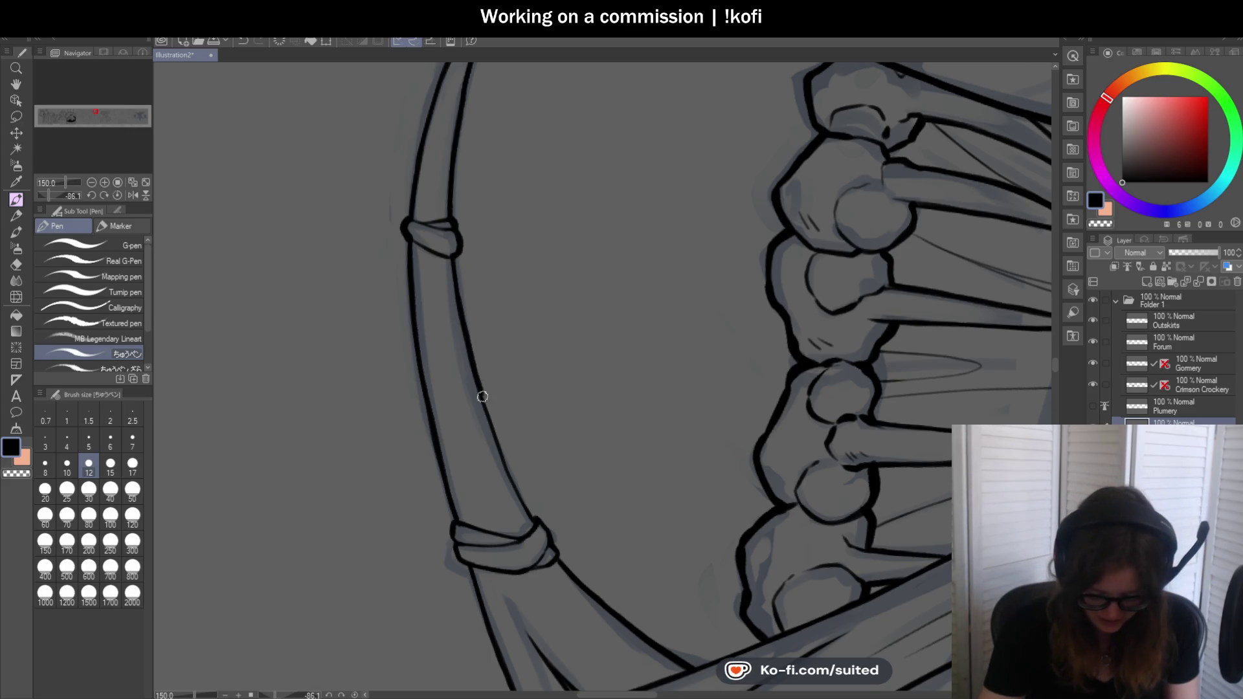
{"action": "scroll", "coordinate": [522, 502], "scroll_direction": "down", "scroll_amount": 2}
{"action": "scroll", "coordinate": [508, 289], "scroll_direction": "down", "scroll_amount": 2}
{"action": "scroll", "coordinate": [495, 396], "scroll_direction": "up", "scroll_amount": 3}
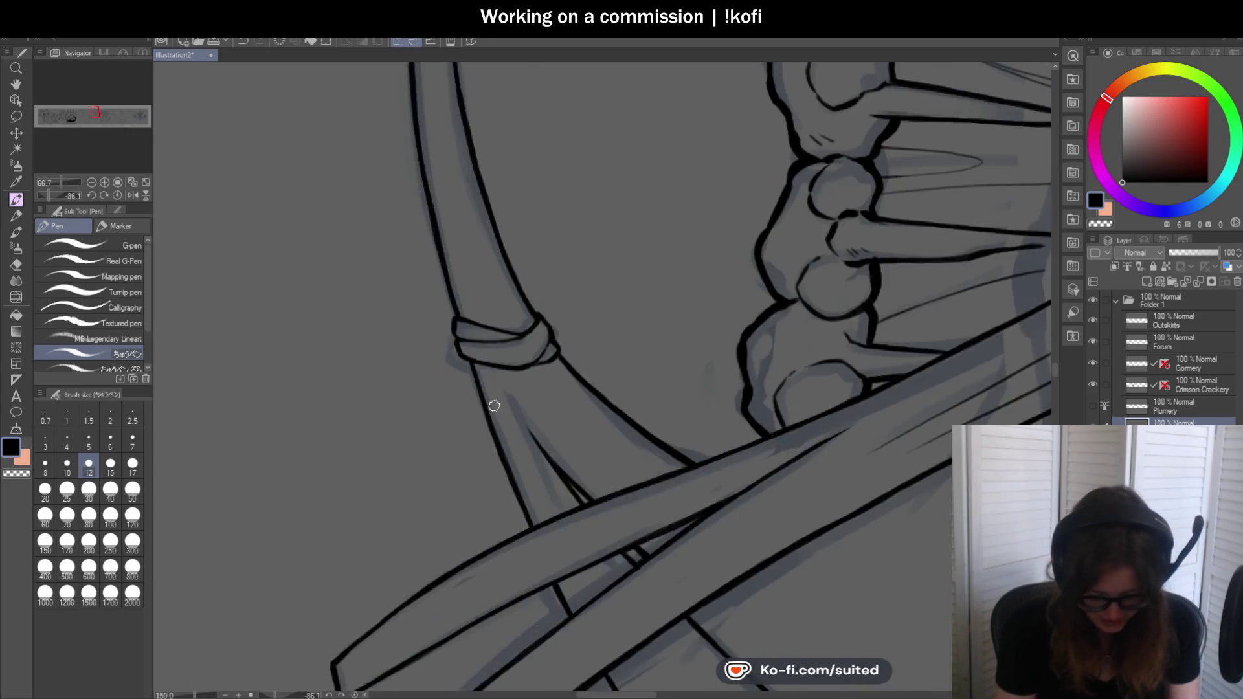
{"action": "scroll", "coordinate": [442, 332], "scroll_direction": "up", "scroll_amount": 3}
{"action": "left_click_drag", "start_coordinate": [443, 332], "coordinate": [573, 347]}
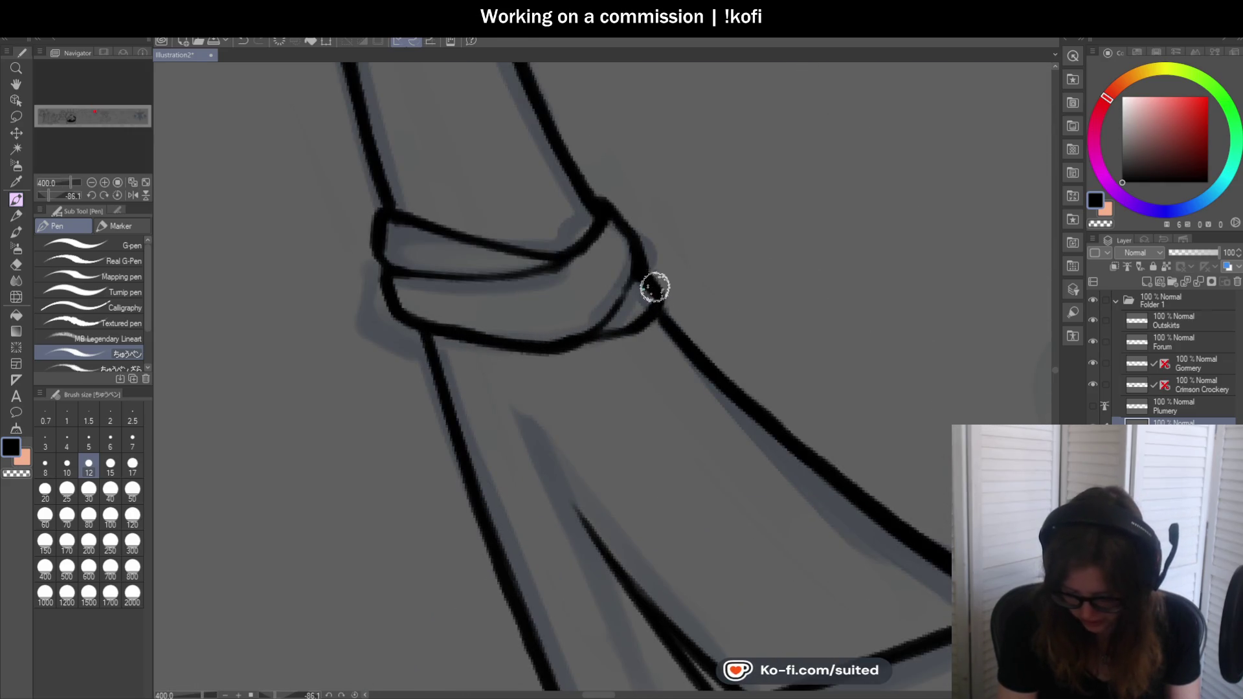
{"action": "scroll", "coordinate": [431, 354], "scroll_direction": "down", "scroll_amount": 3}
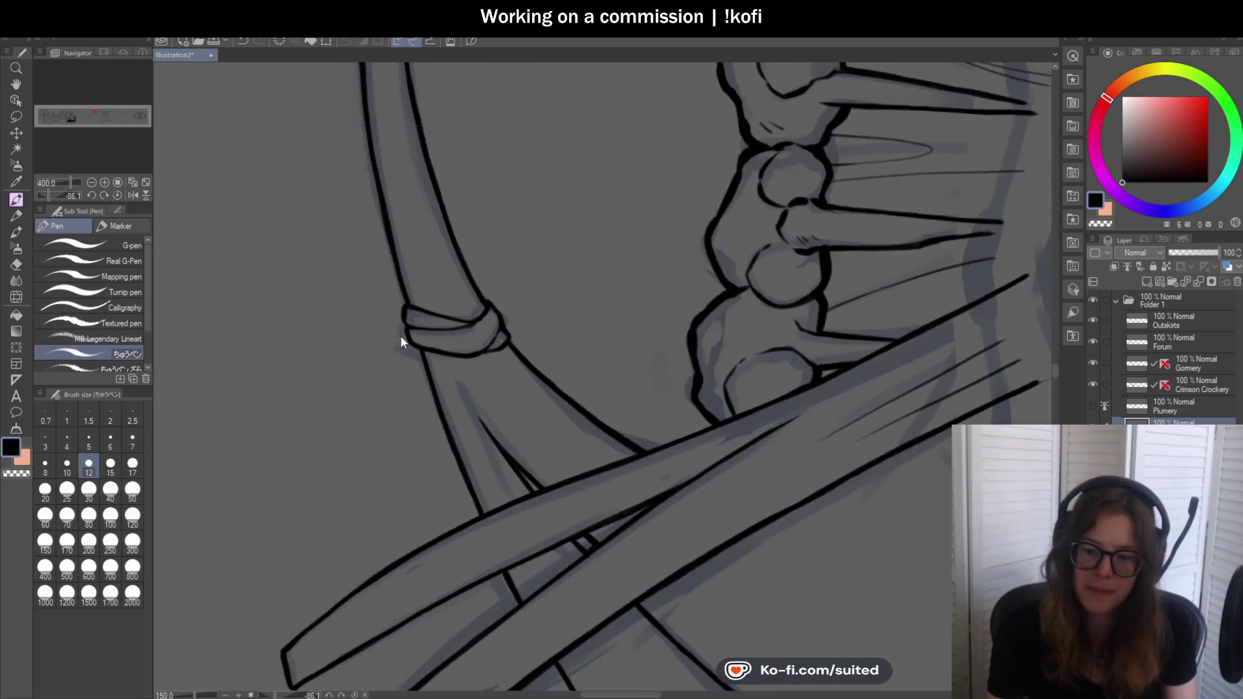
{"action": "scroll", "coordinate": [403, 333], "scroll_direction": "down", "scroll_amount": 2}
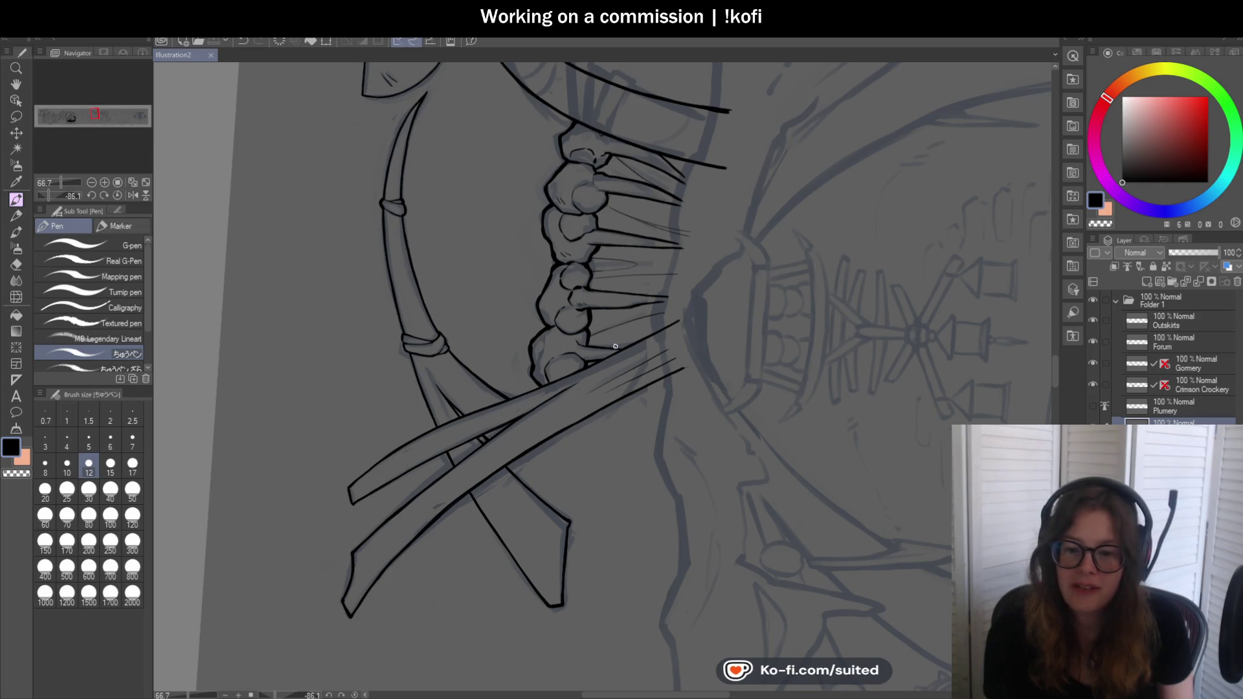
{"action": "scroll", "coordinate": [615, 346], "scroll_direction": "down", "scroll_amount": 1}
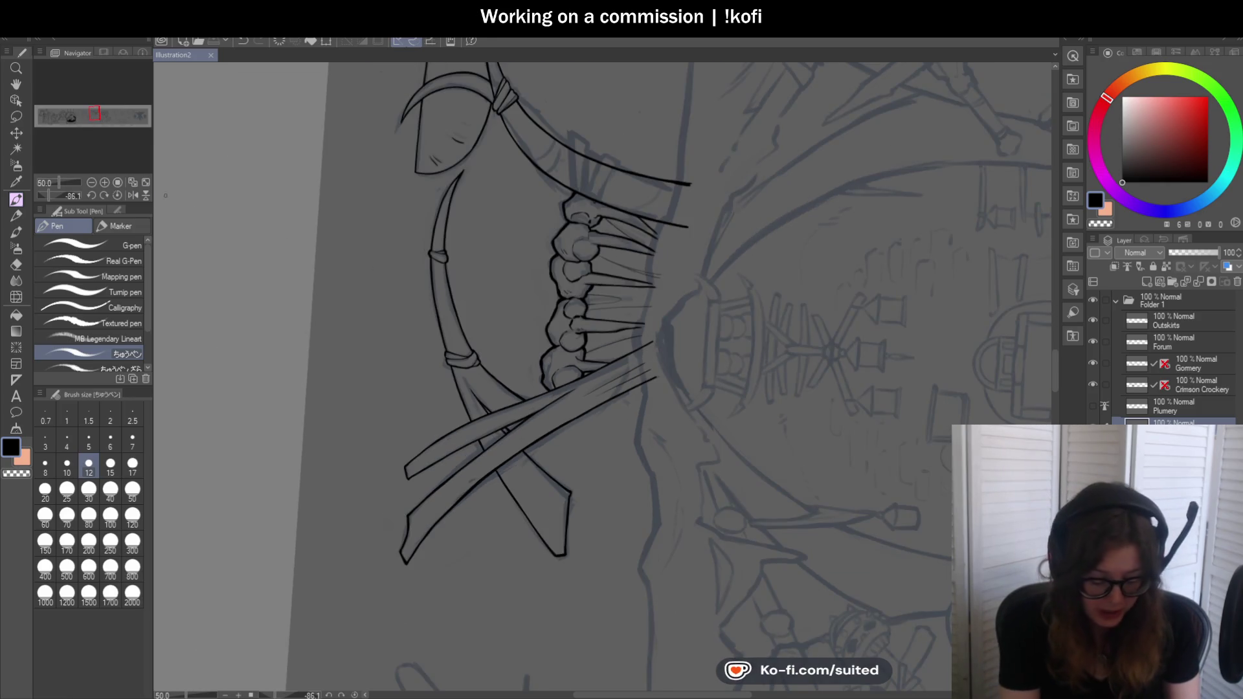
Ink the strap band's left, top and right edges on the right tusk, undoing a stray stroke
{"action": "left_click", "coordinate": [138, 193]}
{"action": "scroll", "coordinate": [681, 279], "scroll_direction": "down", "scroll_amount": 1}
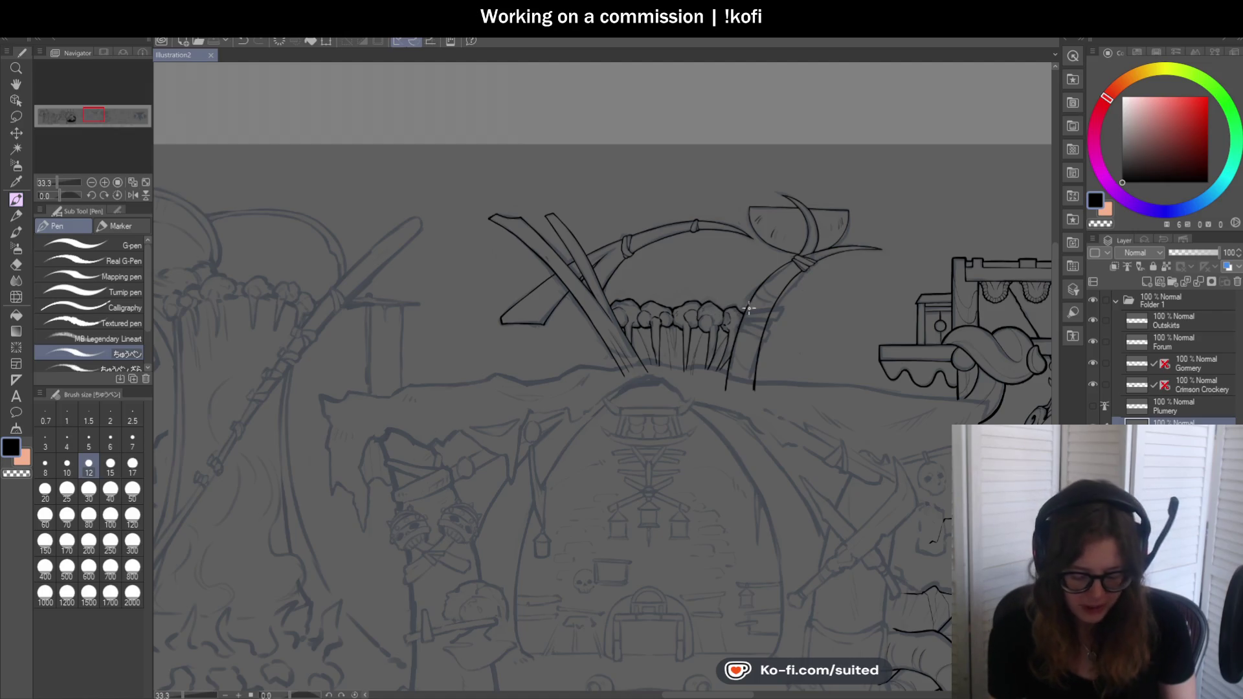
{"action": "scroll", "coordinate": [867, 313], "scroll_direction": "up", "scroll_amount": 3}
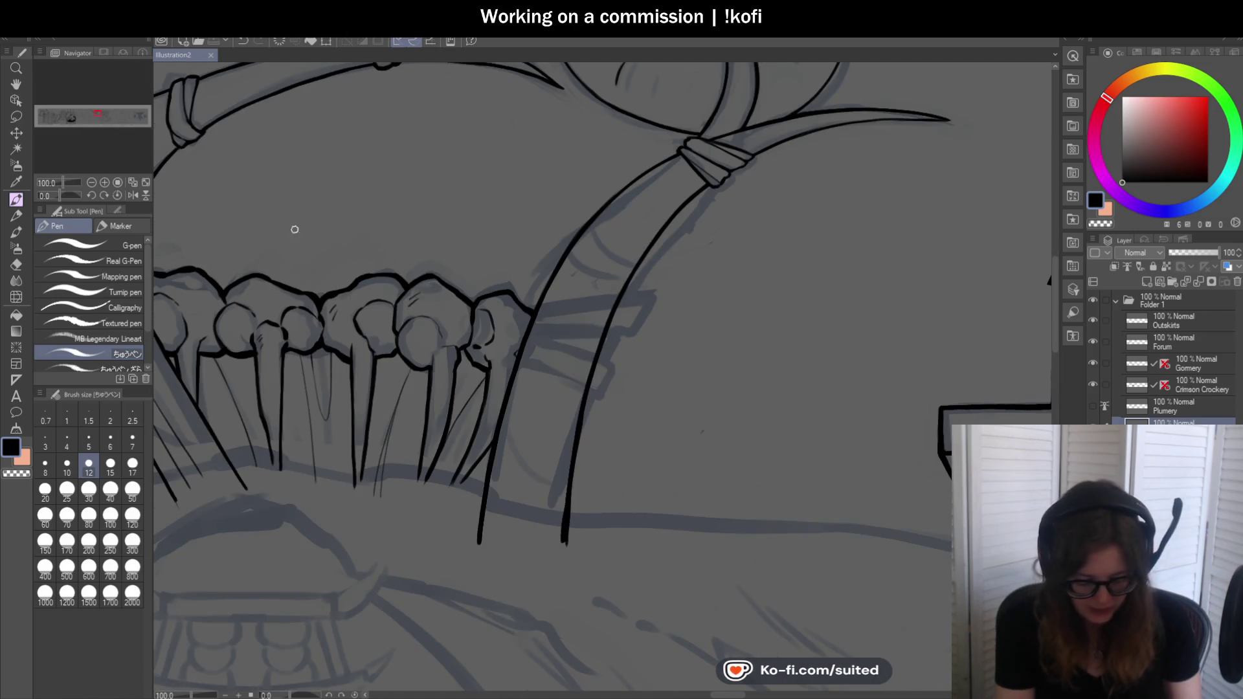
{"action": "left_click_drag", "start_coordinate": [60, 193], "coordinate": [48, 205]}
{"action": "scroll", "coordinate": [529, 442], "scroll_direction": "up", "scroll_amount": 3}
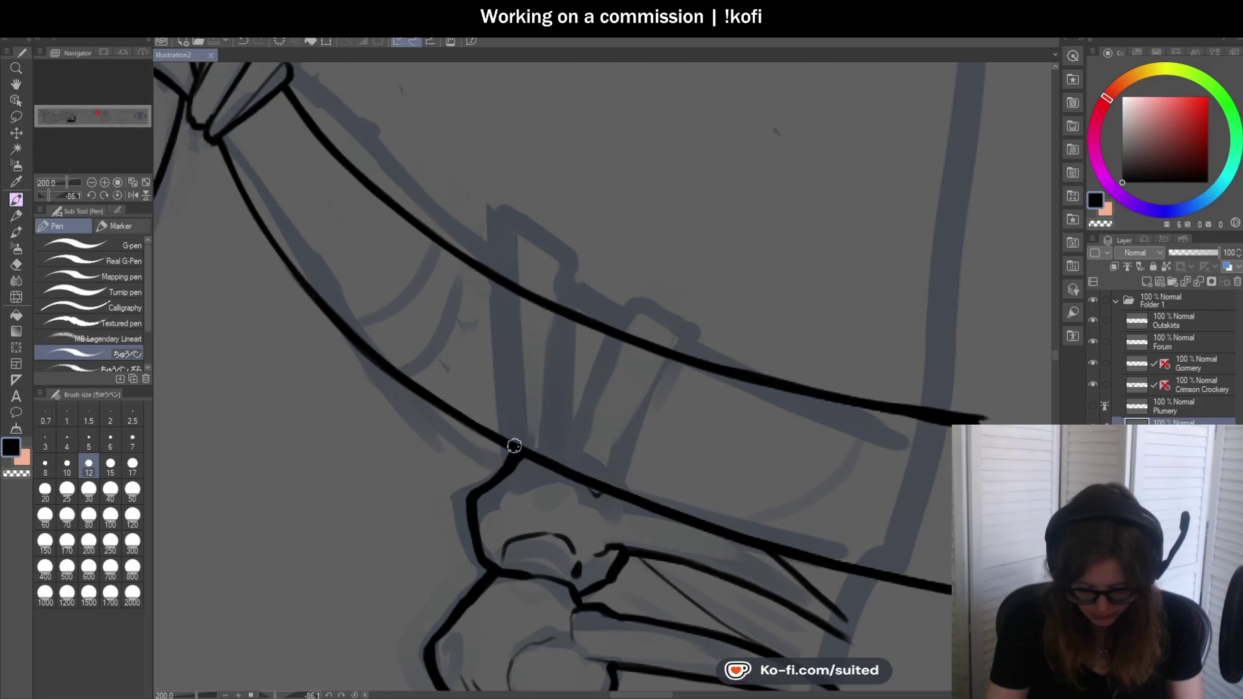
{"action": "left_click_drag", "start_coordinate": [508, 465], "coordinate": [487, 255]}
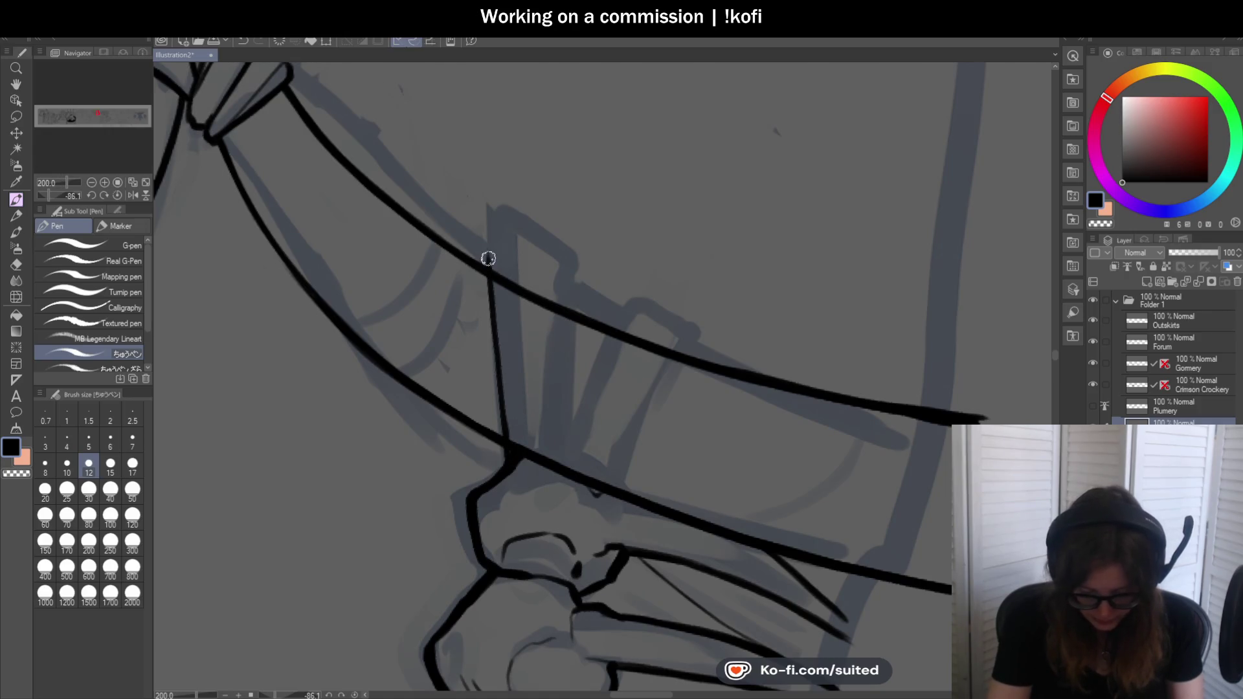
{"action": "key", "text": "ctrl+z"}
{"action": "mouse_move", "coordinate": [489, 258]}
{"action": "left_mouse_down"}
{"action": "mouse_move", "coordinate": [556, 297]}
{"action": "mouse_move", "coordinate": [546, 457]}
{"action": "left_mouse_up"}
{"action": "scroll", "coordinate": [541, 472], "scroll_direction": "up", "scroll_amount": 2}
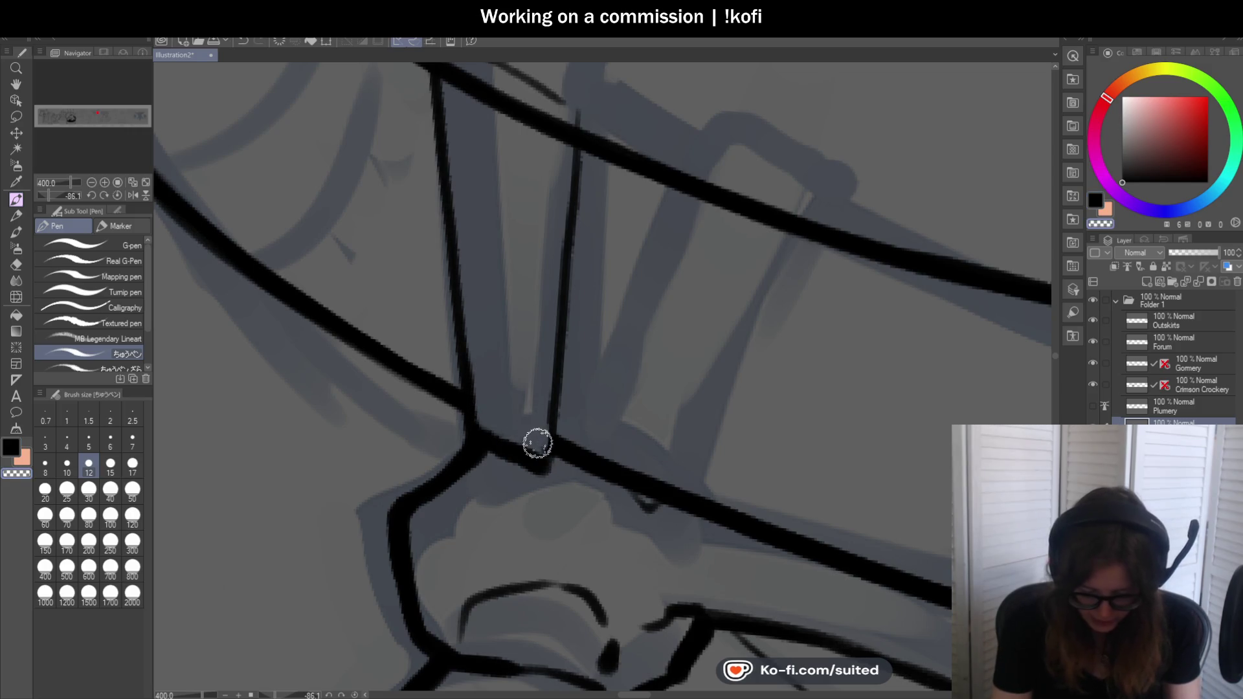
{"action": "mouse_move", "coordinate": [541, 463]}
{"action": "left_mouse_down"}
{"action": "mouse_move", "coordinate": [560, 168]}
{"action": "mouse_move", "coordinate": [587, 287]}
{"action": "left_mouse_up"}
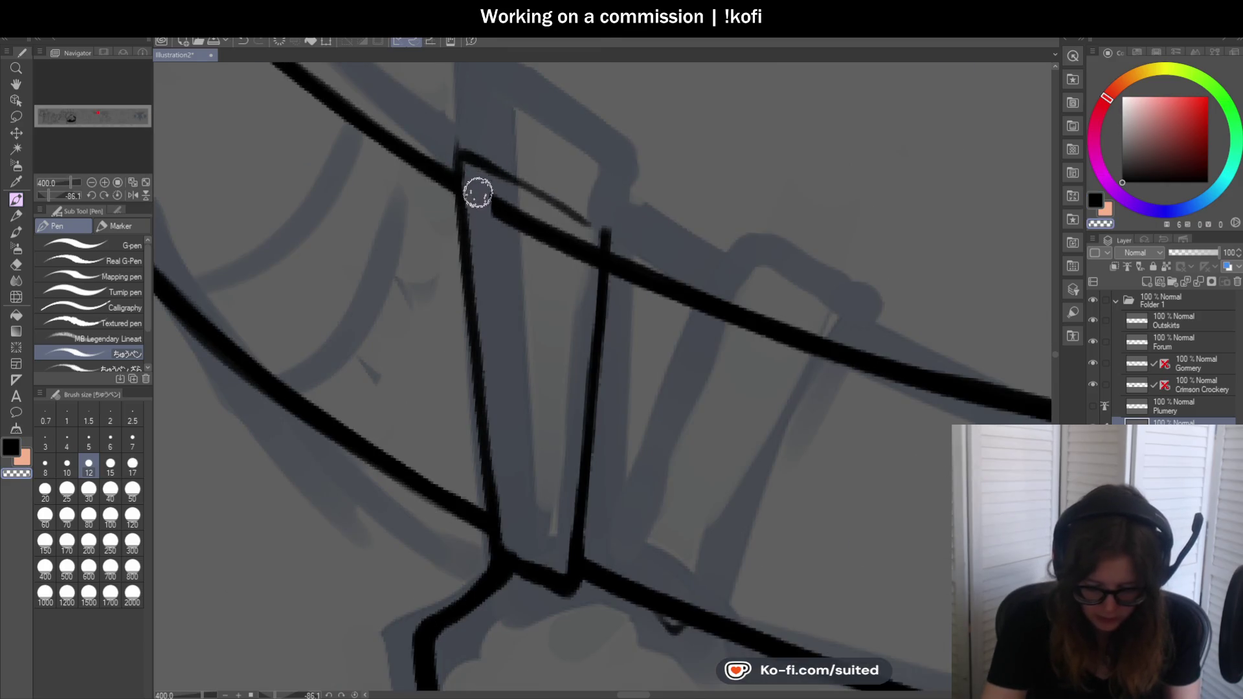
Erase the tusk line inside the strap and ink its thick top edge across to the right side
{"action": "left_click_drag", "start_coordinate": [525, 247], "coordinate": [569, 236]}
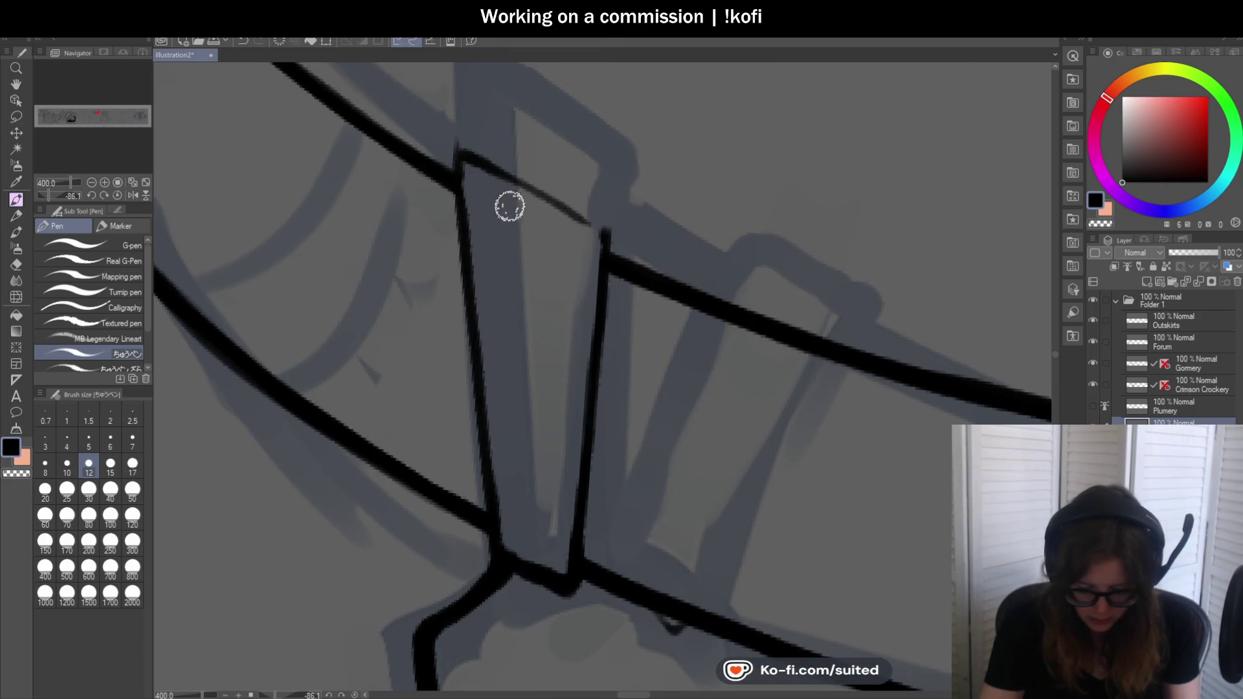
{"action": "left_click_drag", "start_coordinate": [465, 158], "coordinate": [586, 231]}
{"action": "left_click_drag", "start_coordinate": [450, 136], "coordinate": [580, 210]}
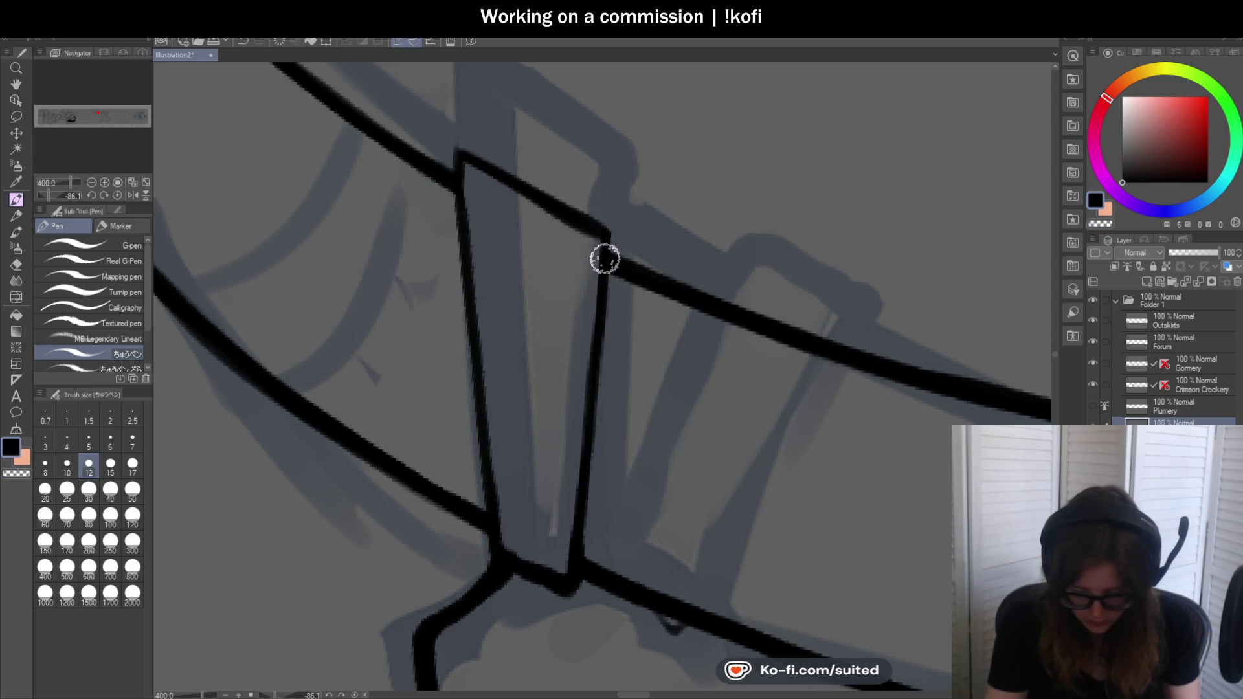
{"action": "scroll", "coordinate": [181, 184], "scroll_direction": "down", "scroll_amount": 5}
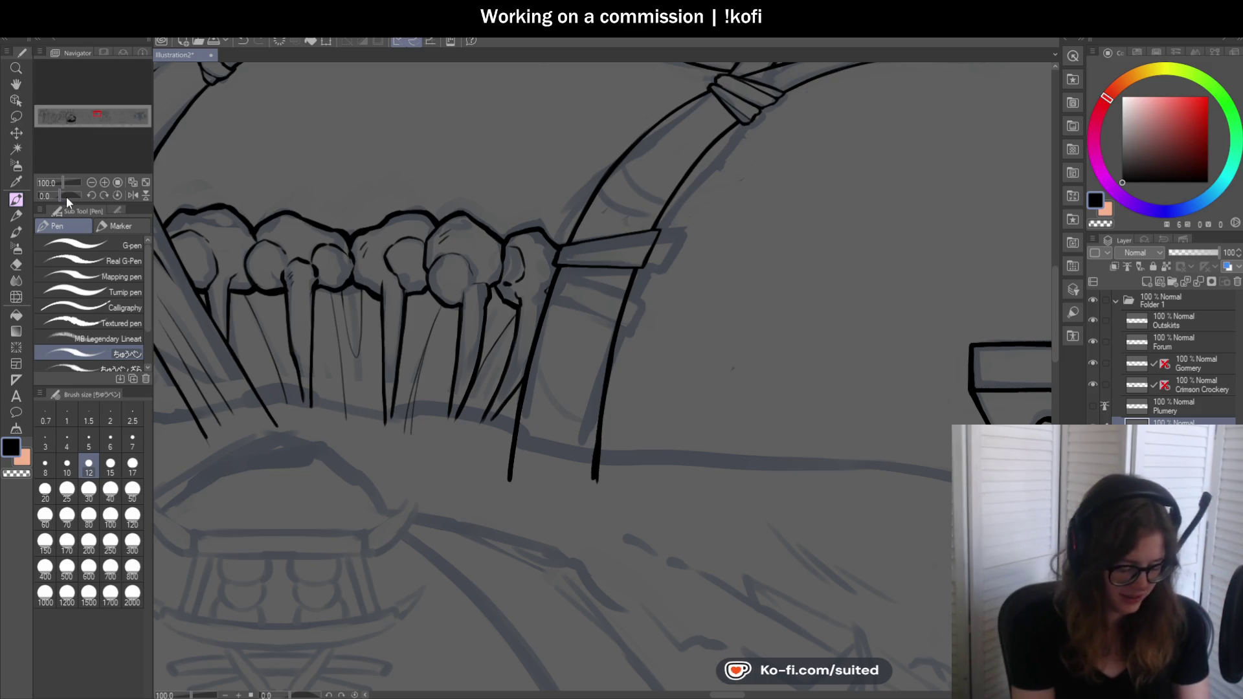
Ink a second strap band below the first and erase the tusk line crossing it
{"action": "left_click_drag", "start_coordinate": [610, 333], "coordinate": [267, 317]}
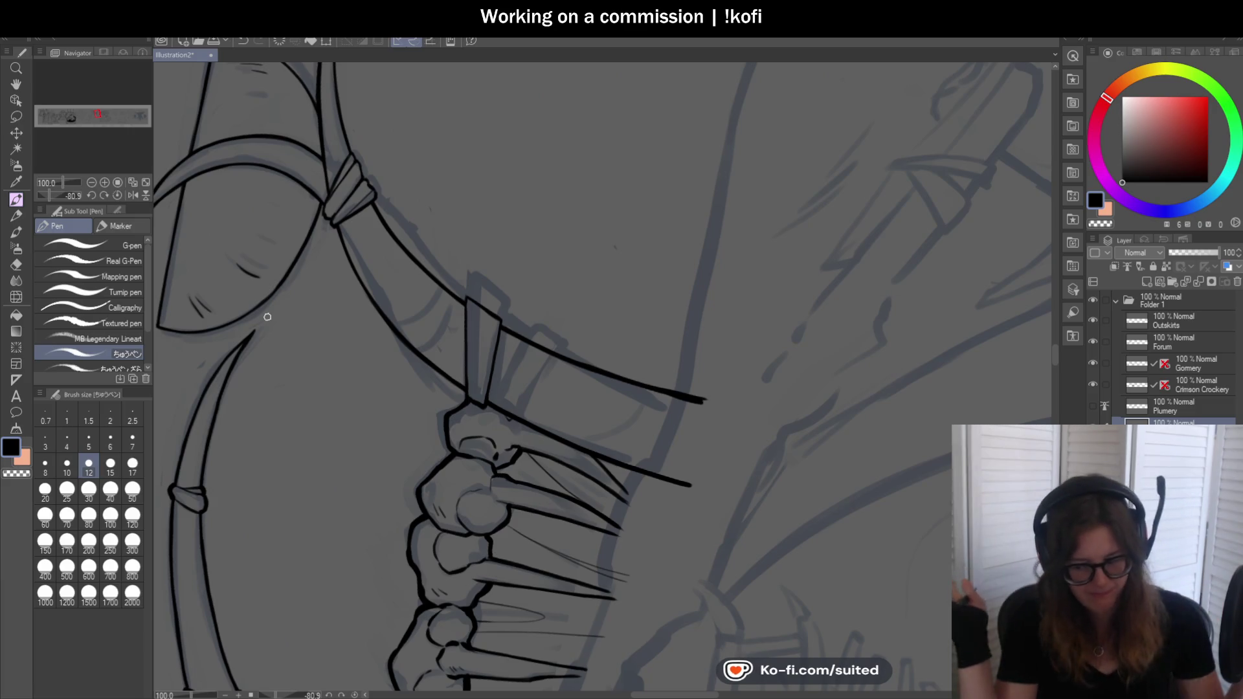
{"action": "scroll", "coordinate": [507, 394], "scroll_direction": "up", "scroll_amount": 3}
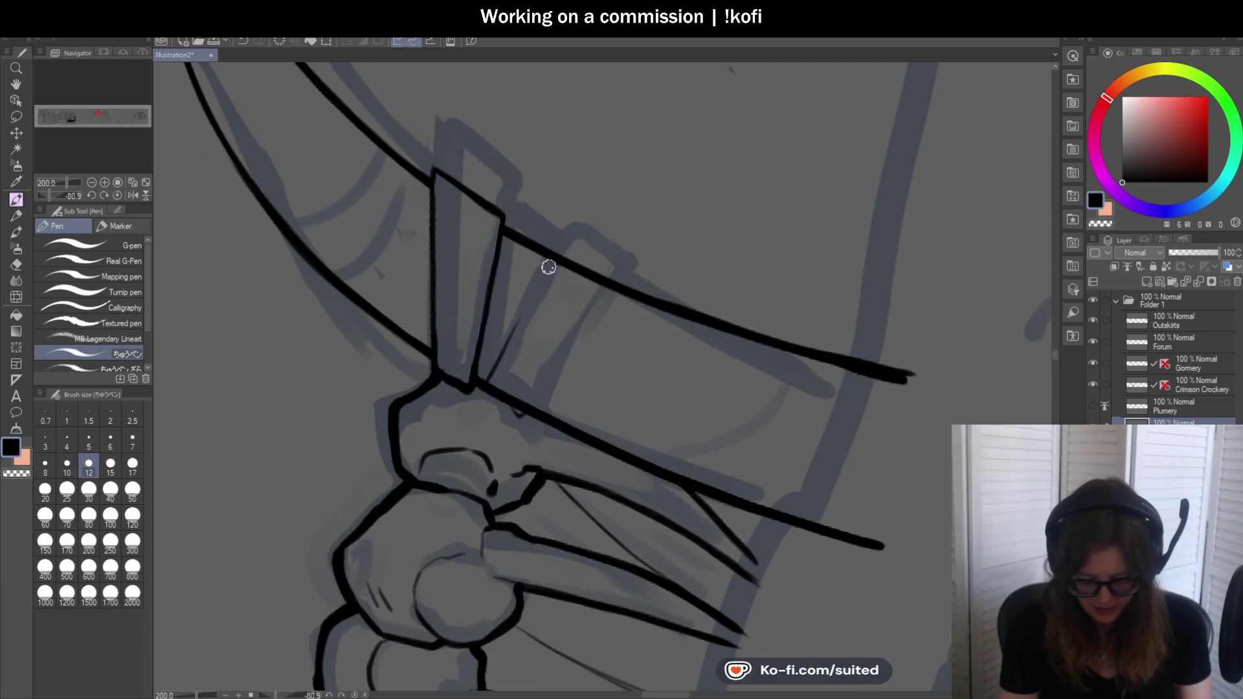
{"action": "mouse_move", "coordinate": [481, 386]}
{"action": "left_mouse_down"}
{"action": "mouse_move", "coordinate": [551, 260]}
{"action": "mouse_move", "coordinate": [622, 280]}
{"action": "mouse_move", "coordinate": [471, 513]}
{"action": "mouse_move", "coordinate": [394, 490]}
{"action": "mouse_move", "coordinate": [424, 492]}
{"action": "left_mouse_up"}
{"action": "scroll", "coordinate": [619, 221], "scroll_direction": "up", "scroll_amount": 2}
{"action": "scroll", "coordinate": [632, 311], "scroll_direction": "down", "scroll_amount": 2}
{"action": "scroll", "coordinate": [641, 292], "scroll_direction": "up", "scroll_amount": 2}
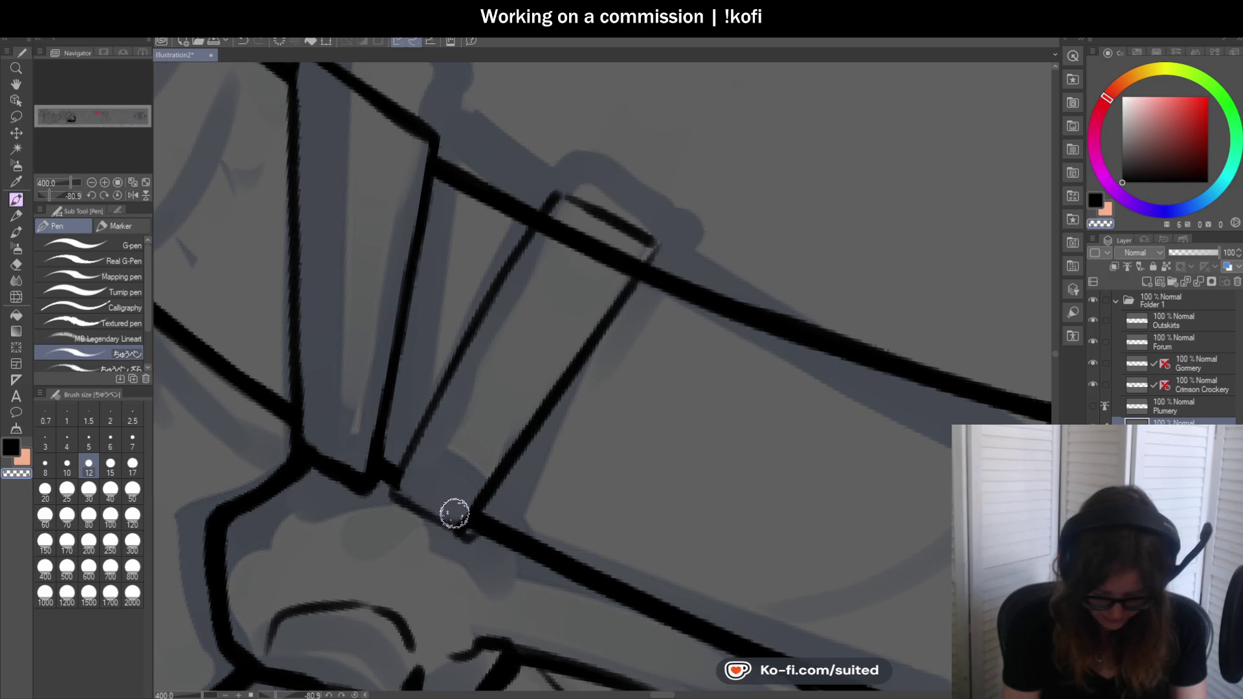
{"action": "mouse_move", "coordinate": [555, 226]}
{"action": "left_mouse_down"}
{"action": "mouse_move", "coordinate": [572, 259]}
{"action": "mouse_move", "coordinate": [610, 258]}
{"action": "mouse_move", "coordinate": [615, 224]}
{"action": "mouse_move", "coordinate": [547, 217]}
{"action": "mouse_move", "coordinate": [405, 453]}
{"action": "left_mouse_up"}
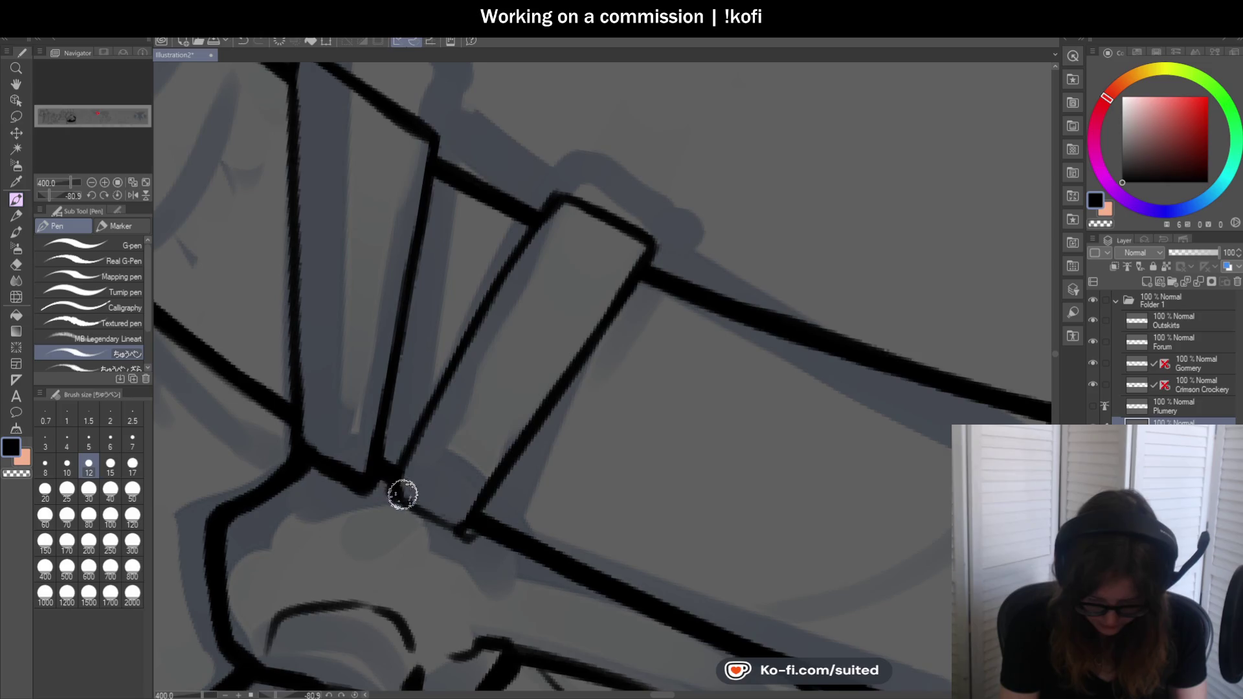
Reset the view upright and redraw the strap's right edge slightly thinner
{"action": "key", "text": "ctrl+alt+0"}
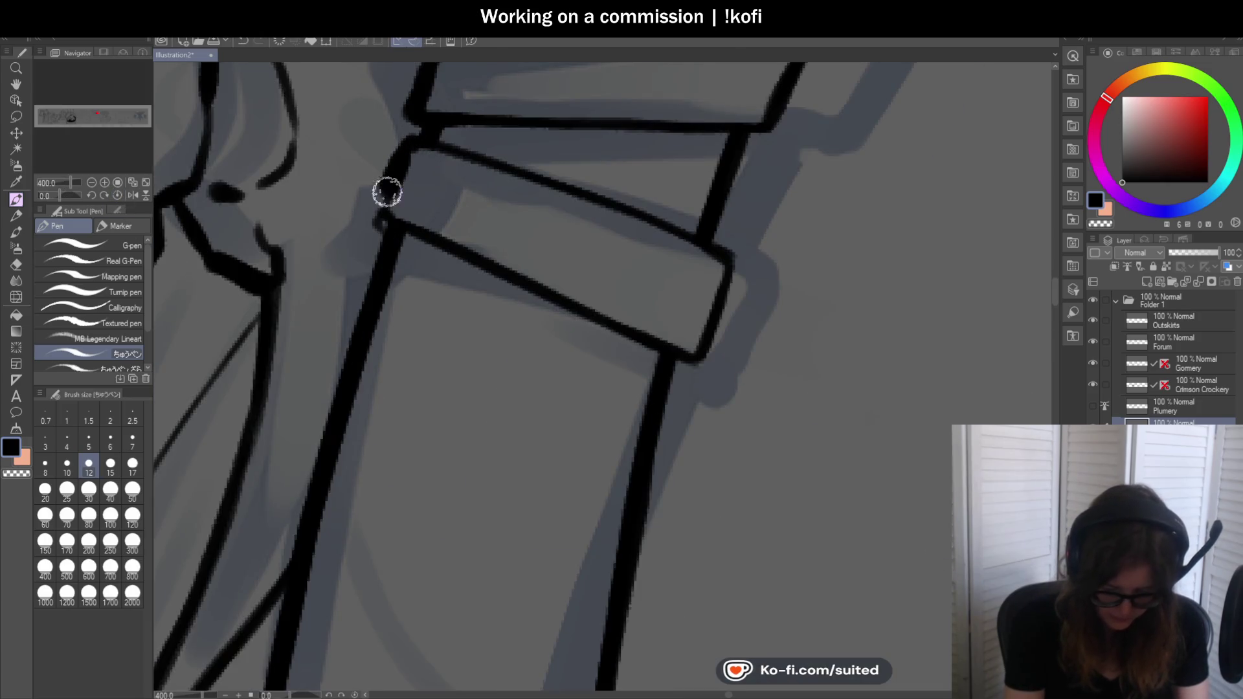
{"action": "scroll", "coordinate": [655, 383], "scroll_direction": "down", "scroll_amount": 3}
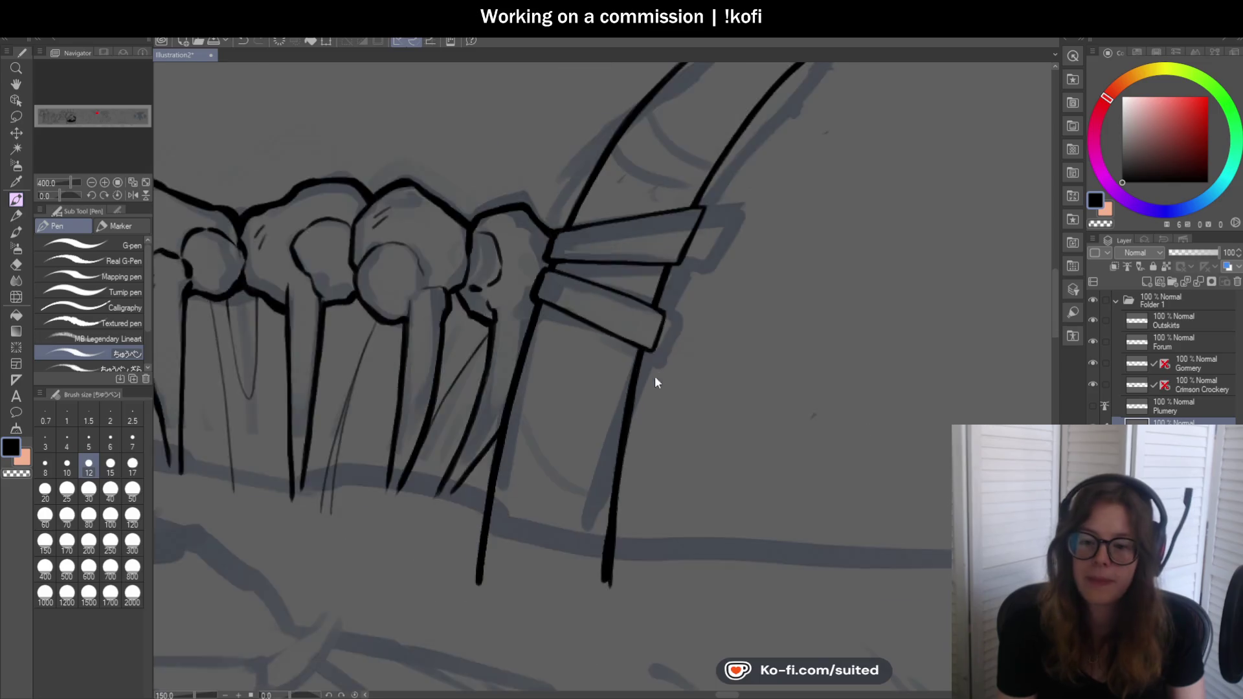
{"action": "scroll", "coordinate": [654, 384], "scroll_direction": "down", "scroll_amount": 2}
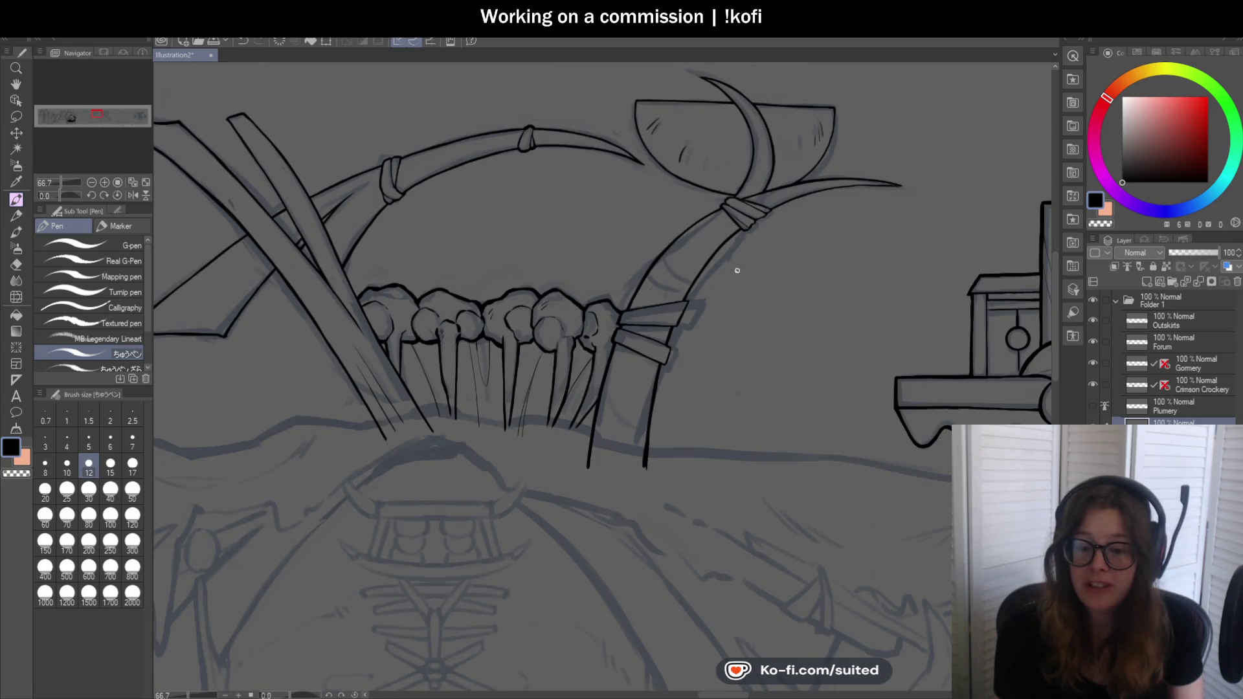
{"action": "scroll", "coordinate": [709, 315], "scroll_direction": "down", "scroll_amount": 1}
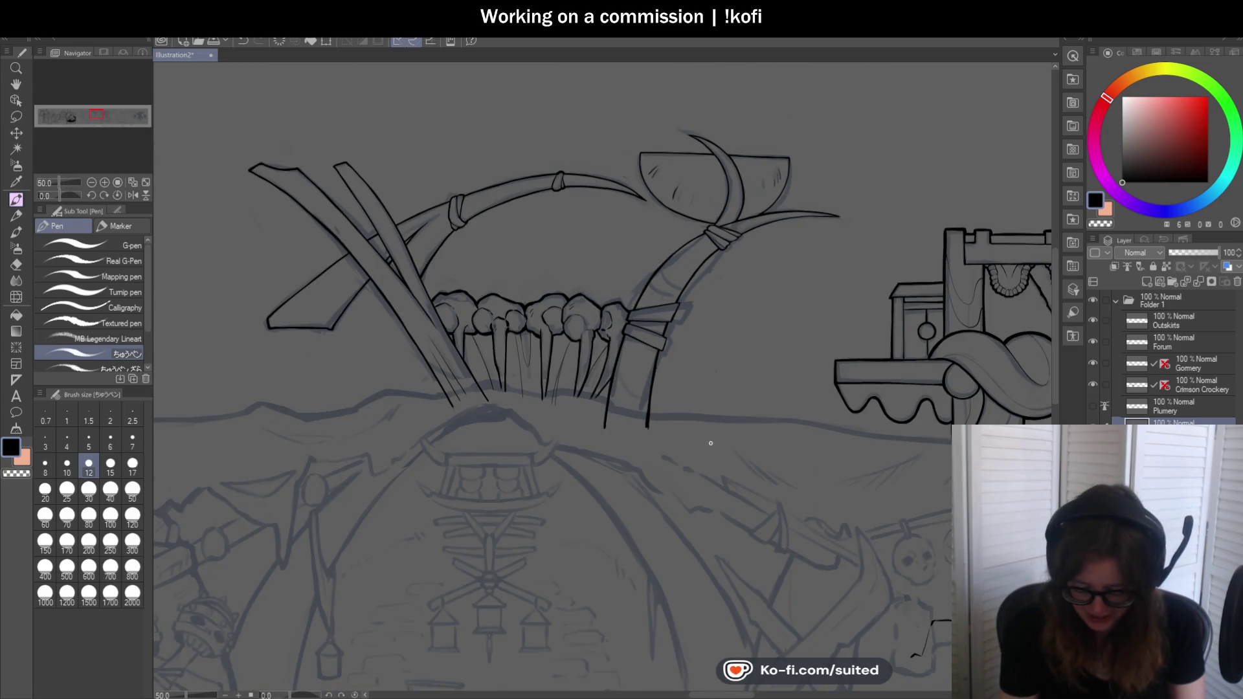
{"action": "scroll", "coordinate": [710, 444], "scroll_direction": "up", "scroll_amount": 2}
{"action": "scroll", "coordinate": [663, 335], "scroll_direction": "up", "scroll_amount": 3}
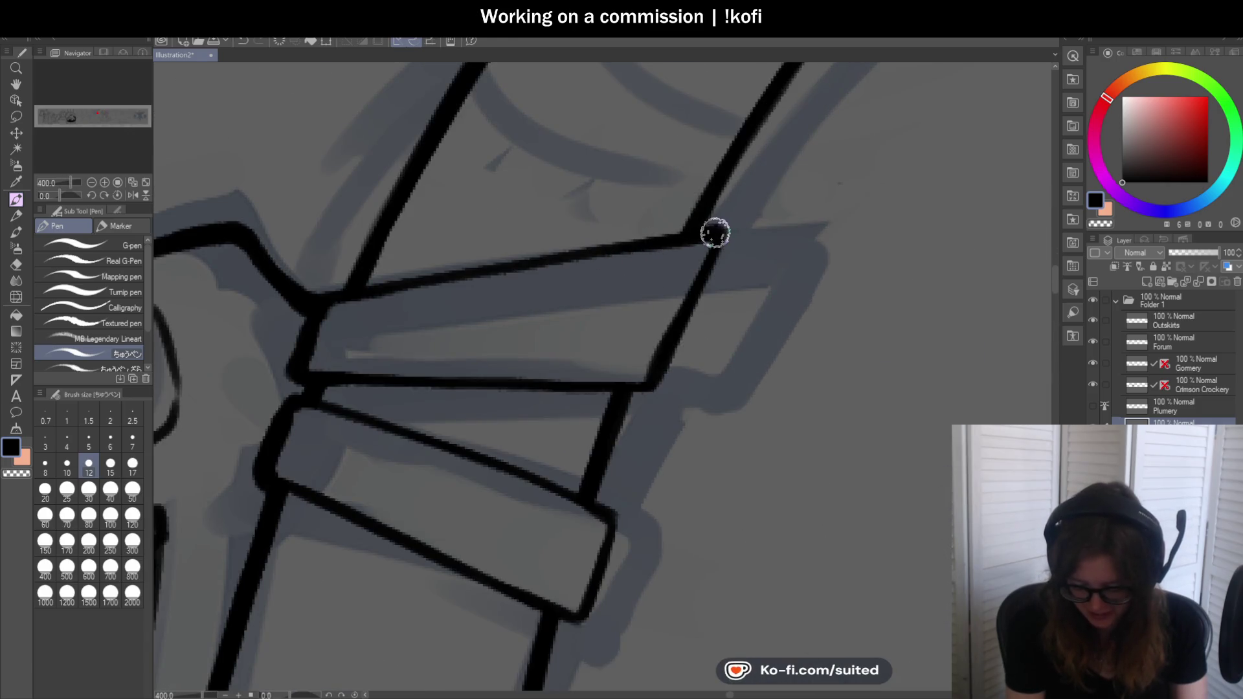
{"action": "scroll", "coordinate": [577, 404], "scroll_direction": "down", "scroll_amount": 2}
{"action": "scroll", "coordinate": [577, 411], "scroll_direction": "down", "scroll_amount": 2}
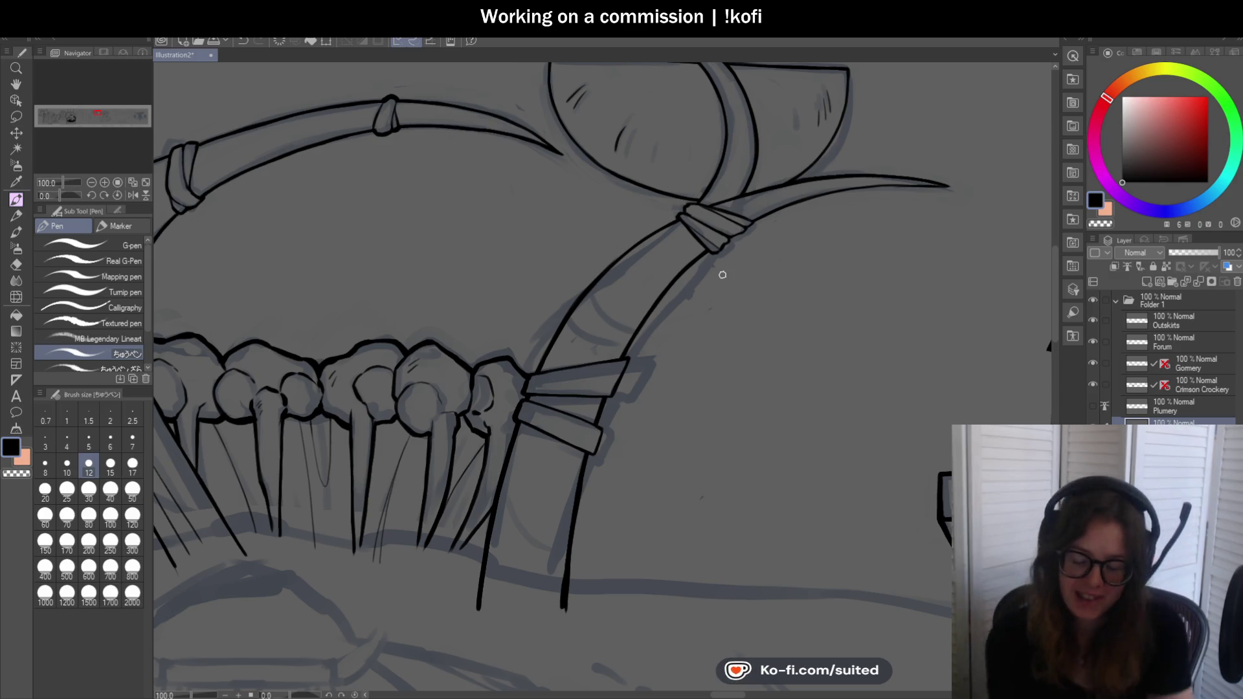
{"action": "scroll", "coordinate": [622, 350], "scroll_direction": "up", "scroll_amount": 3}
{"action": "scroll", "coordinate": [622, 350], "scroll_direction": "up", "scroll_amount": 2}
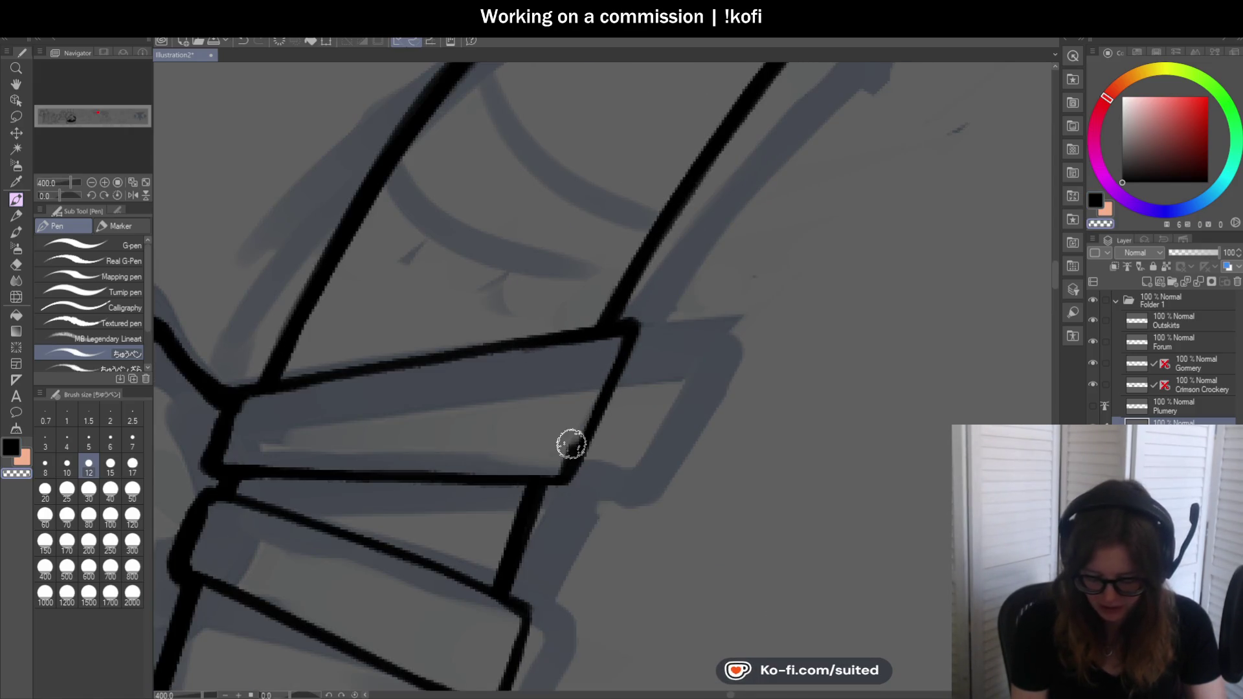
{"action": "left_click_drag", "start_coordinate": [632, 326], "coordinate": [569, 478]}
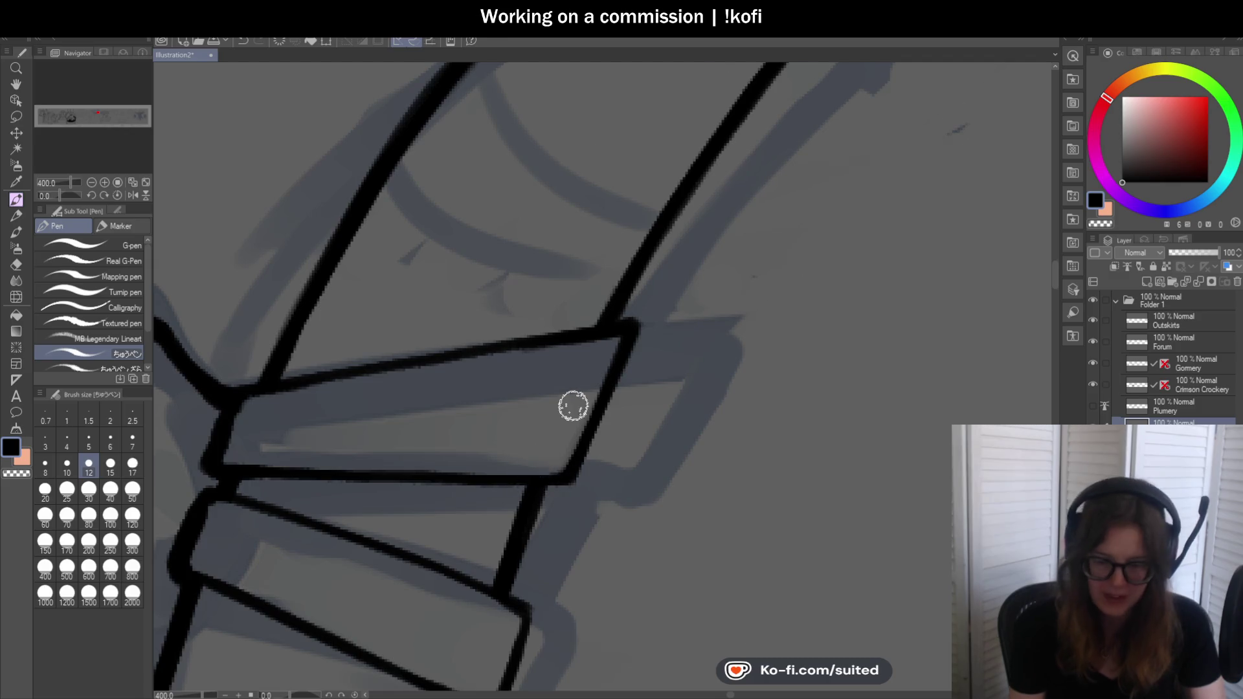
{"action": "scroll", "coordinate": [571, 405], "scroll_direction": "down", "scroll_amount": 5}
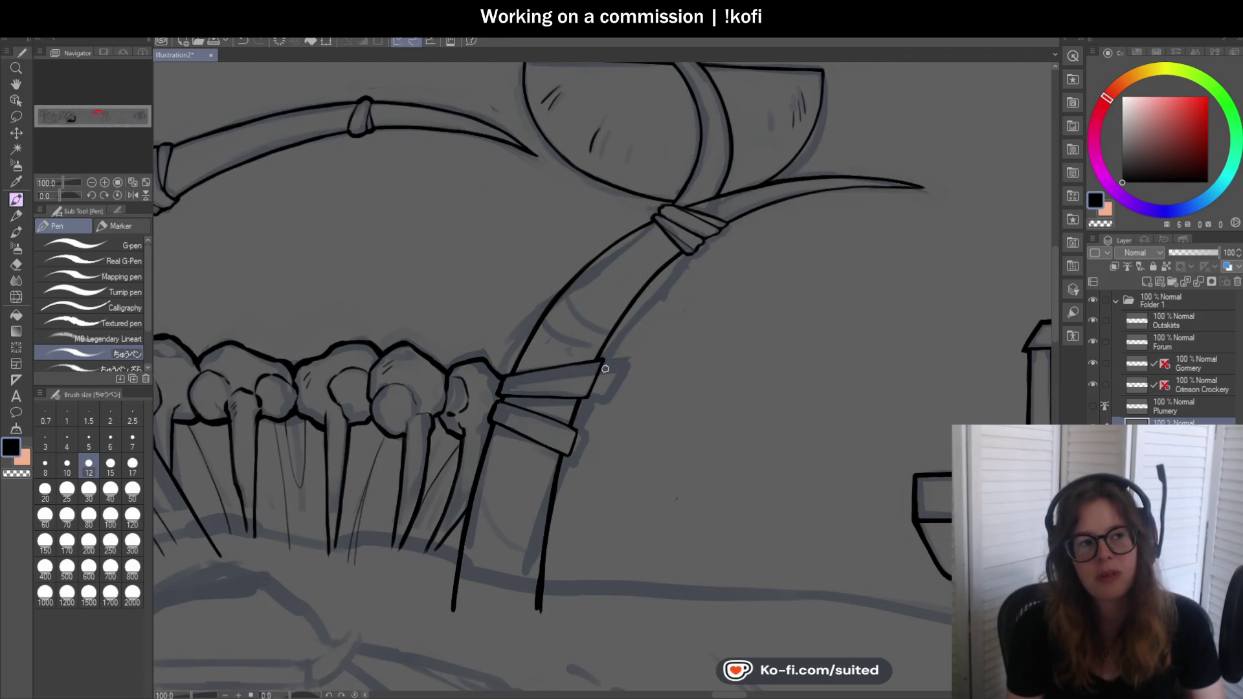
{"action": "scroll", "coordinate": [604, 380], "scroll_direction": "down", "scroll_amount": 1}
{"action": "scroll", "coordinate": [600, 472], "scroll_direction": "up", "scroll_amount": 2}
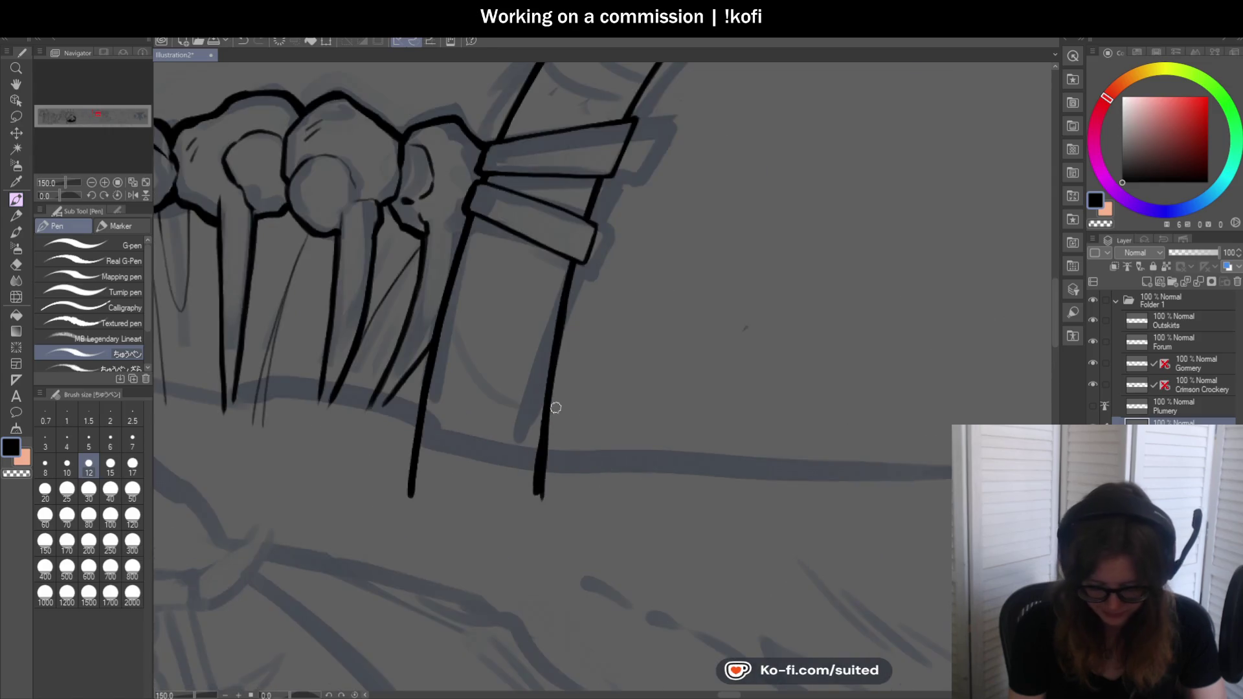
{"action": "scroll", "coordinate": [550, 409], "scroll_direction": "up", "scroll_amount": 1}
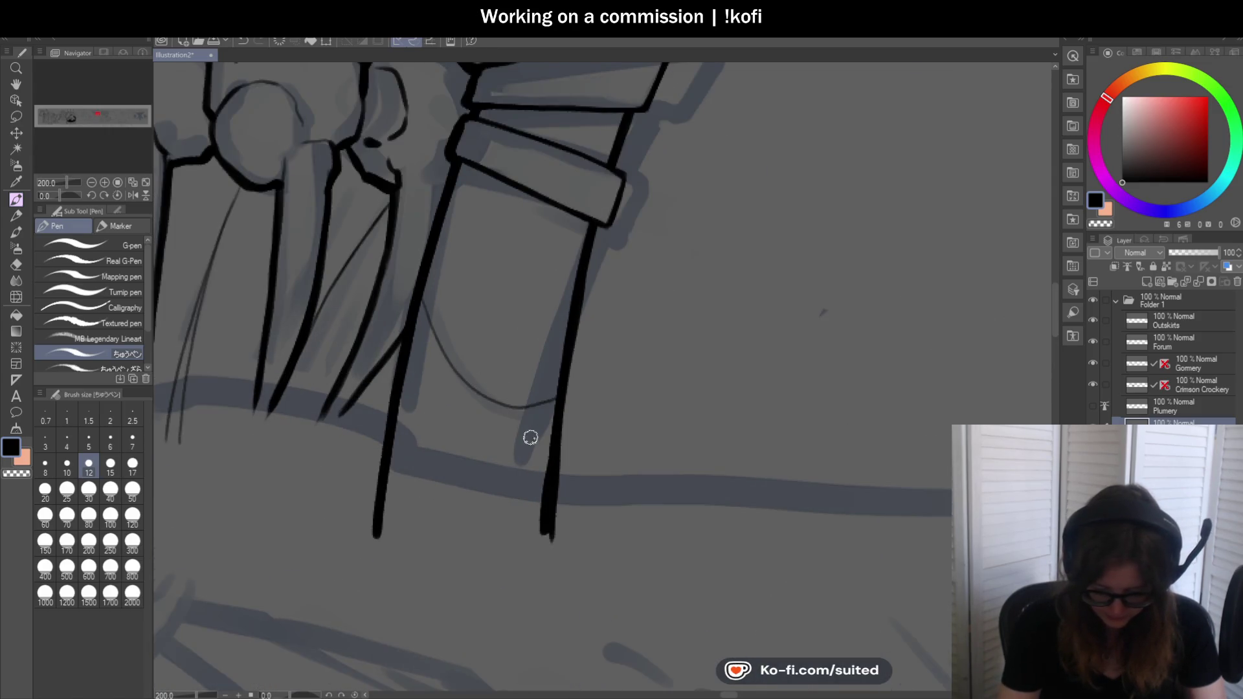
{"action": "scroll", "coordinate": [531, 438], "scroll_direction": "down", "scroll_amount": 2}
{"action": "scroll", "coordinate": [583, 286], "scroll_direction": "up", "scroll_amount": 2}
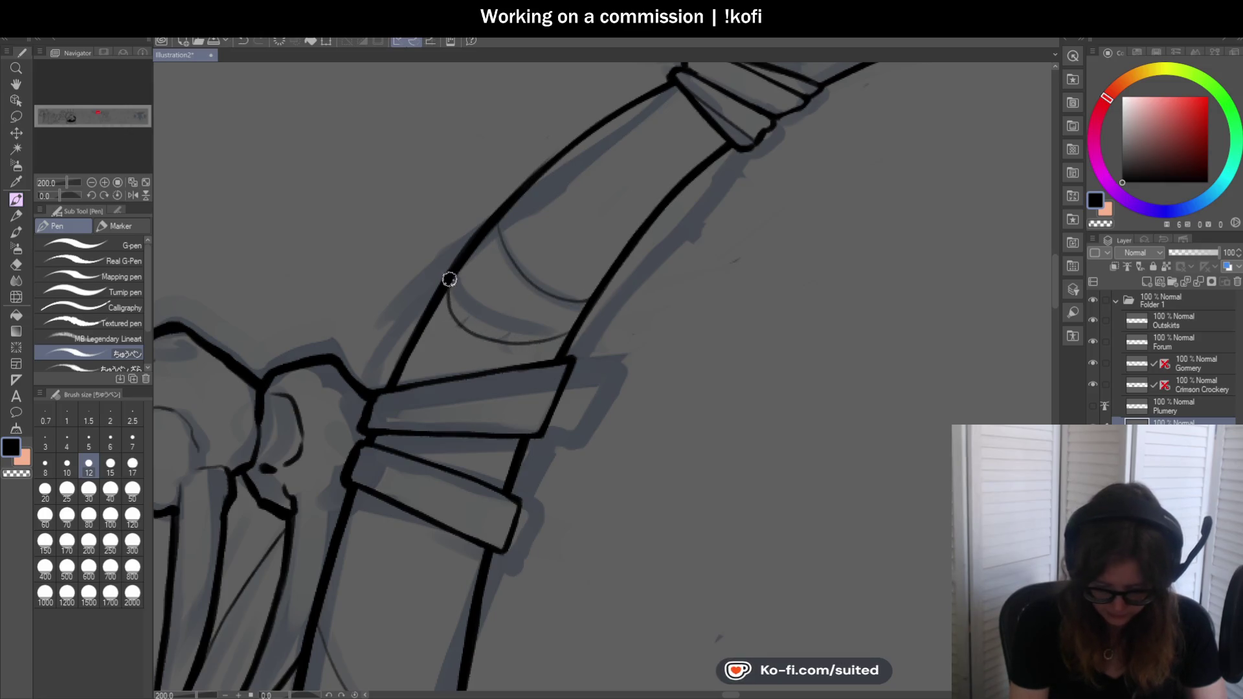
{"action": "scroll", "coordinate": [477, 277], "scroll_direction": "down", "scroll_amount": 2}
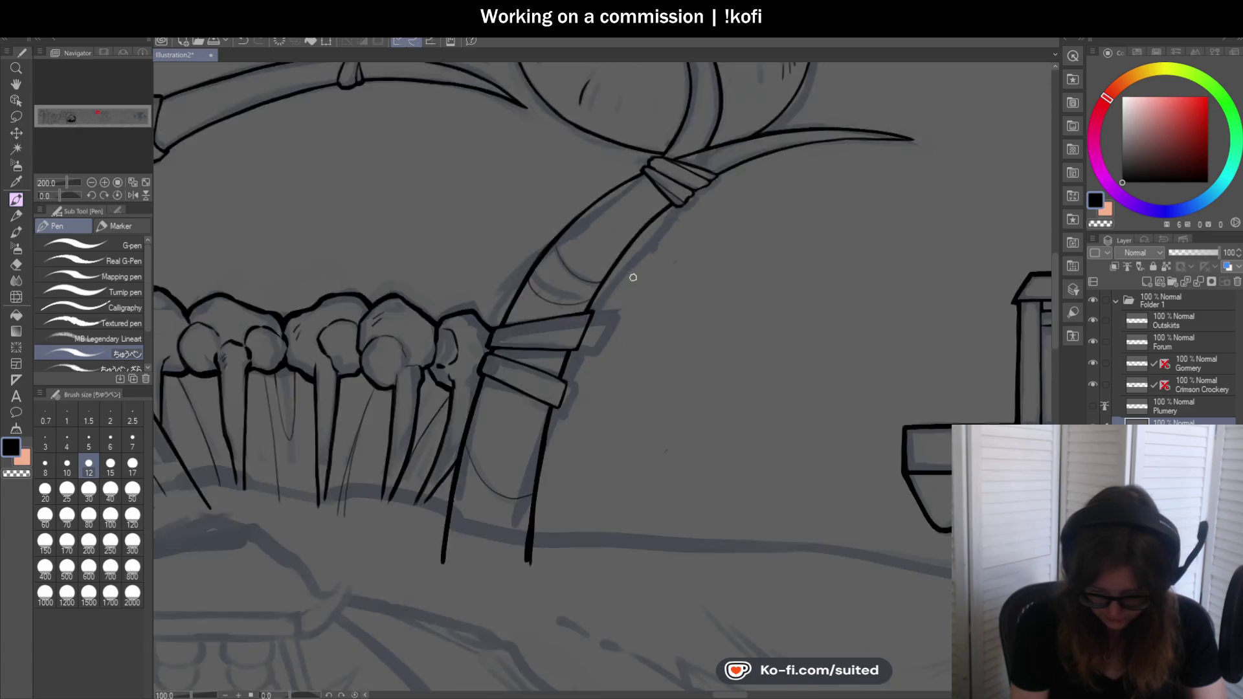
{"action": "scroll", "coordinate": [669, 297], "scroll_direction": "down", "scroll_amount": 1}
{"action": "scroll", "coordinate": [665, 314], "scroll_direction": "up", "scroll_amount": 1}
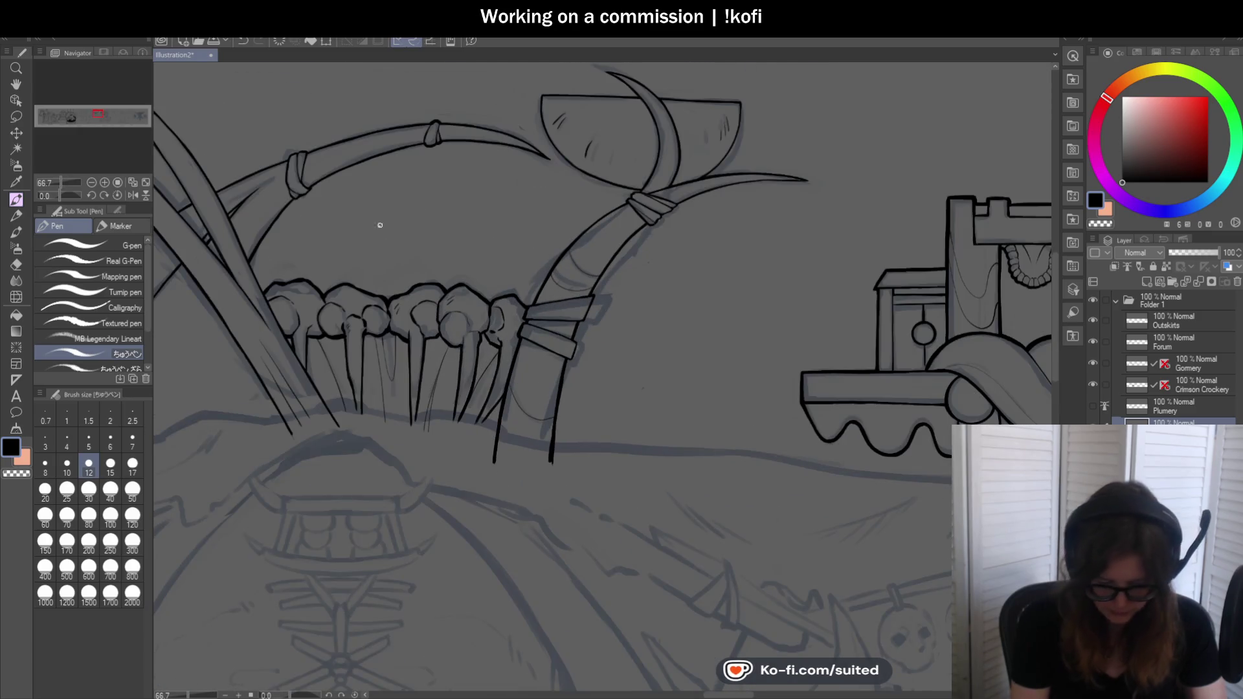
{"action": "left_click_drag", "start_coordinate": [664, 314], "coordinate": [652, 203]}
{"action": "scroll", "coordinate": [651, 203], "scroll_direction": "up", "scroll_amount": 2}
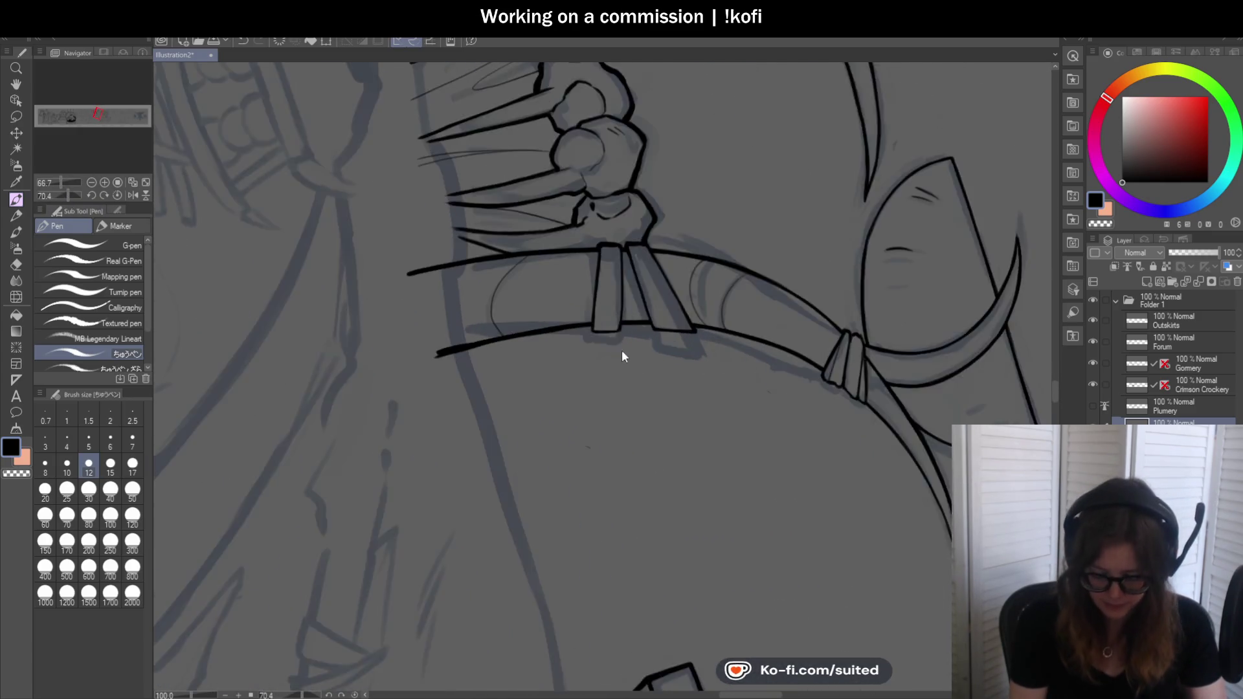
{"action": "scroll", "coordinate": [622, 353], "scroll_direction": "up", "scroll_amount": 2}
{"action": "scroll", "coordinate": [494, 264], "scroll_direction": "up", "scroll_amount": 2}
Ink the long curve along the tusk sketch, redrawing it from the top after an undo
{"action": "mouse_move", "coordinate": [527, 169]}
{"action": "left_mouse_down"}
{"action": "mouse_move", "coordinate": [433, 257]}
{"action": "mouse_move", "coordinate": [424, 486]}
{"action": "left_mouse_up"}
{"action": "key", "text": "ctrl+z"}
{"action": "mouse_move", "coordinate": [519, 175]}
{"action": "left_mouse_down"}
{"action": "mouse_move", "coordinate": [386, 366]}
{"action": "mouse_move", "coordinate": [428, 492]}
{"action": "left_mouse_up"}
{"action": "scroll", "coordinate": [428, 491], "scroll_direction": "down", "scroll_amount": 2}
{"action": "scroll", "coordinate": [333, 244], "scroll_direction": "down", "scroll_amount": 2}
{"action": "scroll", "coordinate": [718, 326], "scroll_direction": "up", "scroll_amount": 4}
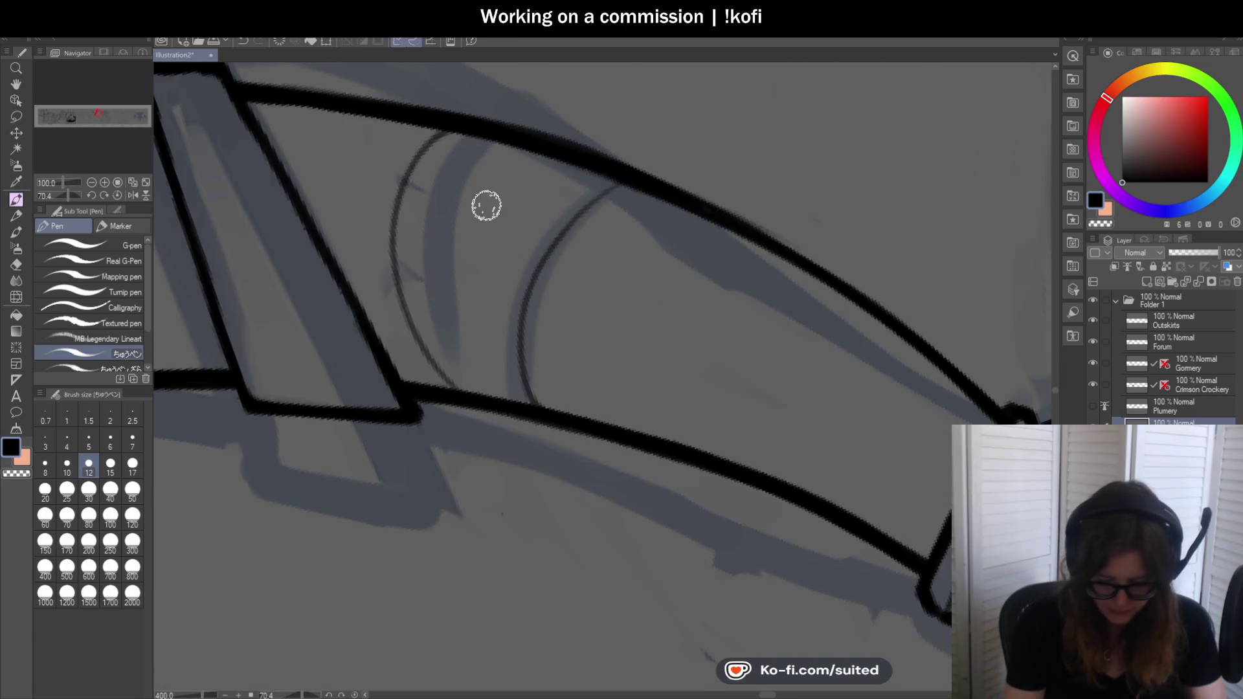
Trace the outer and inner band arcs down the tusk in black
{"action": "mouse_move", "coordinate": [453, 127]}
{"action": "left_mouse_down"}
{"action": "mouse_move", "coordinate": [392, 236]}
{"action": "mouse_move", "coordinate": [461, 394]}
{"action": "left_mouse_up"}
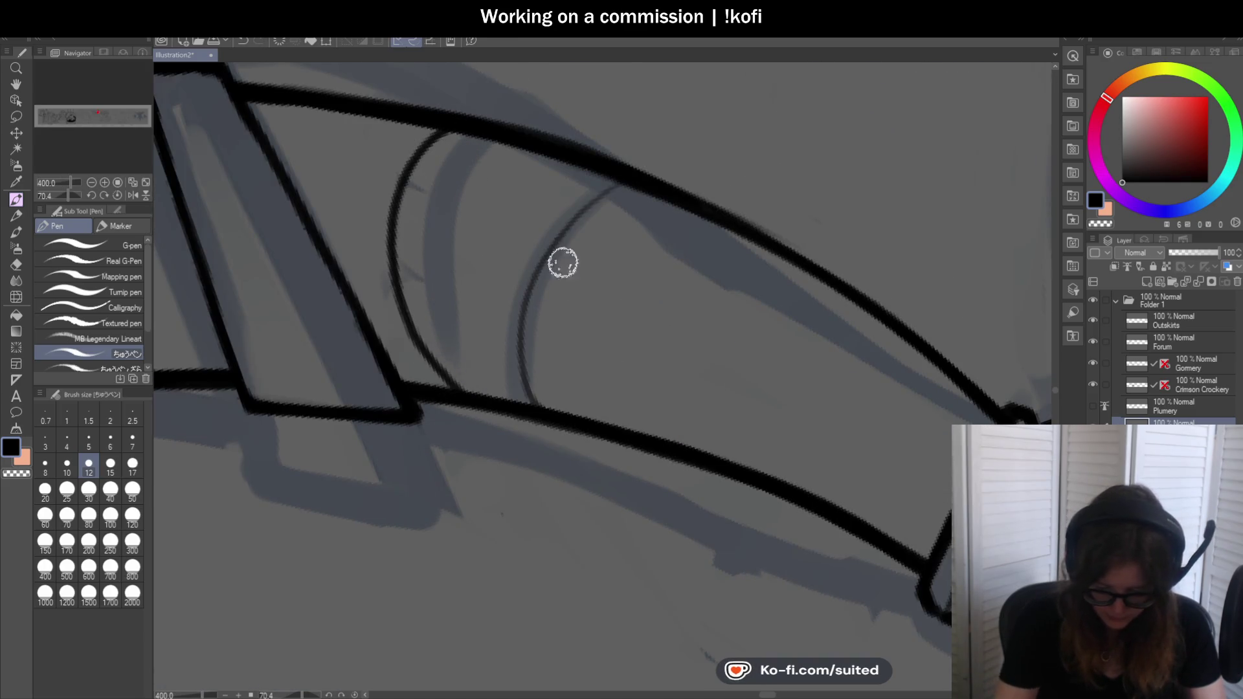
{"action": "mouse_move", "coordinate": [625, 184]}
{"action": "left_mouse_down"}
{"action": "mouse_move", "coordinate": [524, 297]}
{"action": "mouse_move", "coordinate": [529, 408]}
{"action": "left_mouse_up"}
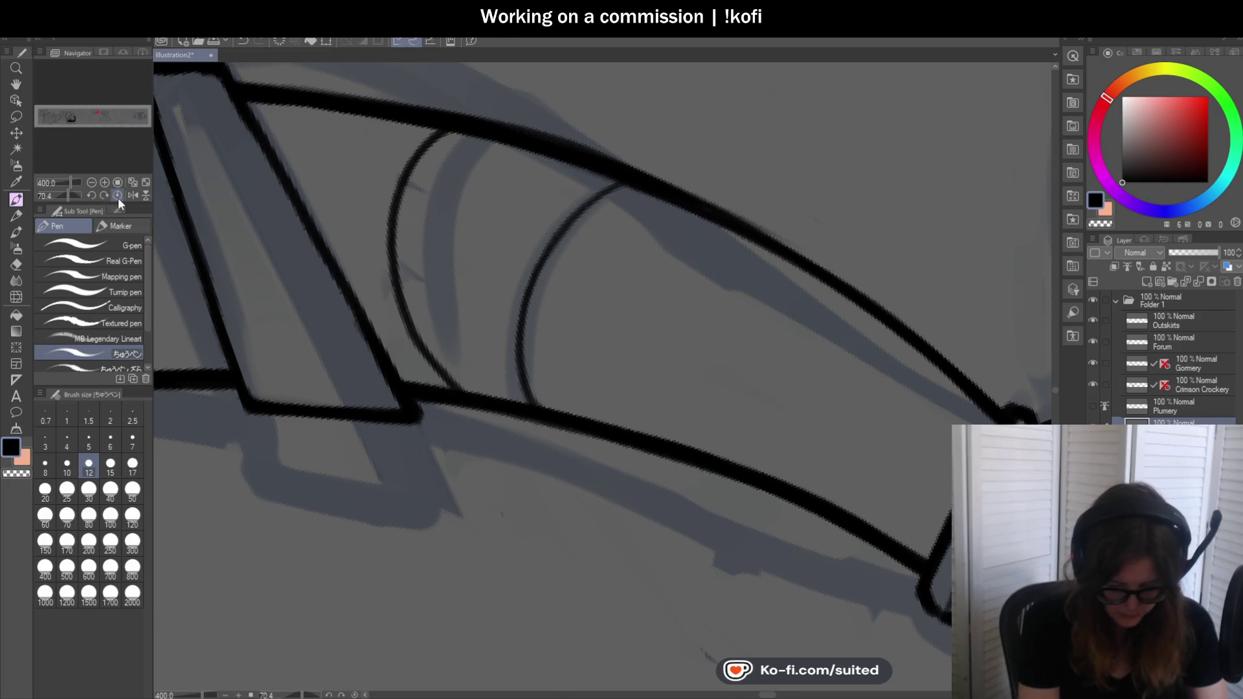
{"action": "scroll", "coordinate": [480, 337], "scroll_direction": "down", "scroll_amount": 3}
{"action": "scroll", "coordinate": [672, 242], "scroll_direction": "up", "scroll_amount": 1}
{"action": "scroll", "coordinate": [664, 184], "scroll_direction": "up", "scroll_amount": 2}
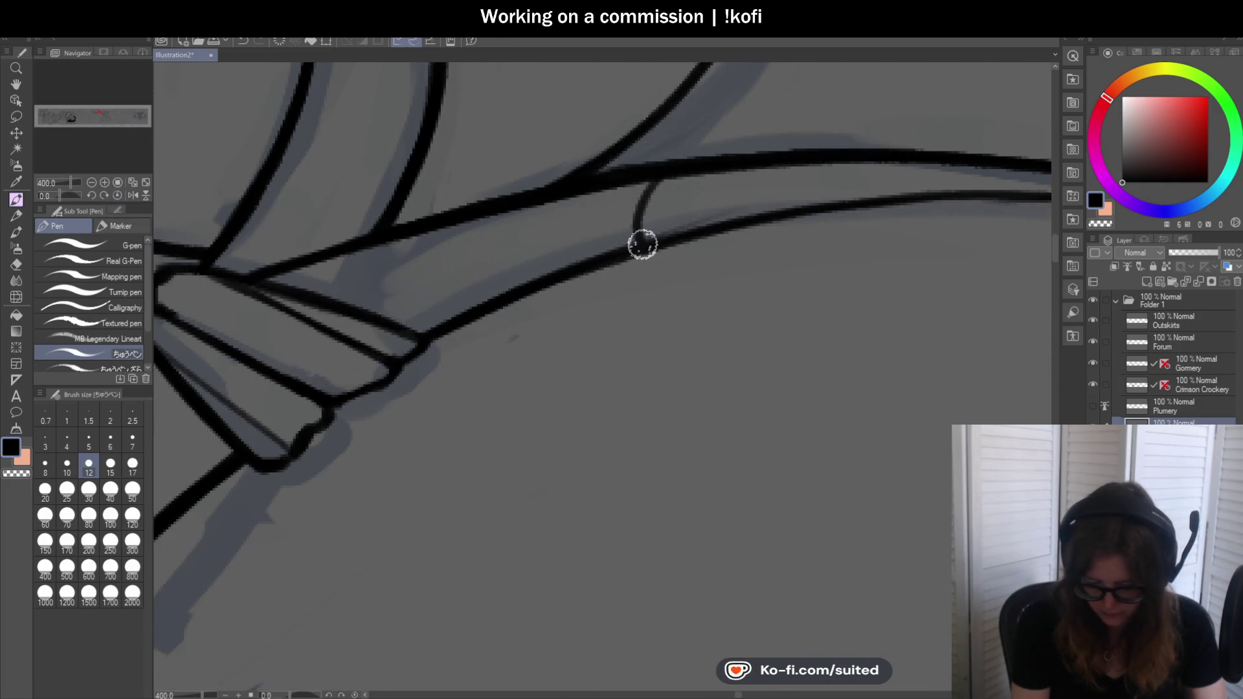
{"action": "scroll", "coordinate": [680, 263], "scroll_direction": "down", "scroll_amount": 3}
{"action": "scroll", "coordinate": [612, 187], "scroll_direction": "up", "scroll_amount": 1}
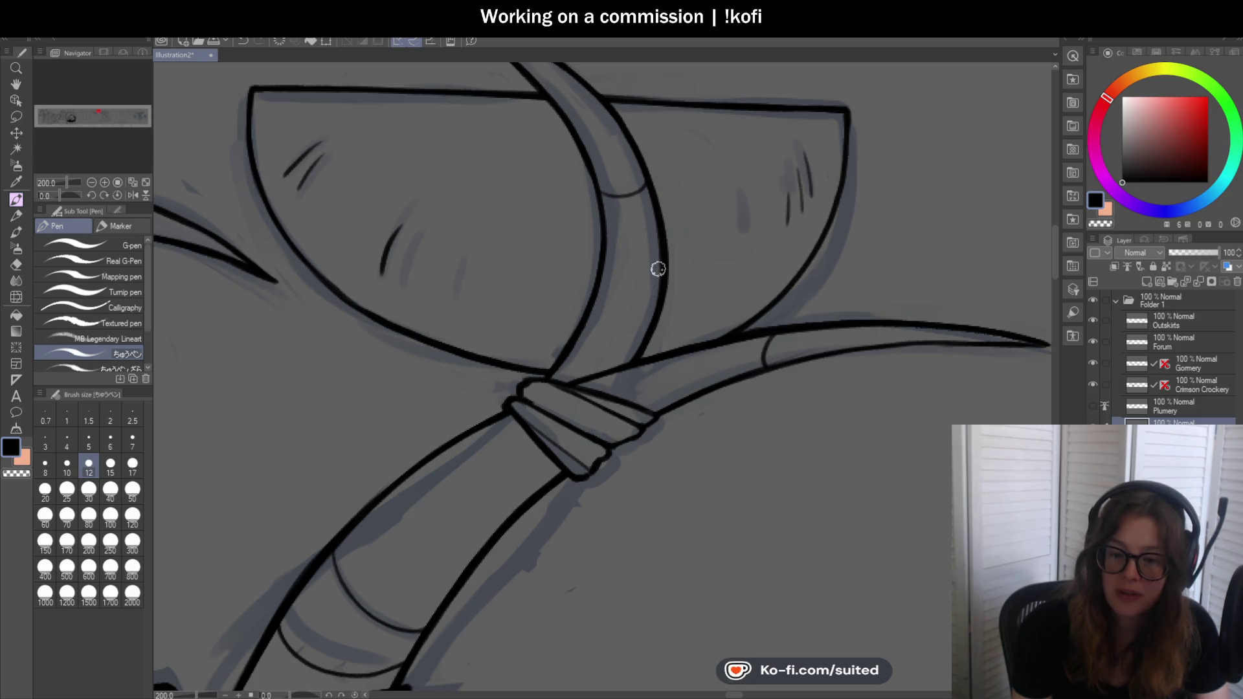
{"action": "scroll", "coordinate": [610, 208], "scroll_direction": "down", "scroll_amount": 1}
{"action": "scroll", "coordinate": [717, 310], "scroll_direction": "down", "scroll_amount": 3}
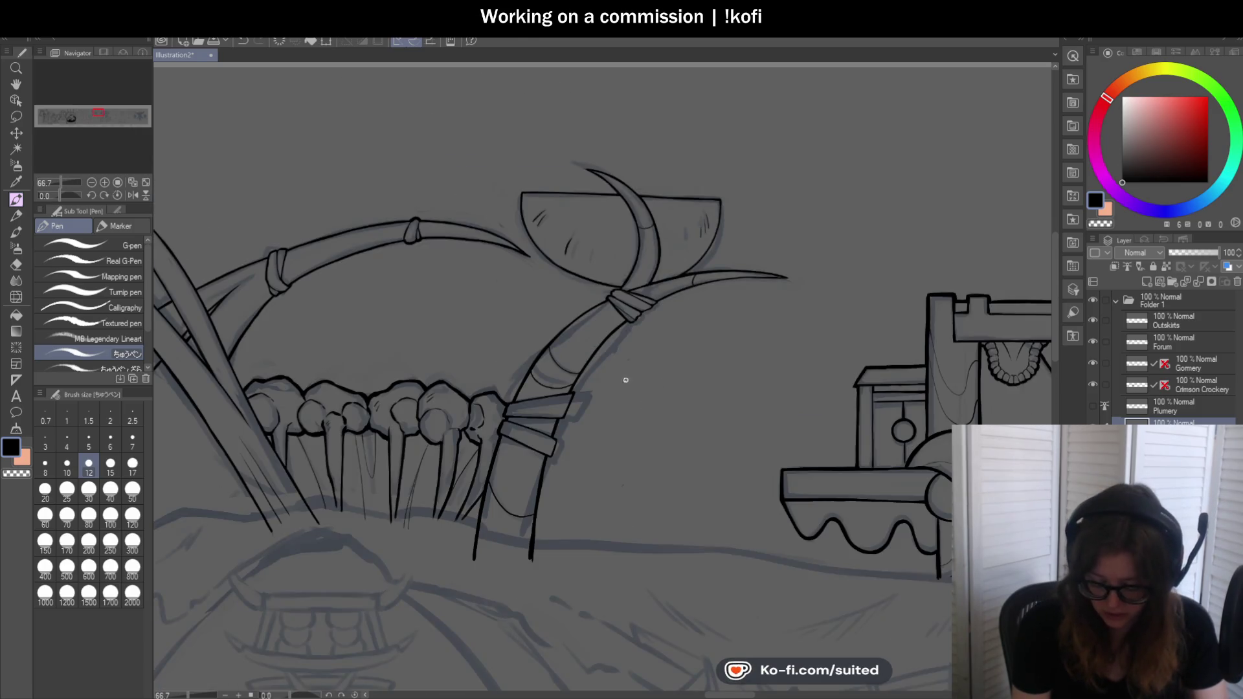
{"action": "scroll", "coordinate": [625, 380], "scroll_direction": "up", "scroll_amount": 3}
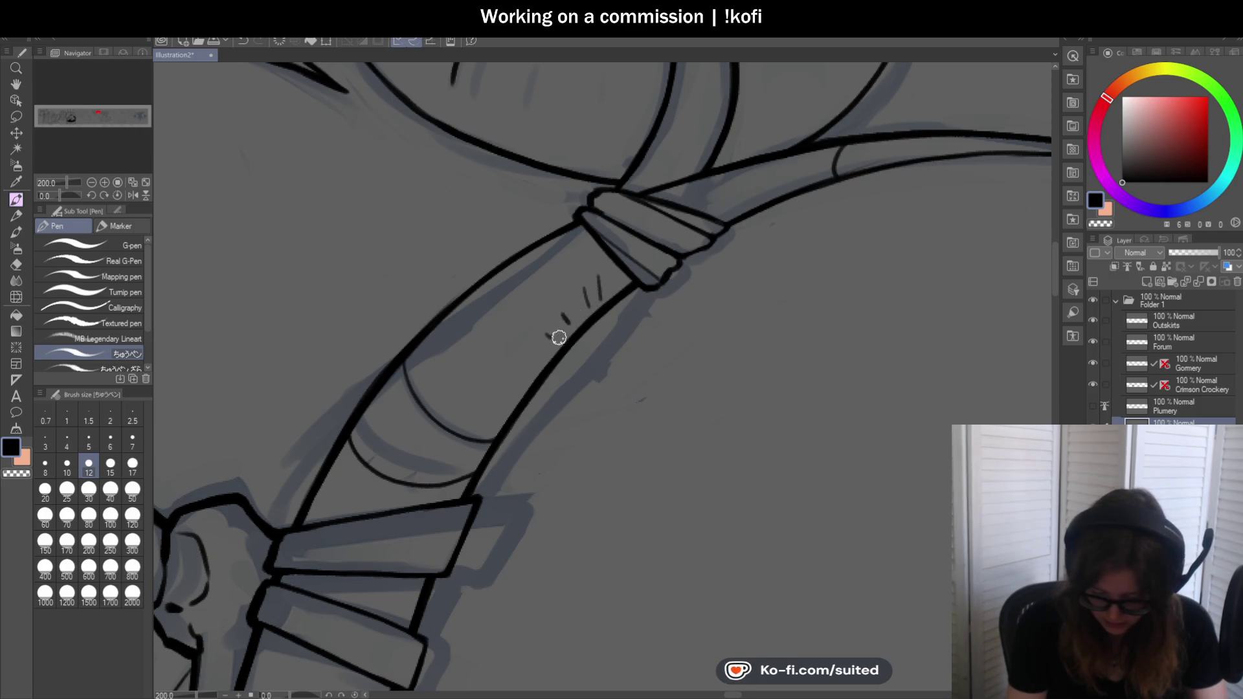
{"action": "scroll", "coordinate": [558, 336], "scroll_direction": "down", "scroll_amount": 3}
{"action": "scroll", "coordinate": [622, 268], "scroll_direction": "up", "scroll_amount": 3}
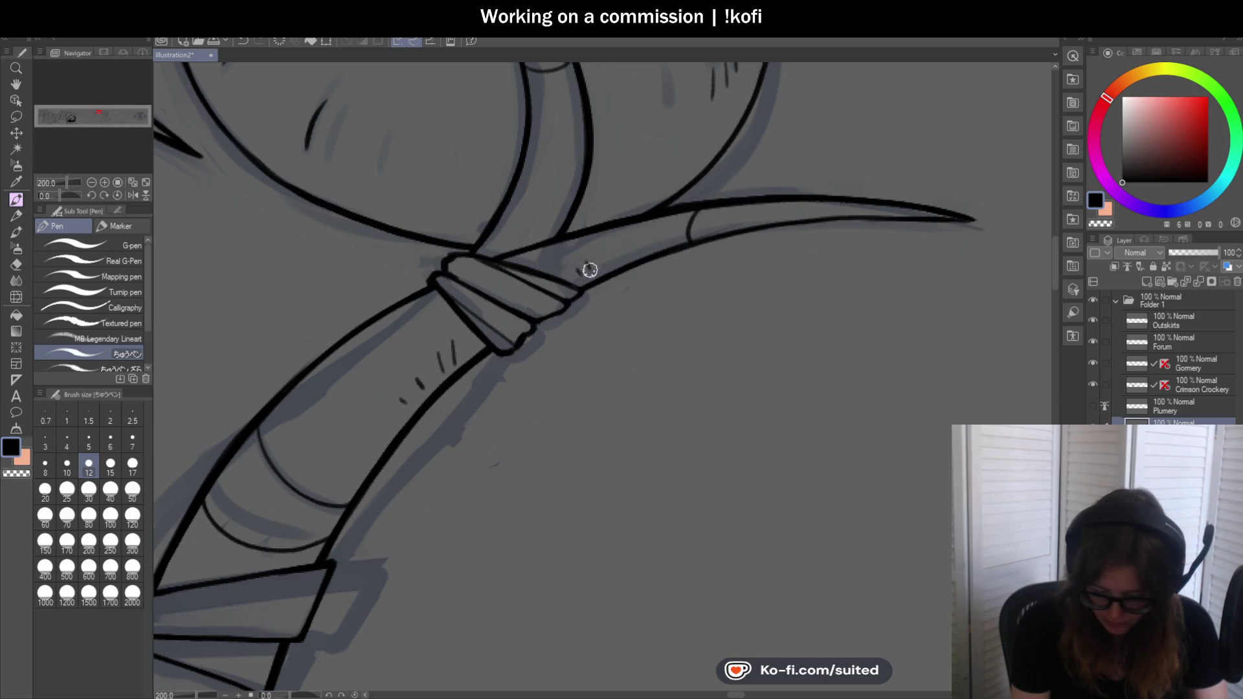
{"action": "scroll", "coordinate": [694, 258], "scroll_direction": "down", "scroll_amount": 3}
{"action": "scroll", "coordinate": [670, 311], "scroll_direction": "down", "scroll_amount": 1}
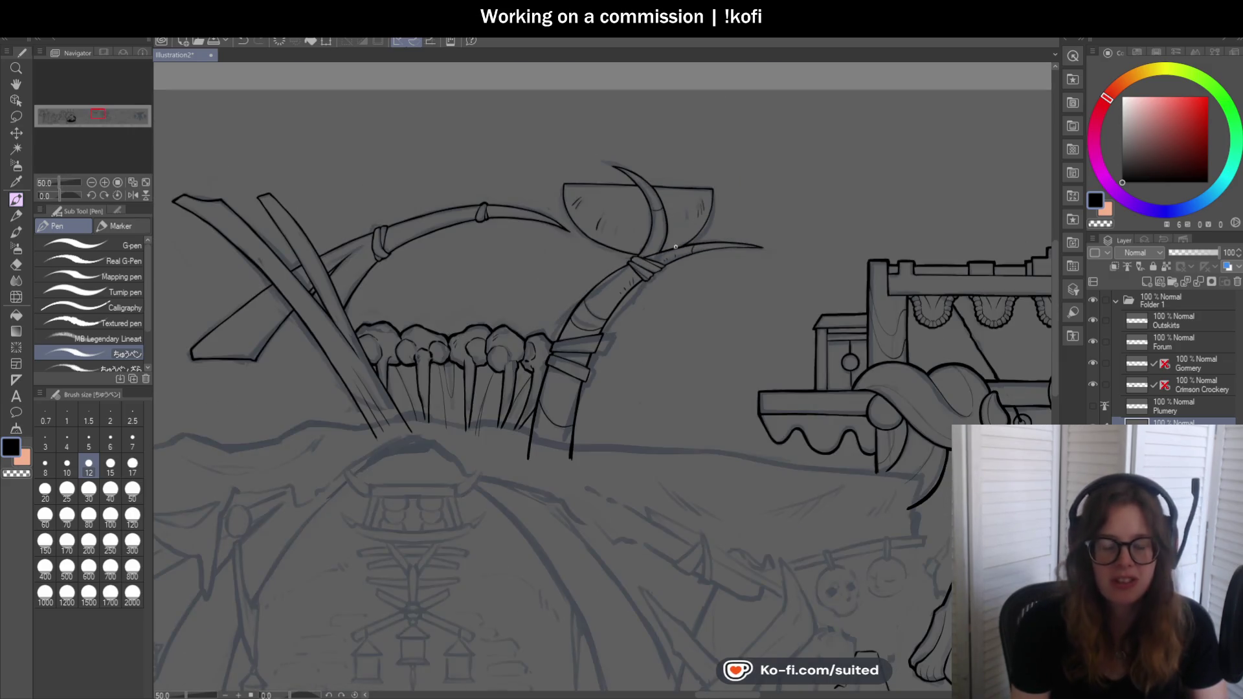
{"action": "scroll", "coordinate": [652, 364], "scroll_direction": "down", "scroll_amount": 1}
{"action": "scroll", "coordinate": [651, 364], "scroll_direction": "up", "scroll_amount": 3}
{"action": "scroll", "coordinate": [603, 363], "scroll_direction": "up", "scroll_amount": 2}
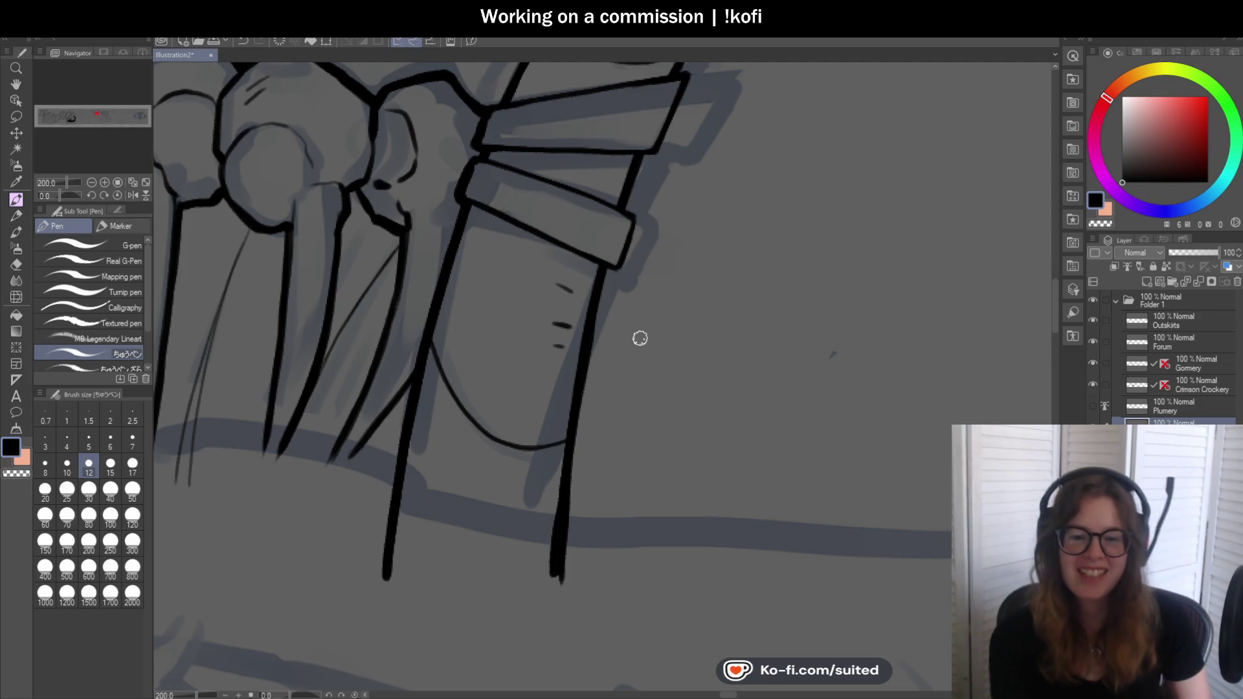
Replace the two short hatch dashes near the lower band with one flatter dash
{"action": "key", "text": "ctrl+z"}
{"action": "key", "text": "ctrl+z"}
{"action": "left_click_drag", "start_coordinate": [558, 295], "coordinate": [575, 298]}
{"action": "scroll", "coordinate": [566, 346], "scroll_direction": "down", "scroll_amount": 1}
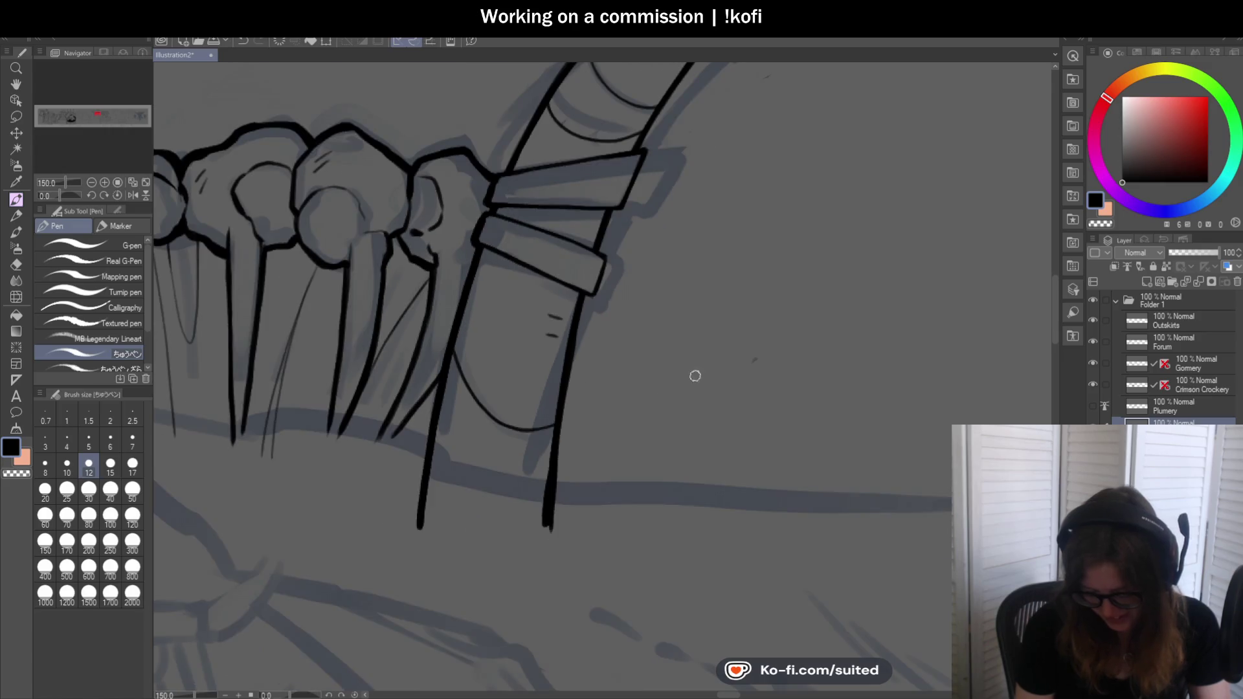
{"action": "scroll", "coordinate": [533, 406], "scroll_direction": "down", "scroll_amount": 3}
{"action": "scroll", "coordinate": [702, 250], "scroll_direction": "up", "scroll_amount": 2}
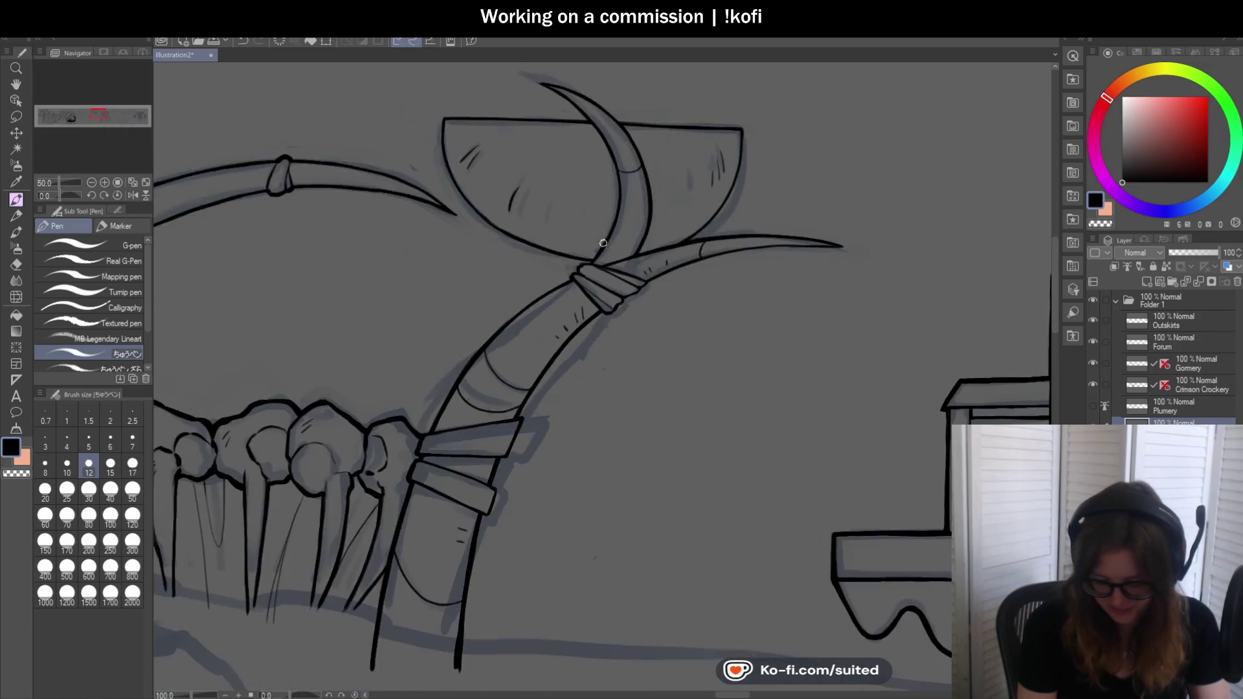
{"action": "scroll", "coordinate": [619, 241], "scroll_direction": "up", "scroll_amount": 2}
{"action": "scroll", "coordinate": [603, 262], "scroll_direction": "down", "scroll_amount": 2}
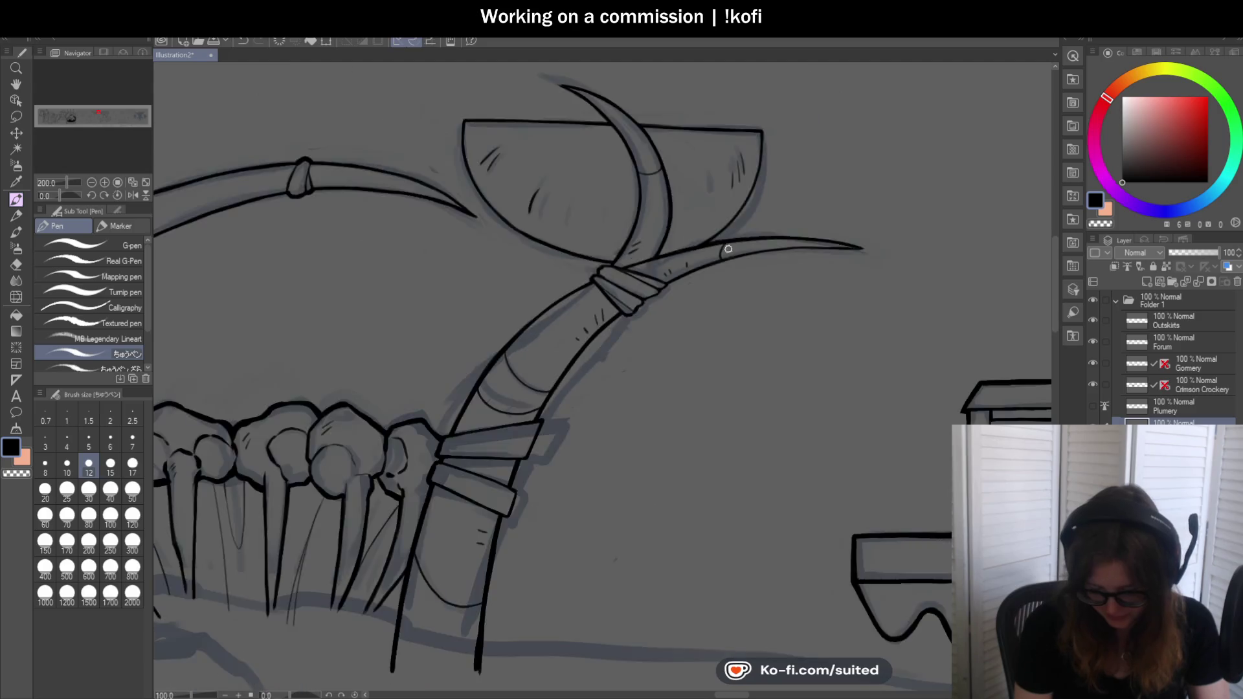
{"action": "scroll", "coordinate": [738, 312], "scroll_direction": "down", "scroll_amount": 3}
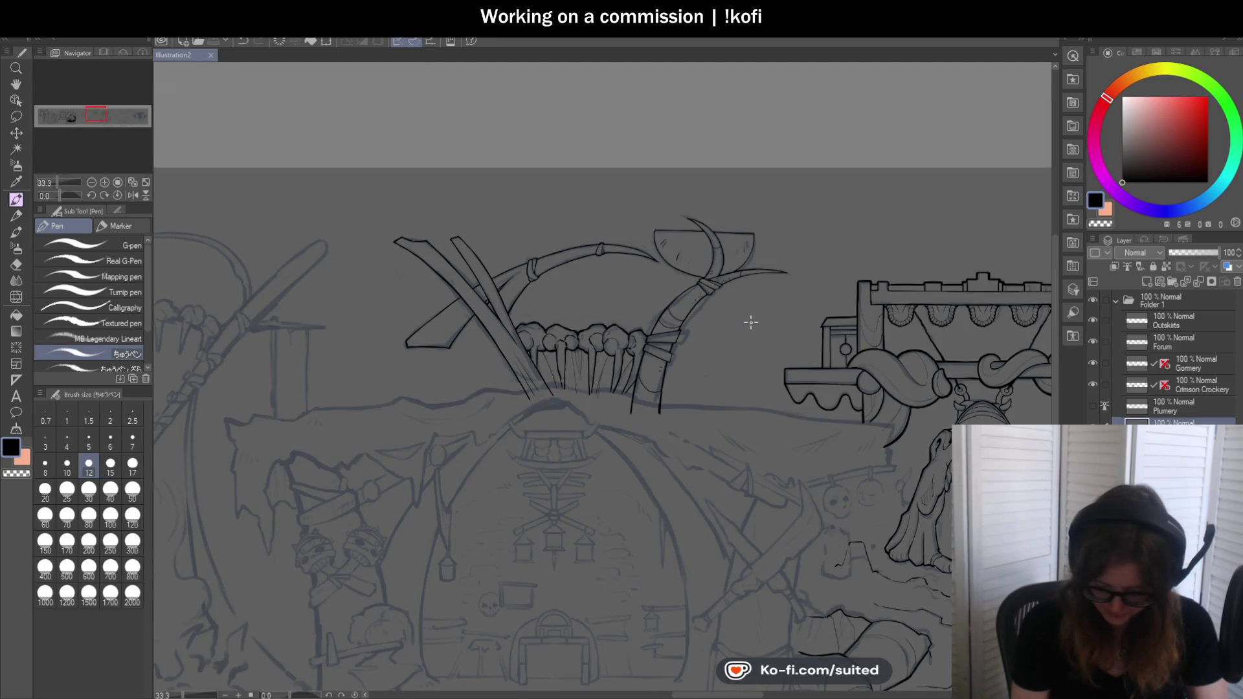
{"action": "scroll", "coordinate": [759, 263], "scroll_direction": "up", "scroll_amount": 3}
{"action": "scroll", "coordinate": [718, 194], "scroll_direction": "up", "scroll_amount": 4}
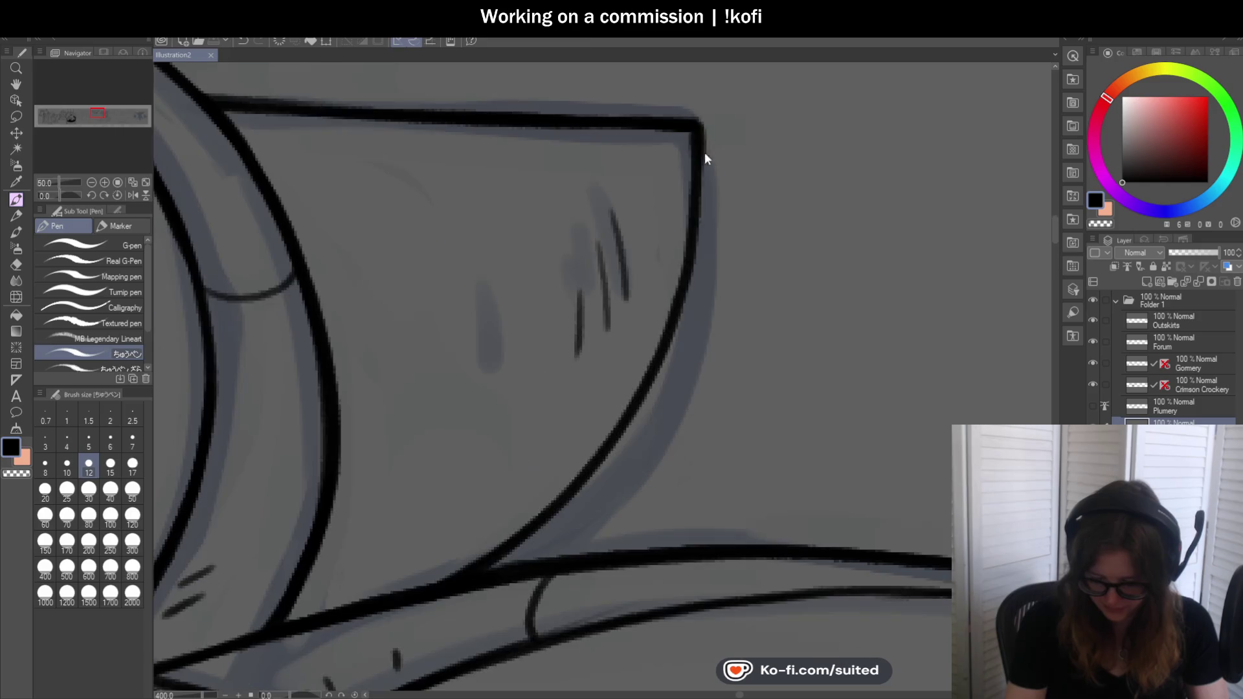
Retrace the blade edge down from its top corner and ink its curved edge, undoing a misplaced stroke
{"action": "mouse_move", "coordinate": [701, 140]}
{"action": "left_mouse_down"}
{"action": "mouse_move", "coordinate": [661, 349]}
{"action": "mouse_move", "coordinate": [534, 508]}
{"action": "left_mouse_up"}
{"action": "key", "text": "ctrl+z"}
{"action": "mouse_move", "coordinate": [696, 131]}
{"action": "left_mouse_down"}
{"action": "mouse_move", "coordinate": [687, 269]}
{"action": "mouse_move", "coordinate": [602, 450]}
{"action": "mouse_move", "coordinate": [492, 543]}
{"action": "left_mouse_up"}
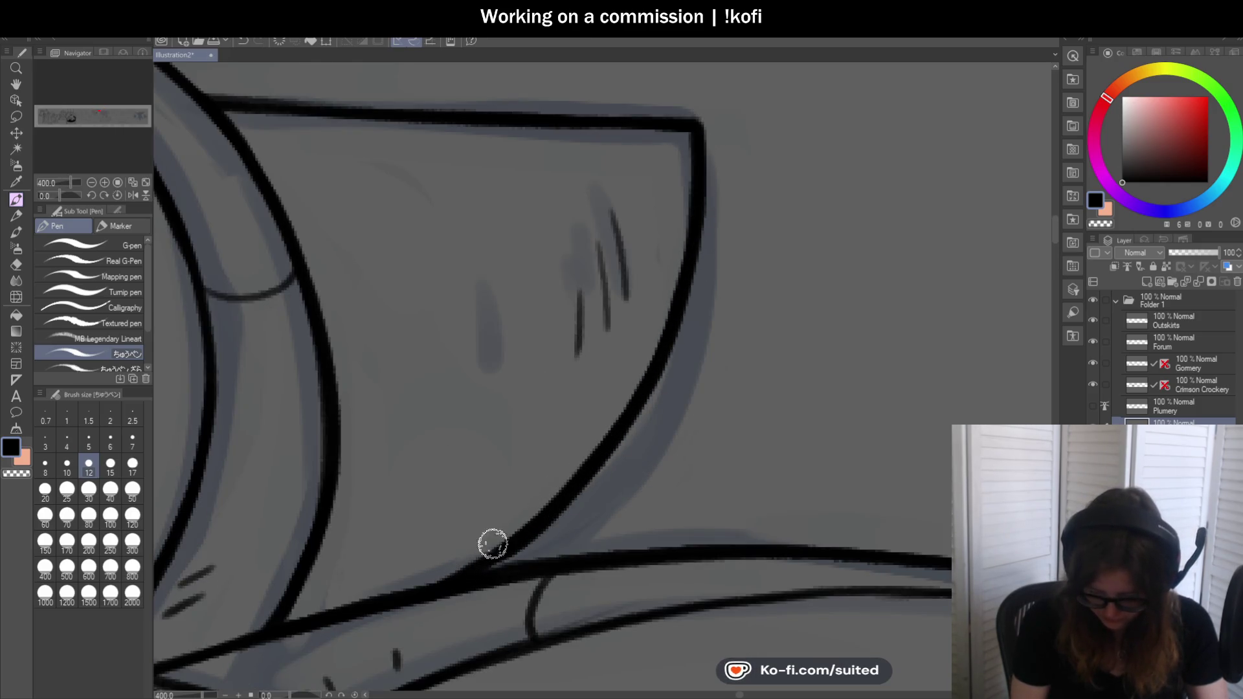
{"action": "scroll", "coordinate": [637, 401], "scroll_direction": "down", "scroll_amount": 2}
{"action": "scroll", "coordinate": [637, 401], "scroll_direction": "up", "scroll_amount": 1}
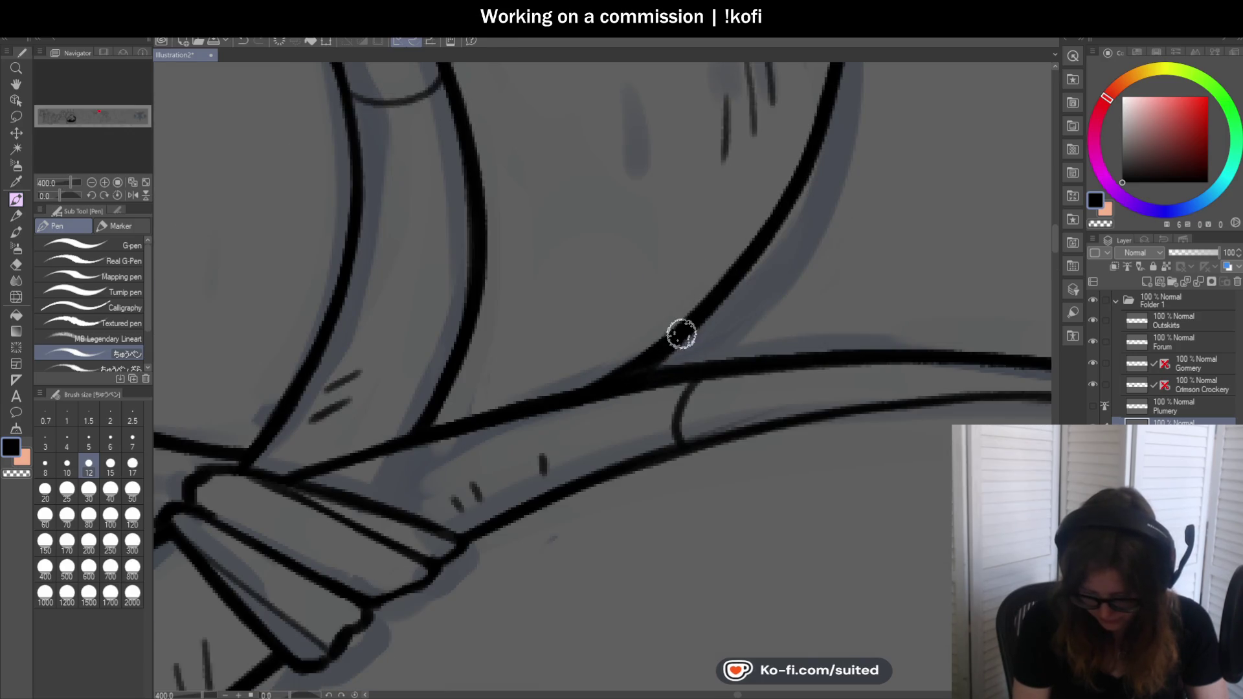
{"action": "scroll", "coordinate": [689, 334], "scroll_direction": "down", "scroll_amount": 2}
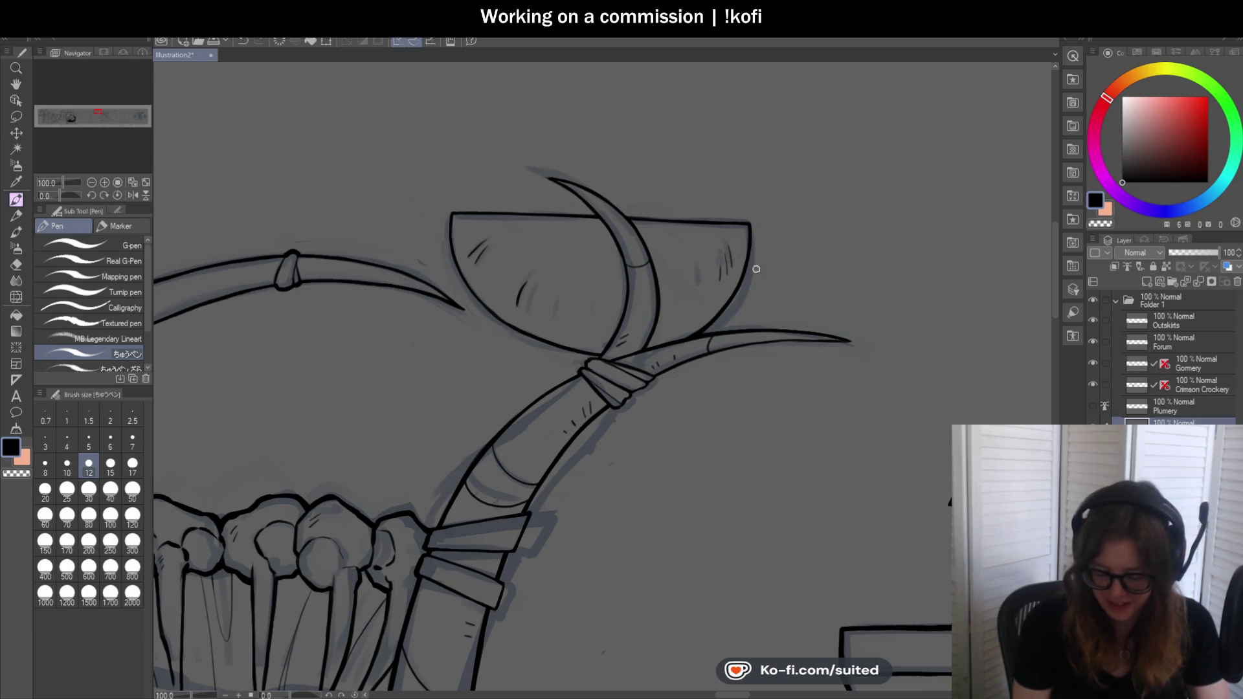
{"action": "mouse_move", "coordinate": [63, 195]}
{"action": "left_mouse_down"}
{"action": "mouse_move", "coordinate": [52, 199]}
{"action": "mouse_move", "coordinate": [71, 206]}
{"action": "left_mouse_up"}
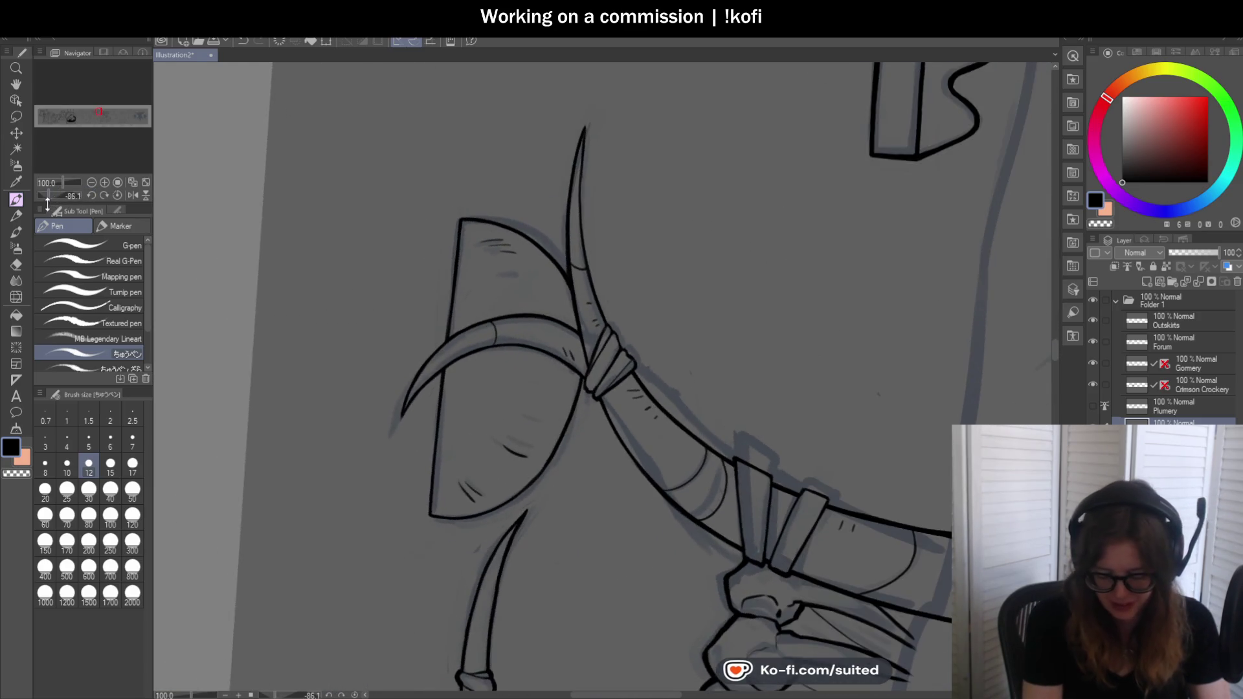
{"action": "scroll", "coordinate": [447, 311], "scroll_direction": "up", "scroll_amount": 2}
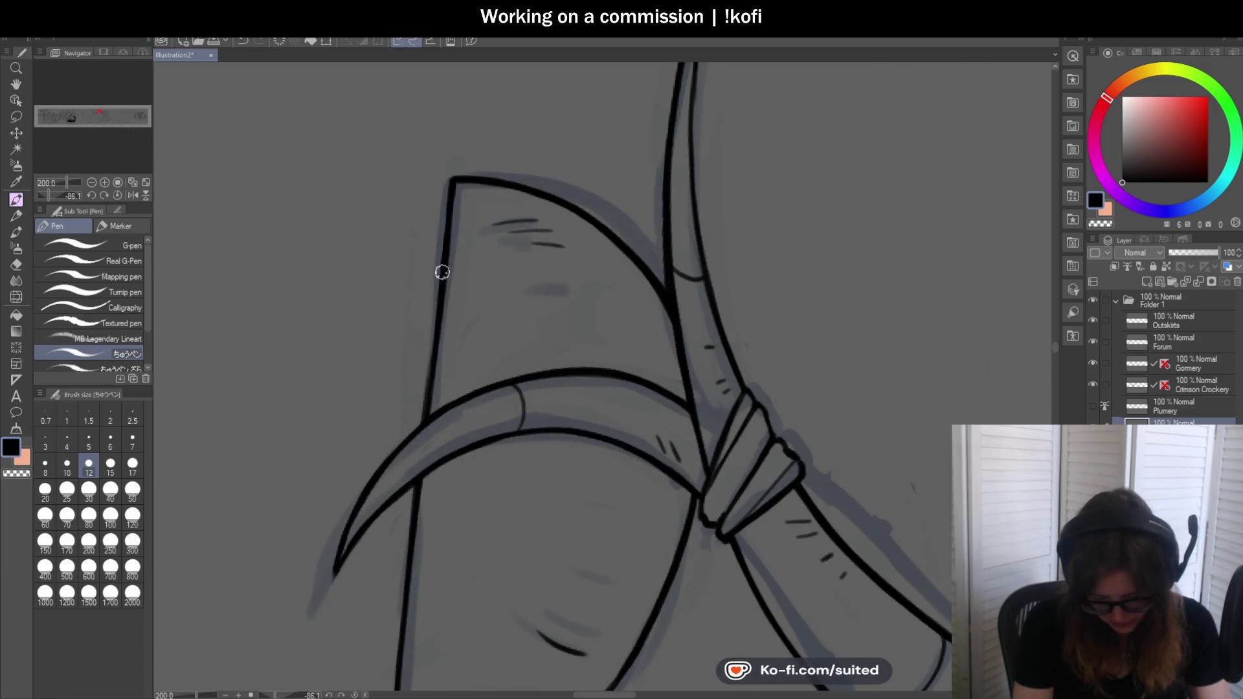
{"action": "left_click_drag", "start_coordinate": [419, 426], "coordinate": [489, 194]}
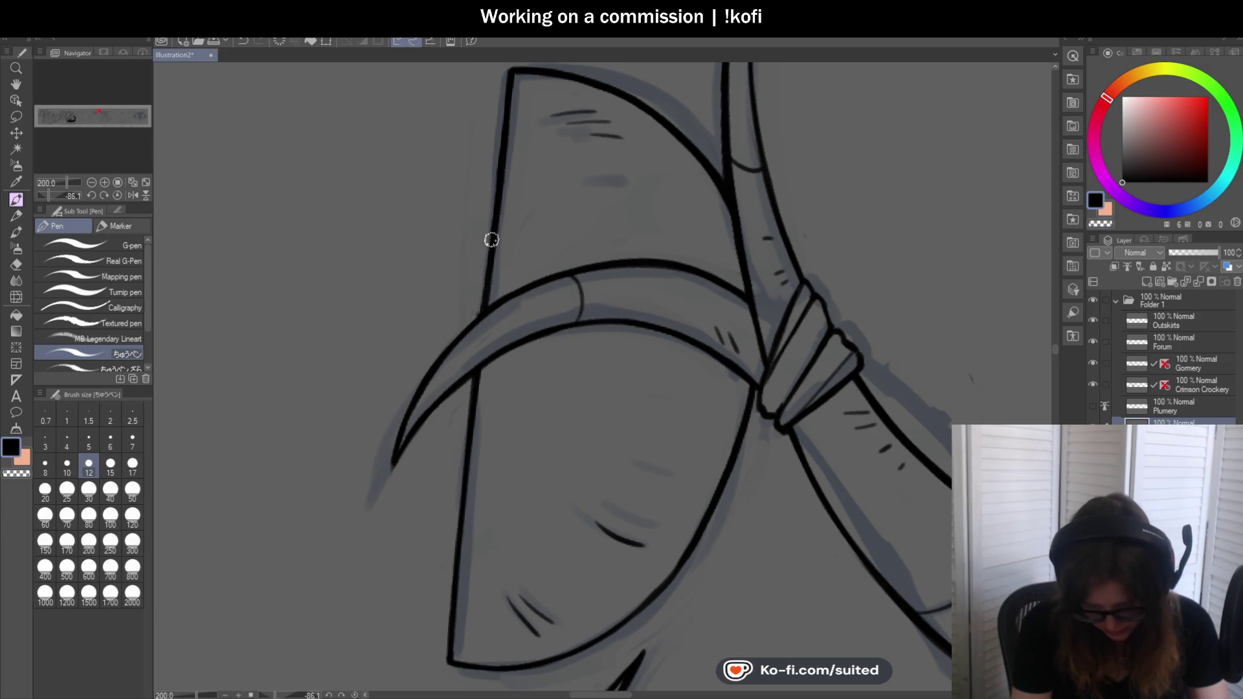
{"action": "left_click_drag", "start_coordinate": [491, 293], "coordinate": [414, 399]}
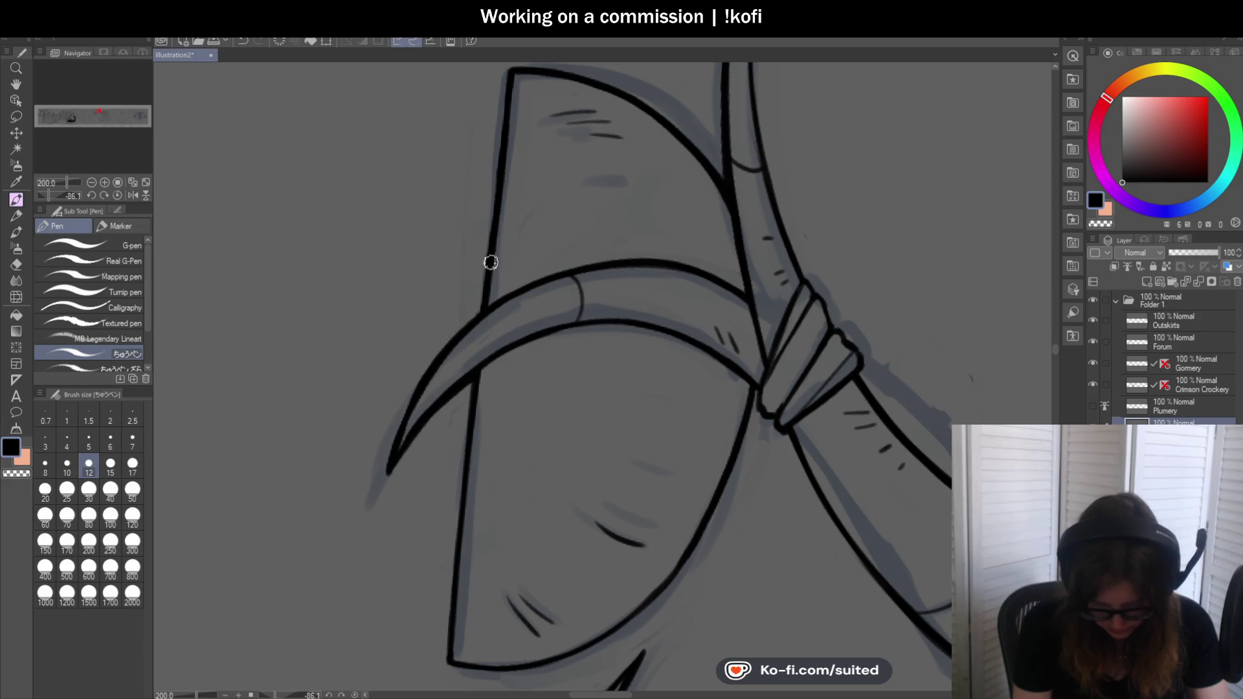
{"action": "scroll", "coordinate": [481, 291], "scroll_direction": "down", "scroll_amount": 2}
{"action": "scroll", "coordinate": [507, 365], "scroll_direction": "down", "scroll_amount": 3}
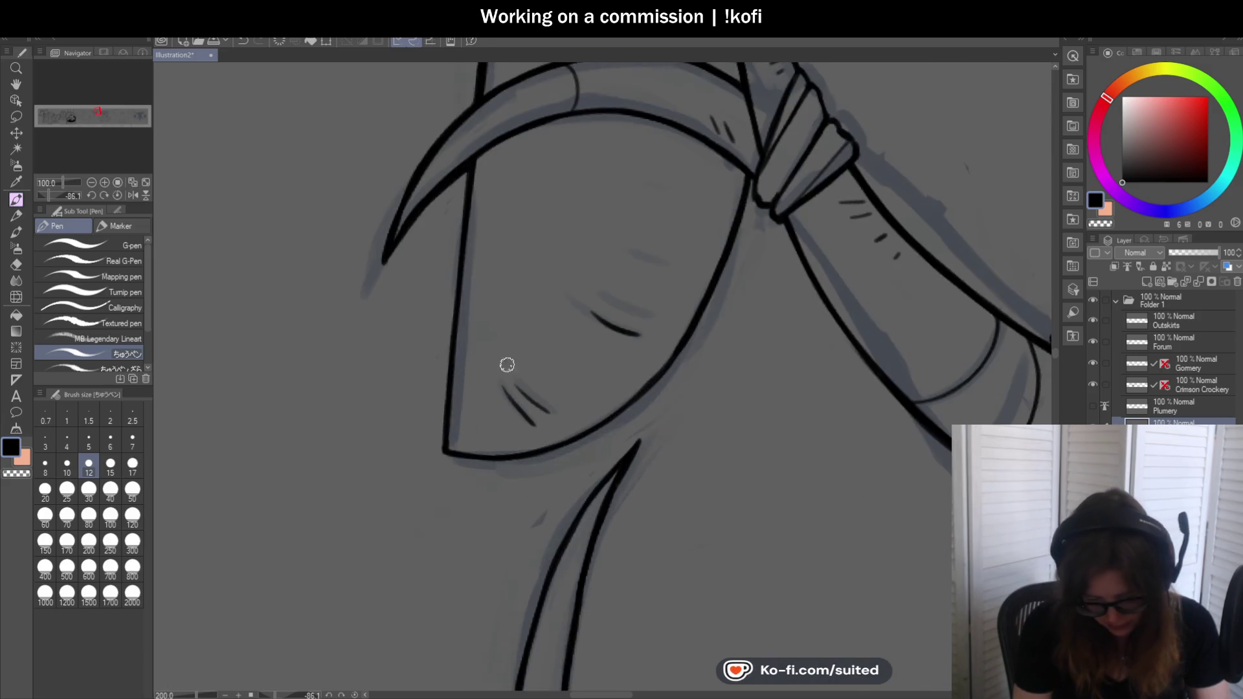
Ink the blade's left edge and re-ink it thicker with the view upright
{"action": "left_click_drag", "start_coordinate": [467, 160], "coordinate": [443, 401]}
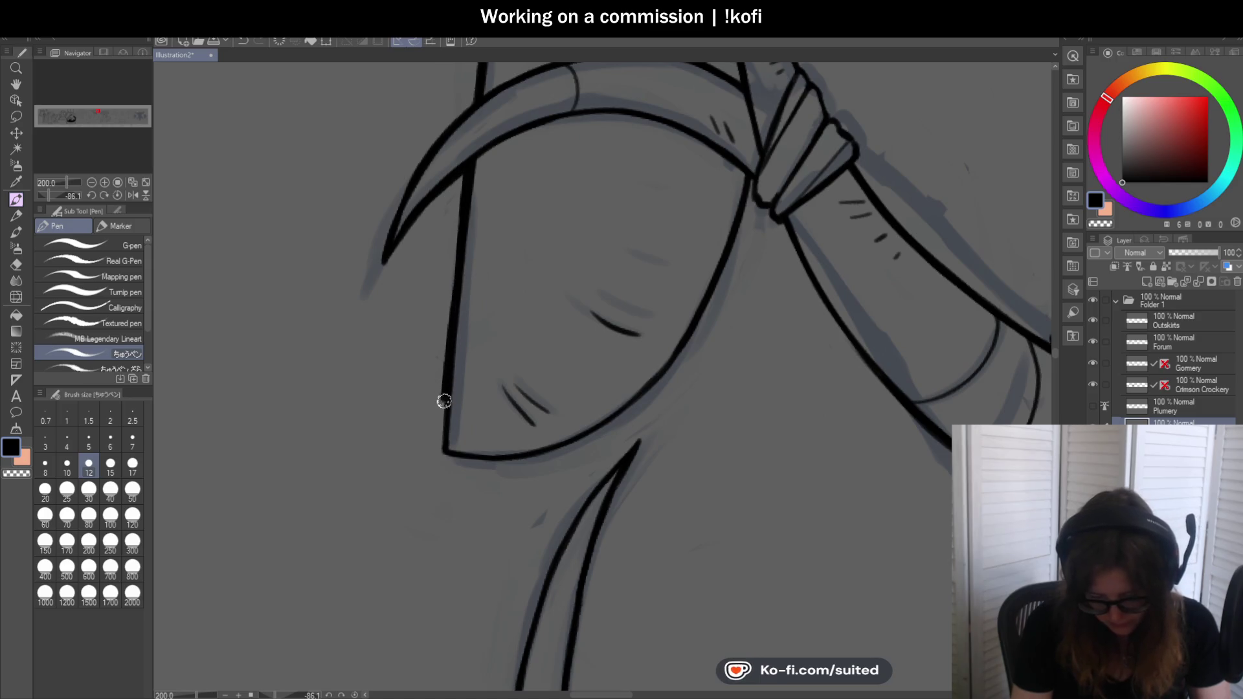
{"action": "left_click", "coordinate": [134, 193]}
{"action": "scroll", "coordinate": [468, 257], "scroll_direction": "up", "scroll_amount": 1}
{"action": "scroll", "coordinate": [469, 257], "scroll_direction": "up", "scroll_amount": 2}
{"action": "left_click_drag", "start_coordinate": [405, 111], "coordinate": [476, 428]}
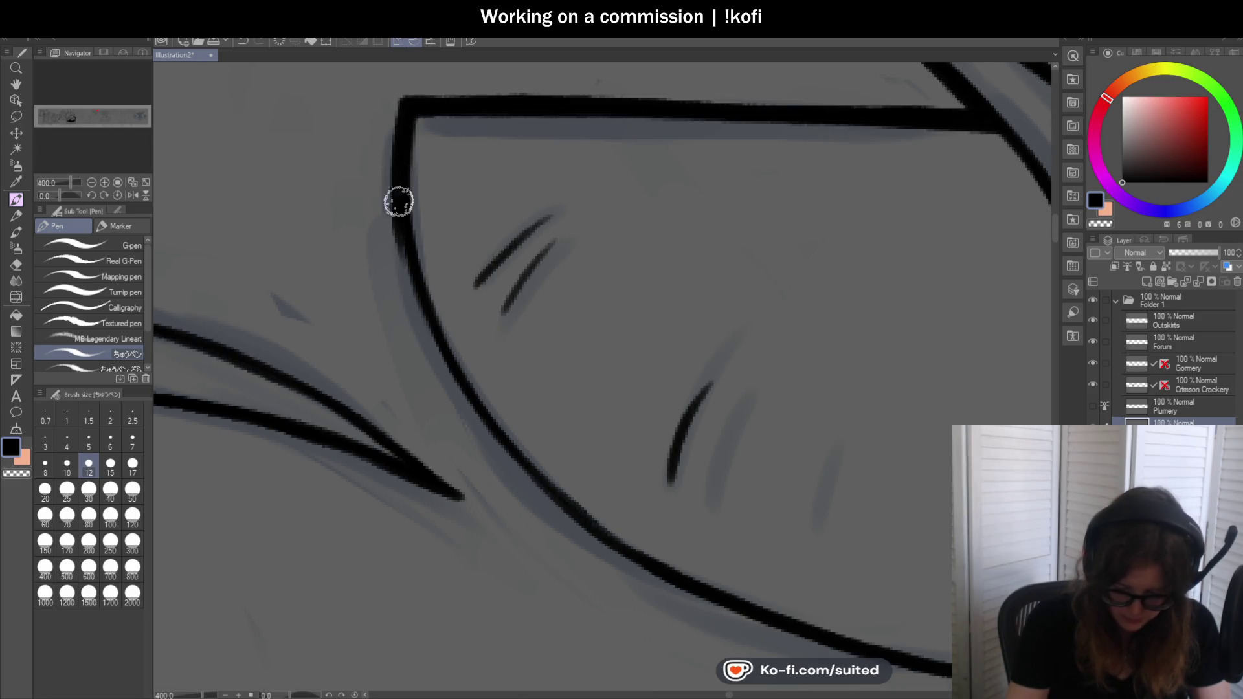
{"action": "left_click_drag", "start_coordinate": [63, 196], "coordinate": [74, 195]}
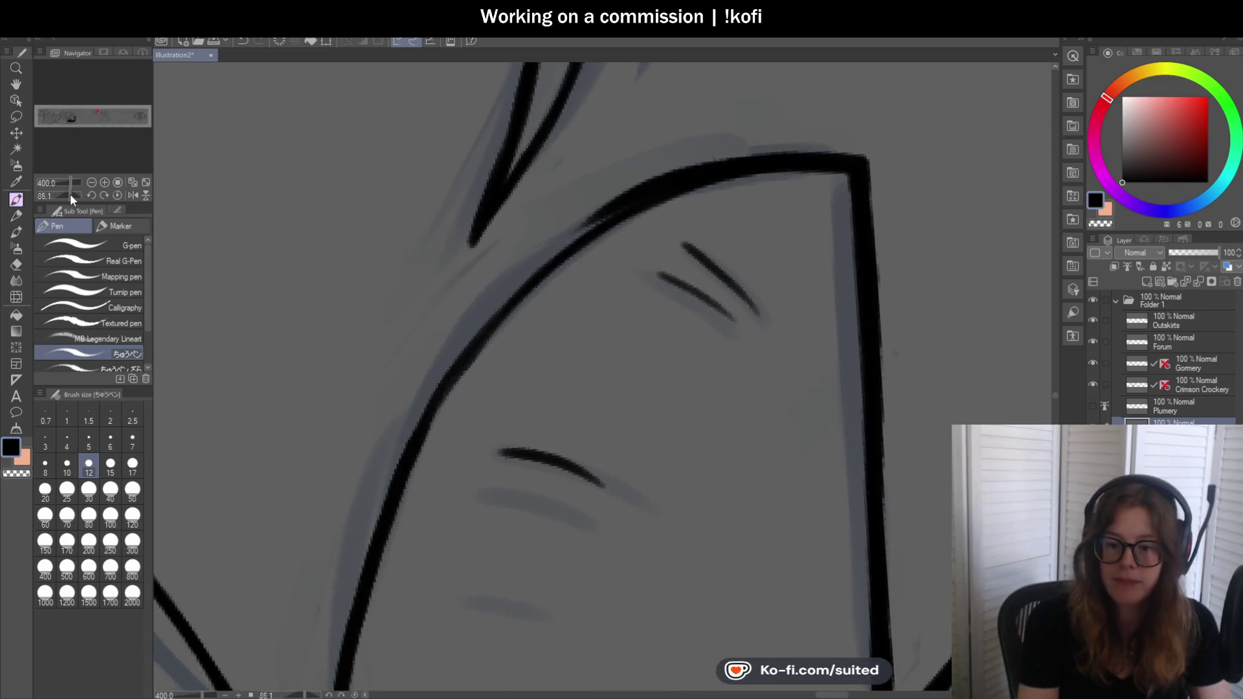